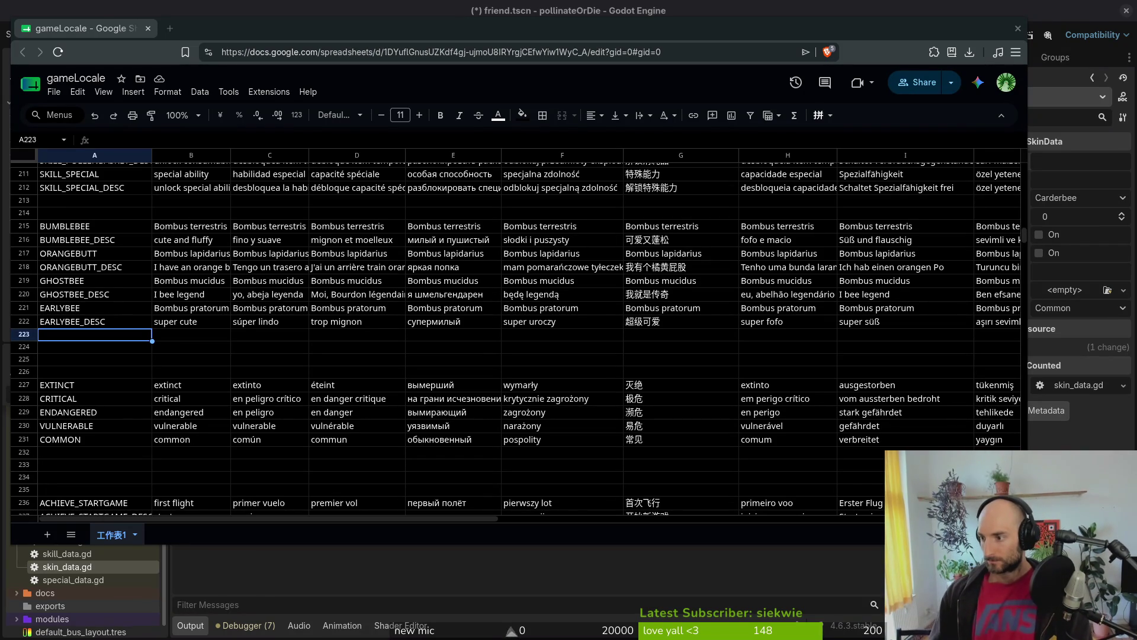
Step: Close the bumblebee-Sheet document in Aseprite and return to the gameLocale spreadsheet
{"action": "key", "text": "alt+Tab"}
{"action": "left_click", "coordinate": [371, 42]}
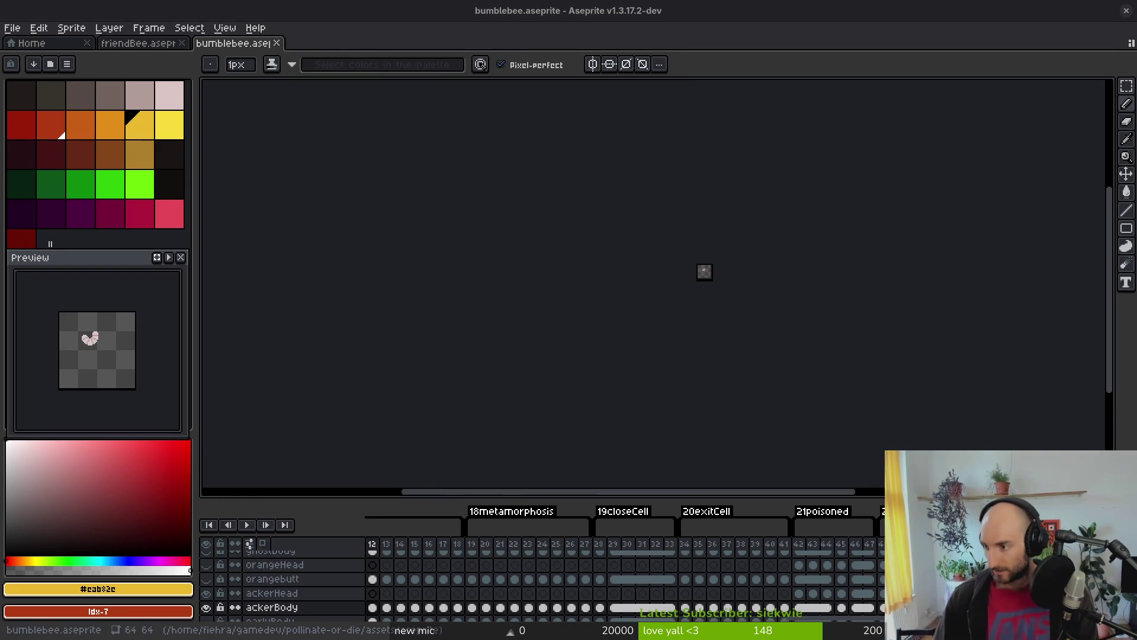
{"action": "key", "text": "alt+Tab"}
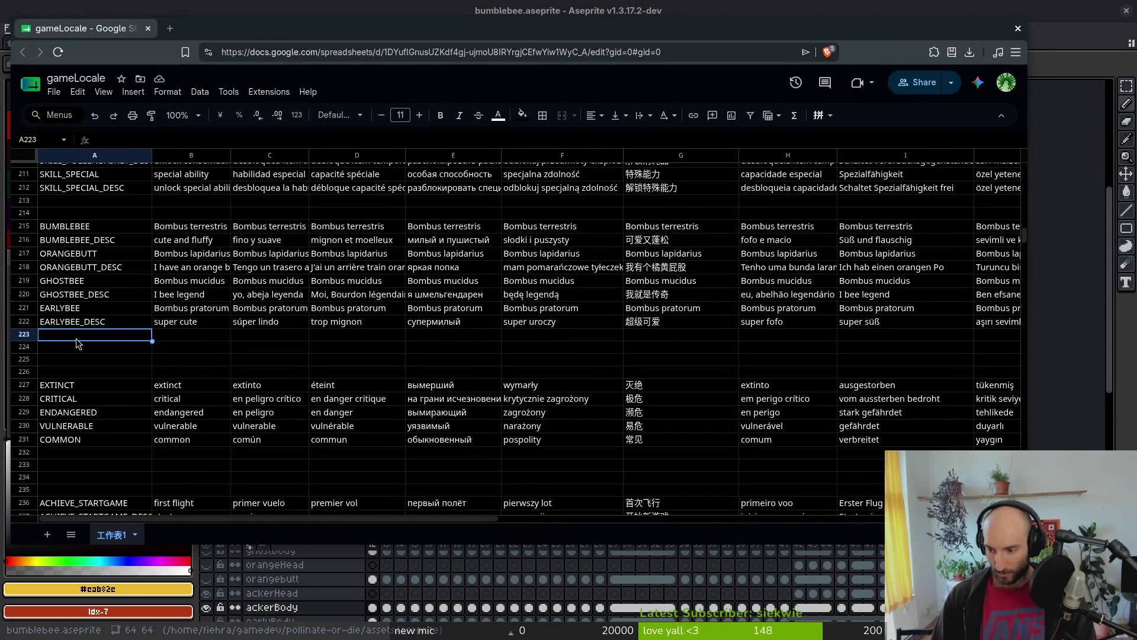
Step: Enter the labels ACKER_BEE in A223 and ACKER_BEE_DESC in A224
{"action": "type", "text": "ACKER_BEE"}
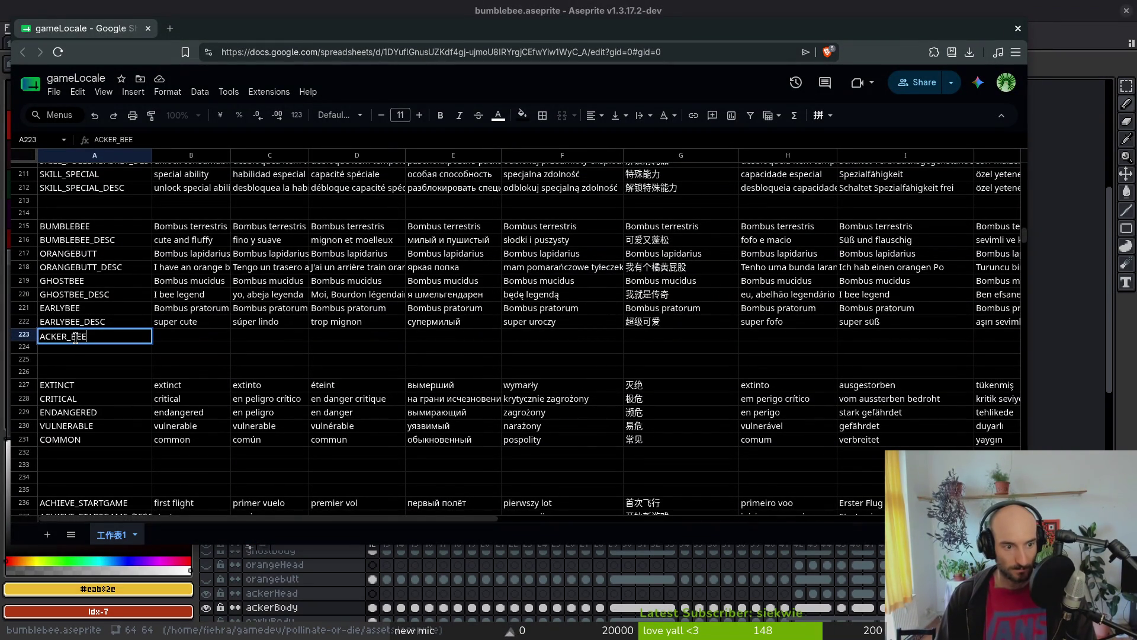
{"action": "key", "text": "Return"}
{"action": "left_click", "coordinate": [77, 339]}
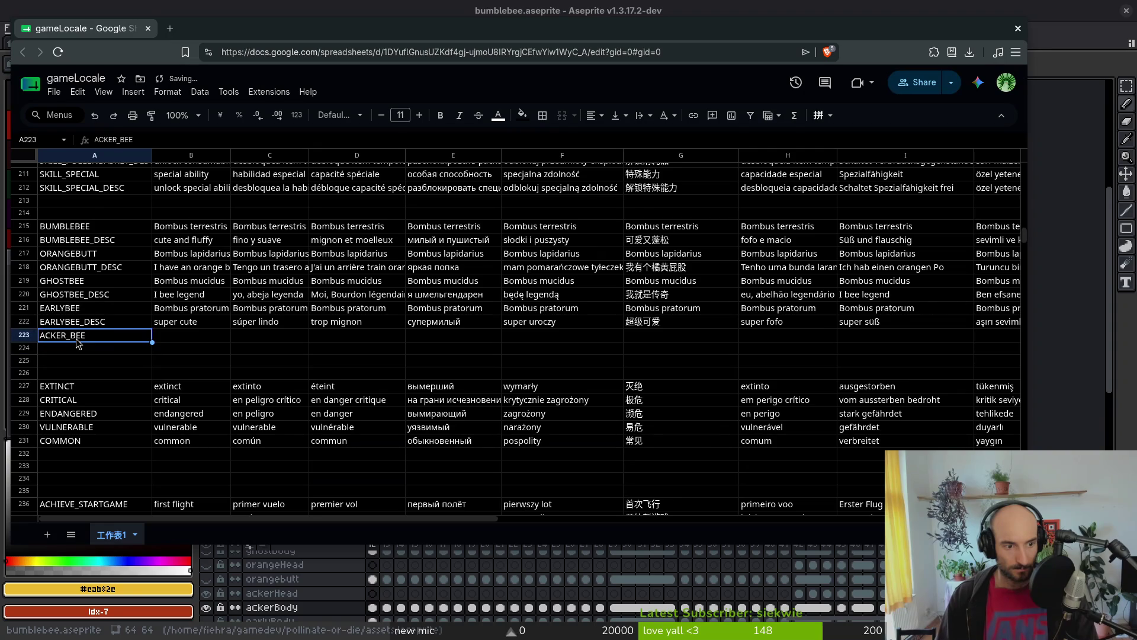
{"action": "key", "text": "Down"}
{"action": "type", "text": "ACKER_BEE"}
{"action": "key", "text": "F2"}
{"action": "type", "text": "_DESC"}
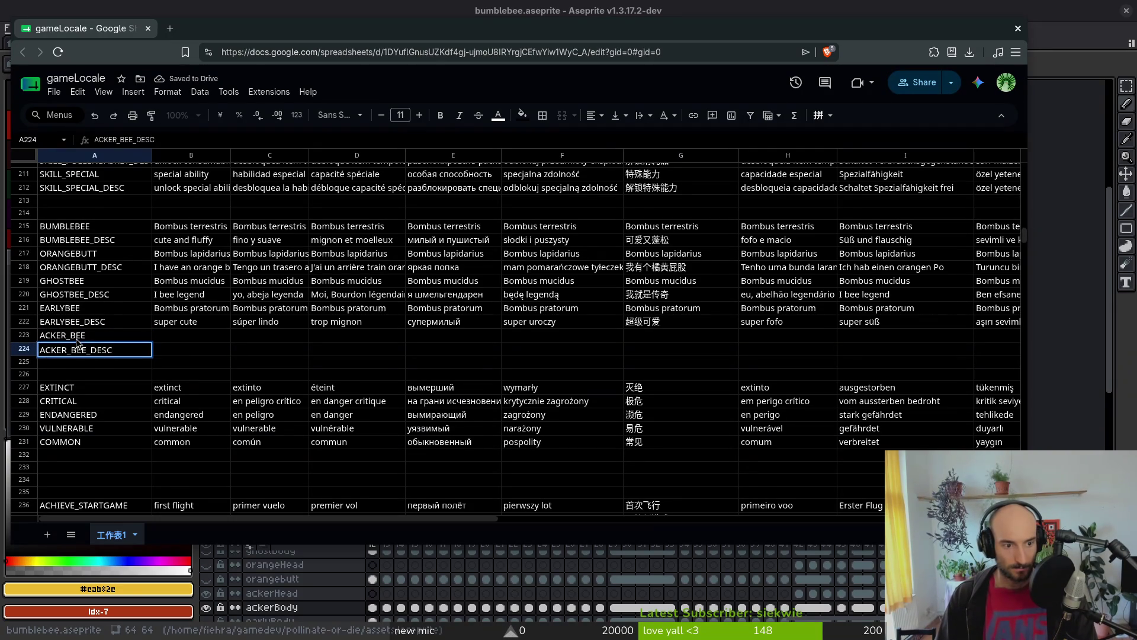
{"action": "key", "text": "Return"}
Step: Fill B223 through J223 with Bombus pascuorum as plain text in every language column
{"action": "key", "text": "Up"}
{"action": "key", "text": "Up"}
{"action": "key", "text": "Right"}
{"action": "key", "text": "ctrl+shift+v"}
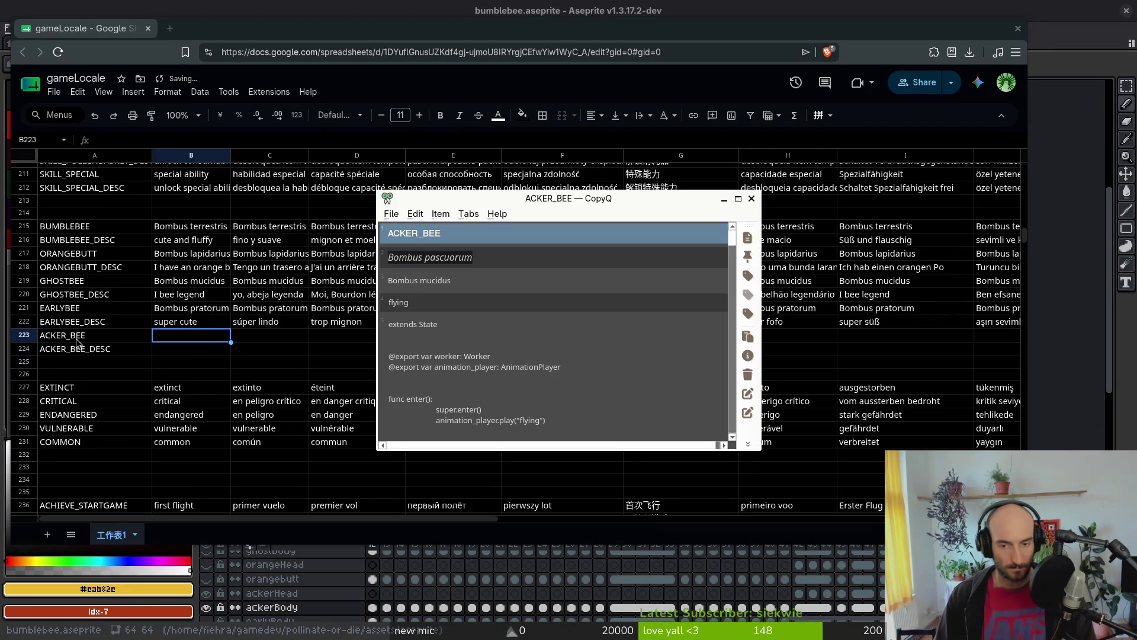
{"action": "key", "text": "Down"}
{"action": "key", "text": "Return"}
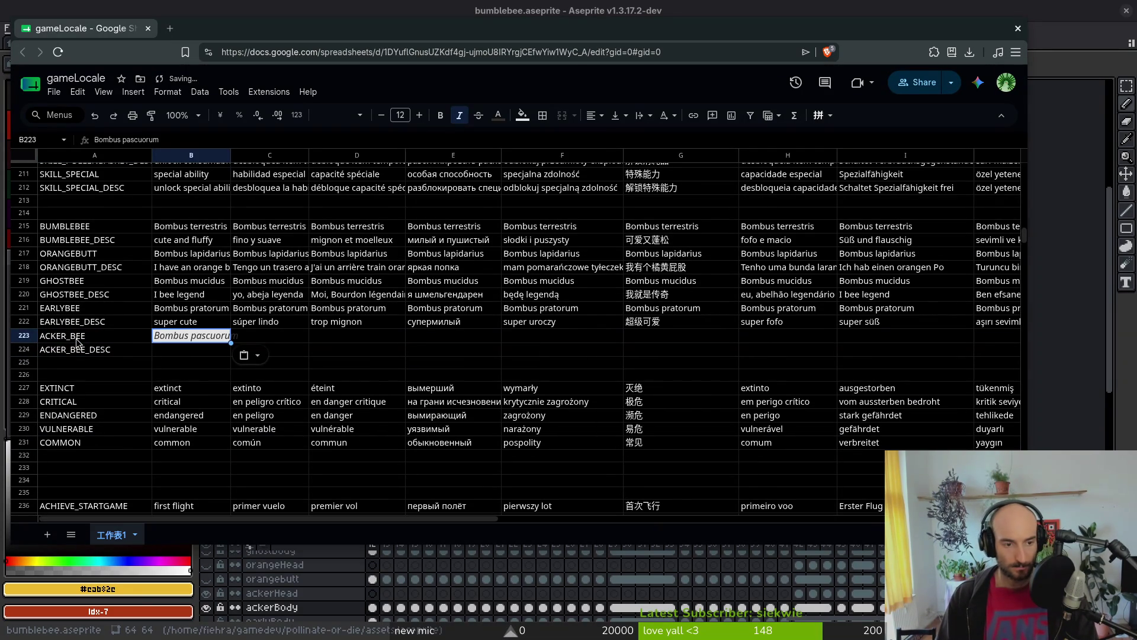
{"action": "key", "text": "ctrl+backslash"}
{"action": "key", "text": "Right"}
{"action": "type", "text": "Bombus pascuorum"}
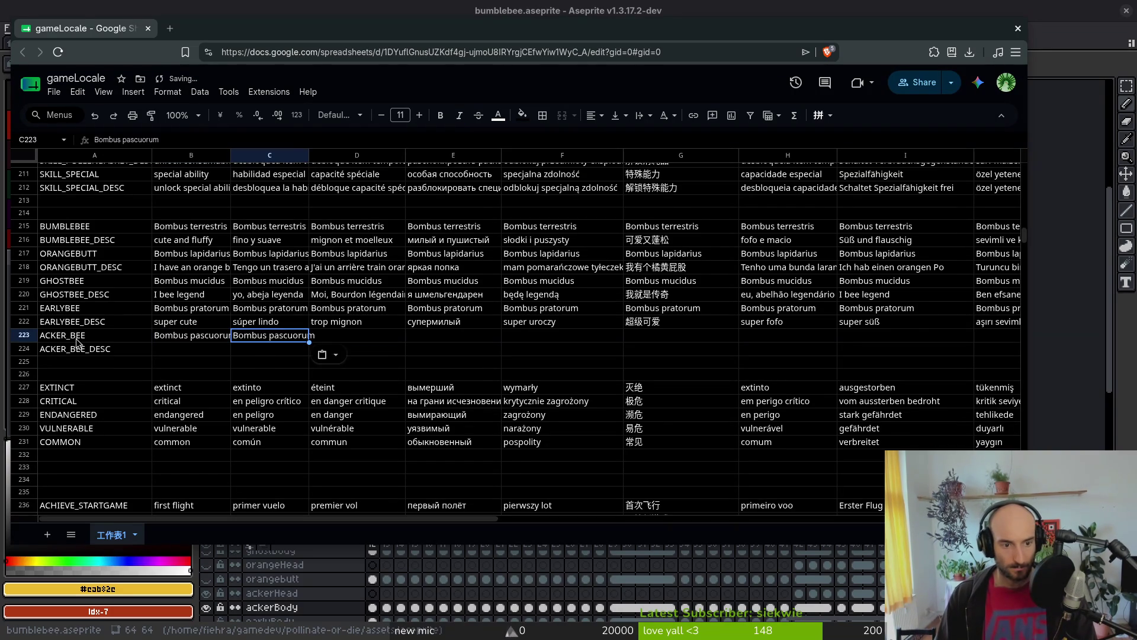
{"action": "key", "text": "Right"}
{"action": "type", "text": "Bombus pascuorum"}
{"action": "key", "text": "Right"}
{"action": "type", "text": "Bombus pascuorum"}
{"action": "key", "text": "Right"}
{"action": "type", "text": "Bombus pascuorum"}
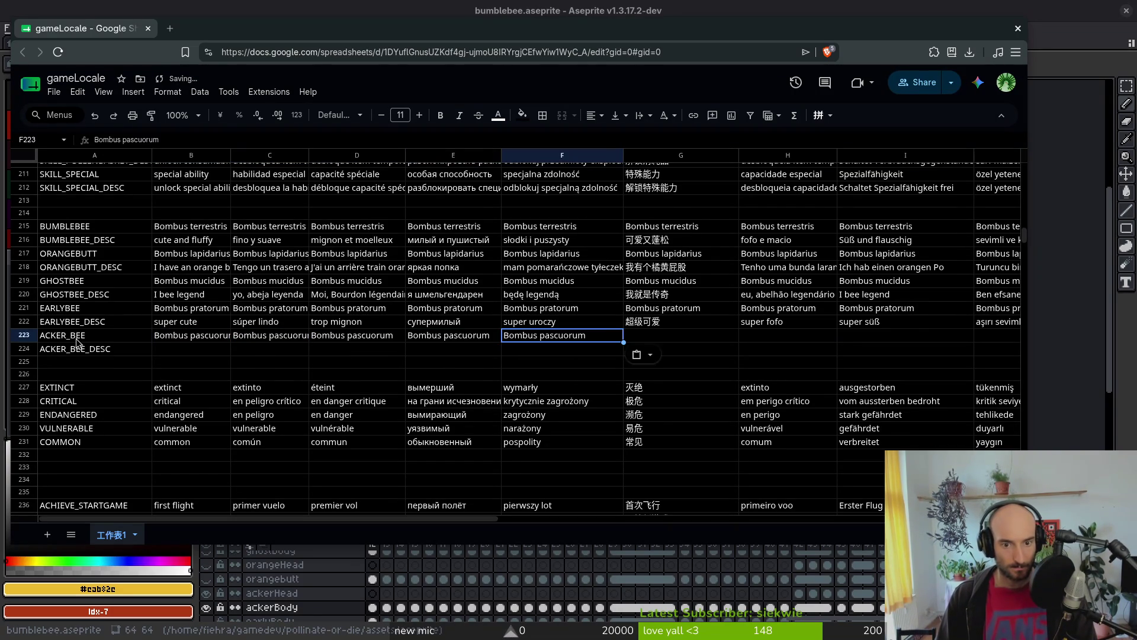
{"action": "key", "text": "Right"}
{"action": "type", "text": "Bombus pascuorum"}
{"action": "key", "text": "Right"}
{"action": "type", "text": "Bombus pascuorum"}
{"action": "key", "text": "Right"}
{"action": "type", "text": "Bombus pascuorum"}
{"action": "key", "text": "Right"}
{"action": "type", "text": "Bombus pascuorum"}
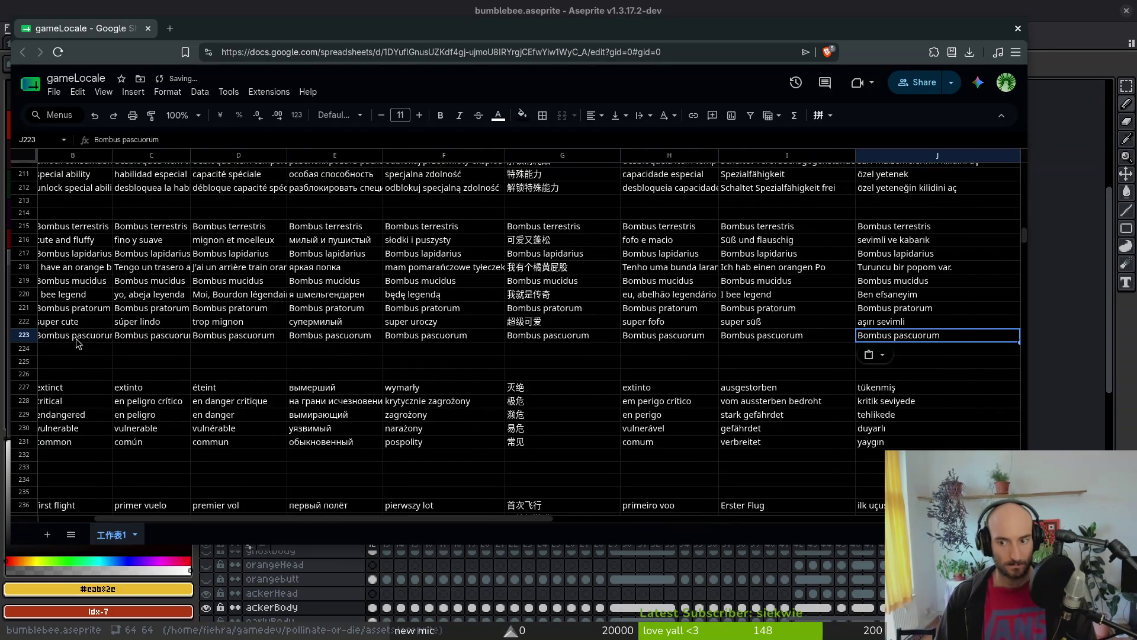
Step: Copy the EARLYBEE_DESC translations from B222:J222 into row 224 starting at B224
{"action": "key", "text": "Down"}
{"action": "key", "text": "Left"}
{"action": "key", "text": "Home"}
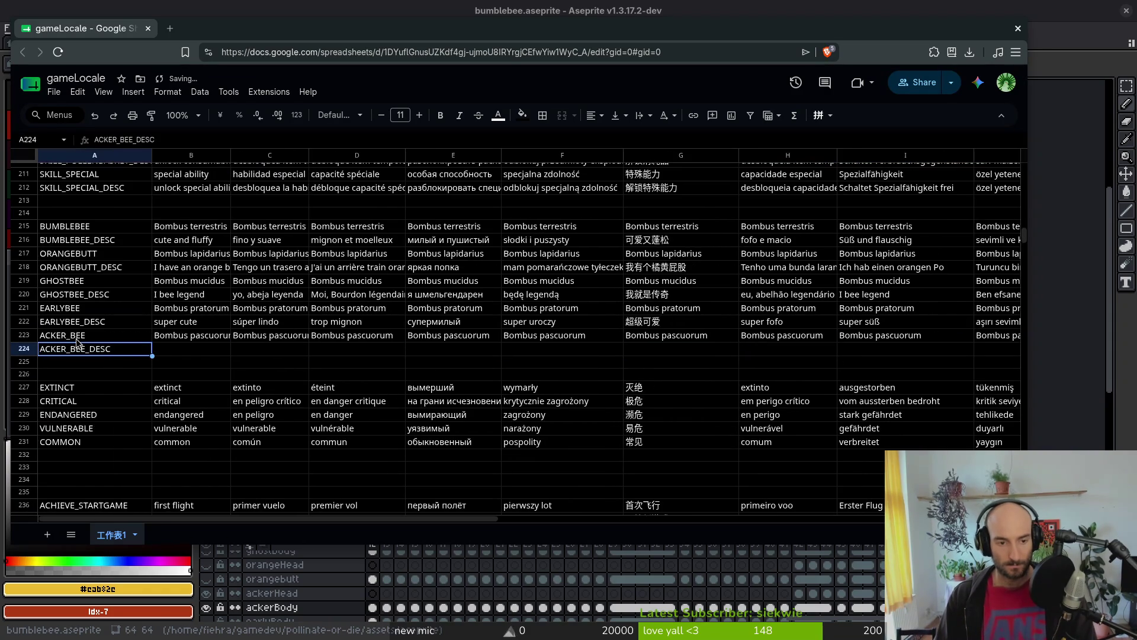
{"action": "key", "text": "Right"}
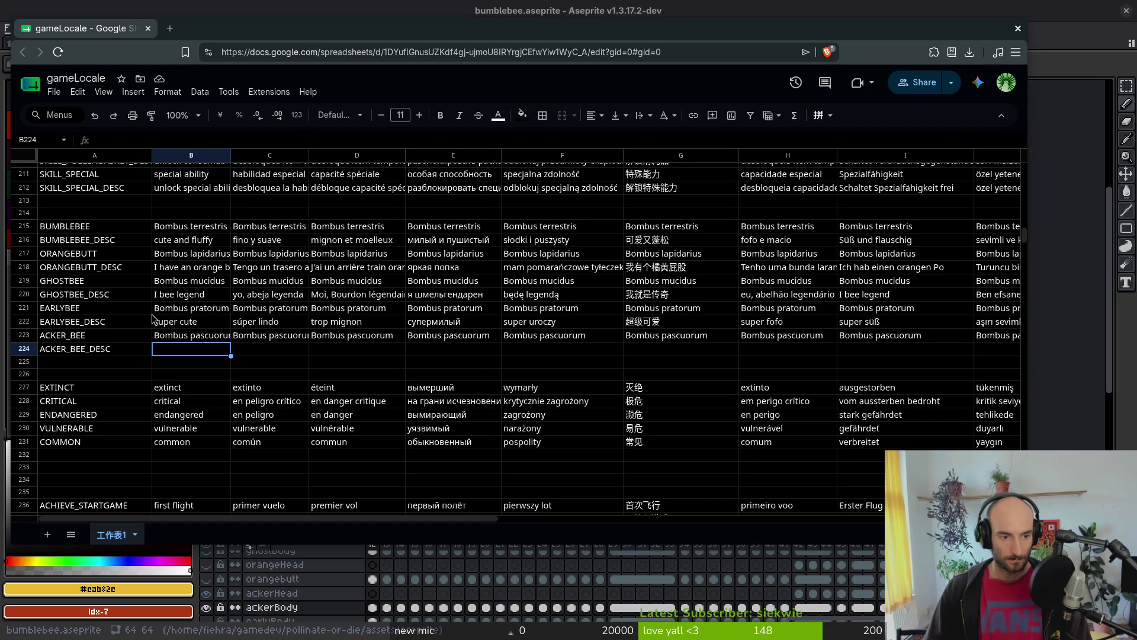
{"action": "left_click_drag", "start_coordinate": [179, 326], "coordinate": [994, 323]}
{"action": "key", "text": "ctrl+c"}
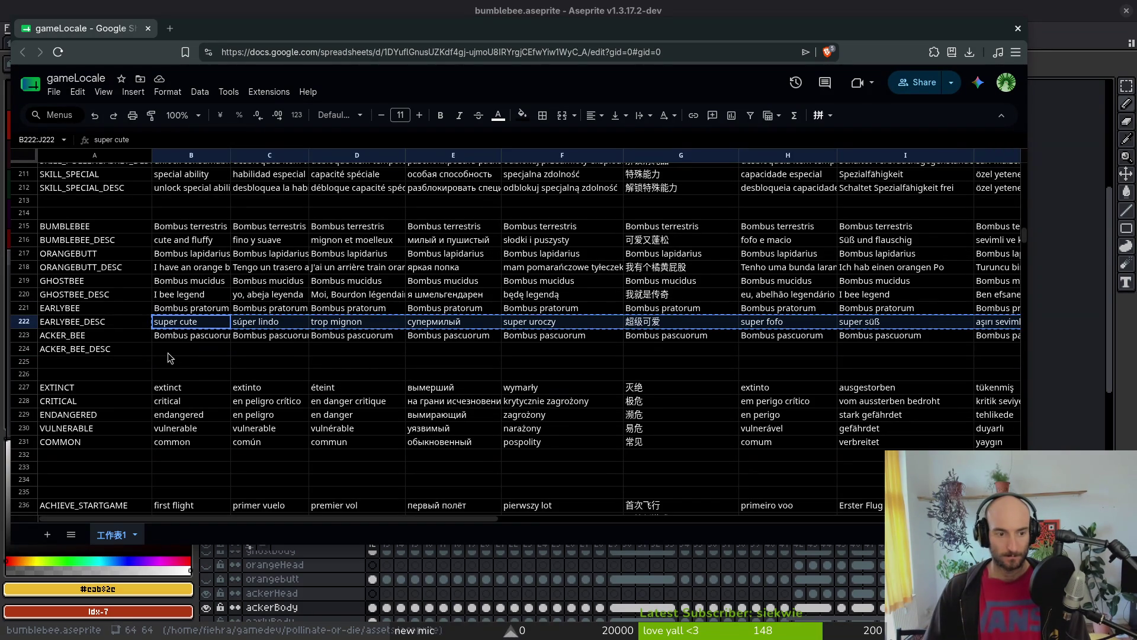
{"action": "left_click", "coordinate": [156, 350]}
{"action": "key", "text": "ctrl+v"}
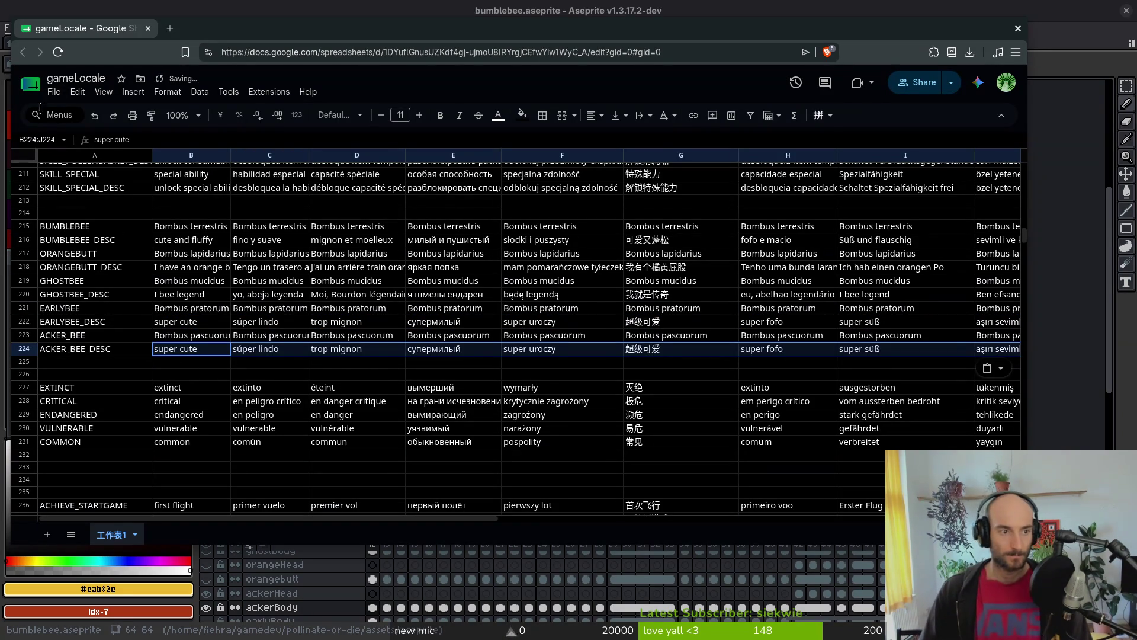
{"action": "left_click", "coordinate": [54, 92]}
{"action": "key", "text": "Escape"}
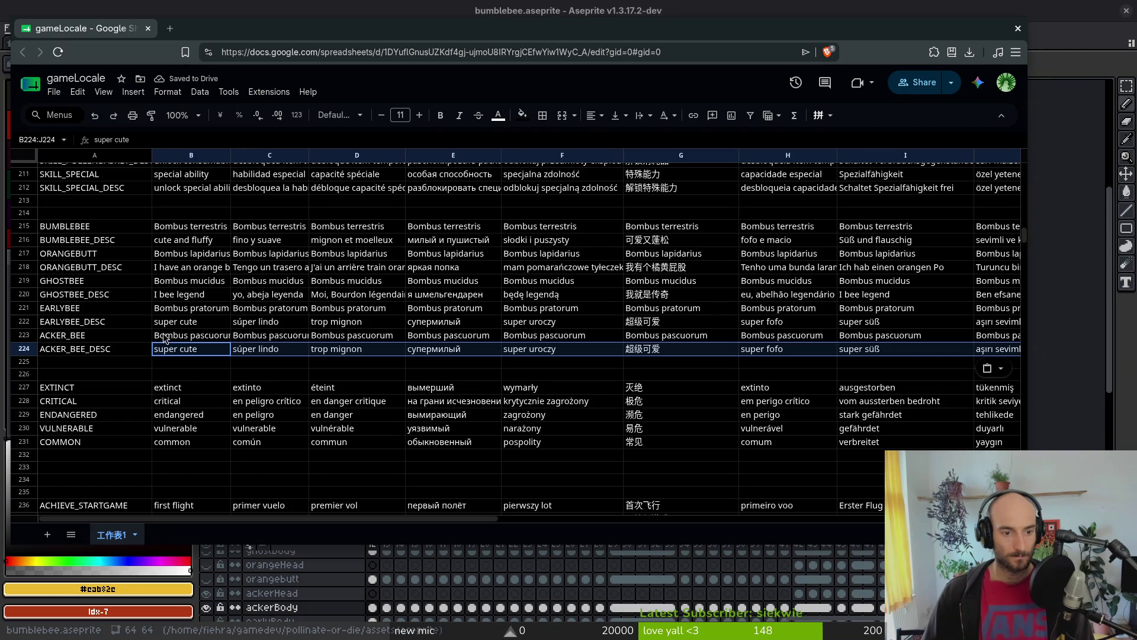
{"action": "scroll", "coordinate": [157, 363], "scroll_direction": "down", "scroll_amount": 6}
{"action": "scroll", "coordinate": [135, 335], "scroll_direction": "up", "scroll_amount": 8}
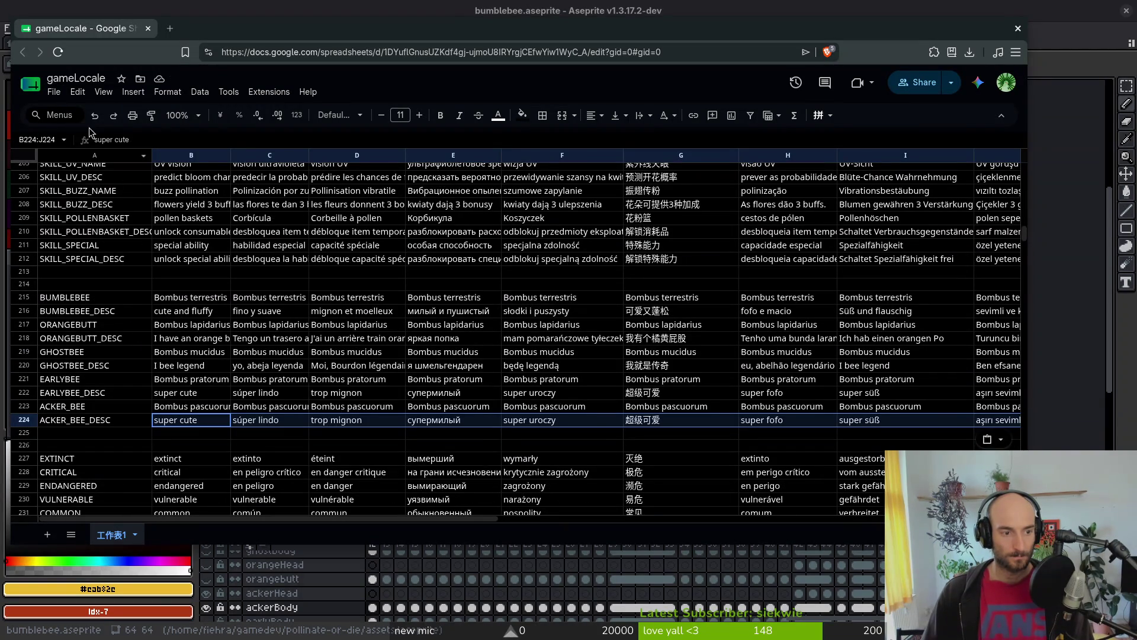
Step: Download the sheet as CSV, replacing translations.csv, then close the browser window
{"action": "left_click", "coordinate": [54, 91]}
{"action": "mouse_move", "coordinate": [119, 237]}
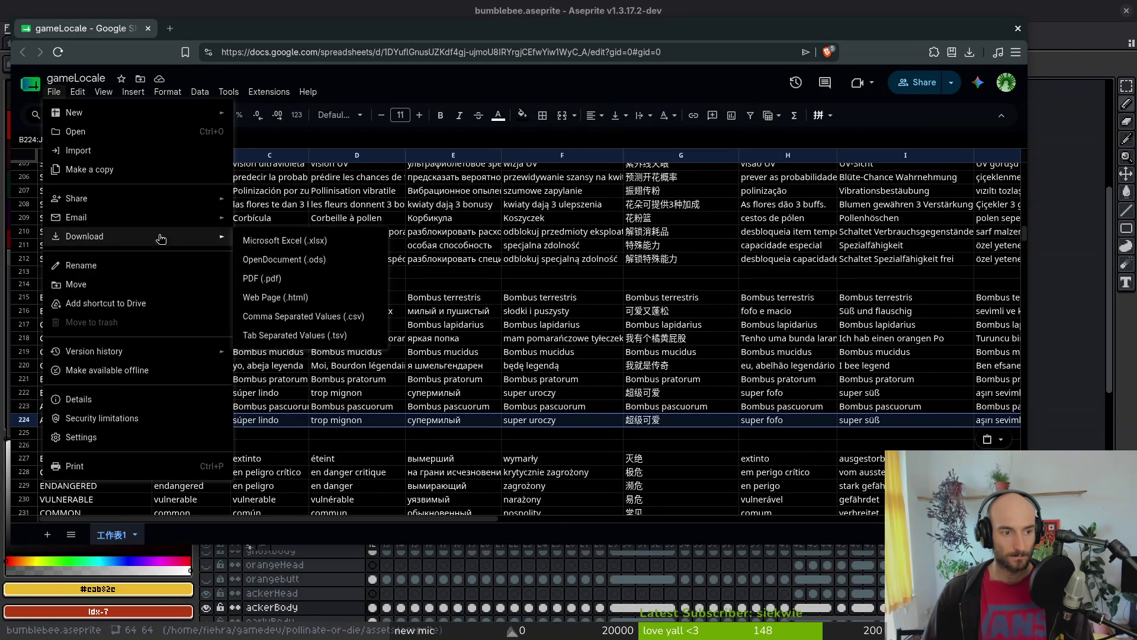
{"action": "left_click", "coordinate": [351, 316]}
{"action": "left_click", "coordinate": [421, 189]}
{"action": "left_click", "coordinate": [752, 420]}
{"action": "left_click", "coordinate": [569, 312]}
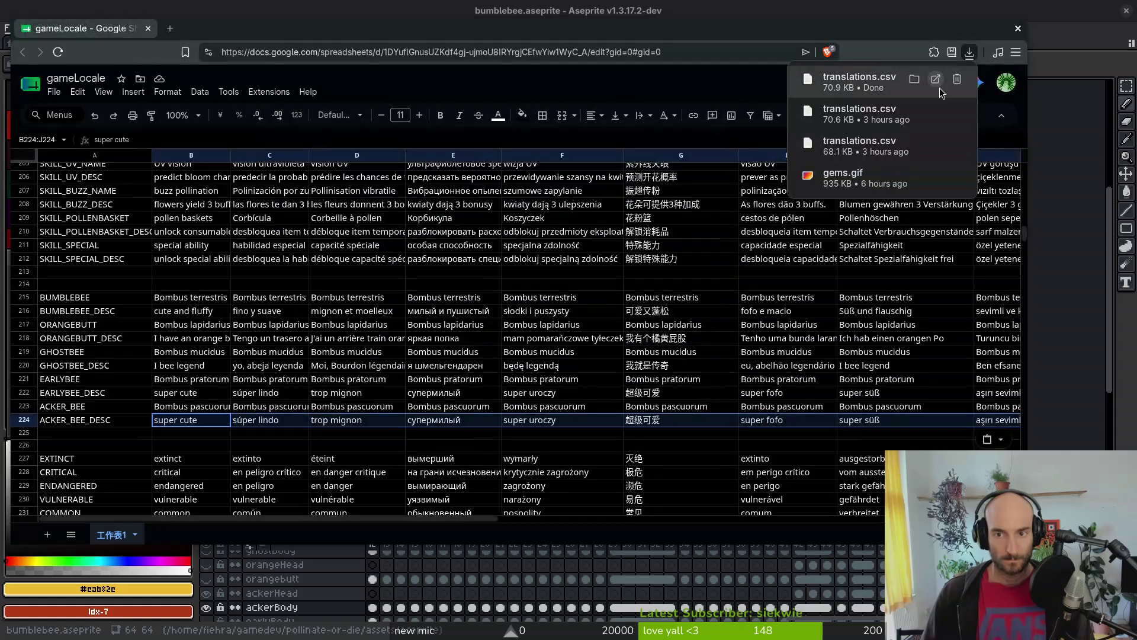
{"action": "left_click", "coordinate": [596, 368]}
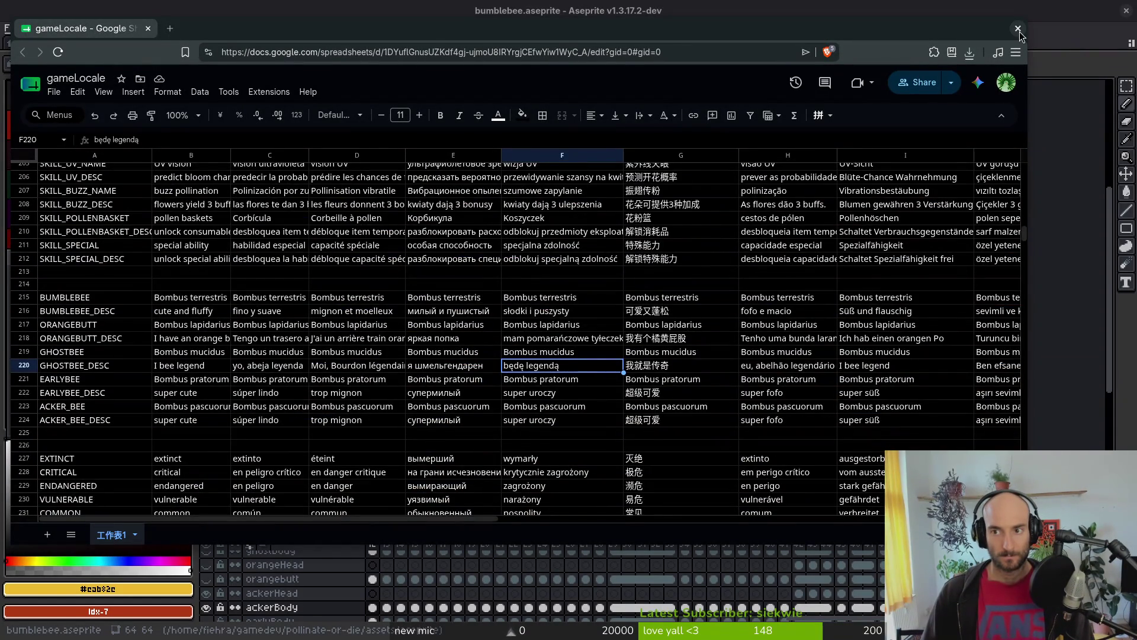
{"action": "left_click", "coordinate": [1018, 30]}
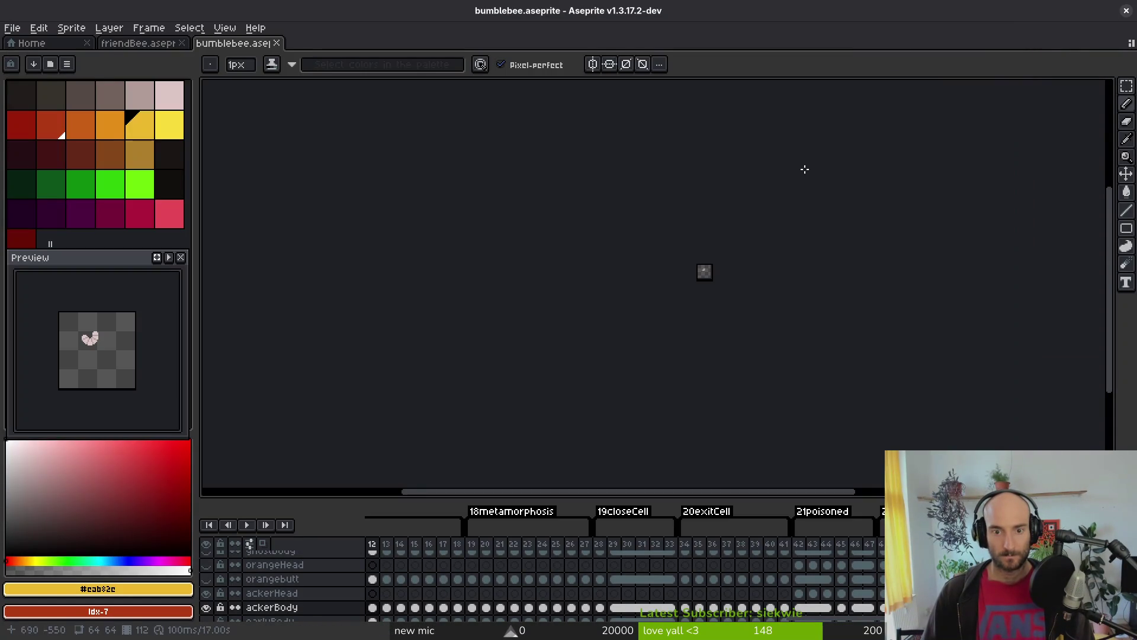
Step: Close Aseprite and open the player.manager scene with Quick Open
{"action": "left_click", "coordinate": [278, 45]}
{"action": "left_click", "coordinate": [1125, 11]}
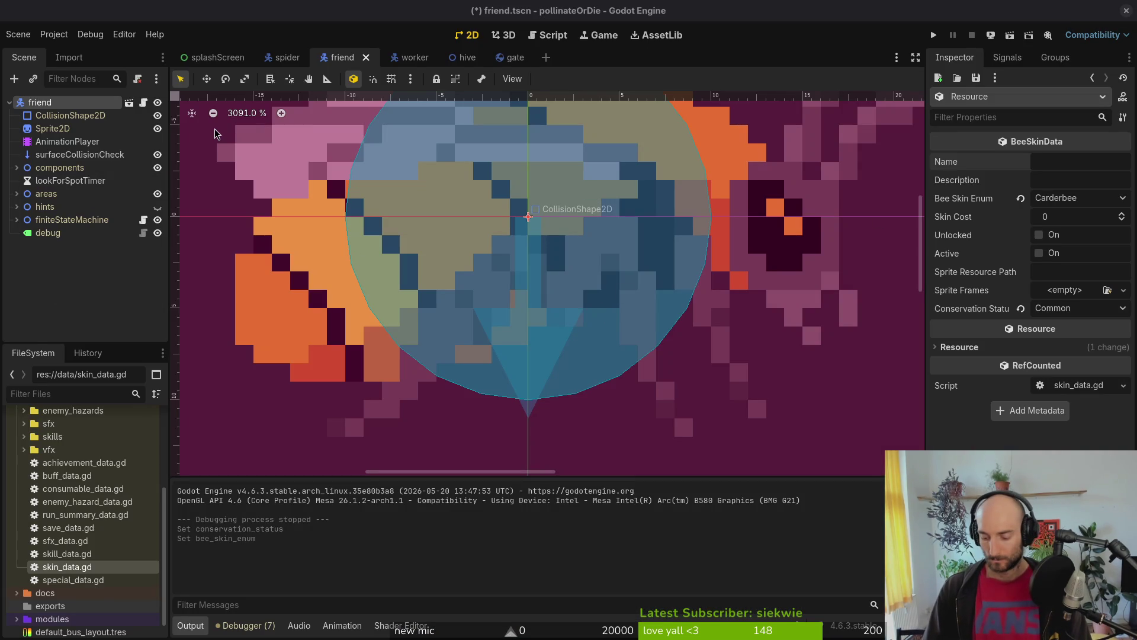
{"action": "left_click", "coordinate": [76, 269]}
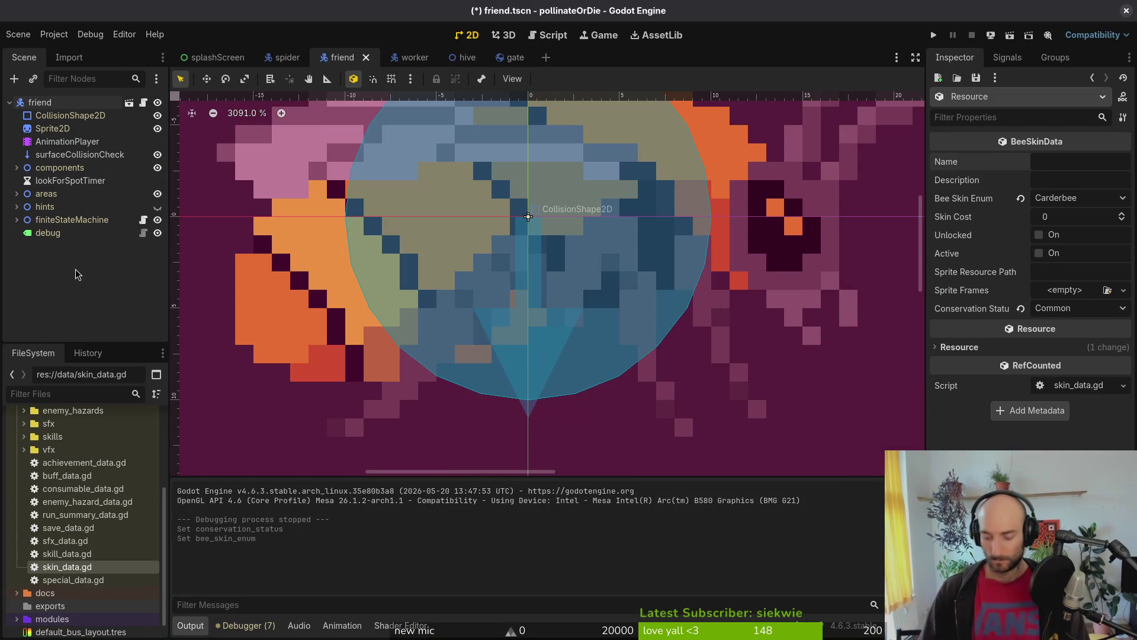
{"action": "key", "text": "shift+alt+o"}
{"action": "type", "text": "player.manager"}
{"action": "key", "text": "Return"}
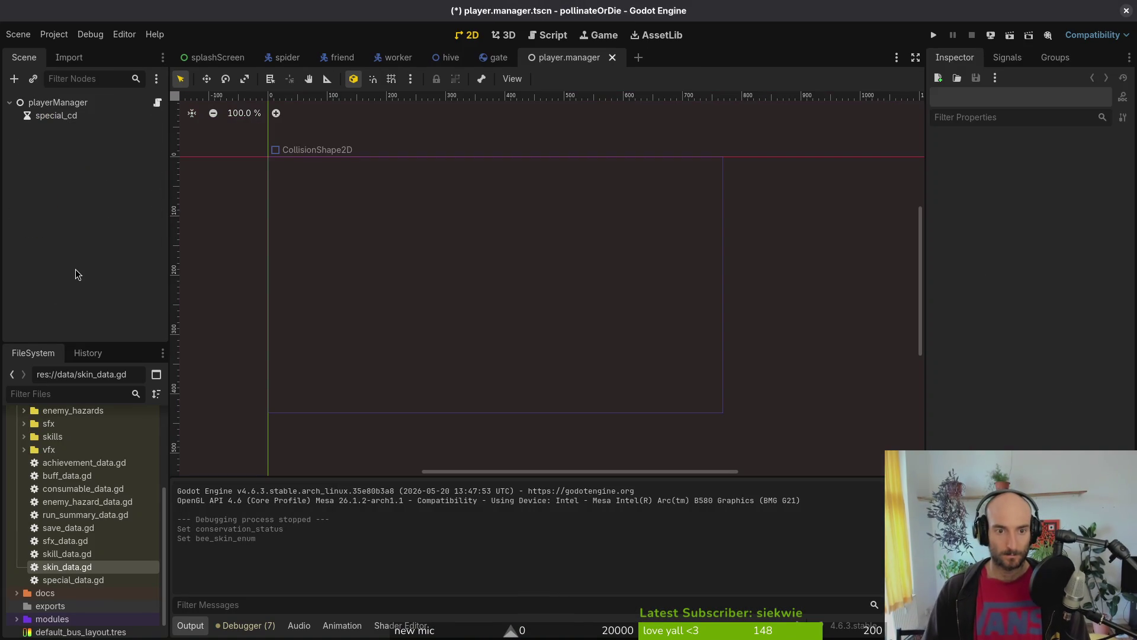
Step: Select beeSkins/acker_bee_data.tres and set its Skin Cost to 200
{"action": "scroll", "coordinate": [26, 468], "scroll_direction": "up", "scroll_amount": 3}
{"action": "left_click", "coordinate": [24, 454]}
{"action": "left_click", "coordinate": [35, 467]}
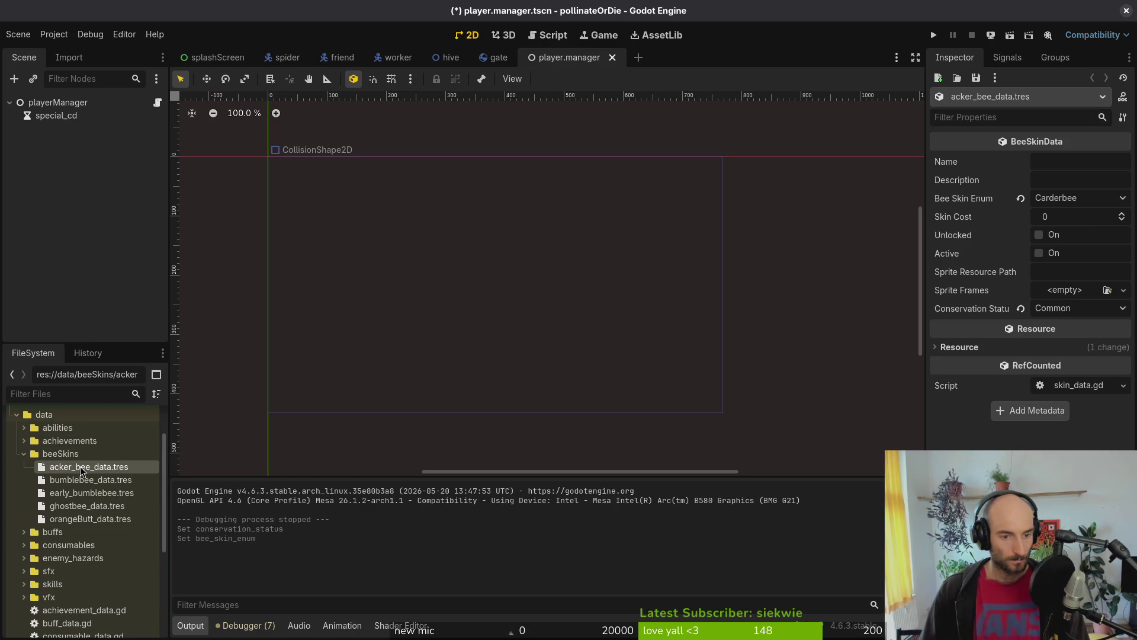
{"action": "left_click", "coordinate": [1079, 216]}
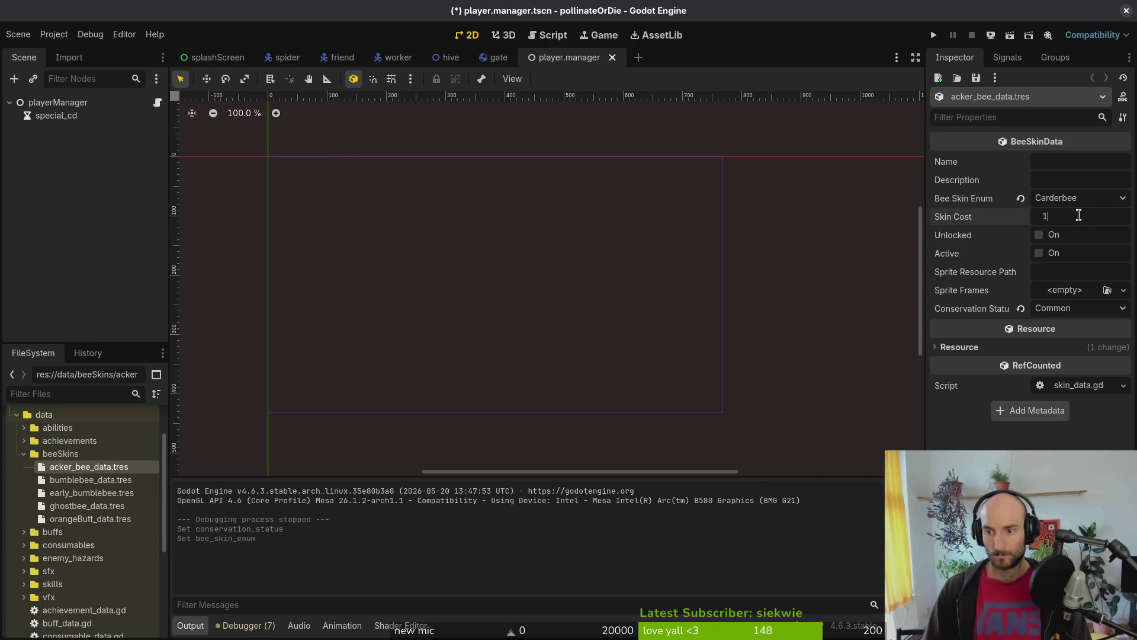
{"action": "type", "text": "4"}
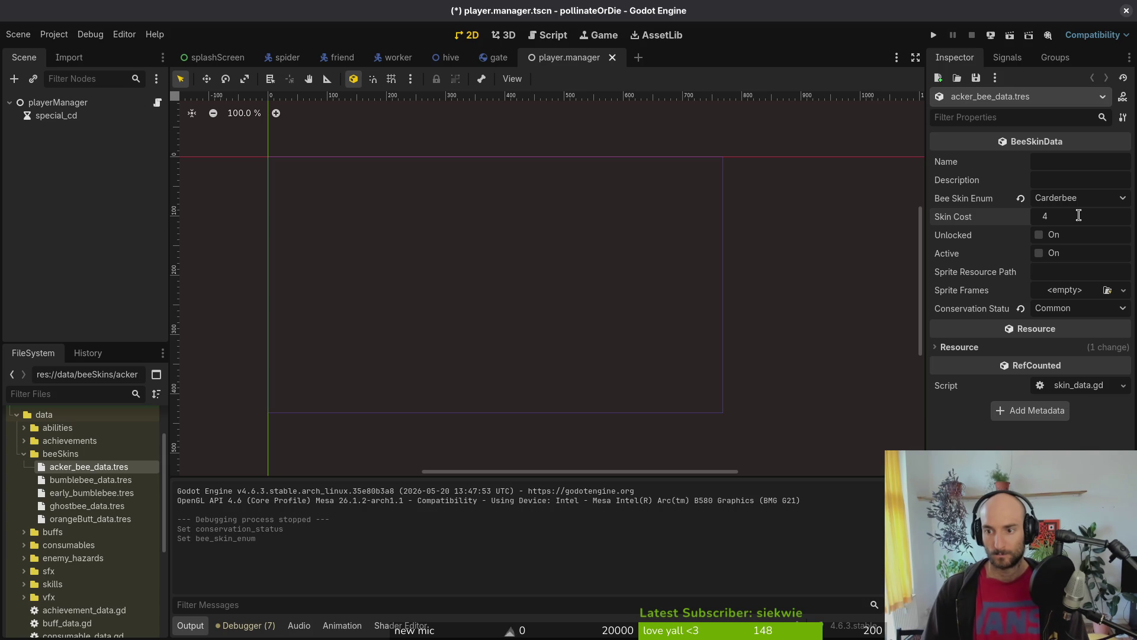
{"action": "type", "text": "000"}
{"action": "key", "text": "Return"}
{"action": "left_click", "coordinate": [1072, 272]}
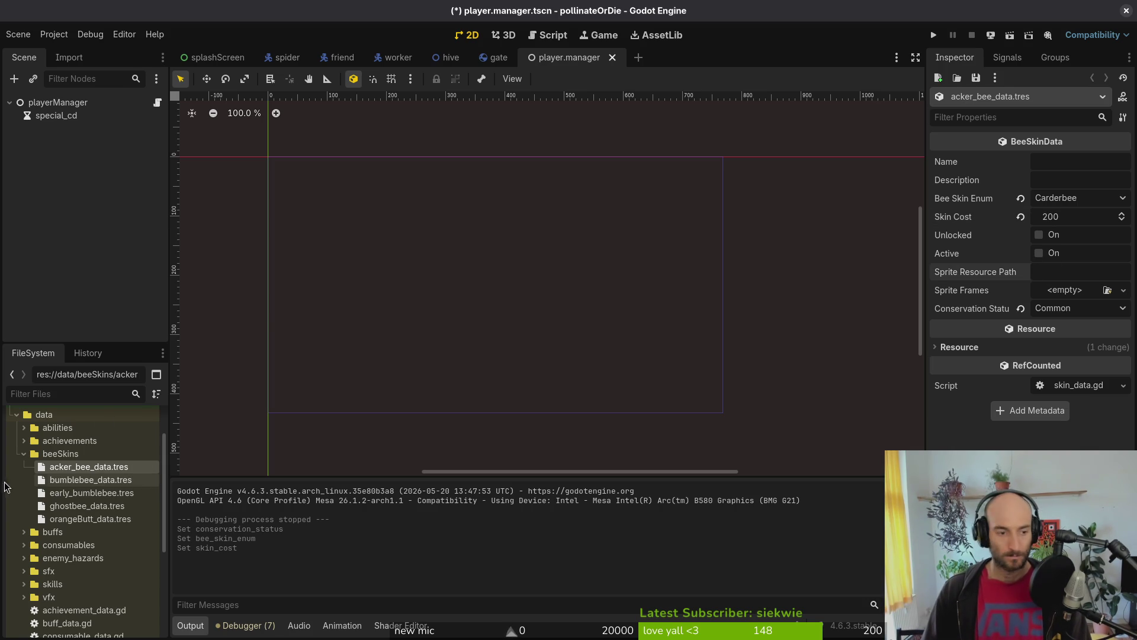
{"action": "scroll", "coordinate": [35, 474], "scroll_direction": "up", "scroll_amount": 5}
Step: Paste bombusAcker.png's copied path into the Sprite Resource Path field
{"action": "left_click", "coordinate": [25, 470]}
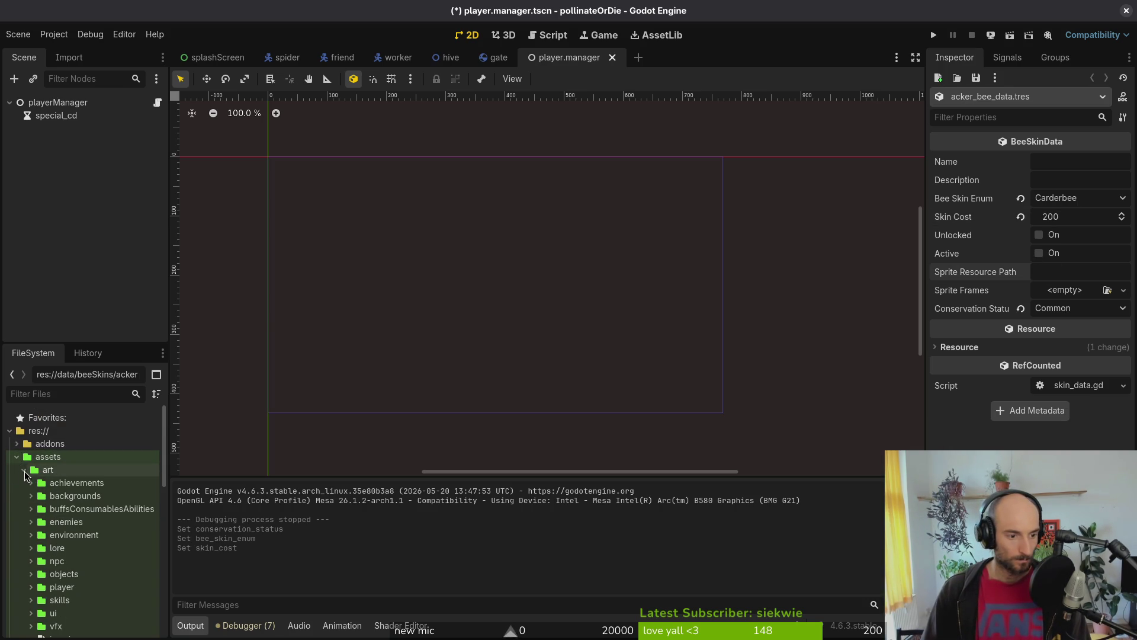
{"action": "scroll", "coordinate": [35, 479], "scroll_direction": "down", "scroll_amount": 3}
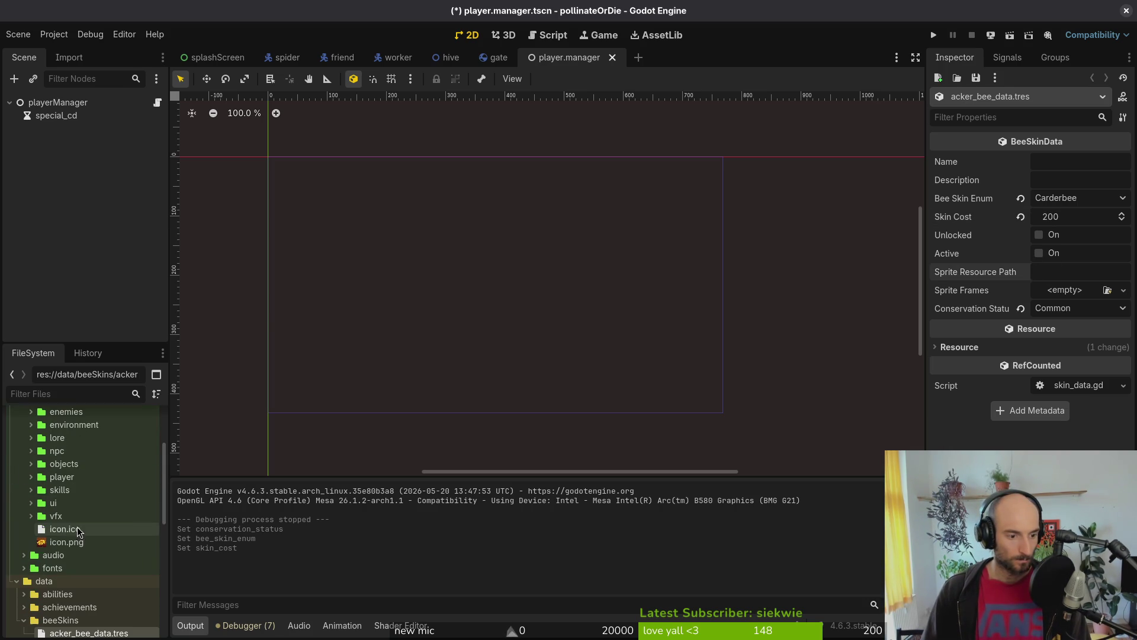
{"action": "left_click", "coordinate": [37, 479]}
{"action": "right_click", "coordinate": [77, 489]}
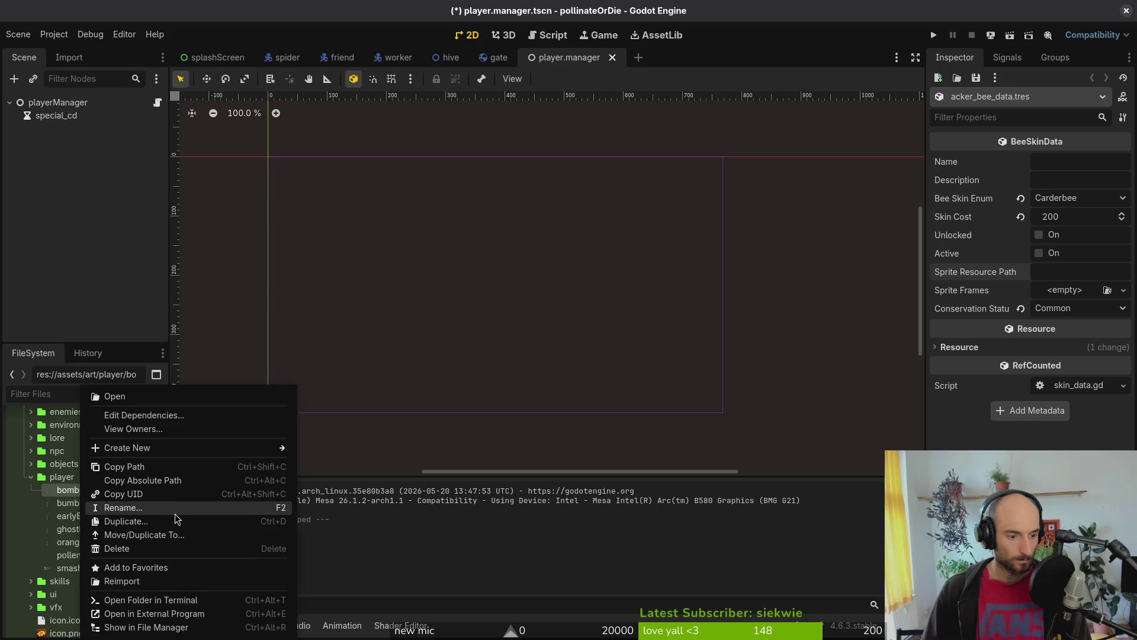
{"action": "left_click", "coordinate": [181, 467]}
{"action": "left_click", "coordinate": [1066, 271]}
{"action": "type", "text": "res://assets/art/player/bombusAcker.png"}
{"action": "triple_click", "coordinate": [1068, 274]}
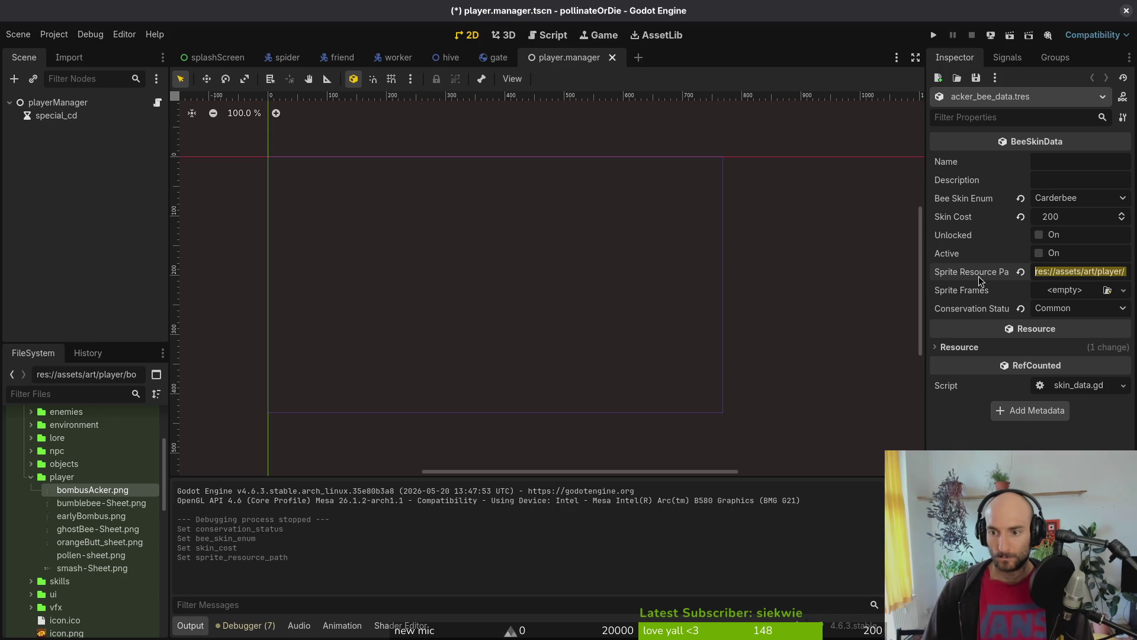
{"action": "key", "text": "Home"}
Step: Assign a new SpriteFrames resource to Sprite Frames and open it for editing
{"action": "left_click", "coordinate": [1052, 291]}
{"action": "left_click", "coordinate": [1068, 346]}
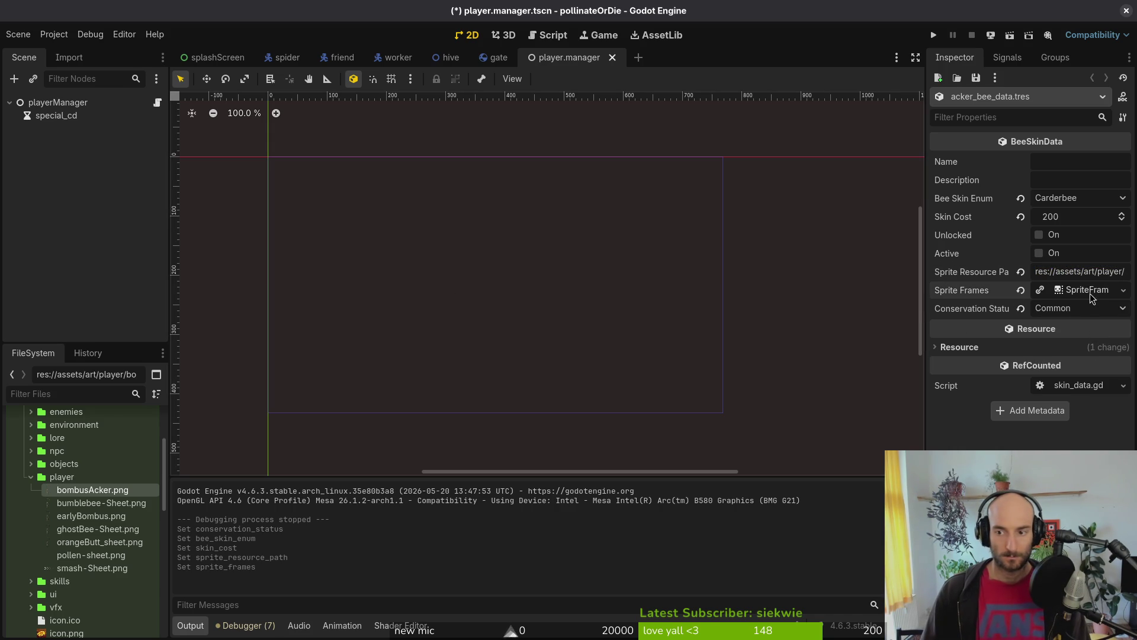
{"action": "left_click", "coordinate": [1093, 296]}
Step: Add the first bee frame from the auto-sliced bombusAcker.png sprite sheet
{"action": "left_click", "coordinate": [382, 466]}
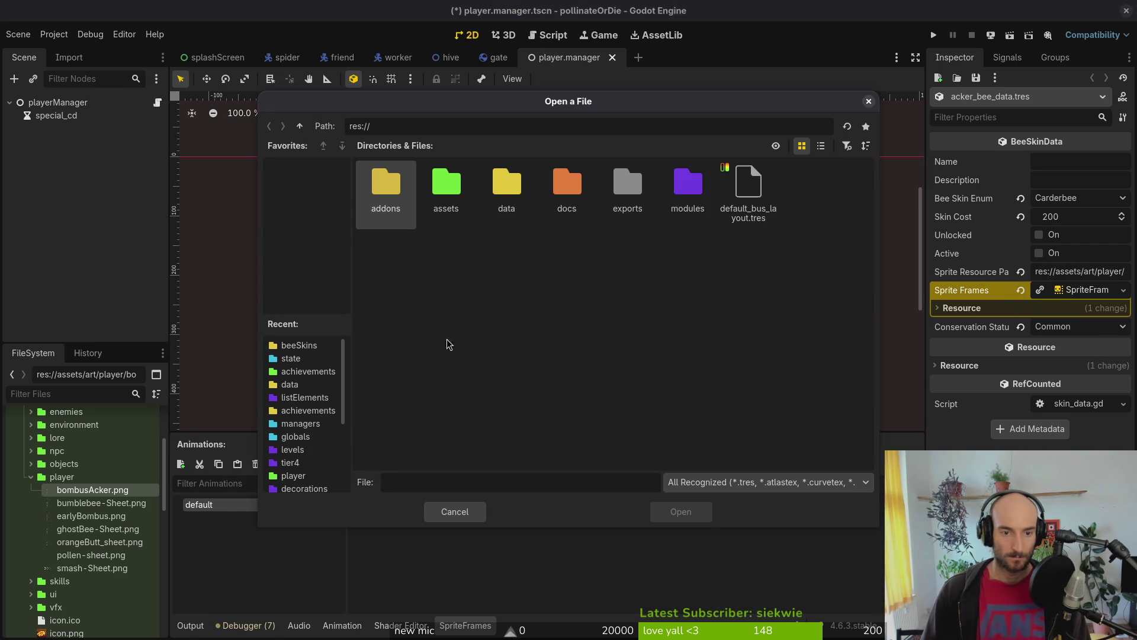
{"action": "double_click", "coordinate": [439, 202]}
{"action": "double_click", "coordinate": [389, 199]}
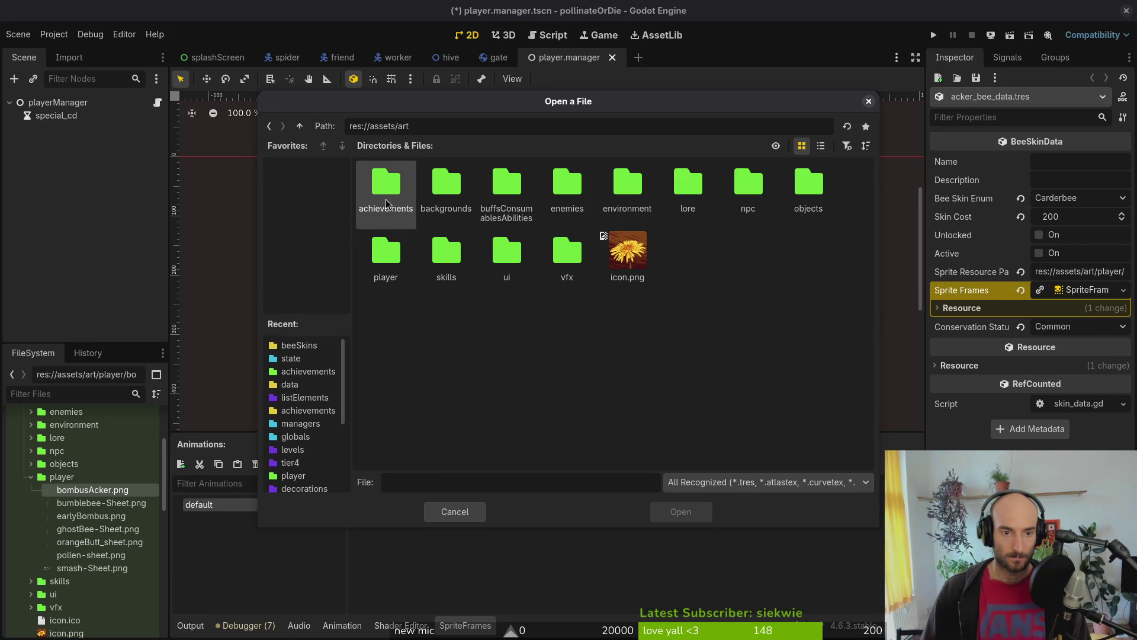
{"action": "double_click", "coordinate": [411, 268]}
{"action": "left_click", "coordinate": [679, 513]}
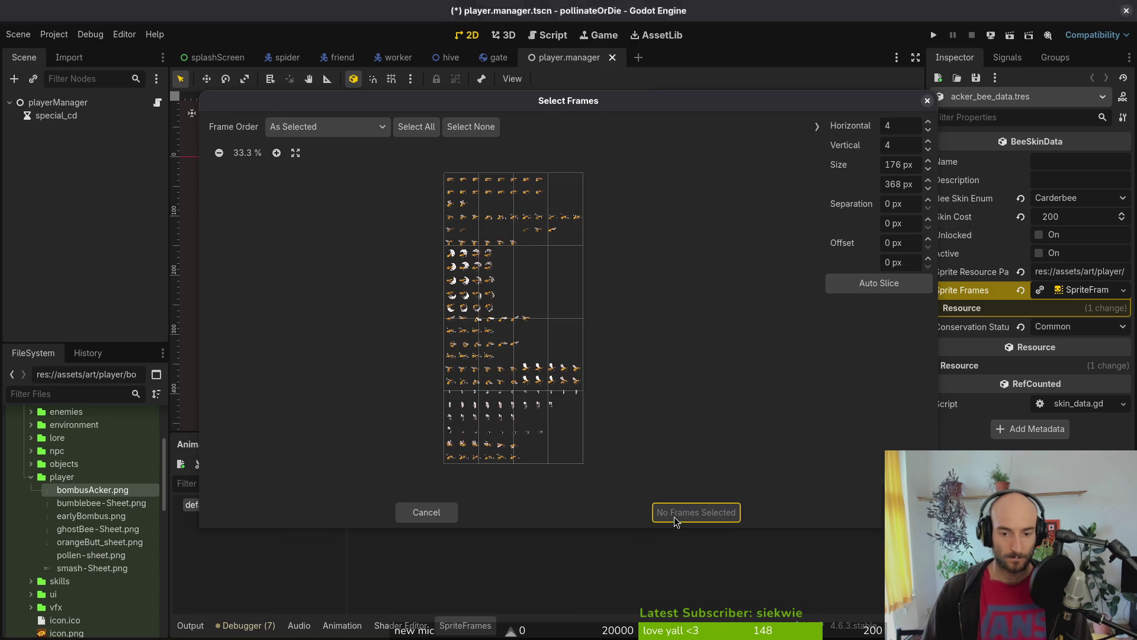
{"action": "left_click", "coordinate": [855, 281]}
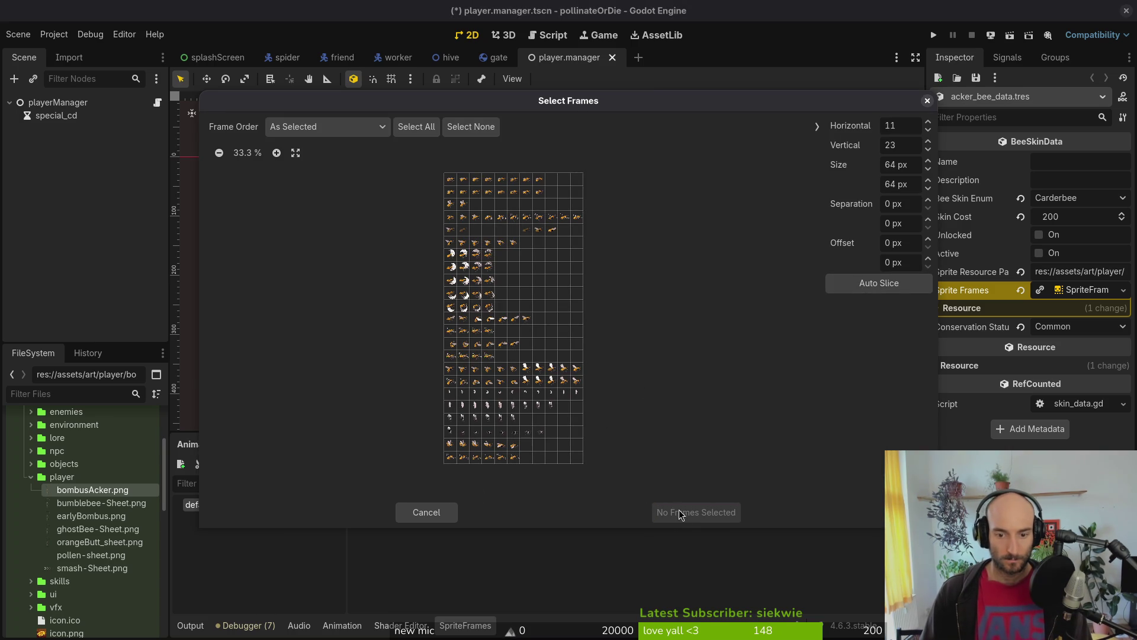
{"action": "left_click", "coordinate": [450, 180]}
{"action": "left_click", "coordinate": [713, 513]}
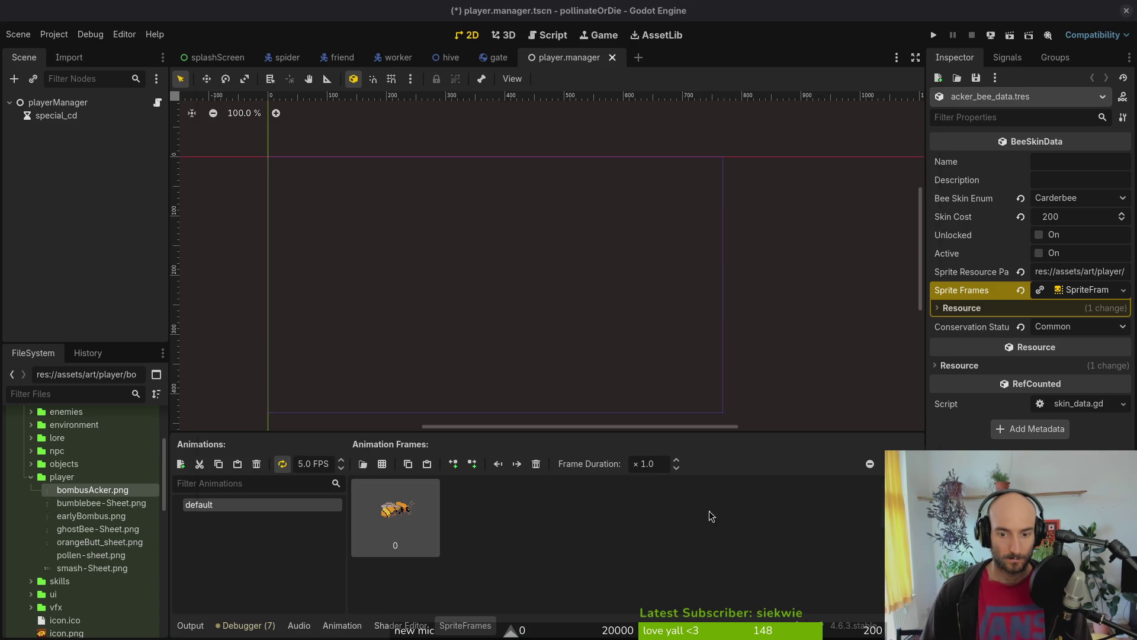
Step: Create a new animation named idle playing at 12 FPS
{"action": "left_click", "coordinate": [181, 463]}
{"action": "double_click", "coordinate": [216, 517]}
{"action": "type", "text": "idle"}
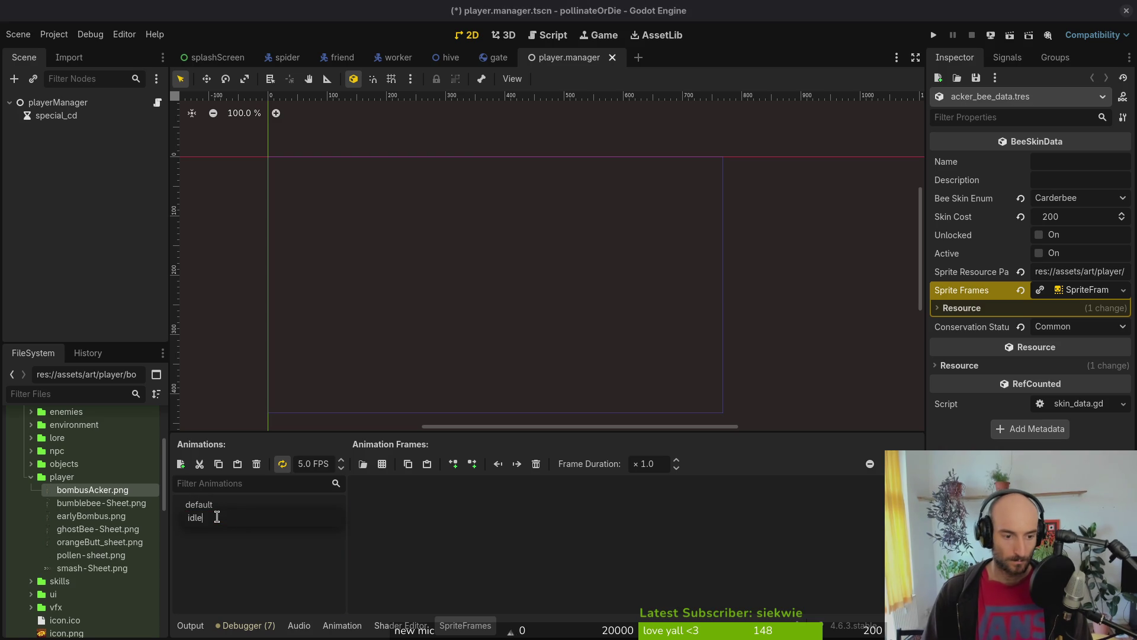
{"action": "key", "text": "Return"}
{"action": "left_click", "coordinate": [309, 459]}
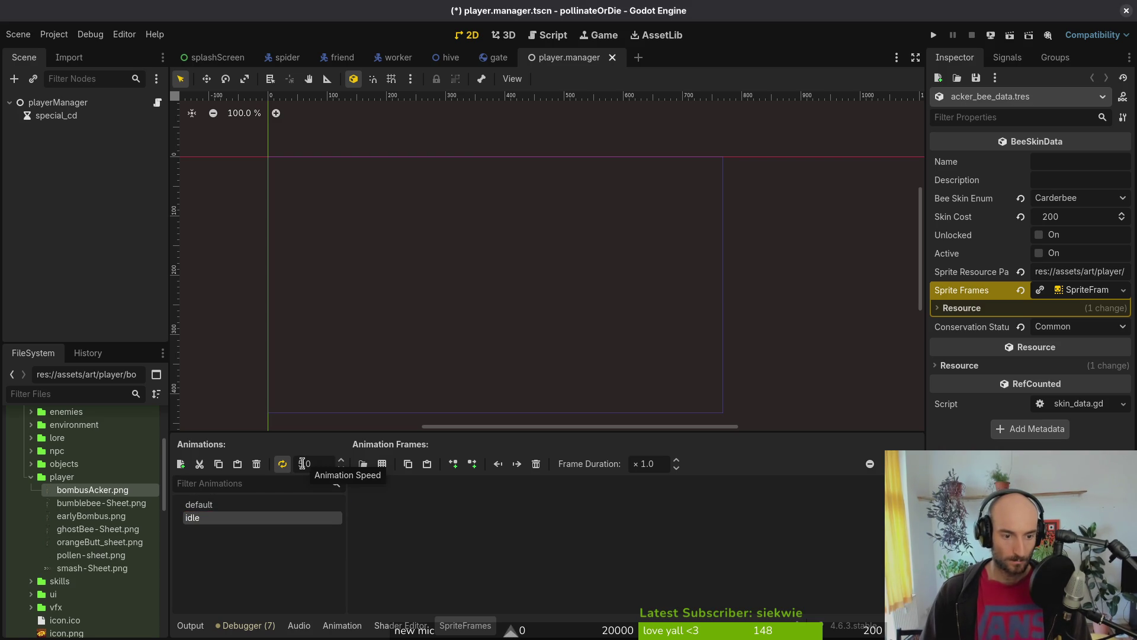
{"action": "type", "text": "10"}
{"action": "key", "text": "Return"}
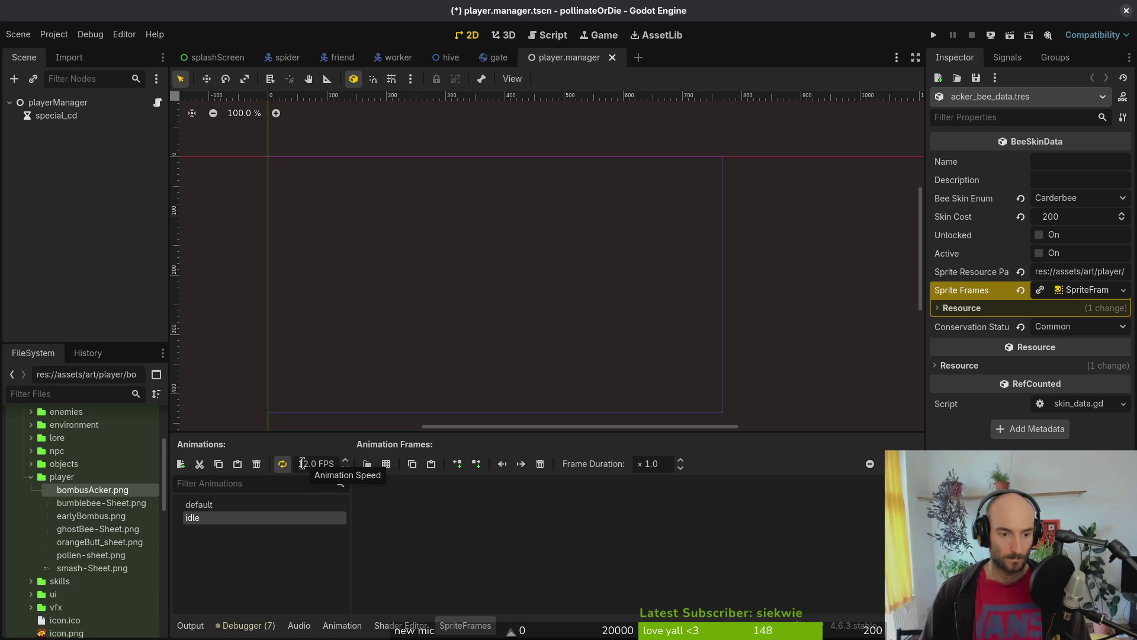
Step: Add the eight top-row bombusAcker frames to idle and save the scene
{"action": "left_click", "coordinate": [367, 464]}
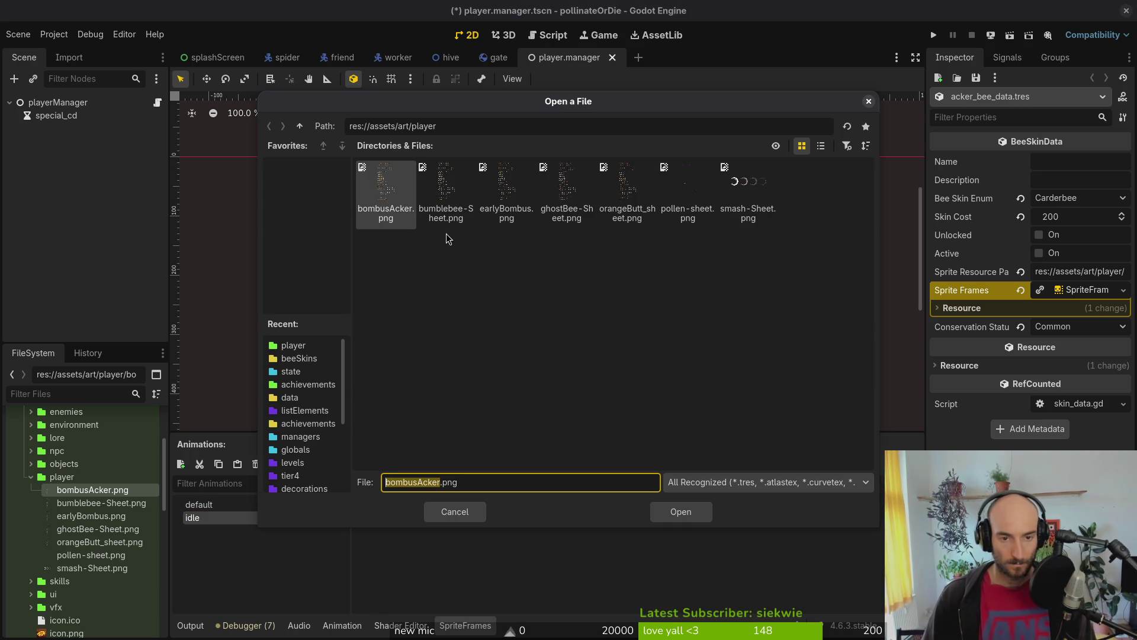
{"action": "left_click", "coordinate": [687, 516]}
{"action": "left_click_drag", "start_coordinate": [450, 179], "coordinate": [538, 179]}
{"action": "left_click", "coordinate": [714, 519]}
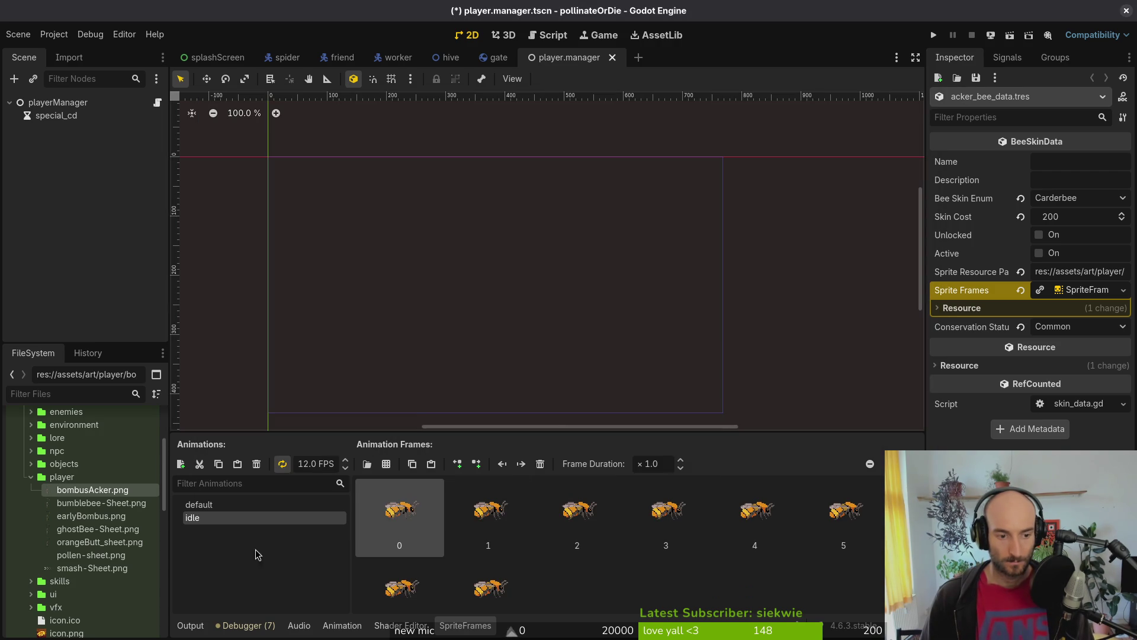
{"action": "left_click", "coordinate": [30, 477]}
{"action": "key", "text": "ctrl+s"}
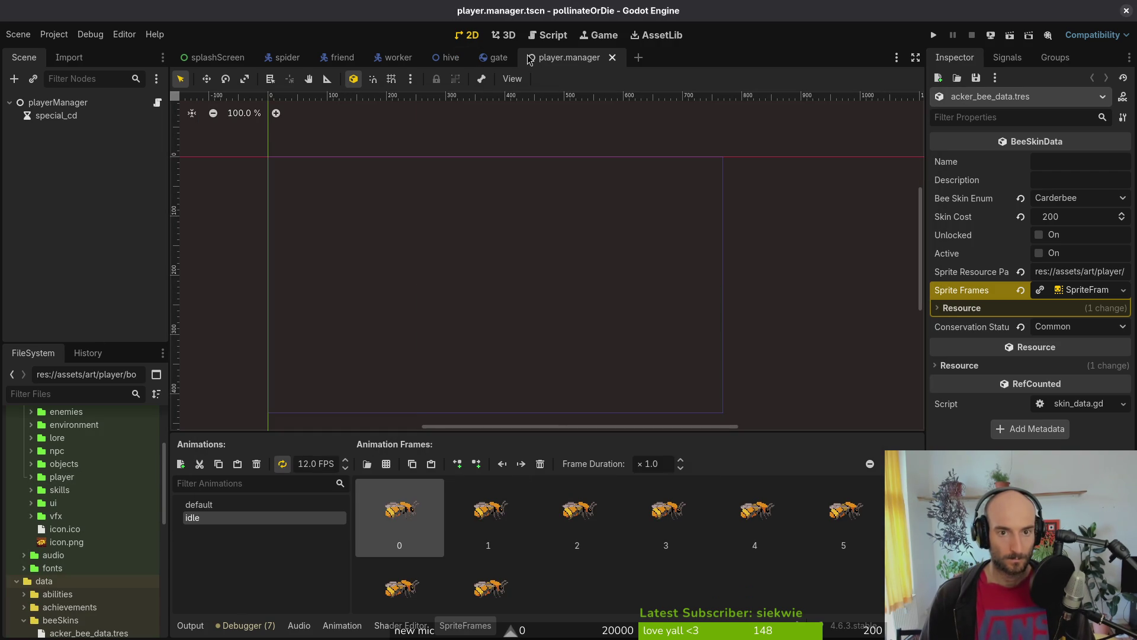
Step: Fill playerManager's Bee Skin Templates with all five beeSkins .tres files, starting with acker
{"action": "left_click", "coordinate": [47, 103]}
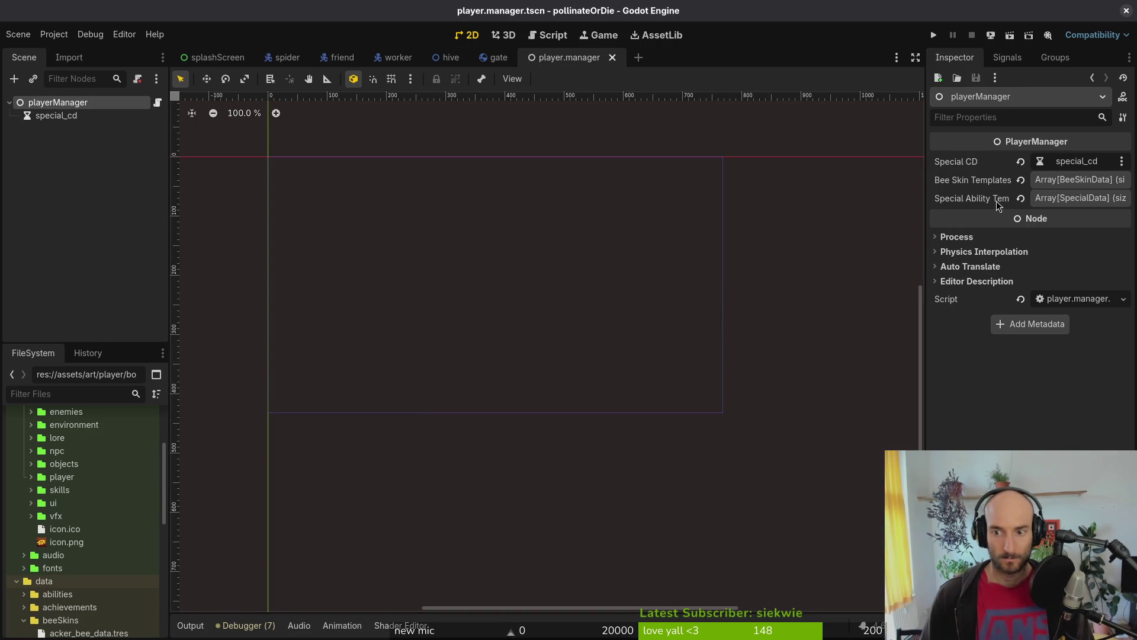
{"action": "left_click", "coordinate": [1076, 184]}
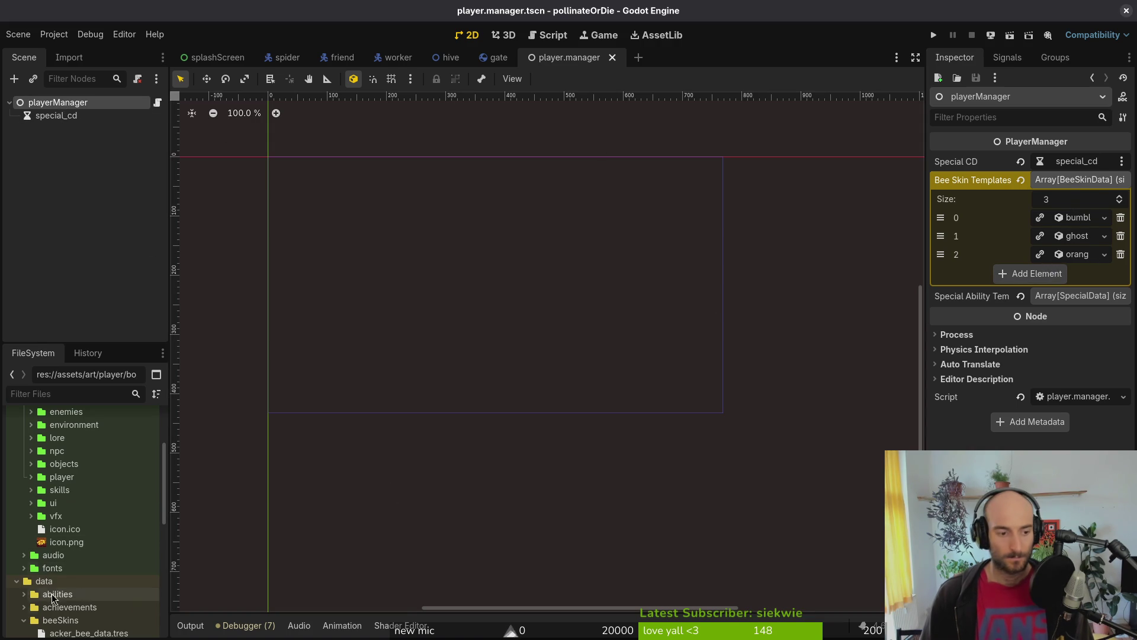
{"action": "scroll", "coordinate": [46, 580], "scroll_direction": "down", "scroll_amount": 5}
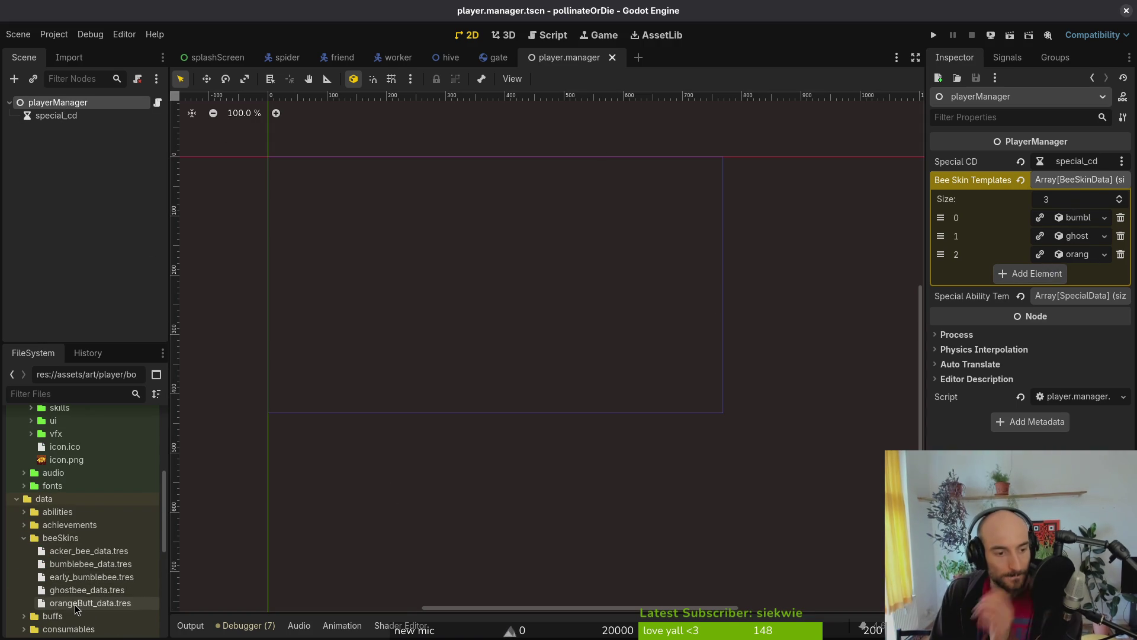
{"action": "mouse_move", "coordinate": [89, 550]}
{"action": "left_mouse_down"}
{"action": "mouse_move", "coordinate": [987, 314]}
{"action": "mouse_move", "coordinate": [1036, 286]}
{"action": "left_mouse_up"}
{"action": "mouse_move", "coordinate": [87, 590]}
{"action": "left_mouse_down"}
{"action": "mouse_move", "coordinate": [1051, 319]}
{"action": "mouse_move", "coordinate": [1046, 300]}
{"action": "left_mouse_up"}
{"action": "key", "text": "ctrl+s"}
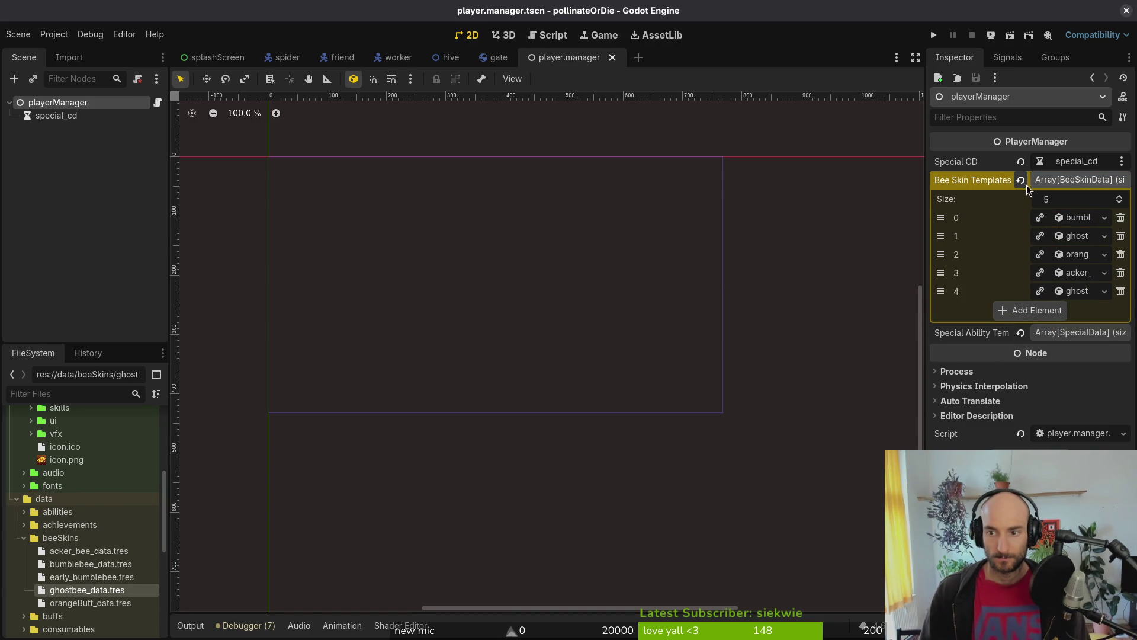
{"action": "left_click", "coordinate": [1022, 182]}
{"action": "left_click", "coordinate": [1053, 247]}
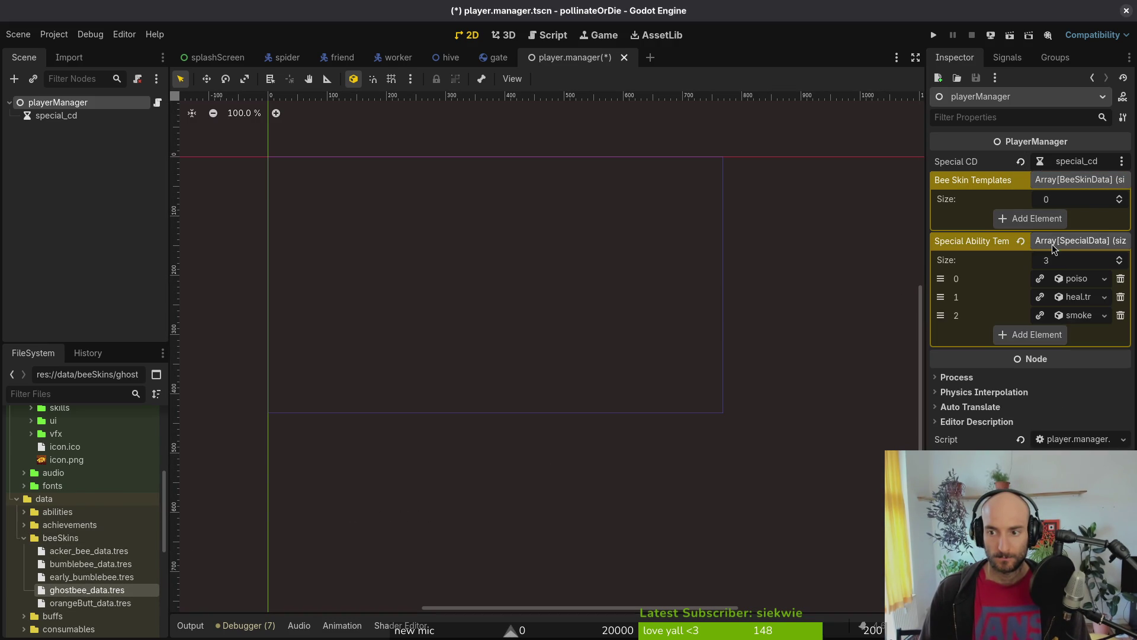
{"action": "left_click", "coordinate": [1069, 242]}
{"action": "left_click", "coordinate": [82, 551]}
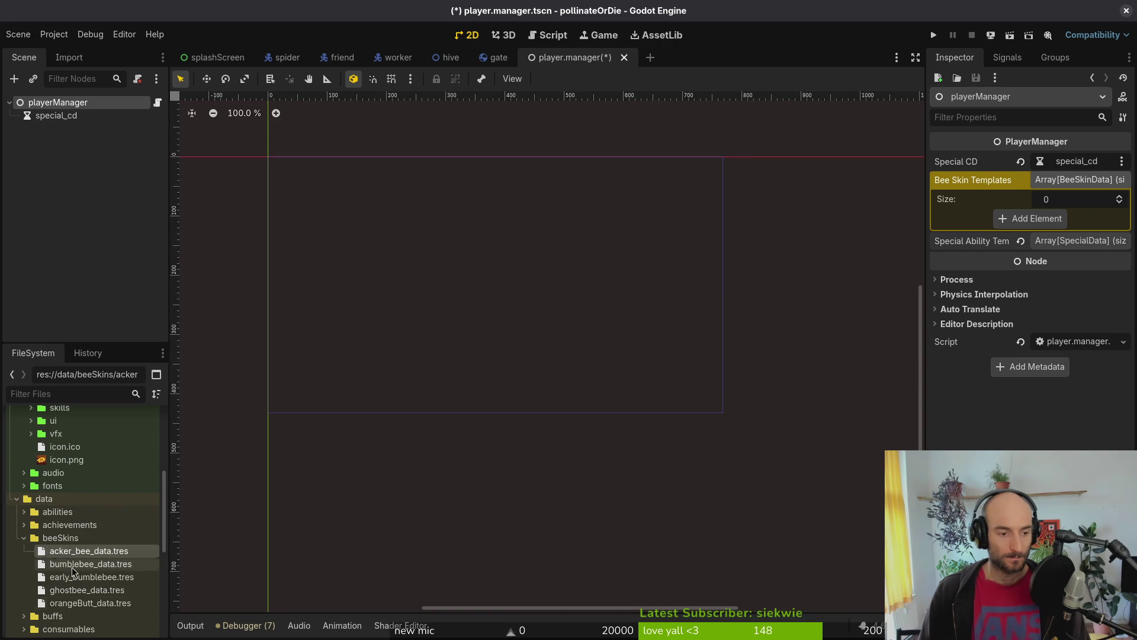
{"action": "mouse_move", "coordinate": [83, 551]}
{"action": "left_mouse_down"}
{"action": "mouse_move", "coordinate": [226, 515]}
{"action": "mouse_move", "coordinate": [1018, 219]}
{"action": "left_mouse_up"}
Step: Delete every file in the game's user data folder and save the scene
{"action": "left_click", "coordinate": [382, 166]}
{"action": "left_click", "coordinate": [54, 34]}
{"action": "left_click", "coordinate": [89, 148]}
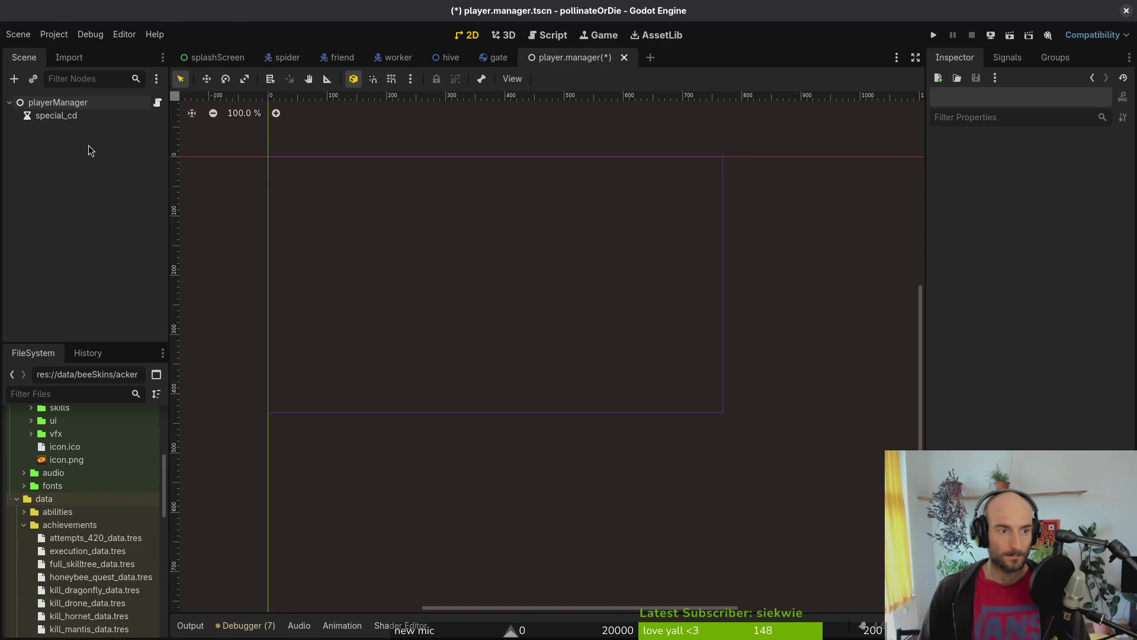
{"action": "key", "text": "ctrl+a"}
{"action": "key", "text": "Delete"}
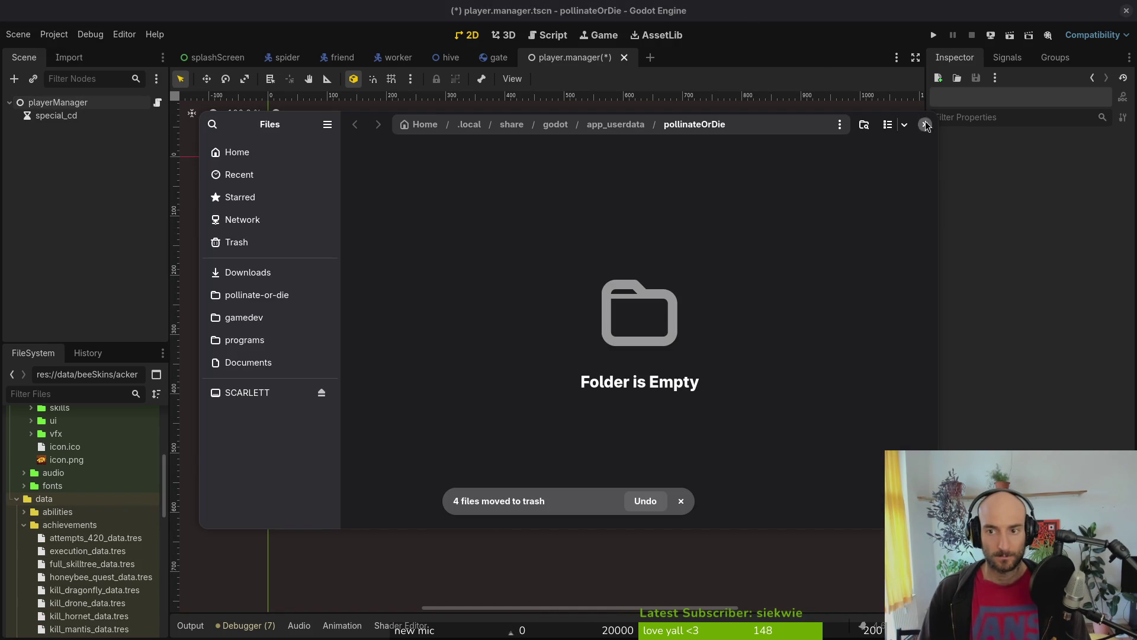
{"action": "left_click", "coordinate": [926, 125]}
{"action": "key", "text": "ctrl+s"}
Step: Open the game.controller scene through quick search
{"action": "left_click", "coordinate": [53, 34]}
{"action": "left_click", "coordinate": [433, 202]}
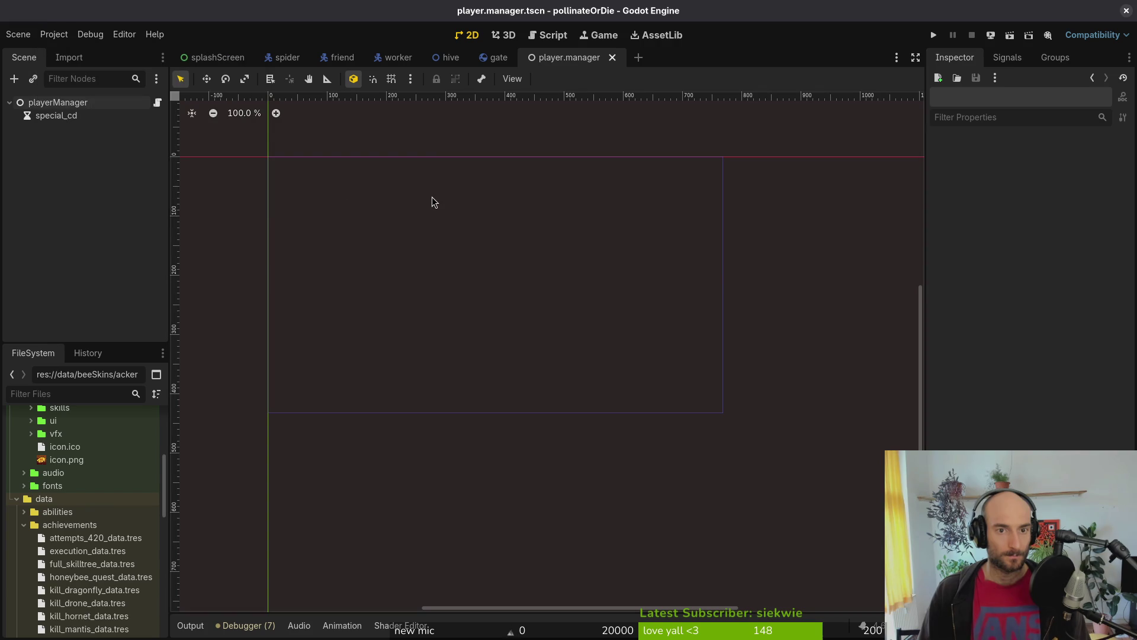
{"action": "key", "text": "ctrl+shift+o"}
{"action": "type", "text": "gamecontroller"}
{"action": "key", "text": "Return"}
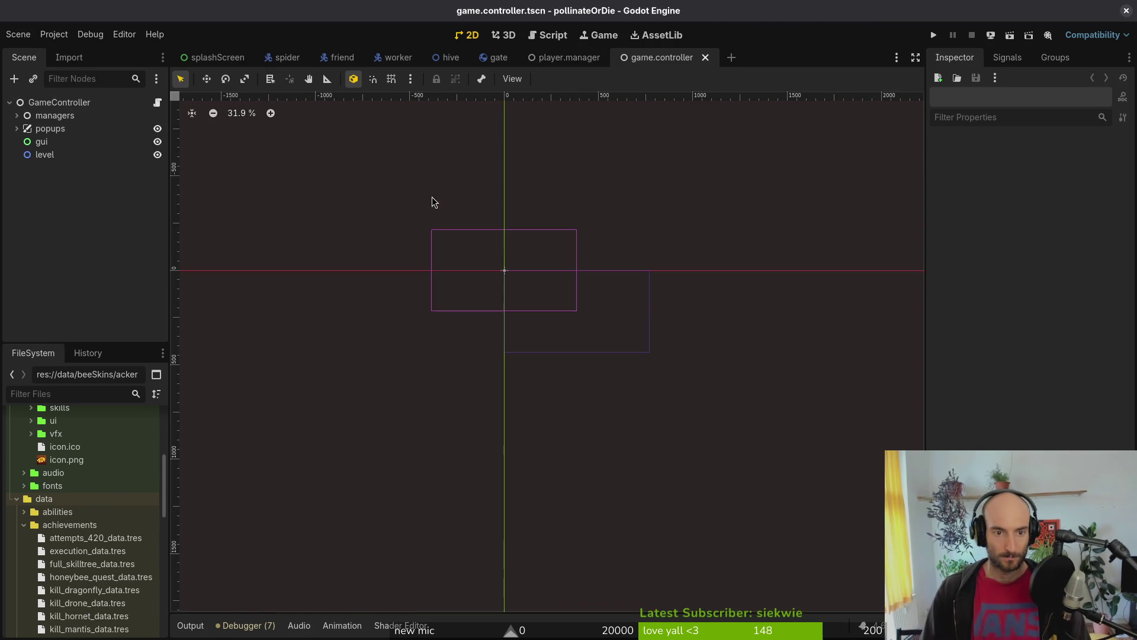
Step: Revert playerManager's Bee Skin Templates override to the five bee skins and save
{"action": "left_click", "coordinate": [16, 115]}
{"action": "left_click", "coordinate": [71, 155]}
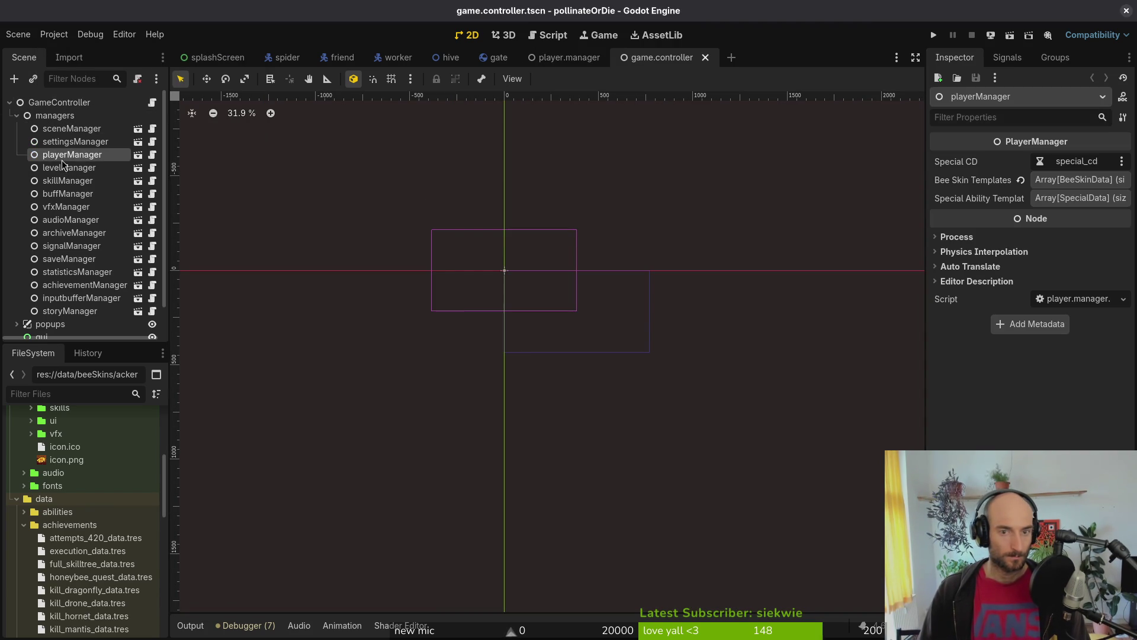
{"action": "left_click", "coordinate": [1051, 184]}
{"action": "left_click", "coordinate": [1051, 183]}
{"action": "left_click", "coordinate": [1051, 181]}
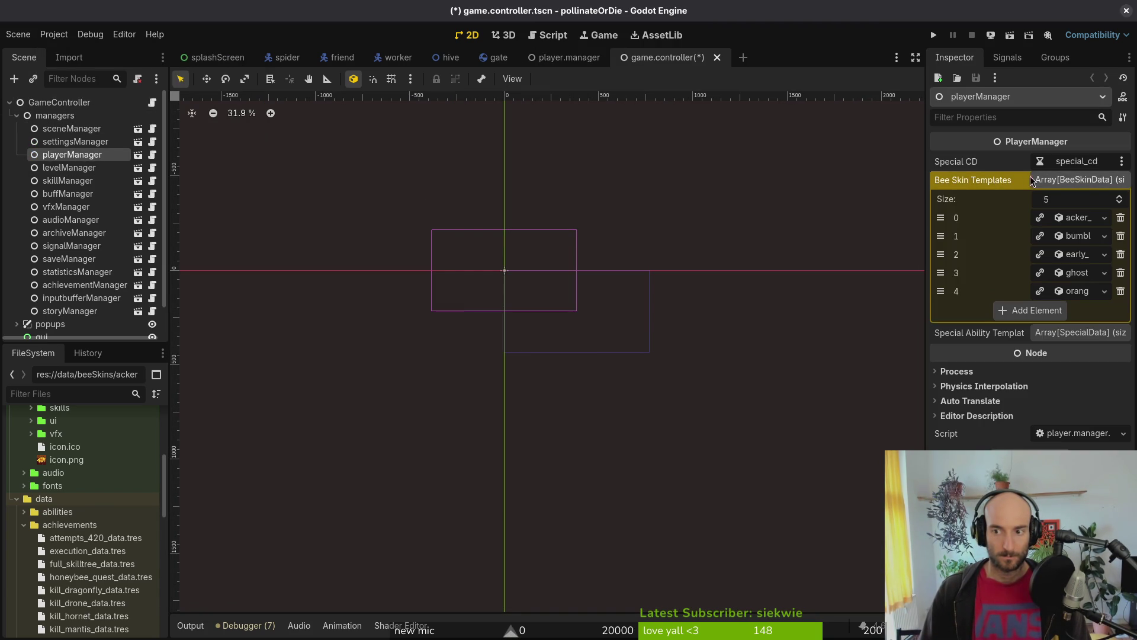
{"action": "left_click", "coordinate": [1027, 181]}
{"action": "key", "text": "ctrl+s"}
Step: Check the settings, scene and vfx managers, then reload the current project
{"action": "left_click", "coordinate": [62, 143]}
{"action": "left_click", "coordinate": [64, 128]}
{"action": "left_click", "coordinate": [66, 142]}
{"action": "left_click", "coordinate": [65, 207]}
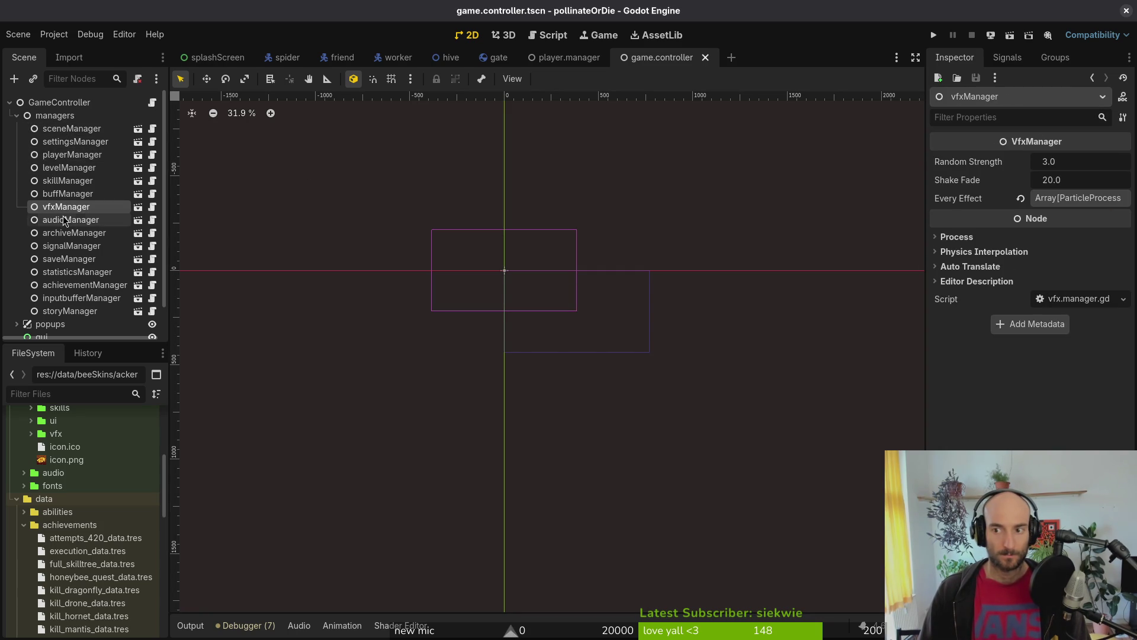
{"action": "left_click", "coordinate": [54, 34]}
{"action": "left_click", "coordinate": [89, 186]}
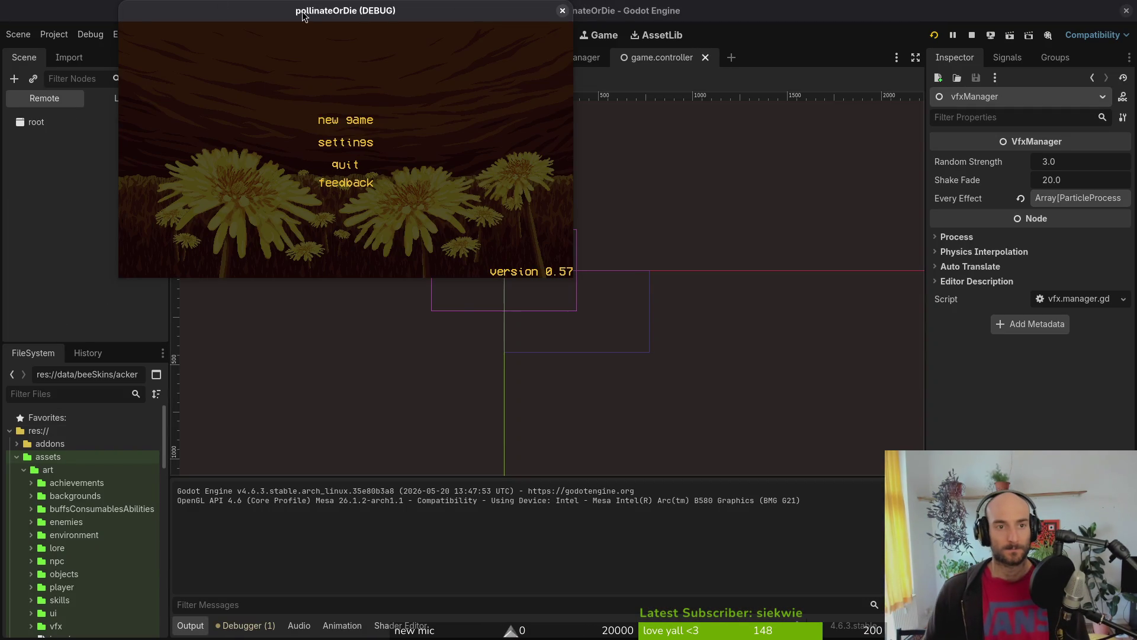
Step: Maximize the game window, start a new game and cycle the debug level selector back to the hive
{"action": "double_click", "coordinate": [303, 14]}
{"action": "left_click", "coordinate": [551, 256]}
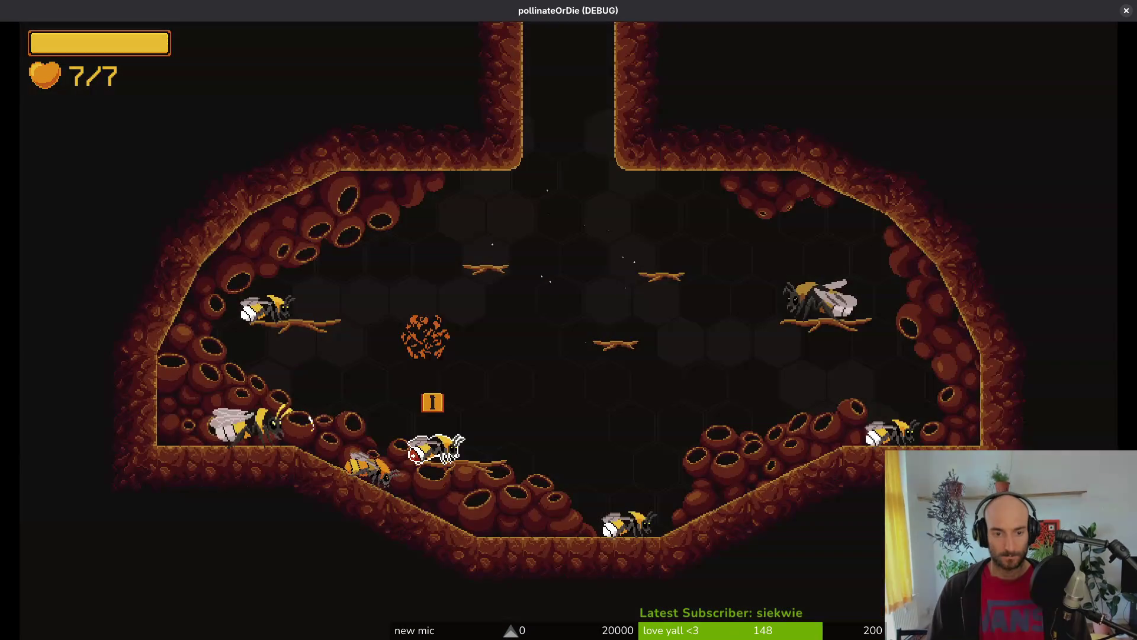
{"action": "key", "text": "Escape"}
{"action": "key", "text": "Right"}
{"action": "key", "text": "Right"}
{"action": "key", "text": "Return"}
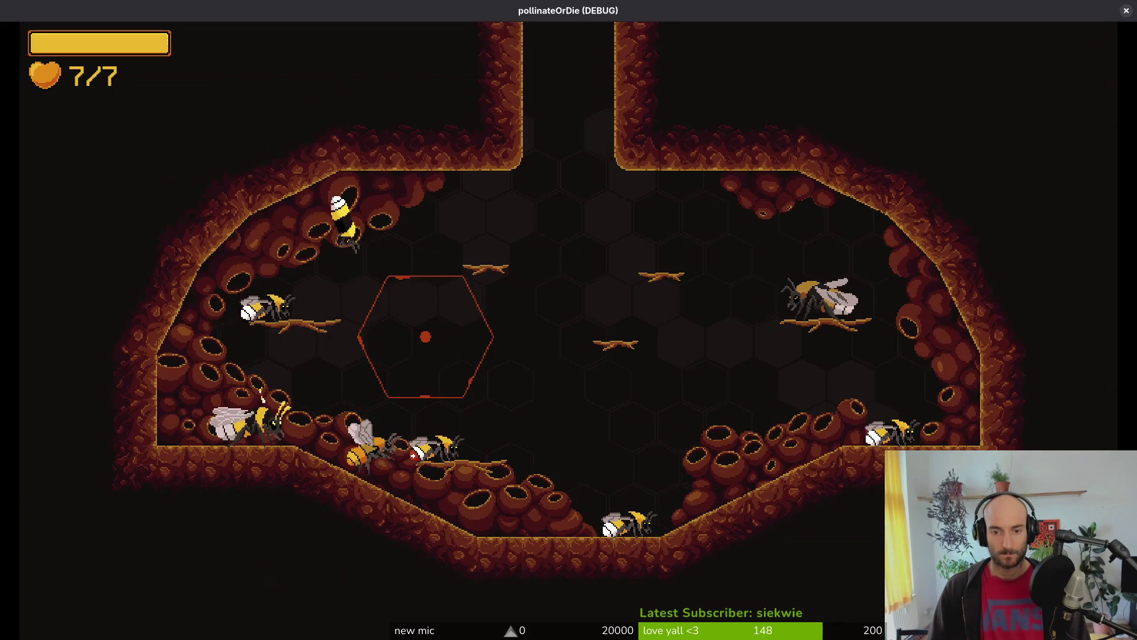
Step: View the skins page of the inventory, close it, and quit the game window
{"action": "key", "text": "Tab"}
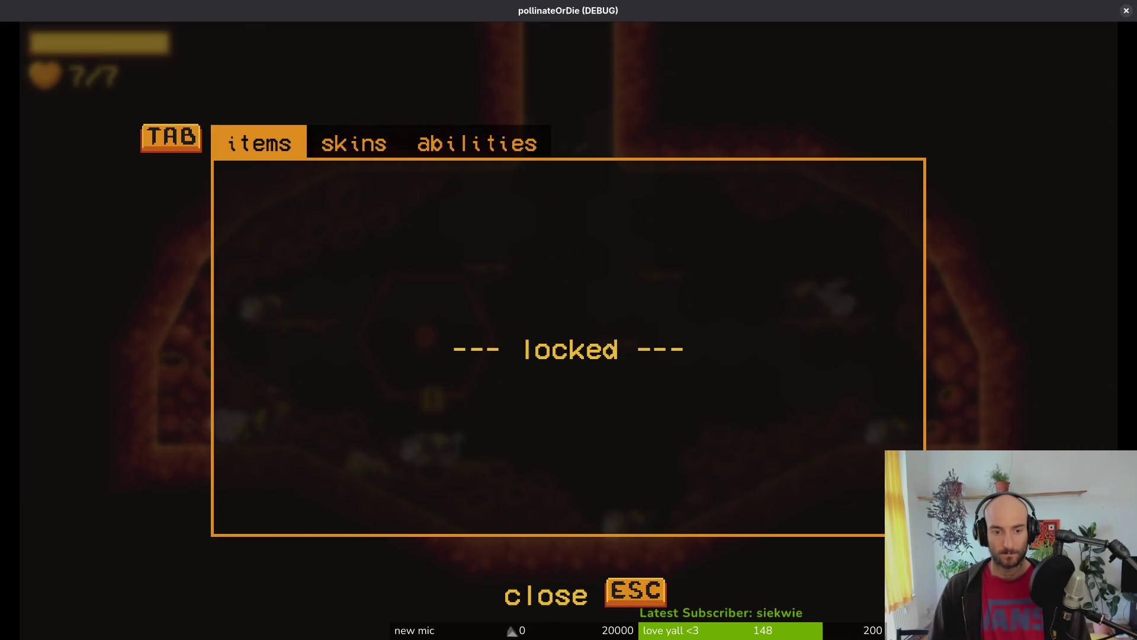
{"action": "key", "text": "Tab"}
{"action": "key", "text": "Escape"}
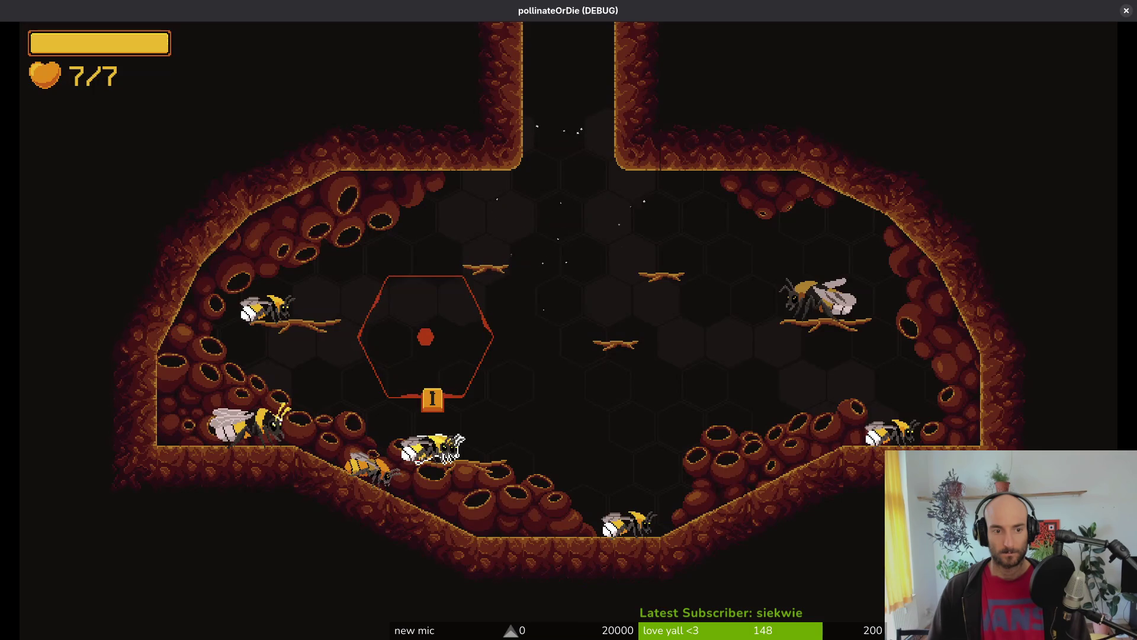
{"action": "left_click", "coordinate": [1124, 15]}
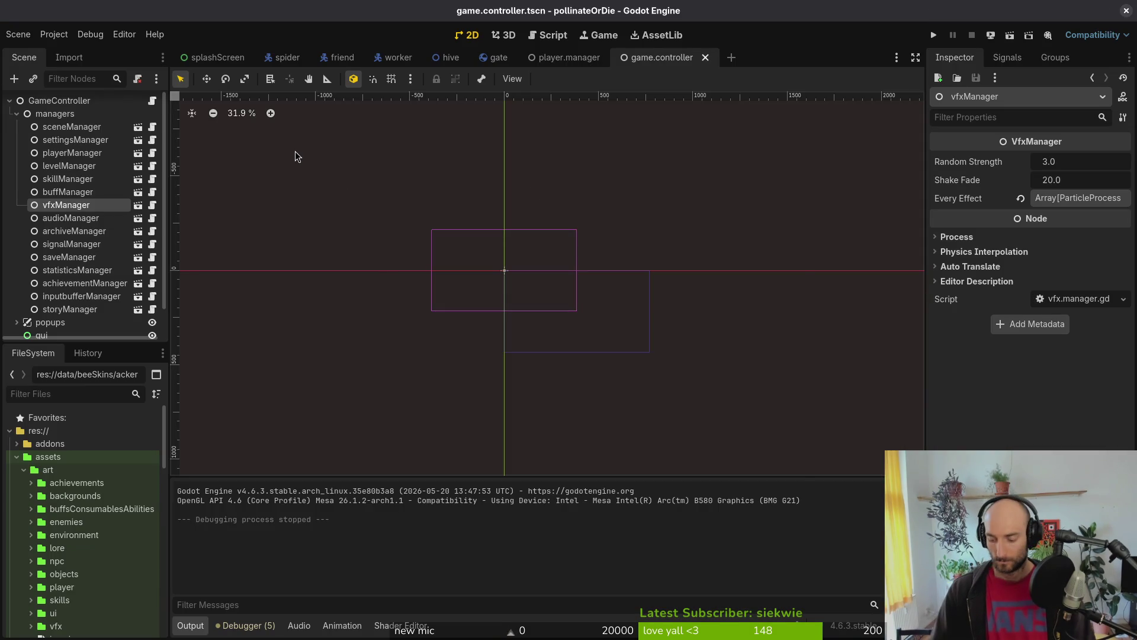
Step: Open shop_overlay.tscn and paste a copy of the early skin entry under GridContainer
{"action": "key", "text": "ctrl+shift+o"}
{"action": "type", "text": "shooverlay"}
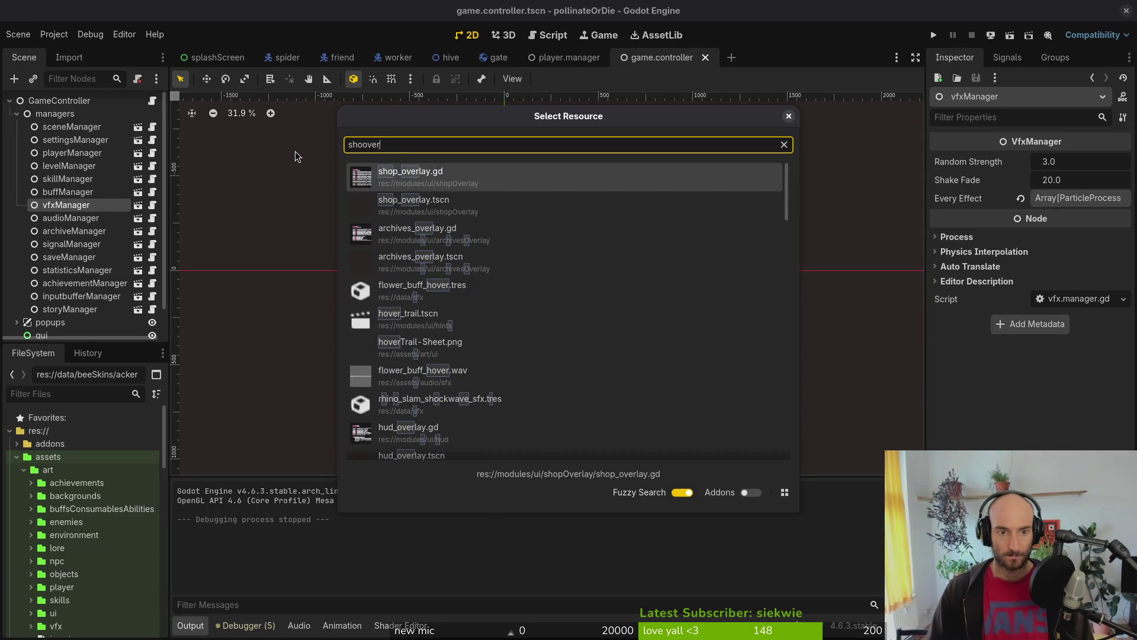
{"action": "key", "text": "Return"}
{"action": "left_click", "coordinate": [88, 261]}
{"action": "key", "text": "ctrl+c"}
{"action": "left_click", "coordinate": [97, 209]}
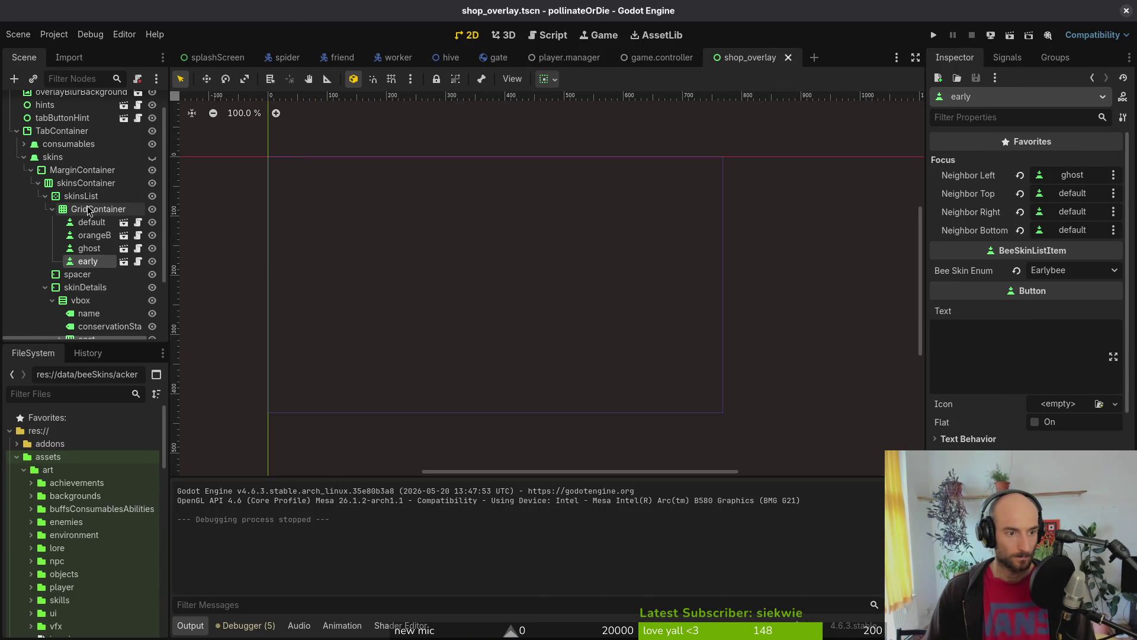
{"action": "key", "text": "ctrl+v"}
Step: Rename the copy to acker and make acker early's right focus neighbour
{"action": "double_click", "coordinate": [103, 274]}
{"action": "type", "text": "q"}
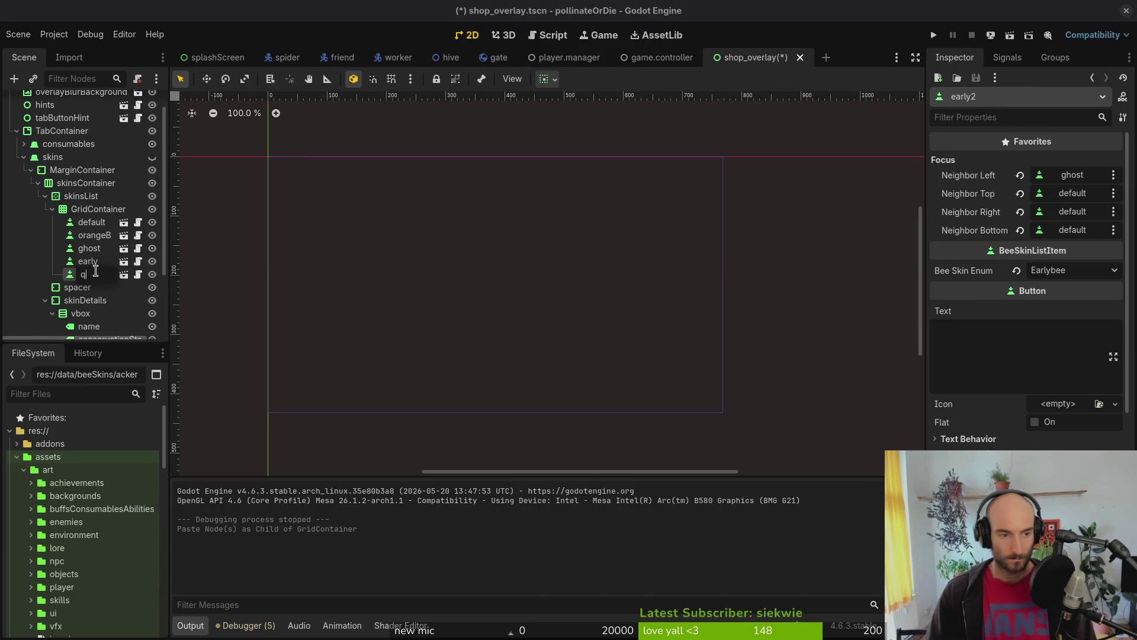
{"action": "type", "text": "ker"}
{"action": "key", "text": "Return"}
{"action": "key", "text": "Up"}
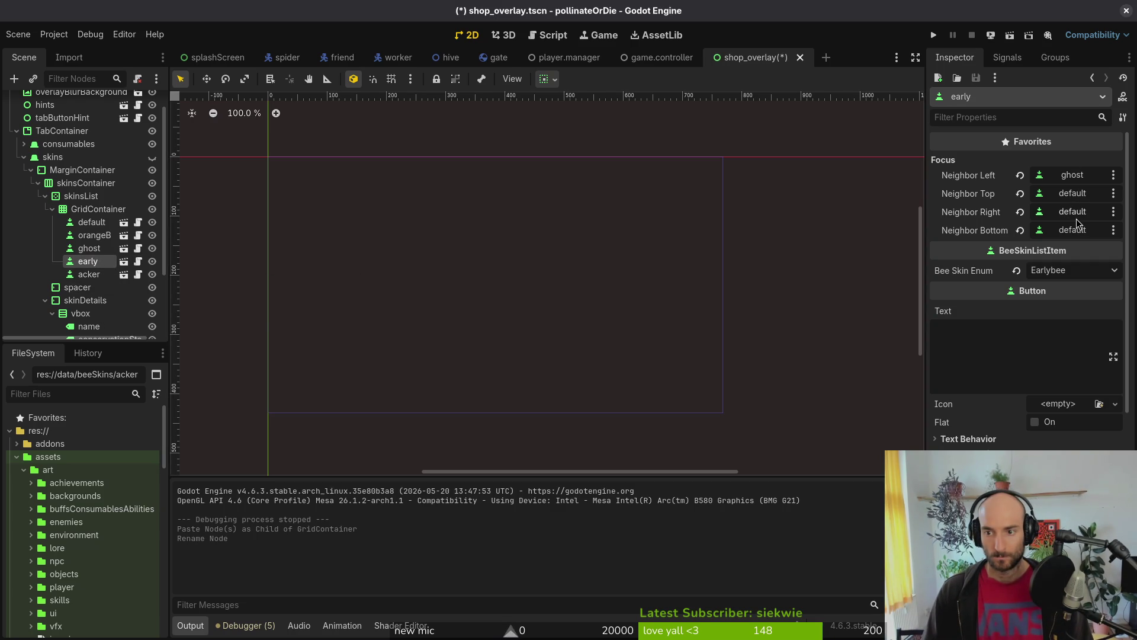
{"action": "left_click", "coordinate": [1077, 214]}
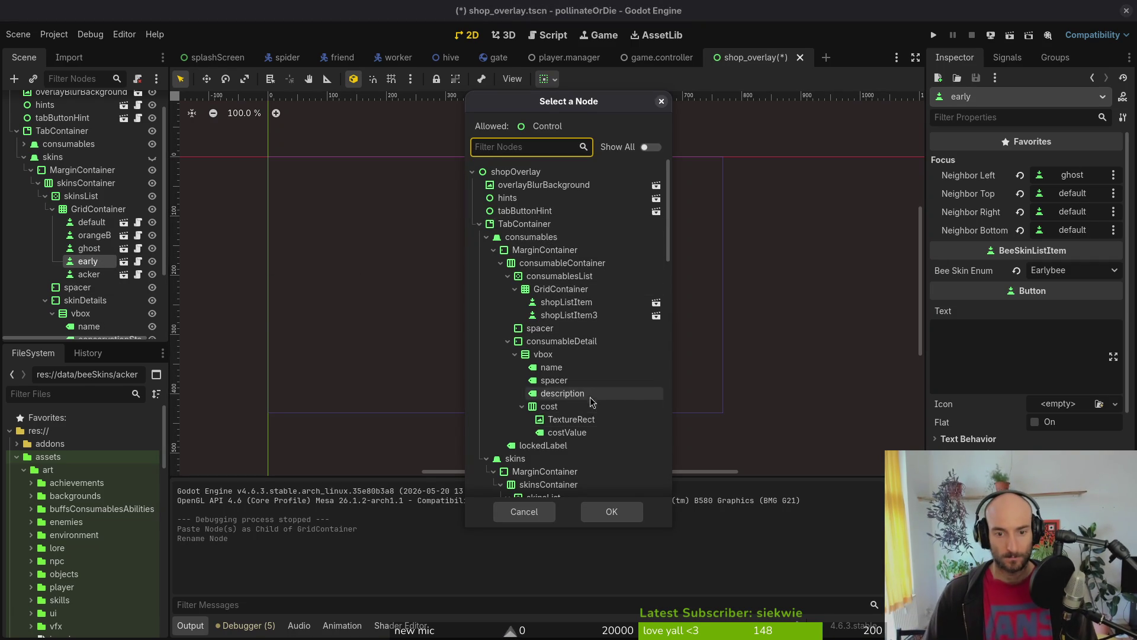
{"action": "scroll", "coordinate": [585, 358], "scroll_direction": "down", "scroll_amount": 5}
{"action": "left_click", "coordinate": [562, 373]}
{"action": "left_click", "coordinate": [612, 511]}
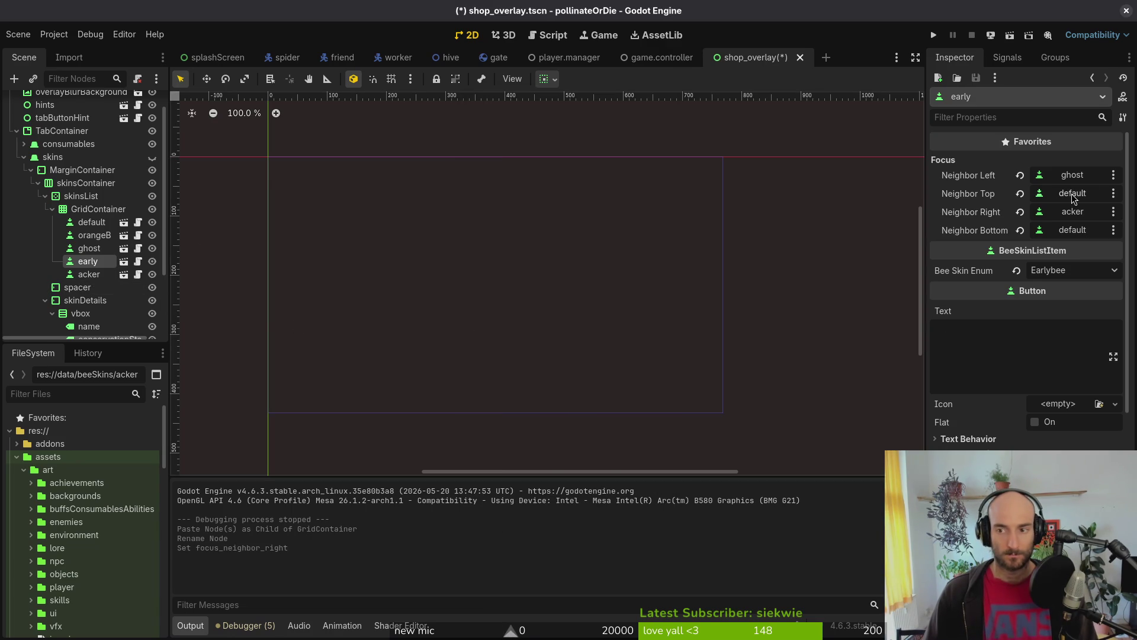
Step: Set early's Bee Skin Enum to Carderbee, save the scene, and run the game
{"action": "left_click", "coordinate": [1056, 271]}
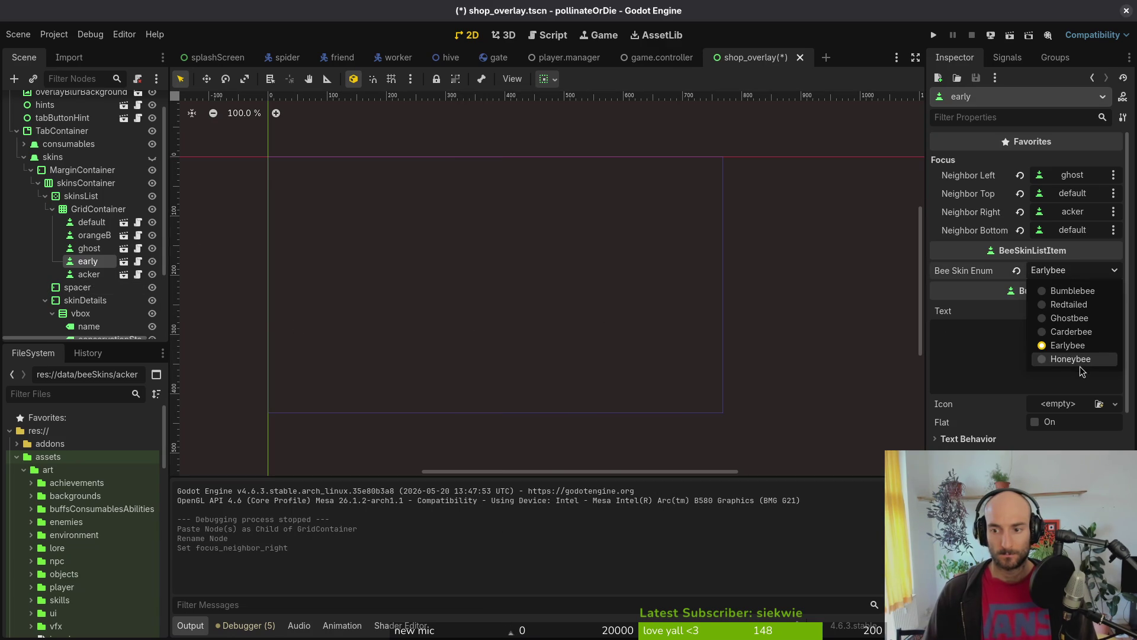
{"action": "left_click", "coordinate": [1070, 330]}
{"action": "key", "text": "ctrl+s"}
{"action": "left_click", "coordinate": [1093, 274]}
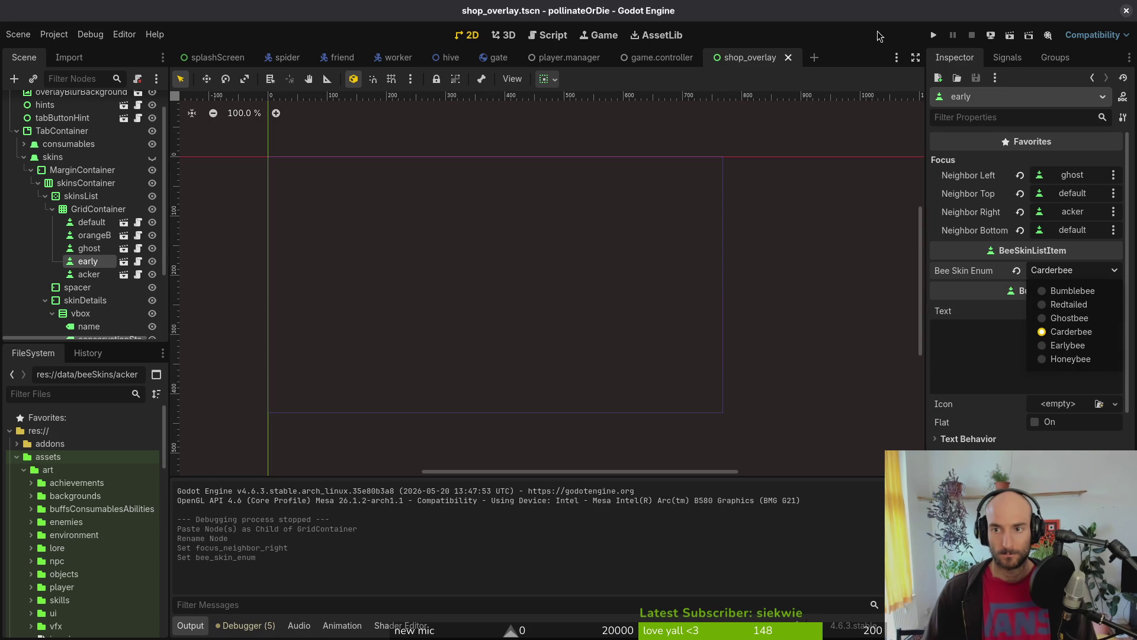
{"action": "left_click", "coordinate": [933, 35]}
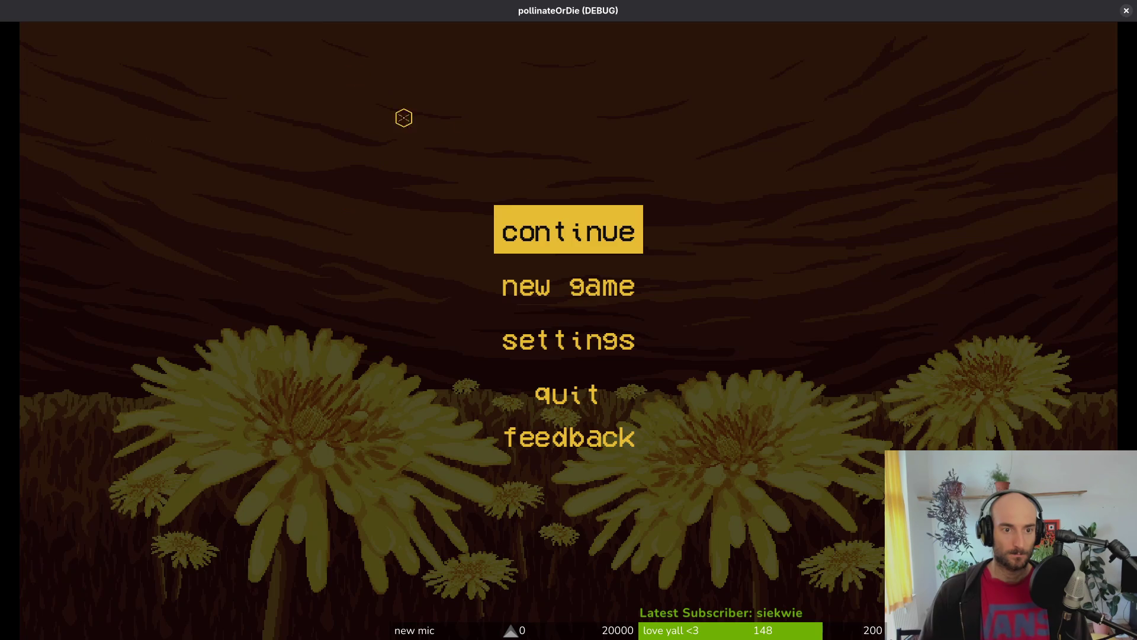
Step: Continue the game and browse the skins inventory to the locked 1000-priced skin
{"action": "left_click", "coordinate": [566, 231]}
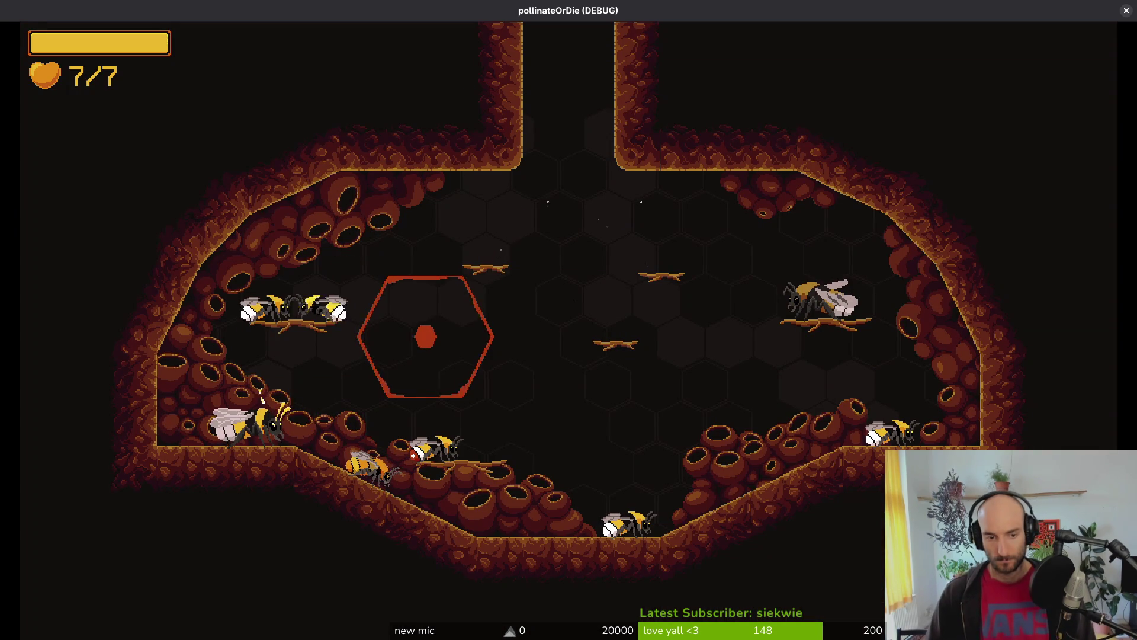
{"action": "key", "text": "i"}
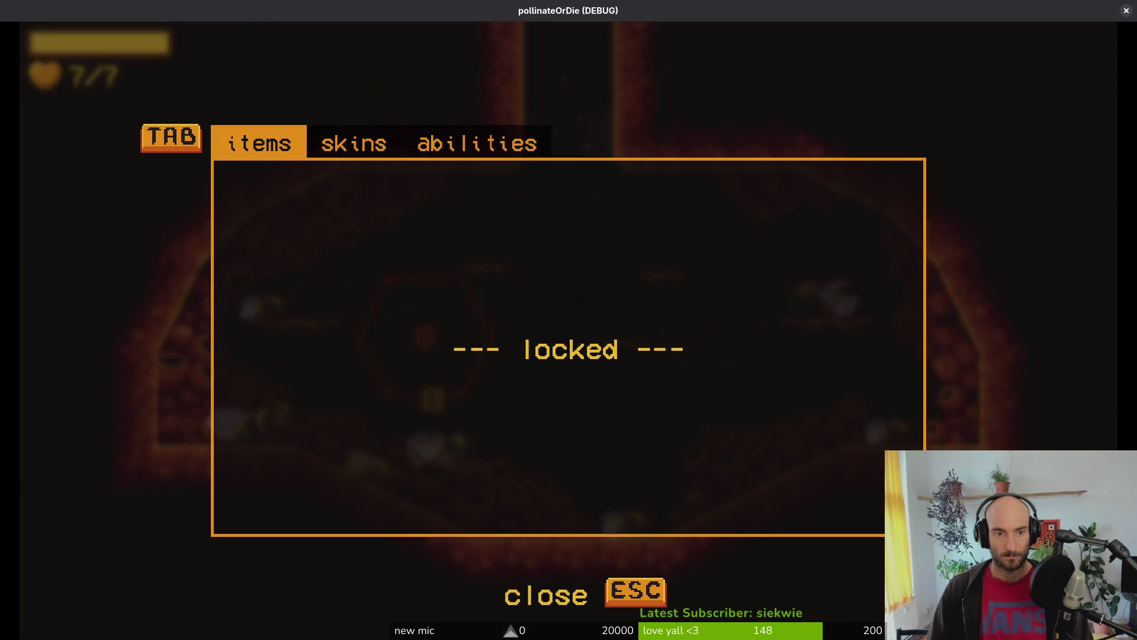
{"action": "key", "text": "Tab"}
{"action": "key", "text": "Down"}
{"action": "key", "text": "Right"}
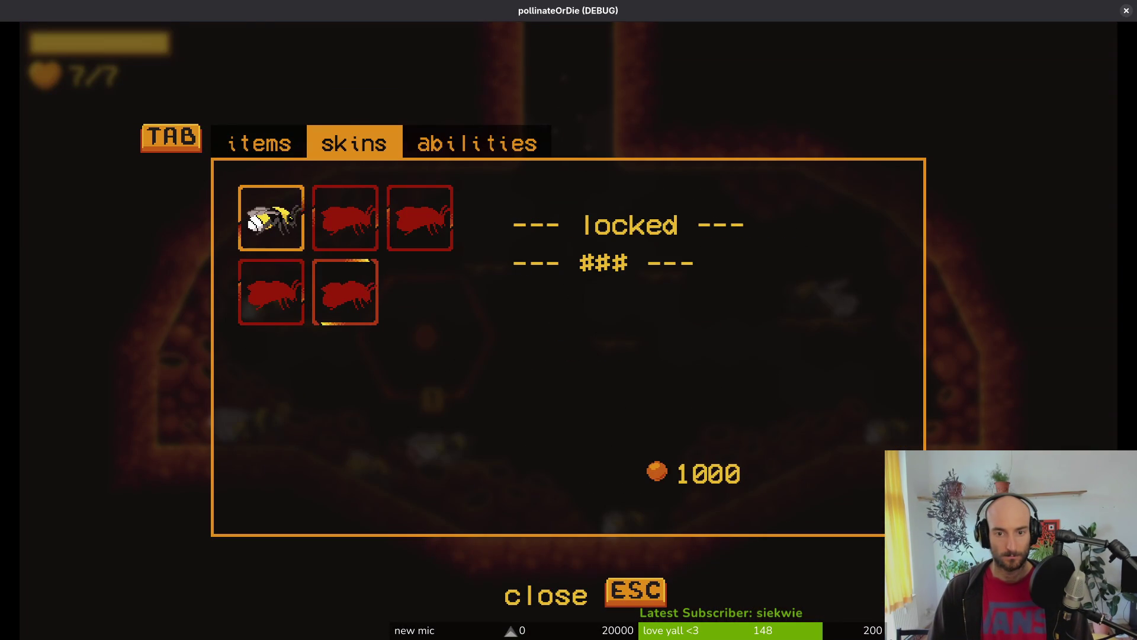
Step: Look at the debugging panel from the pause menu, then close it
{"action": "key", "text": "Escape"}
{"action": "key", "text": "Down"}
{"action": "key", "text": "Return"}
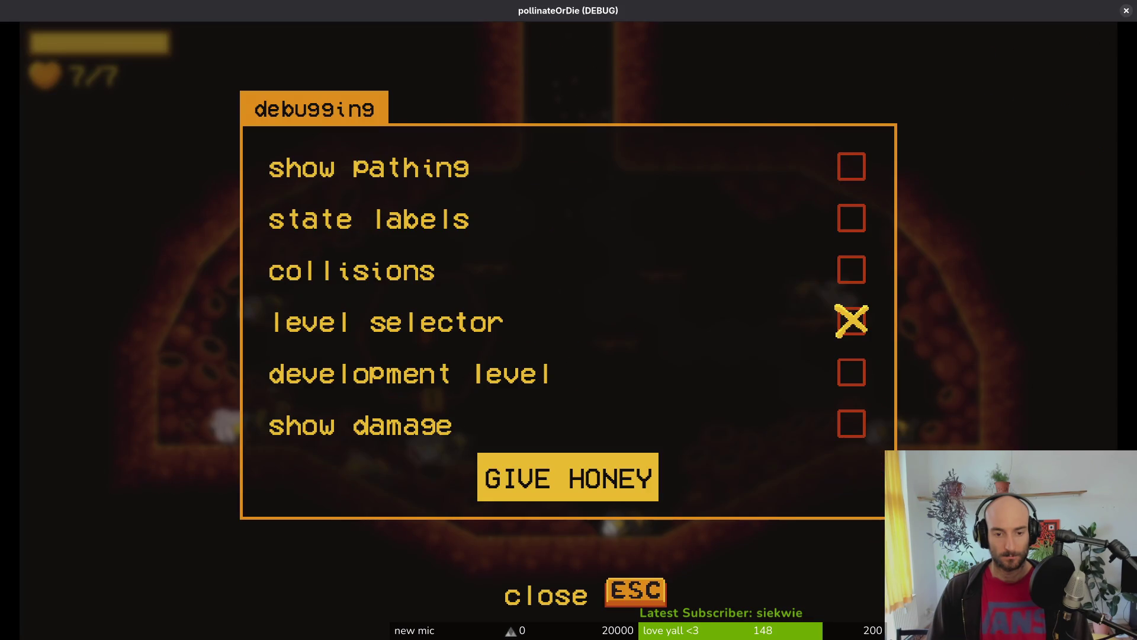
{"action": "key", "text": "Escape"}
Step: Reopen the skins inventory and compare the locked skins priced 420, 200 and 1000
{"action": "key", "text": "i"}
{"action": "key", "text": "Right"}
{"action": "key", "text": "Right"}
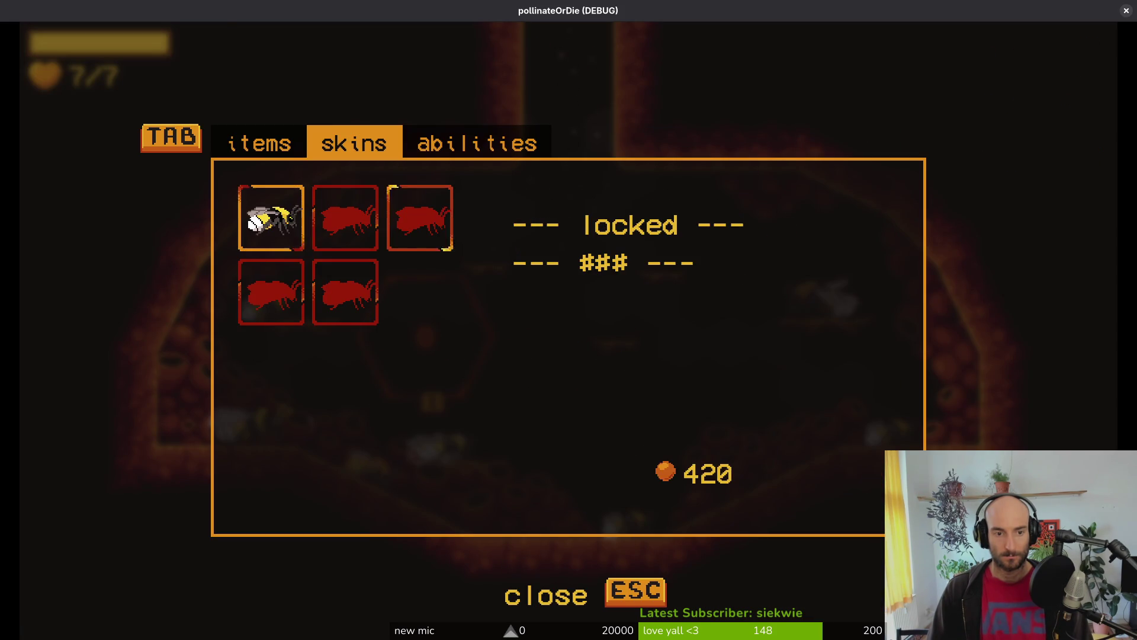
{"action": "key", "text": "Return"}
{"action": "key", "text": "Left"}
{"action": "key", "text": "Left"}
{"action": "key", "text": "Right"}
{"action": "key", "text": "Right"}
{"action": "key", "text": "Left"}
{"action": "key", "text": "Down"}
{"action": "key", "text": "Left"}
{"action": "key", "text": "Right"}
{"action": "key", "text": "Escape"}
{"action": "key", "text": "i"}
{"action": "key", "text": "Left"}
{"action": "key", "text": "Left"}
{"action": "key", "text": "Down"}
Step: Give the player extra honey through the pause menu's debugging panel
{"action": "key", "text": "Escape"}
{"action": "key", "text": "Escape"}
{"action": "key", "text": "Down"}
{"action": "key", "text": "Return"}
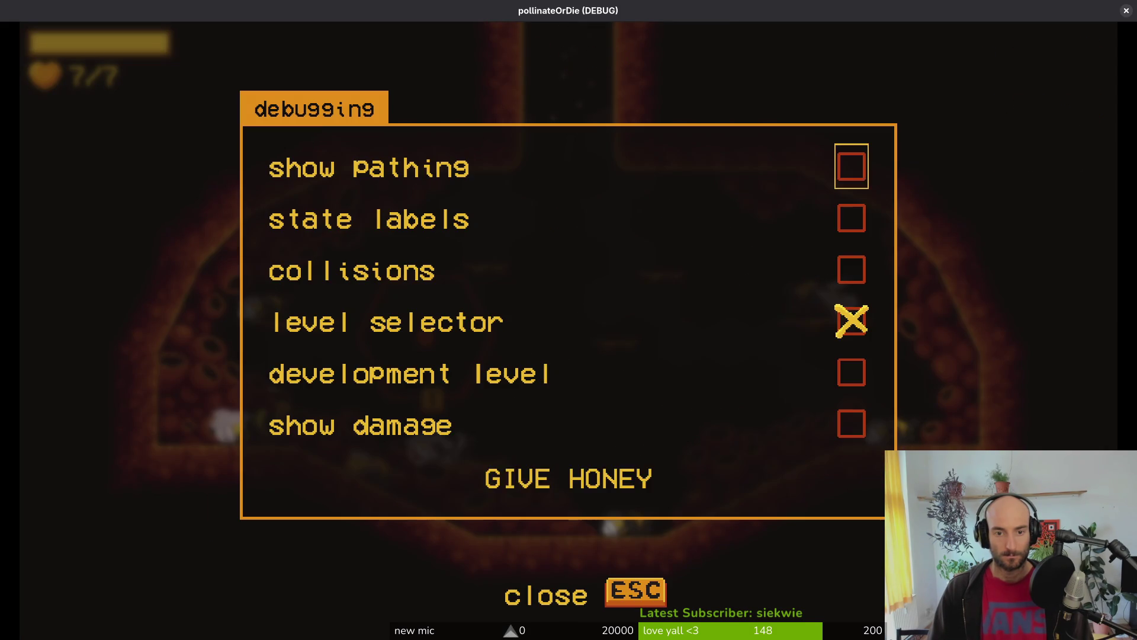
{"action": "key", "text": "Up"}
{"action": "key", "text": "Escape"}
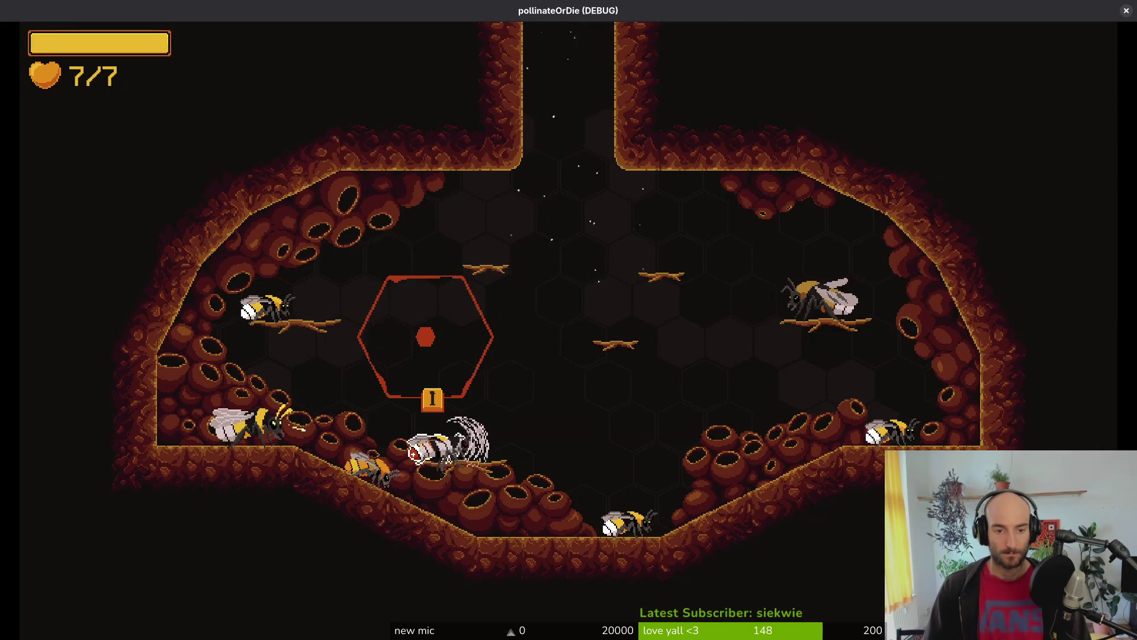
Step: Buy the bottom-middle 1000-priced bee skin
{"action": "key", "text": "i"}
{"action": "key", "text": "Left"}
{"action": "key", "text": "Down"}
{"action": "key", "text": "Left"}
{"action": "key", "text": "Right"}
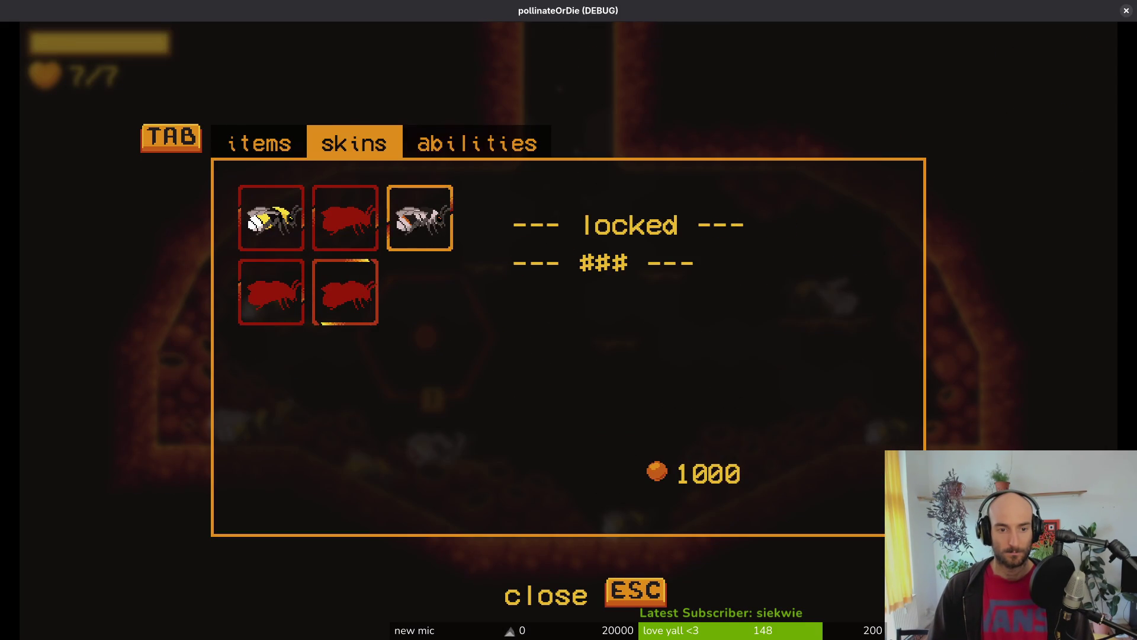
{"action": "key", "text": "Return"}
Step: Buy the bottom-left 200-priced orange skin and the top-middle 420-priced Bombus lapidarius skin
{"action": "key", "text": "Up"}
{"action": "key", "text": "Right"}
{"action": "key", "text": "Left"}
{"action": "key", "text": "Left"}
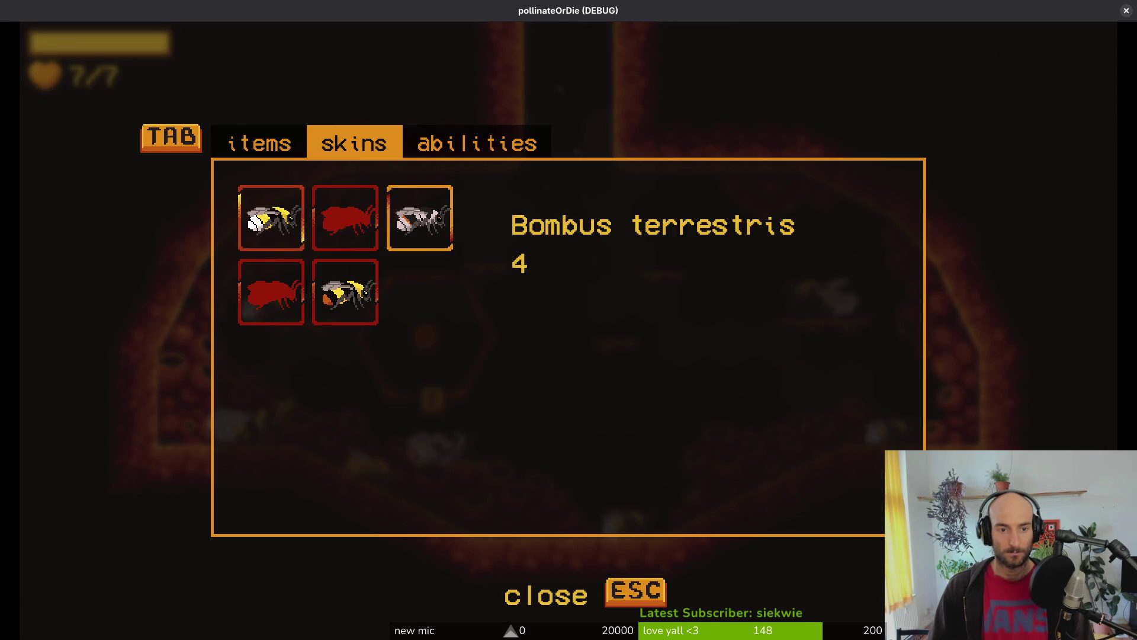
{"action": "key", "text": "Down"}
{"action": "key", "text": "Return"}
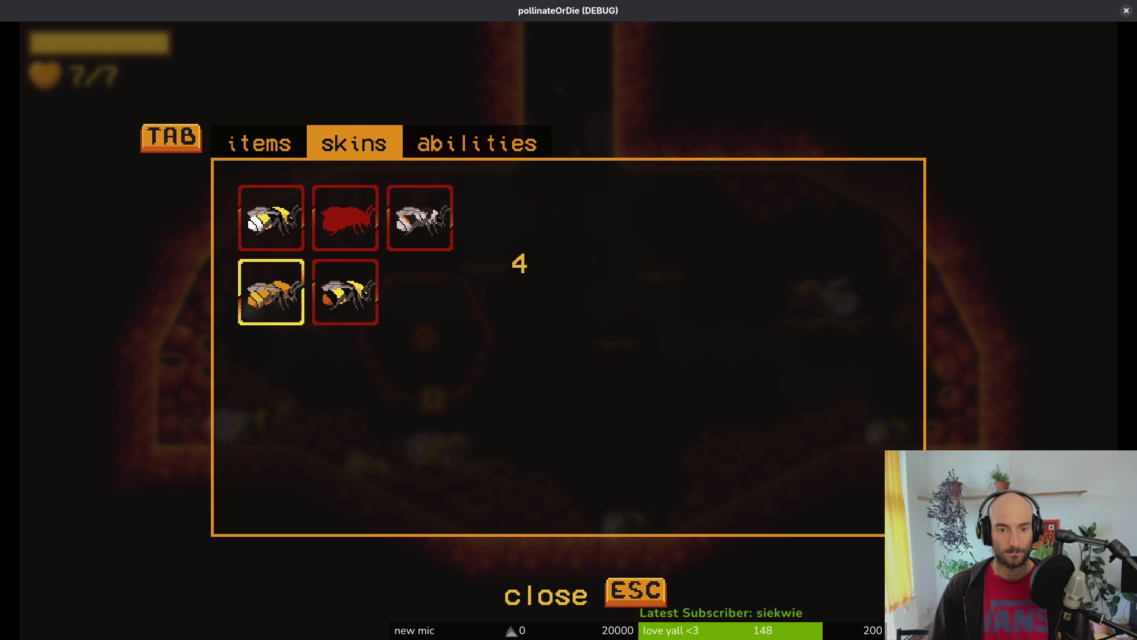
{"action": "key", "text": "Up"}
{"action": "key", "text": "Right"}
{"action": "key", "text": "Return"}
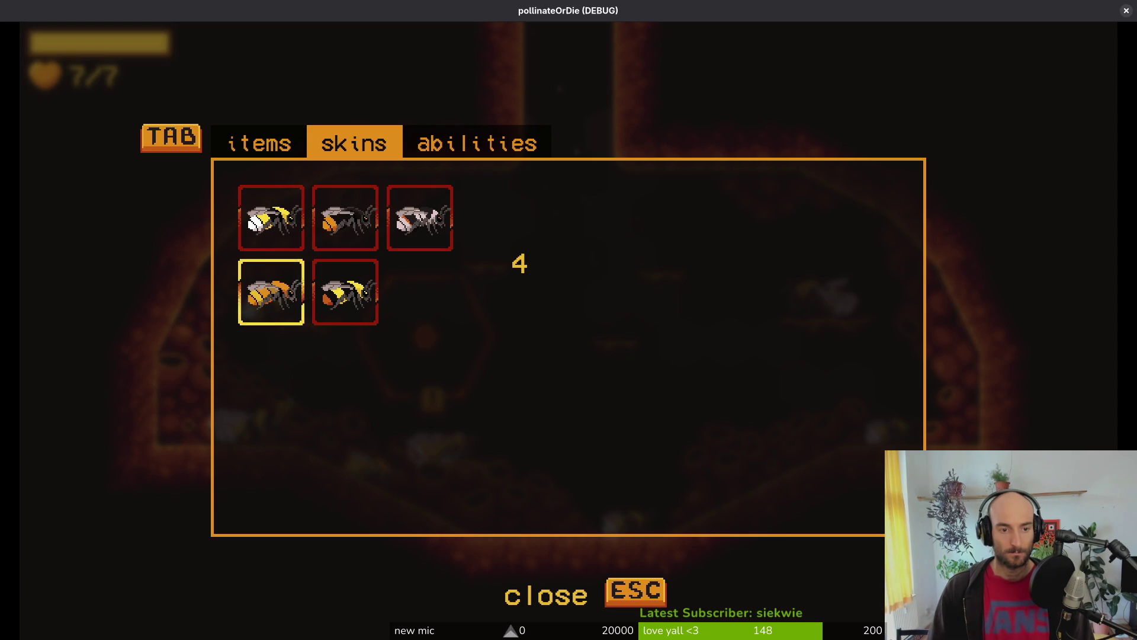
Step: Recheck the skins inventory showing all five unlocked, then quit the game with F8
{"action": "key", "text": "Escape"}
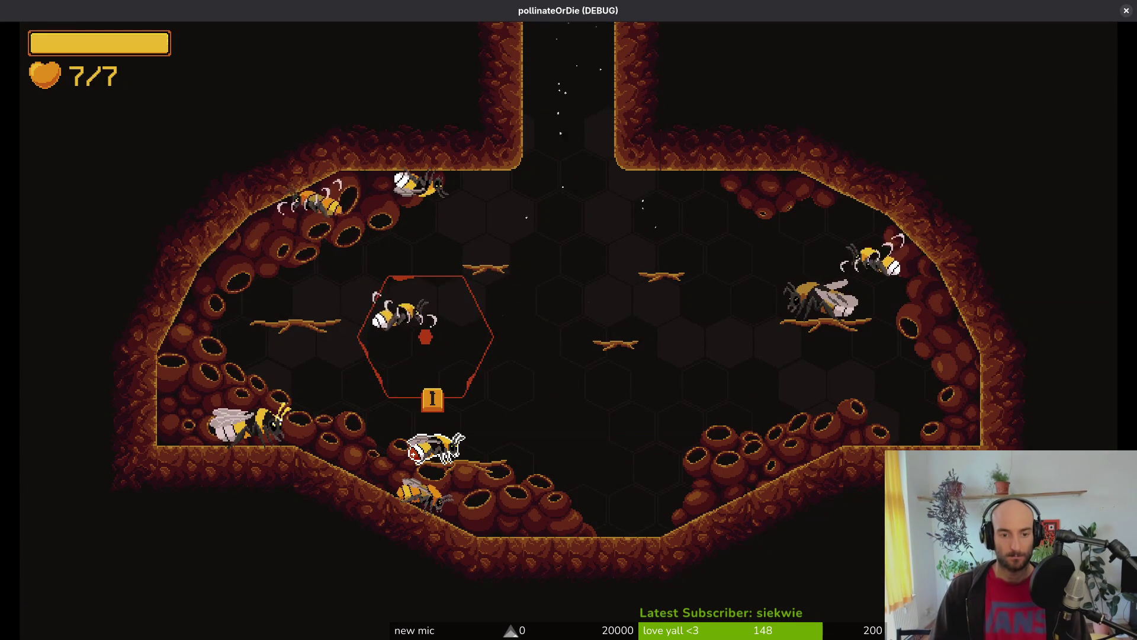
{"action": "key", "text": "i"}
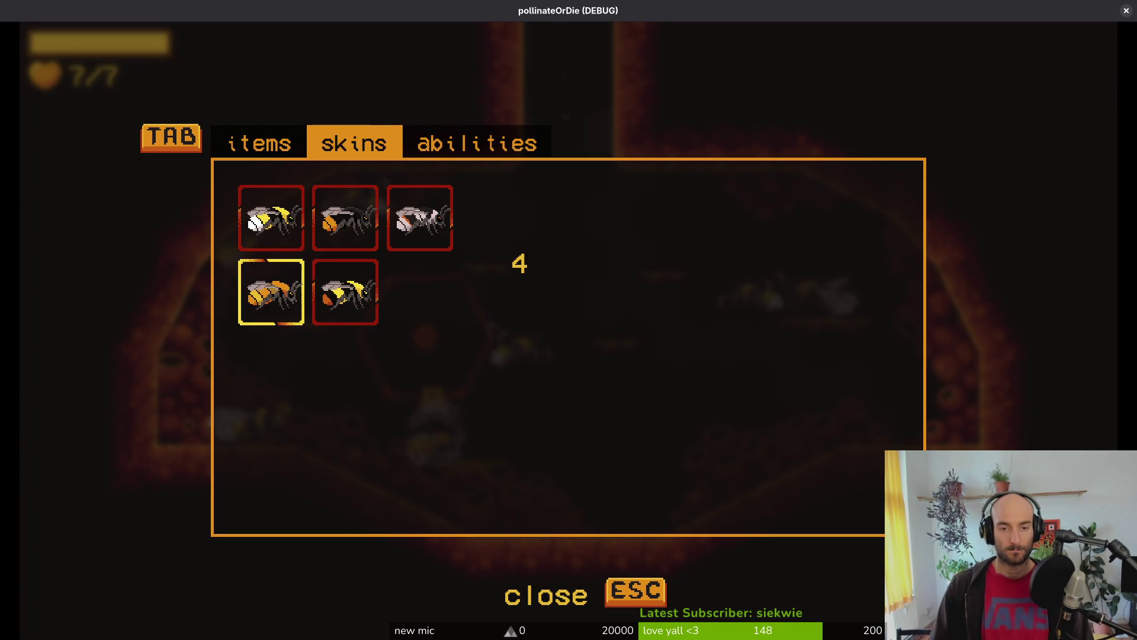
{"action": "key", "text": "Escape"}
{"action": "key", "text": "F8"}
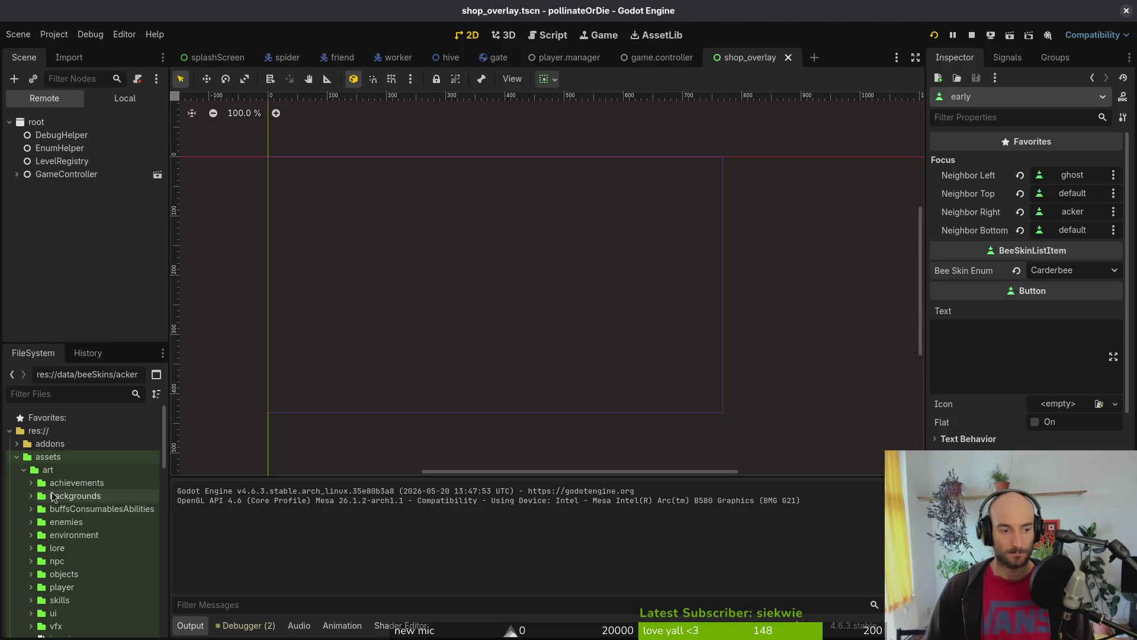
Step: Locate the acker skin resource from the player manager scene and open acker_bee_data.tres
{"action": "left_click", "coordinate": [677, 59]}
{"action": "left_click", "coordinate": [568, 58]}
{"action": "left_click", "coordinate": [1097, 218]}
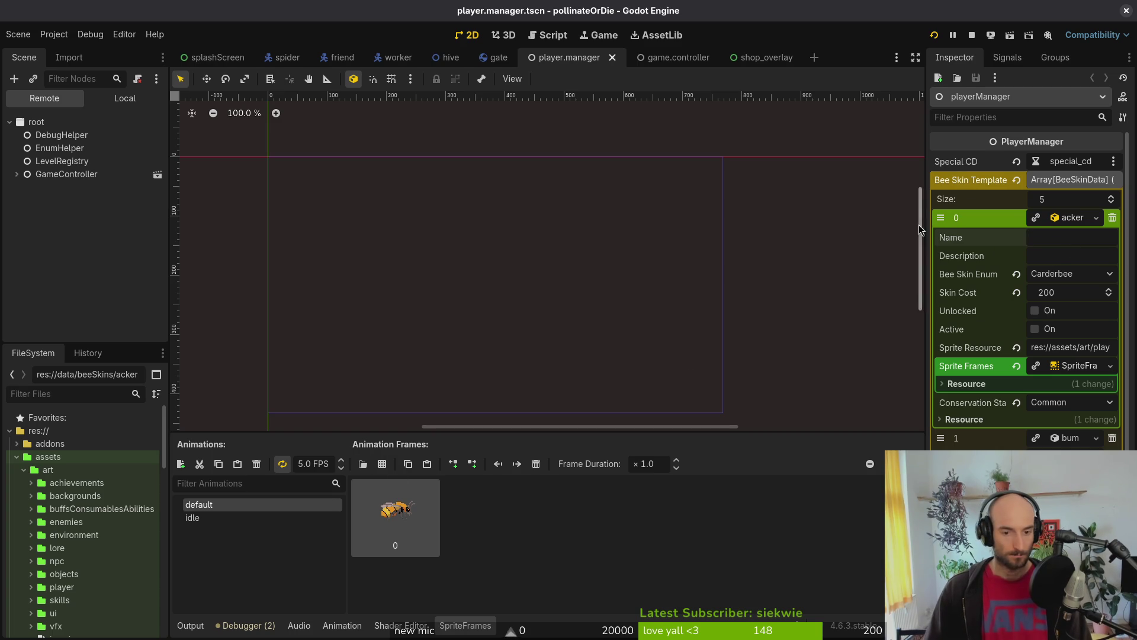
{"action": "right_click", "coordinate": [1074, 221]}
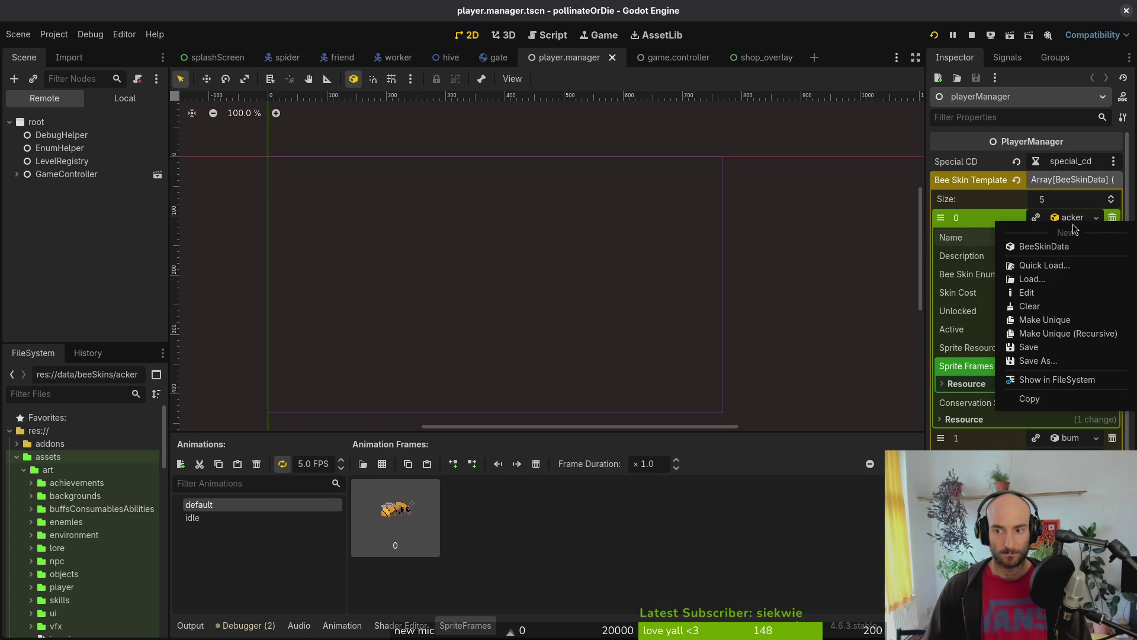
{"action": "left_click", "coordinate": [1057, 380]}
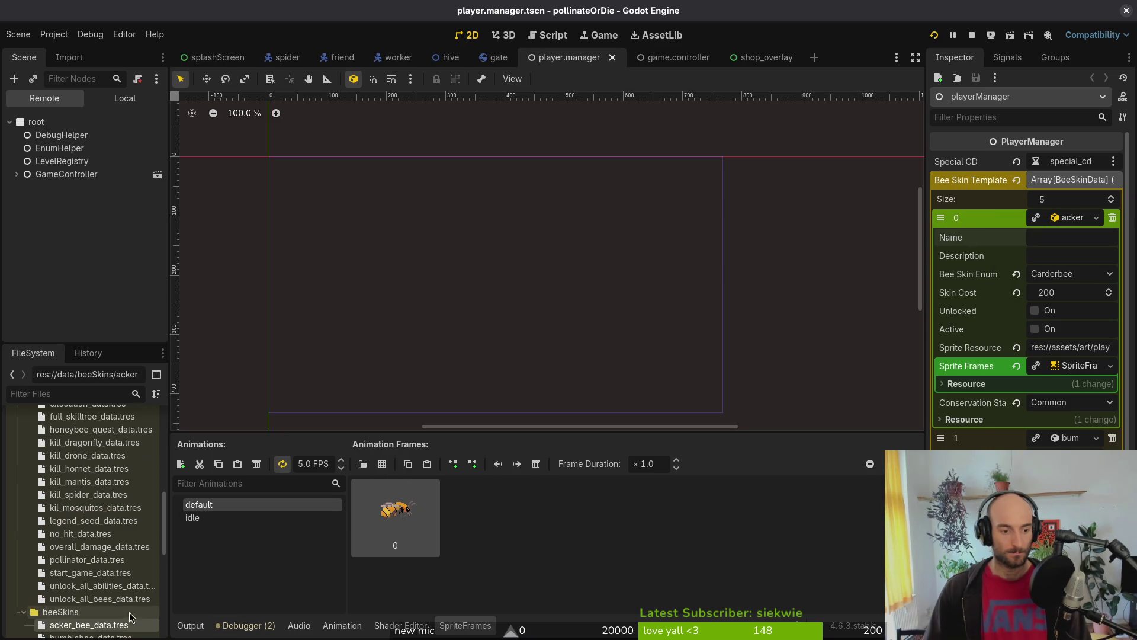
{"action": "left_click", "coordinate": [111, 628]}
Step: Enter Name ACKER_BEE and Description ACKER_BEE_DESC, save the resource, and stop the game
{"action": "left_click", "coordinate": [1048, 162]}
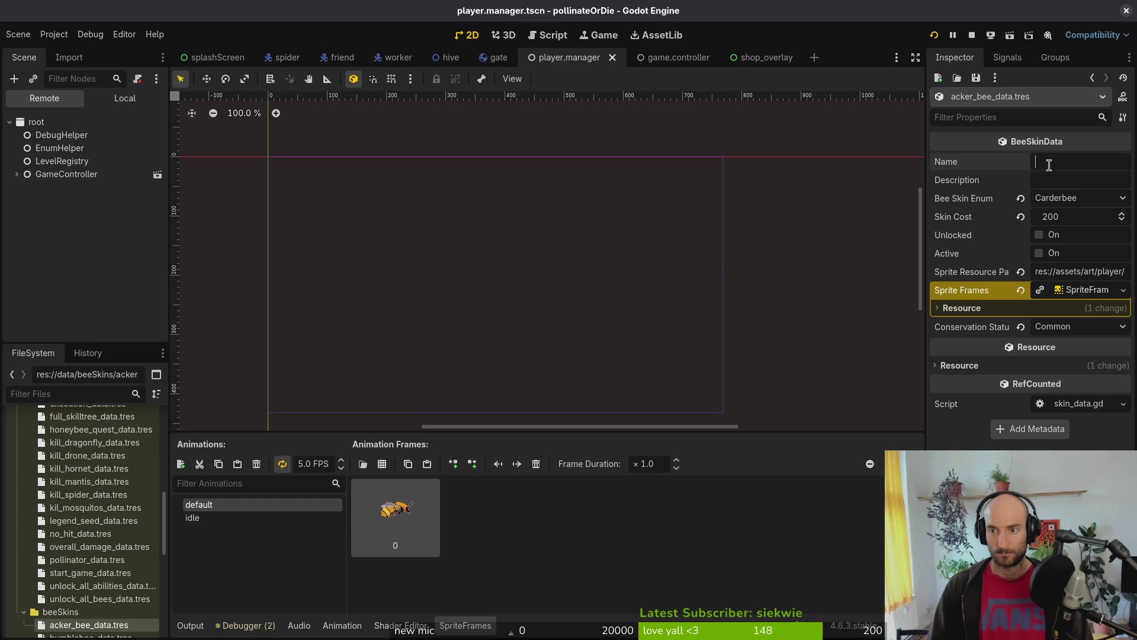
{"action": "key", "text": "alt+Tab"}
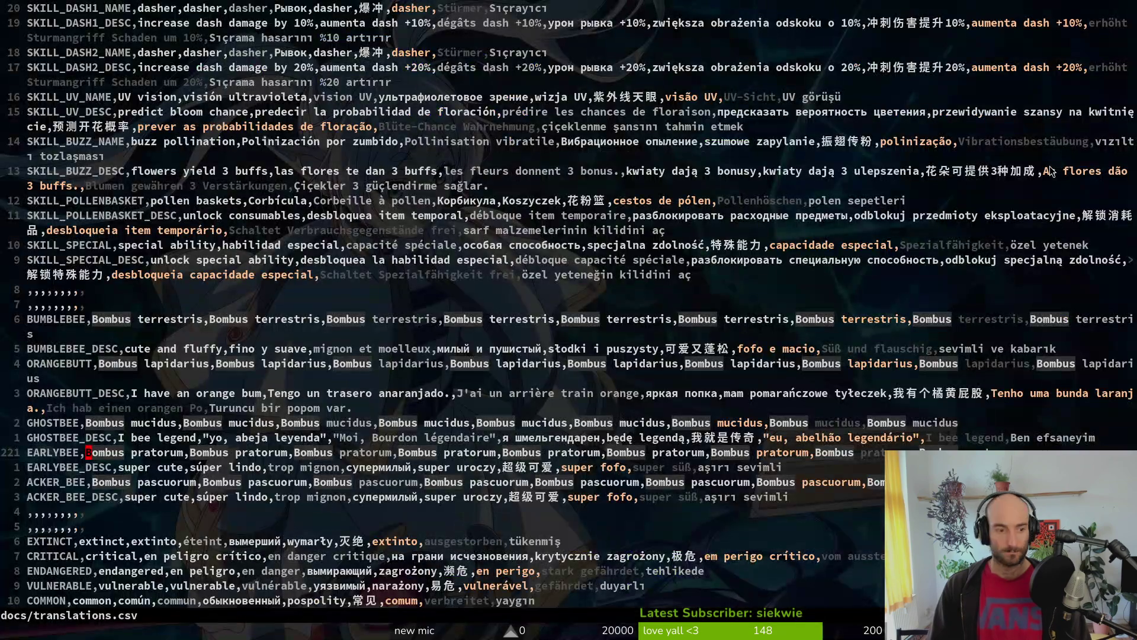
{"action": "key", "text": "j"}
{"action": "key", "text": "j"}
{"action": "key", "text": "alt+Tab"}
{"action": "type", "text": "A"}
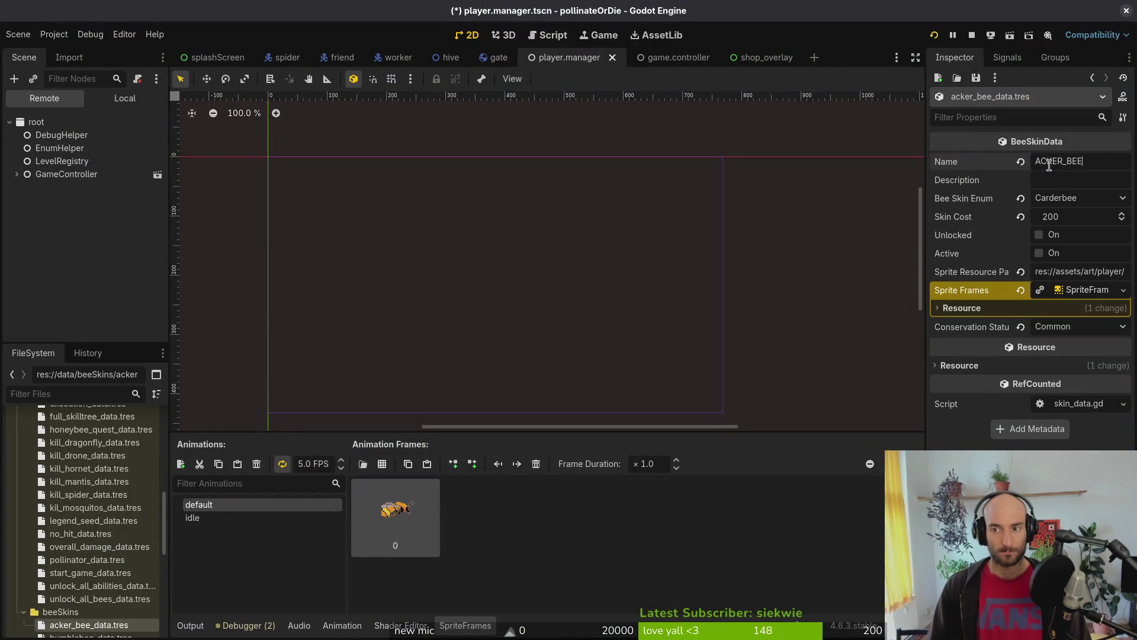
{"action": "key", "text": "Tab"}
{"action": "type", "text": "ACKER_BEE_DESC"}
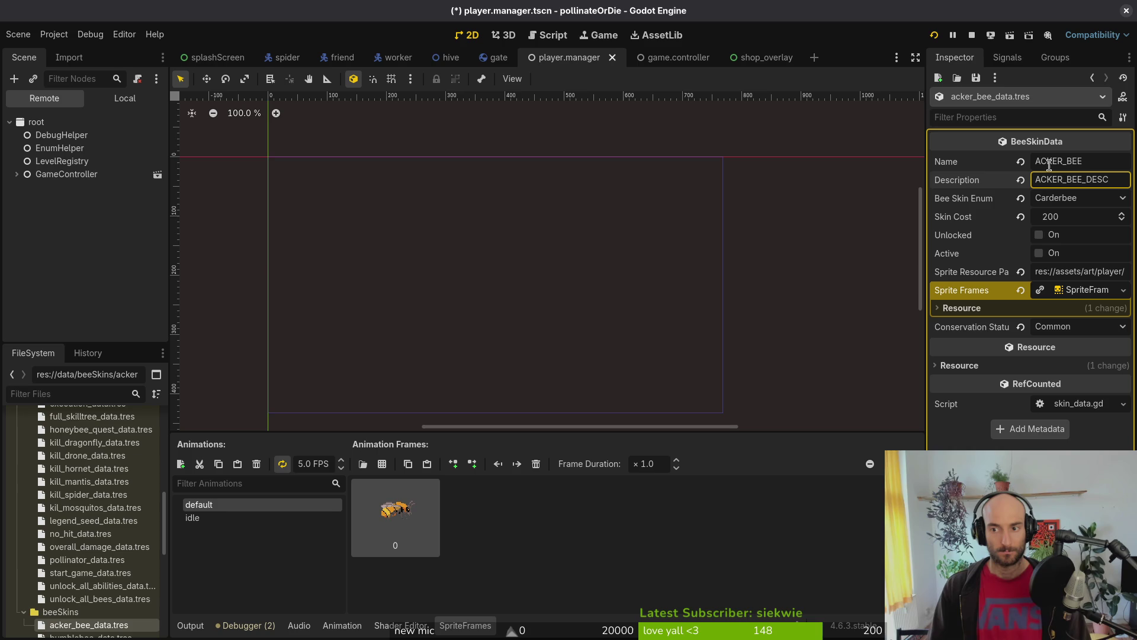
{"action": "key", "text": "ctrl+s"}
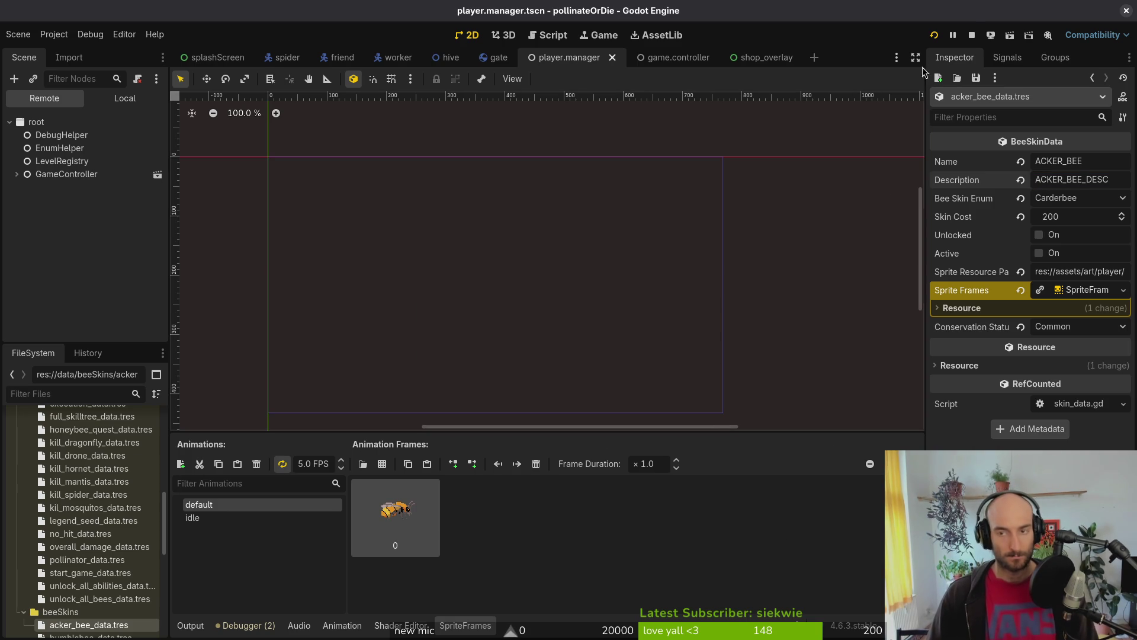
{"action": "left_click", "coordinate": [972, 36]}
Step: Close the friend, spider and other extra scene tabs, leaving only splashScreen open
{"action": "left_click", "coordinate": [678, 57]}
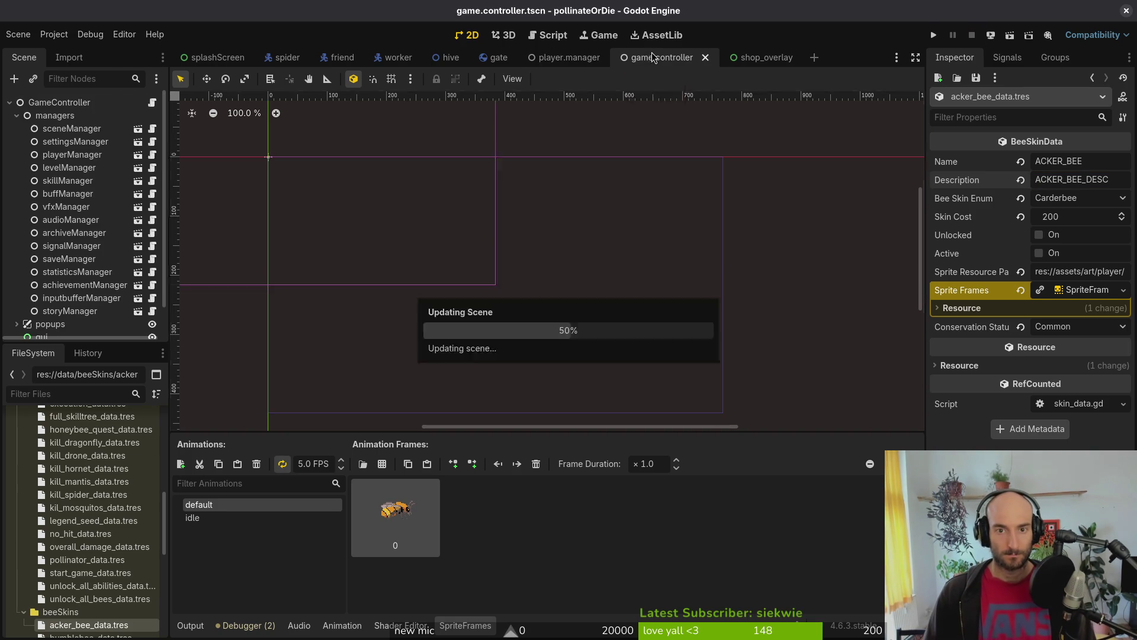
{"action": "left_click", "coordinate": [71, 154]}
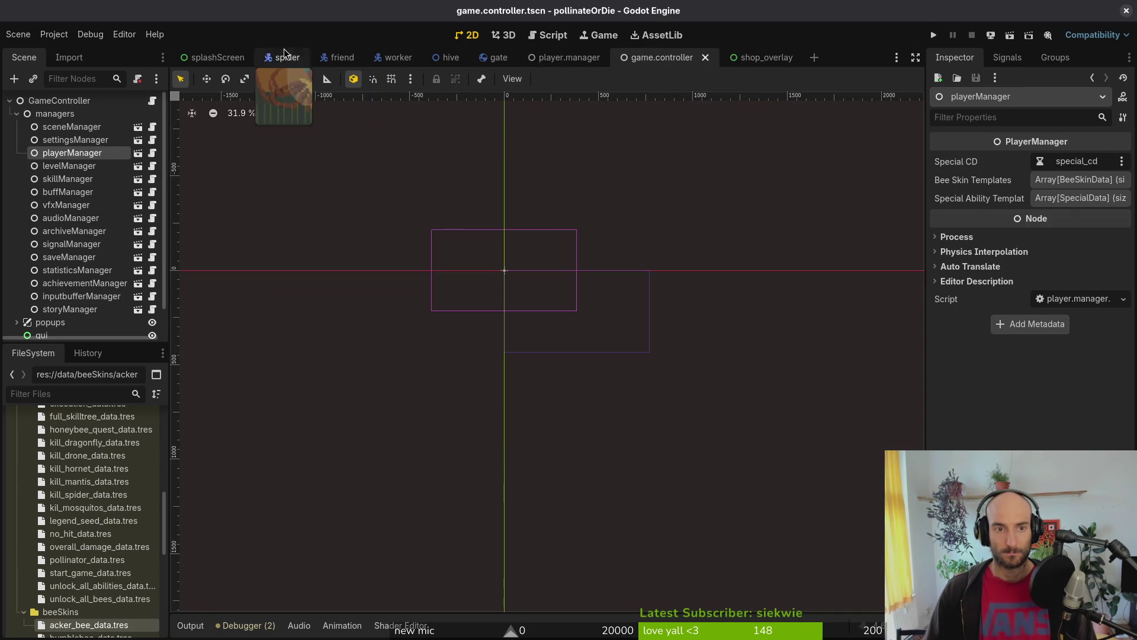
{"action": "middle_click", "coordinate": [339, 57]}
{"action": "middle_click", "coordinate": [291, 61]}
{"action": "middle_click", "coordinate": [290, 59]}
{"action": "middle_click", "coordinate": [290, 59]}
{"action": "middle_click", "coordinate": [290, 59]}
{"action": "middle_click", "coordinate": [296, 59]}
{"action": "middle_click", "coordinate": [296, 60]}
{"action": "middle_click", "coordinate": [296, 59]}
{"action": "left_click", "coordinate": [68, 148]}
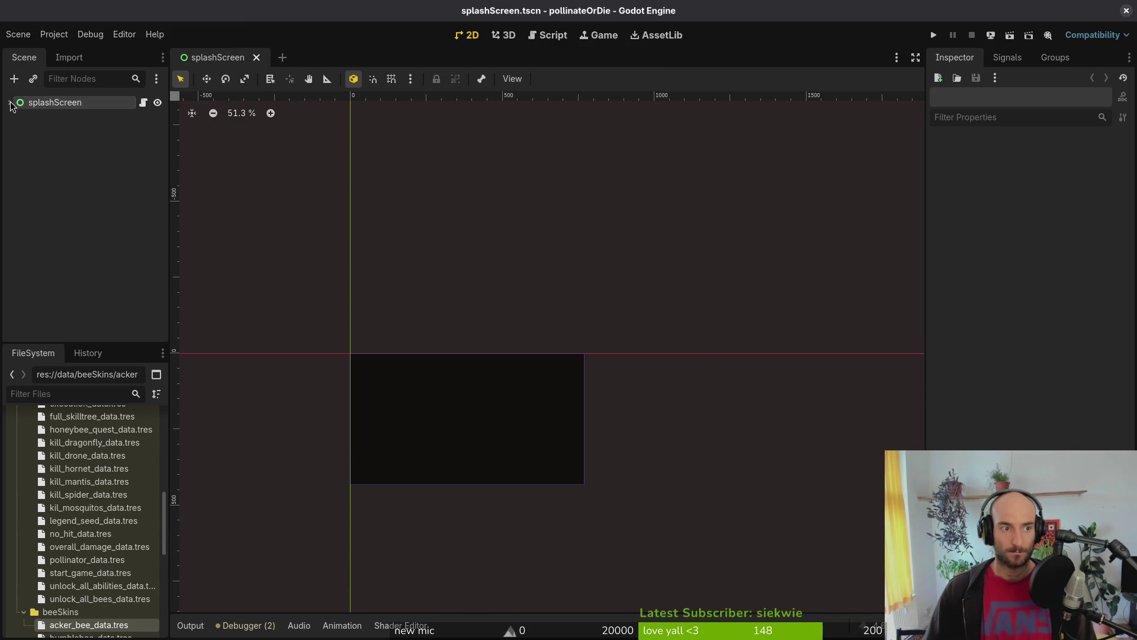
Step: Open hive.tscn and delete its friend node
{"action": "key", "text": "shift+alt+o"}
{"action": "type", "text": "hive.tscn"}
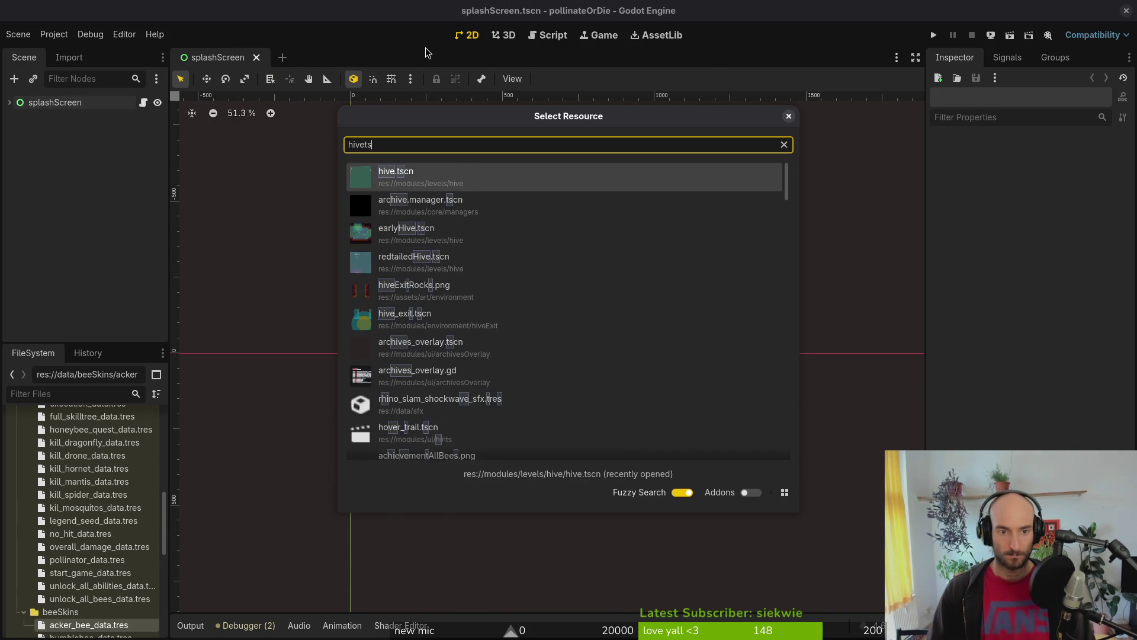
{"action": "key", "text": "Return"}
{"action": "scroll", "coordinate": [49, 331], "scroll_direction": "down", "scroll_amount": 2}
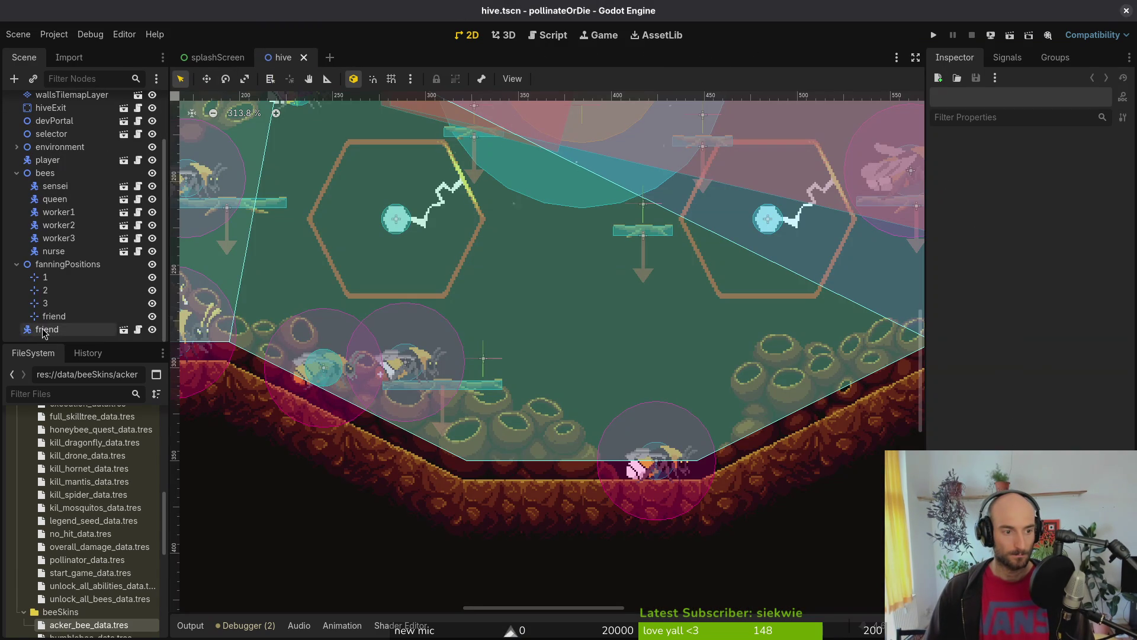
{"action": "left_click", "coordinate": [47, 329]}
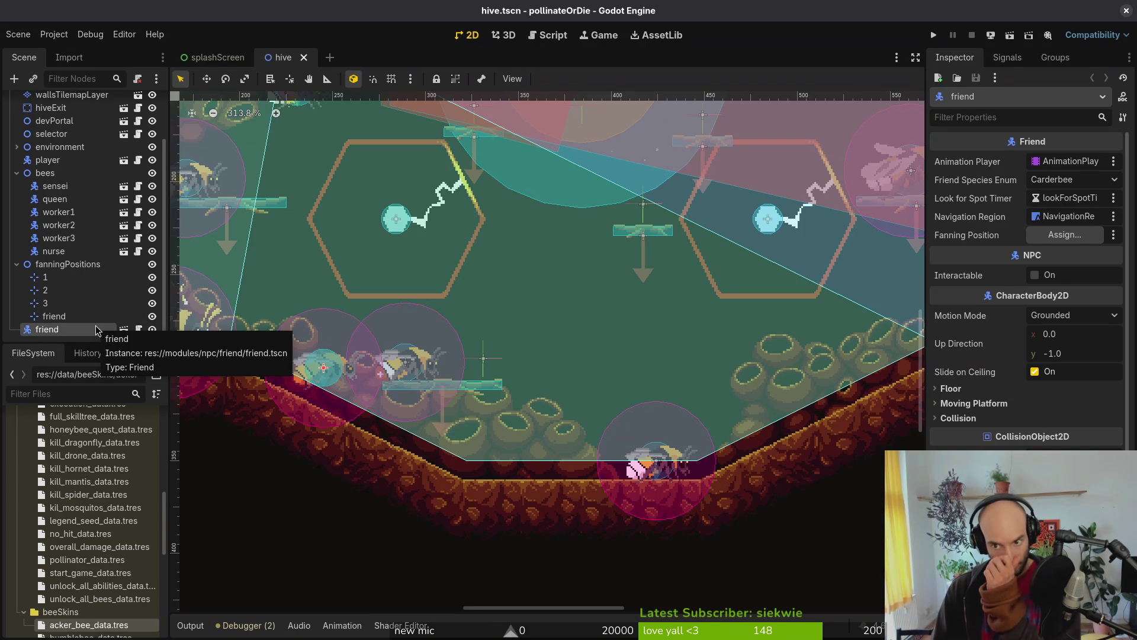
{"action": "key", "text": "Delete"}
{"action": "key", "text": "Return"}
Step: Collapse the fanningPositions and bees groups and save the hive scene
{"action": "left_click", "coordinate": [17, 279]}
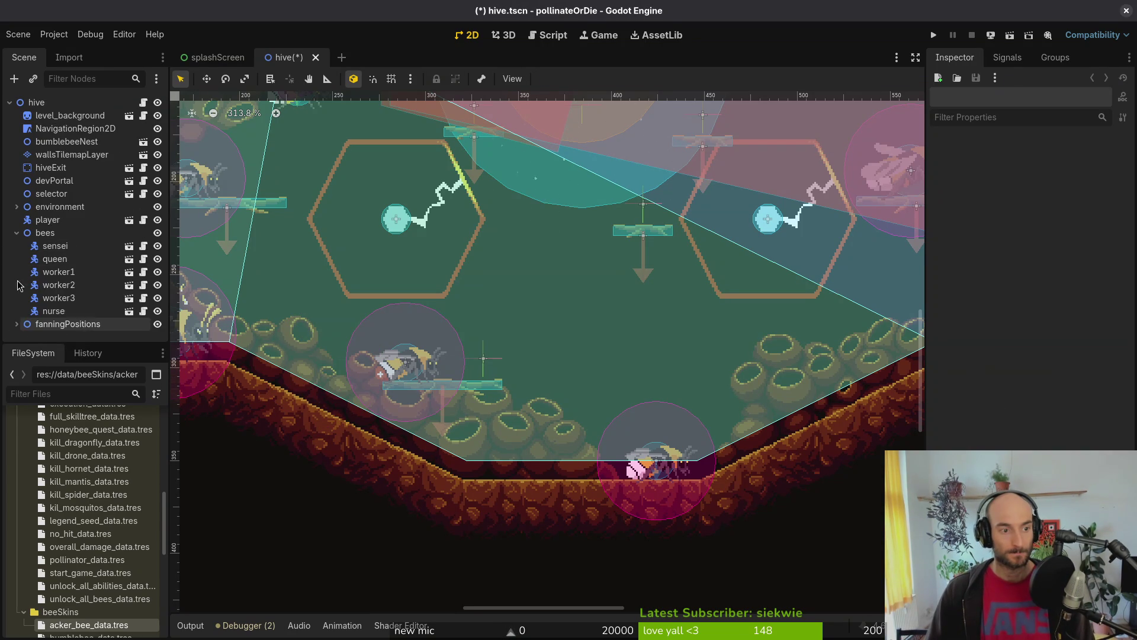
{"action": "left_click", "coordinate": [24, 233]}
{"action": "left_click", "coordinate": [16, 232]}
{"action": "key", "text": "ctrl+s"}
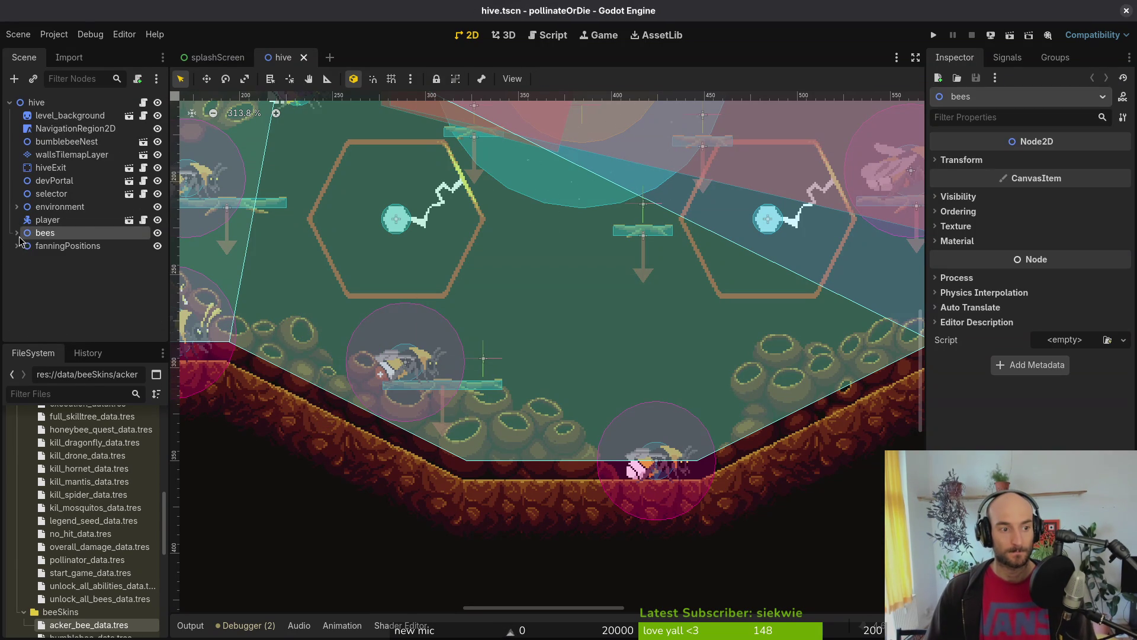
{"action": "key", "text": "alt+Tab"}
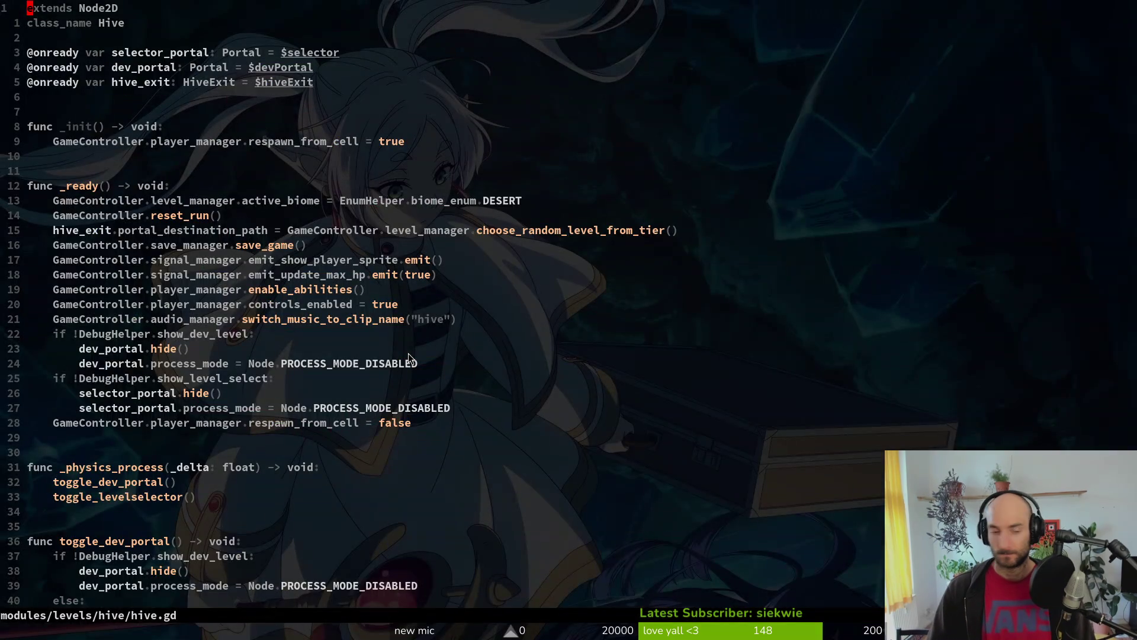
Step: Append a func _spawn_in_friends() -> void: header at the end of hive.gd
{"action": "key", "text": "space"}
{"action": "key", "text": "f"}
{"action": "key", "text": "f"}
{"action": "key", "text": "Escape"}
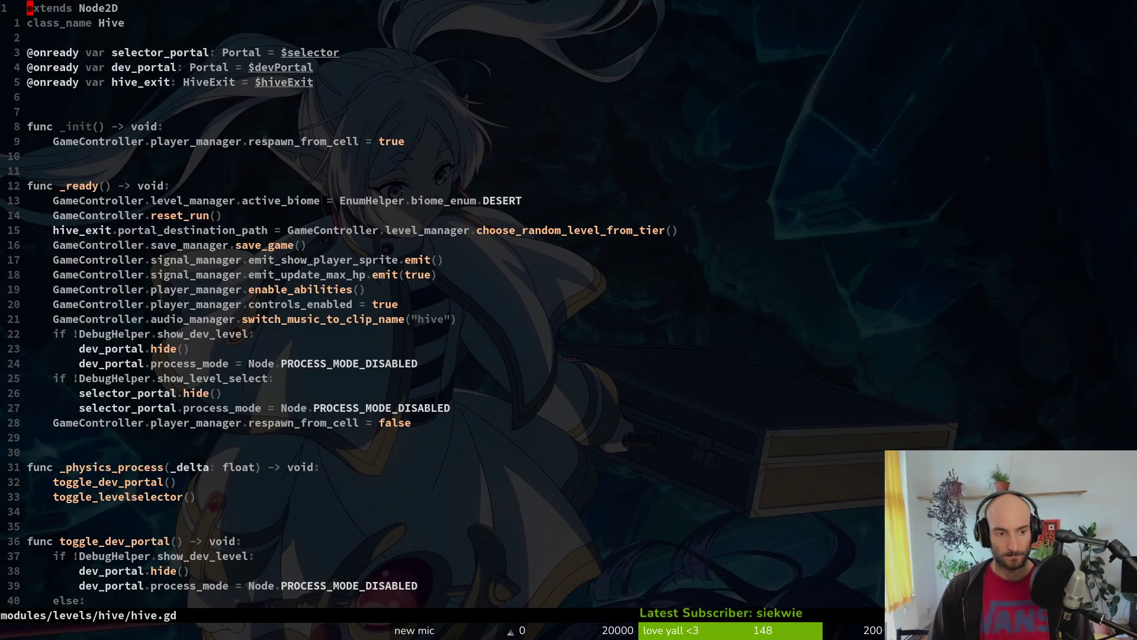
{"action": "key", "text": "G"}
{"action": "type", "text": "o"}
{"action": "type", "text": "func _spawn_in_friends("}
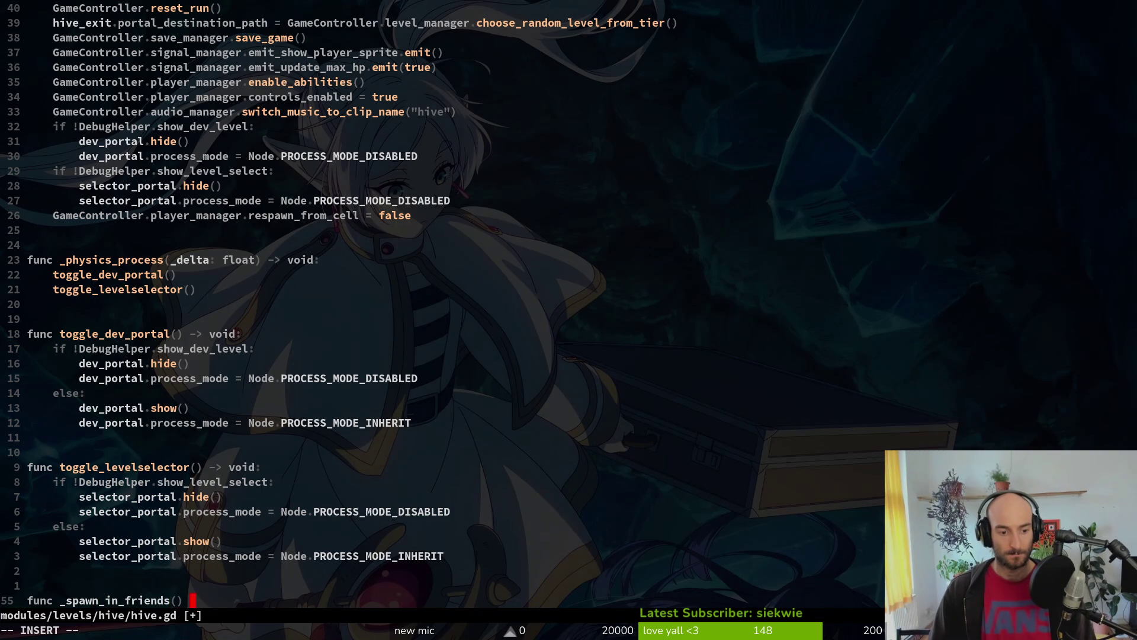
{"action": "type", "text": "void:"}
{"action": "key", "text": "Return"}
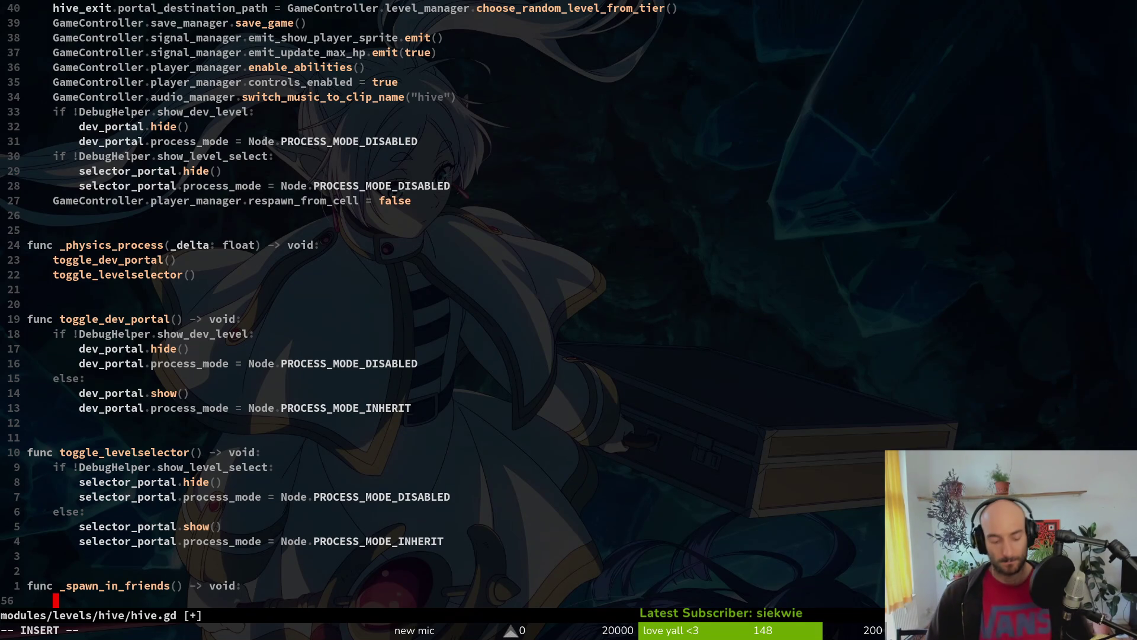
Step: Begin the function body with 'if GameController.achievement_manager' and save with :wq
{"action": "type", "text": "if "}
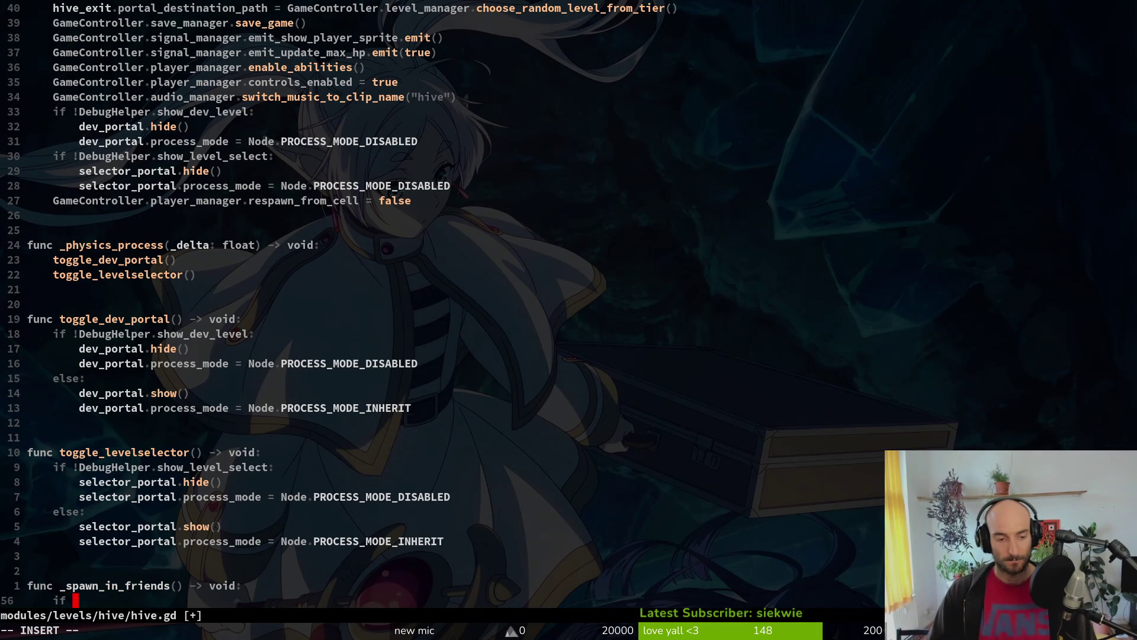
{"action": "type", "text": "GameController.achievement_manager"}
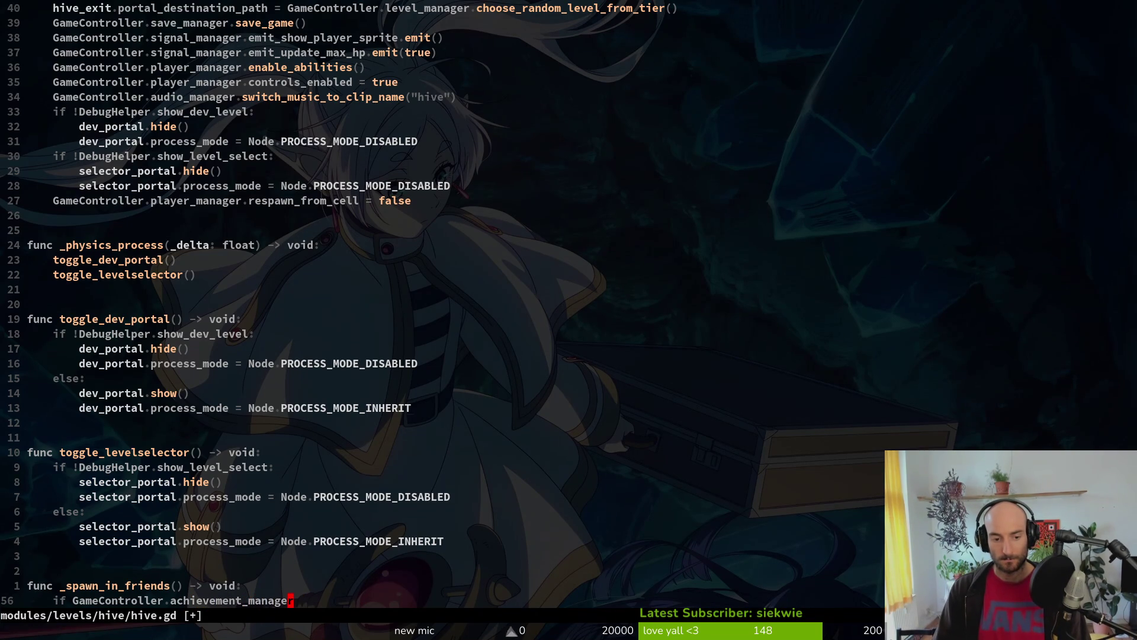
{"action": "key", "text": "Escape"}
{"action": "type", "text": ":wq"}
{"action": "key", "text": "Return"}
Step: Relaunch vim on the project, reopen hive.gd, and save it with :w
{"action": "type", "text": "vim ."}
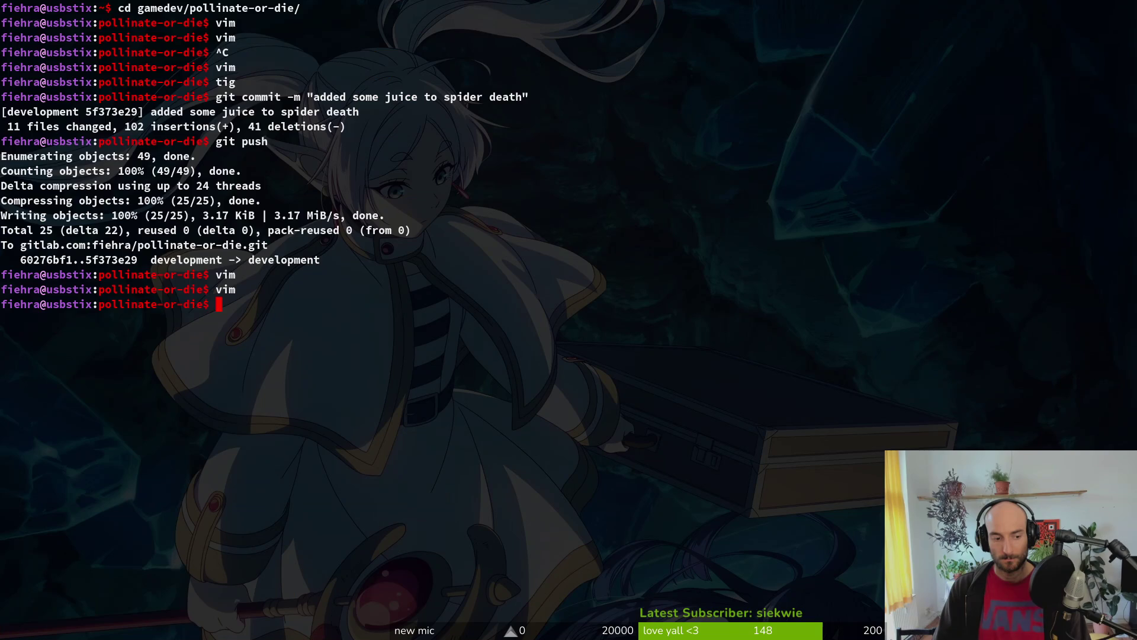
{"action": "key", "text": "Return"}
{"action": "key", "text": "space"}
{"action": "key", "text": "f"}
{"action": "key", "text": "f"}
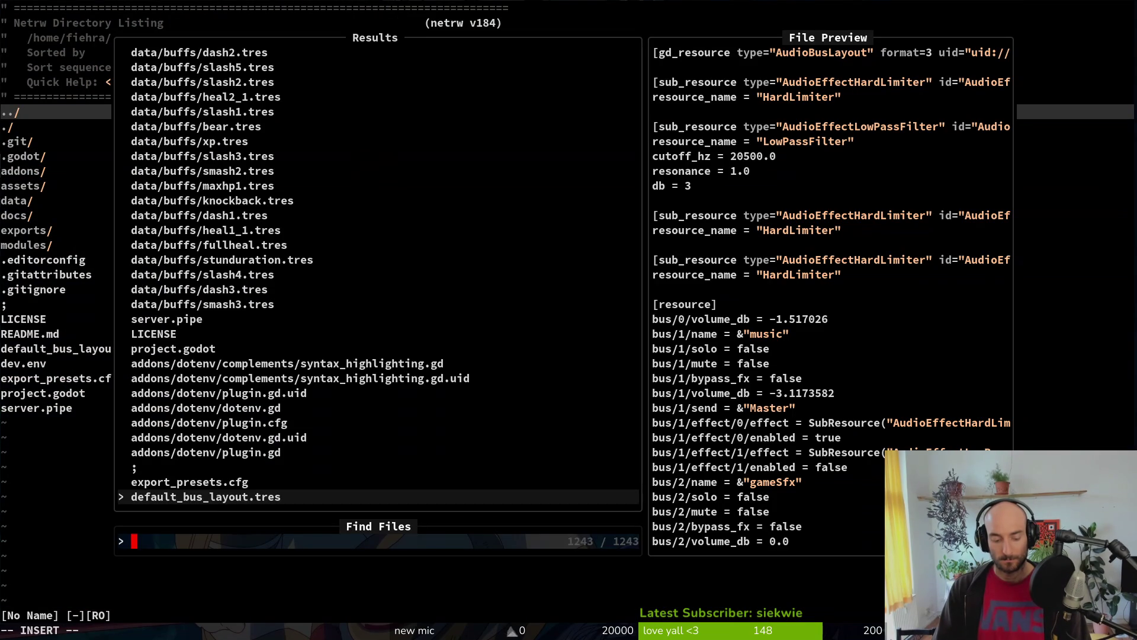
{"action": "type", "text": "hive"}
{"action": "key", "text": "Return"}
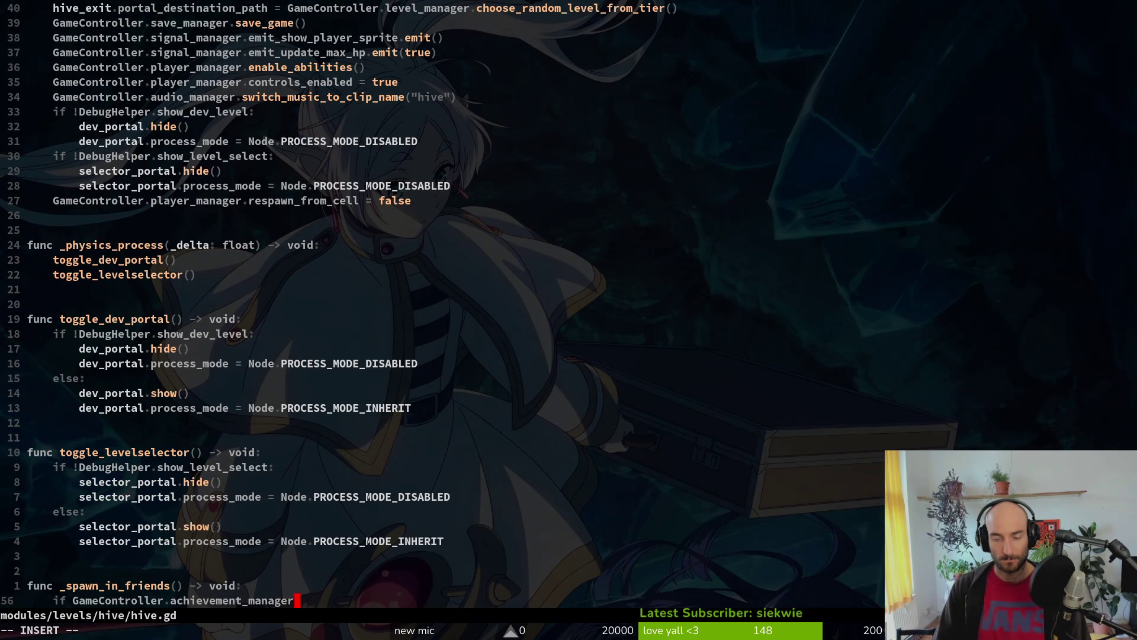
{"action": "key", "text": "alt+Tab"}
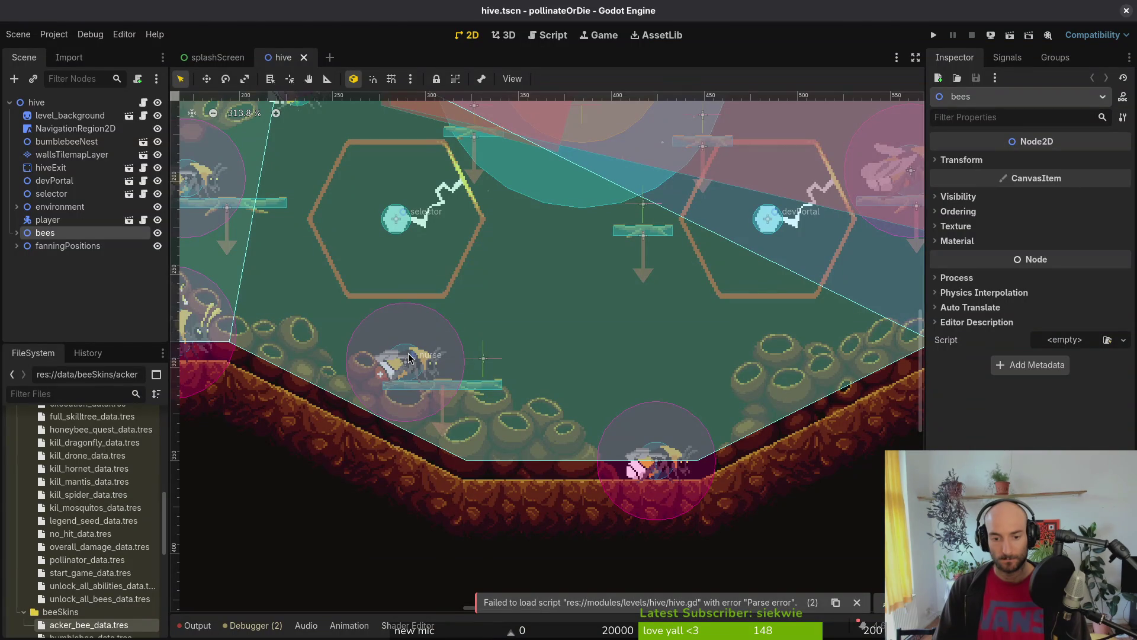
{"action": "key", "text": "alt+Tab"}
{"action": "type", "text": ":w"}
{"action": "key", "text": "Return"}
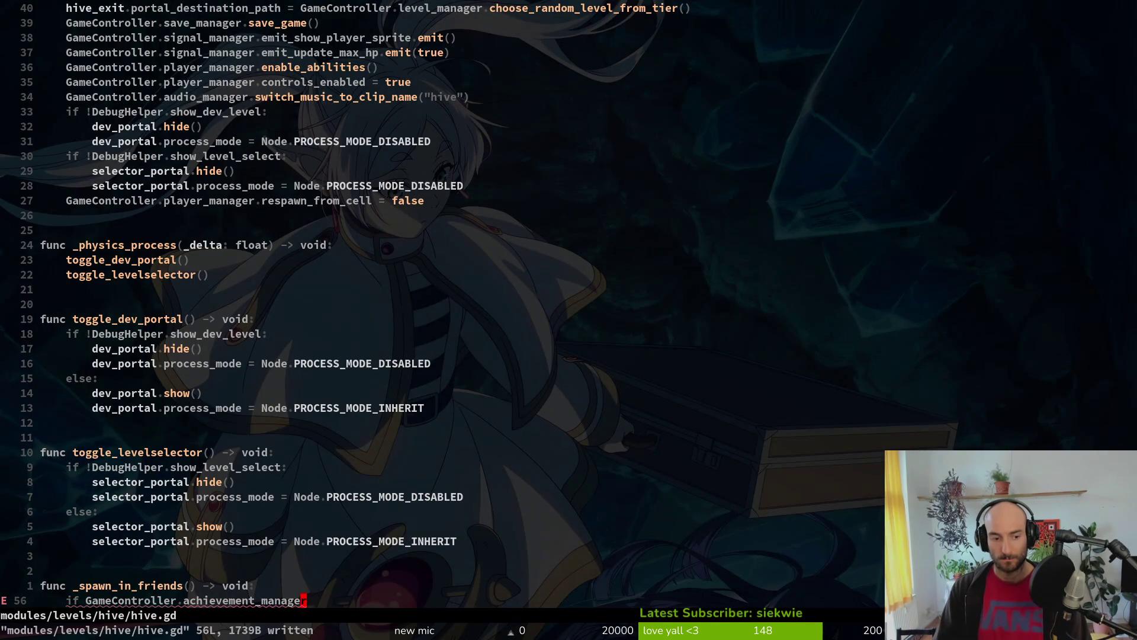
Step: Begin the if condition as an achievements lookup calling get_achievement_by_enum, using autocompletion
{"action": "key", "text": "A"}
{"action": "key", "text": "Return"}
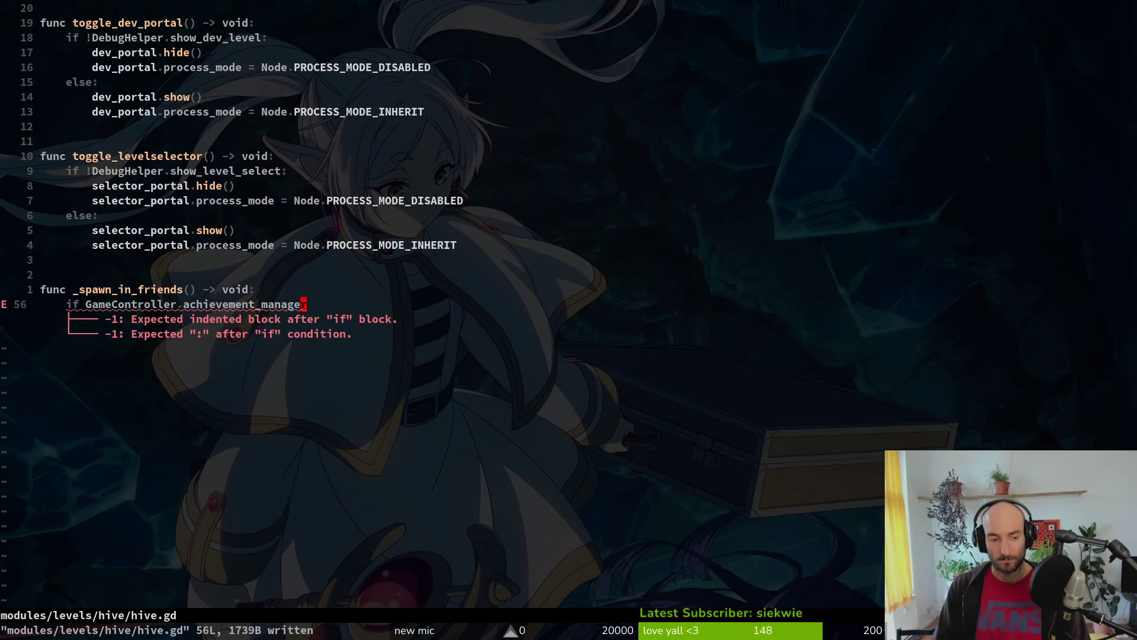
{"action": "type", "text": "A"}
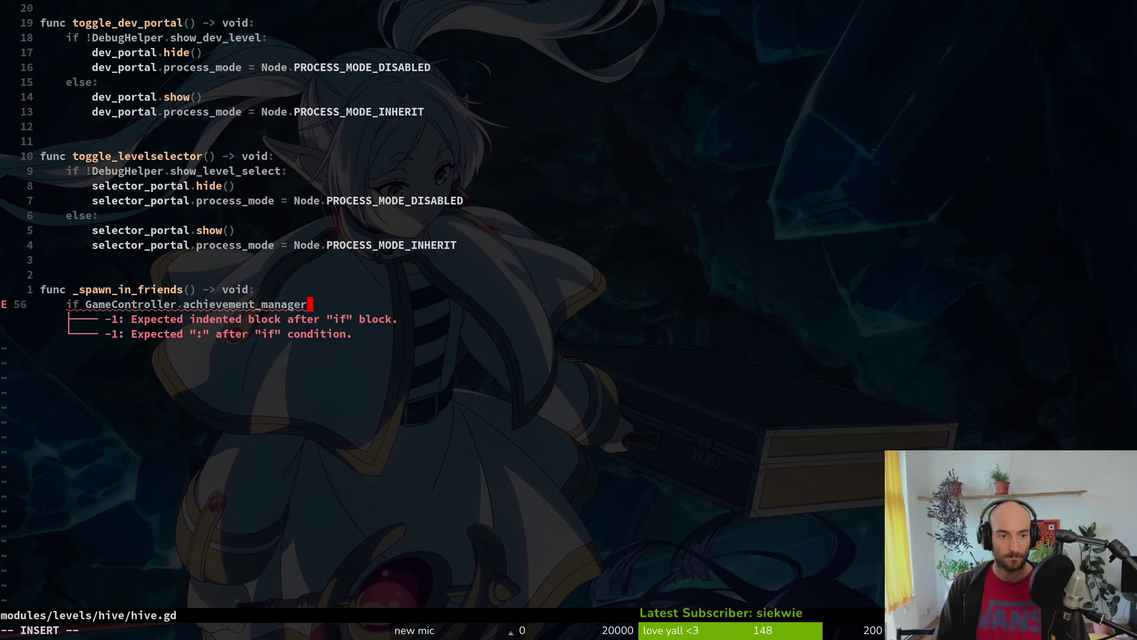
{"action": "type", "text": "."}
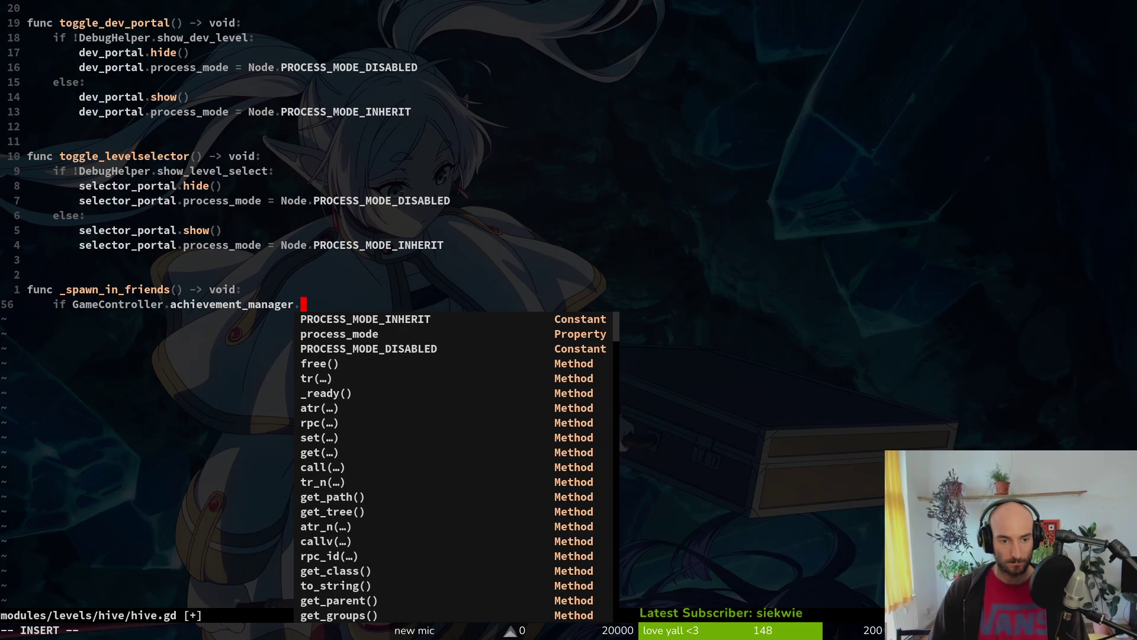
{"action": "type", "text": "ac"}
{"action": "key", "text": "Tab"}
{"action": "key", "text": "Return"}
{"action": "type", "text": "."}
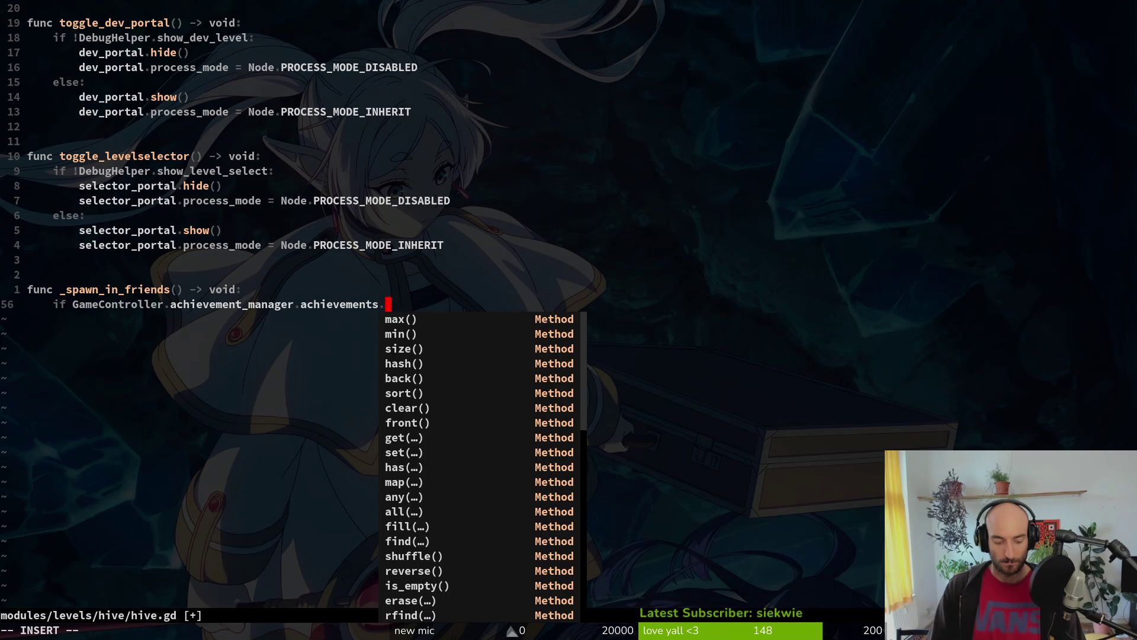
{"action": "key", "text": "BackSpace"}
{"action": "key", "text": "BackSpace"}
{"action": "key", "text": "BackSpace"}
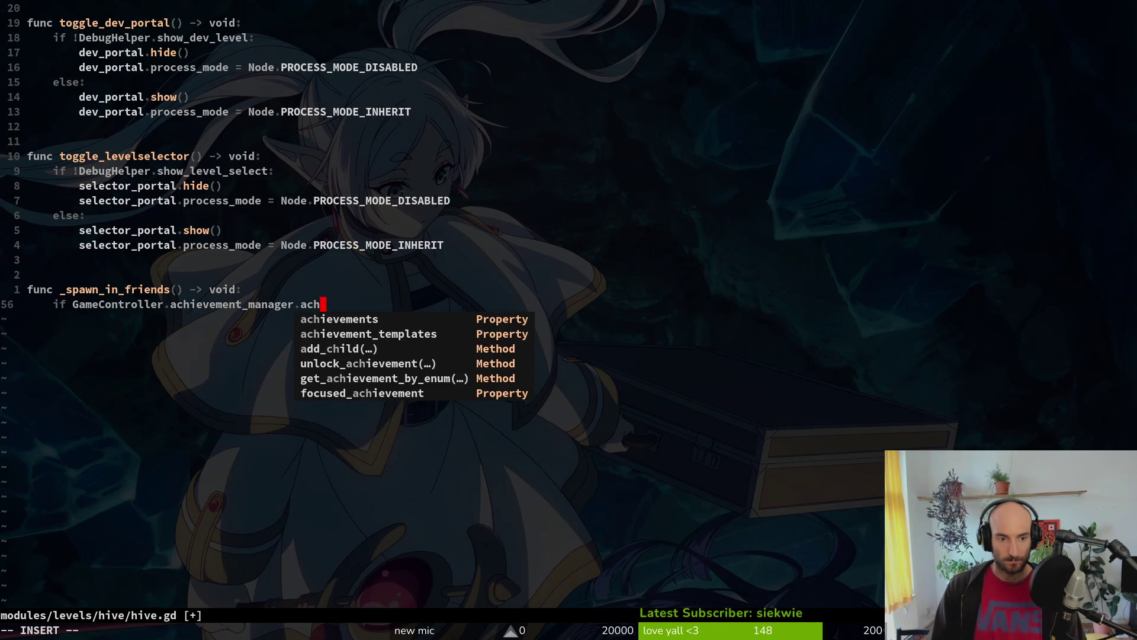
{"action": "type", "text": "getch"}
{"action": "key", "text": "Tab"}
{"action": "key", "text": "Tab"}
{"action": "key", "text": "Tab"}
{"action": "key", "text": "Return"}
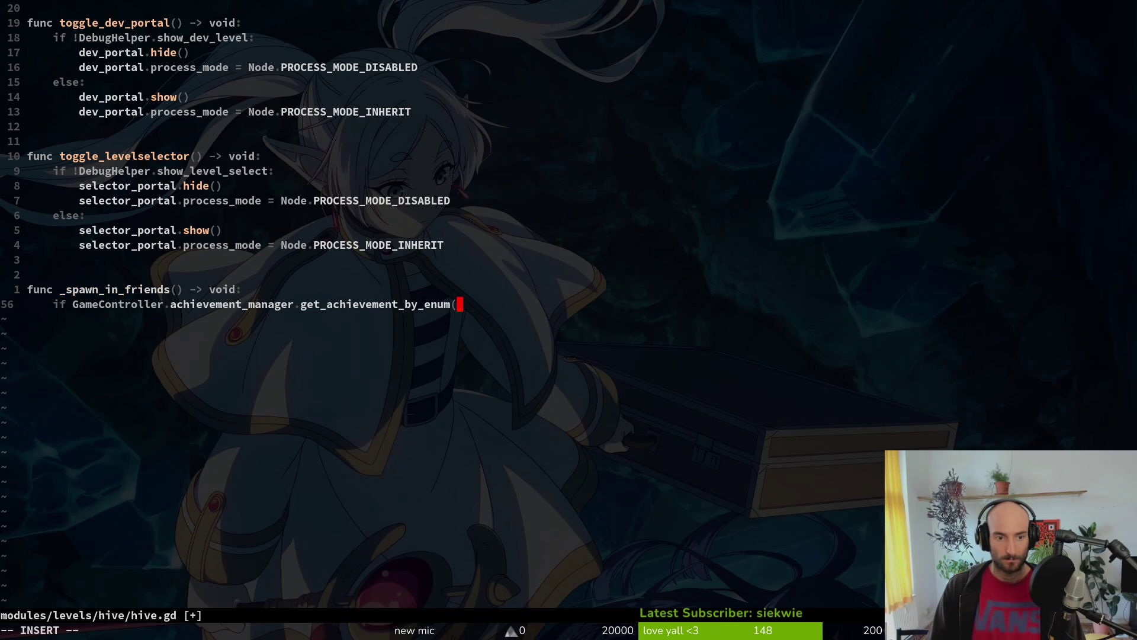
Step: Pass EnumHelper.achievement_enum.KILLHORNET as the argument and check its unlocked property
{"action": "type", "text": "emy"}
{"action": "key", "text": "BackSpace"}
{"action": "key", "text": "BackSpace"}
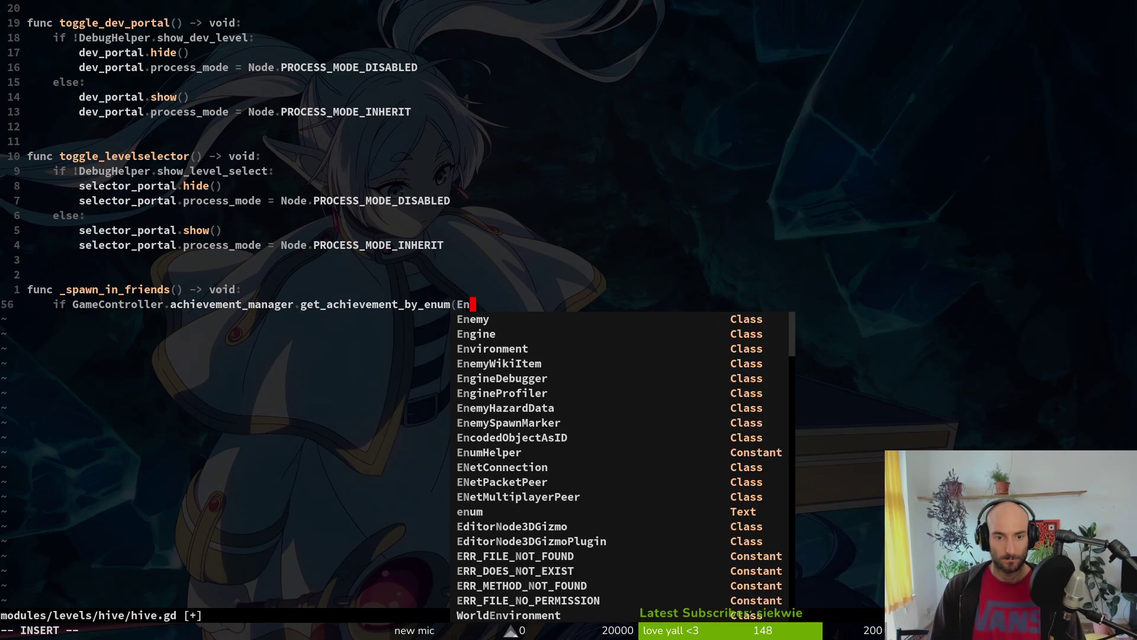
{"action": "type", "text": "um"}
{"action": "key", "text": "Tab"}
{"action": "key", "text": "Return"}
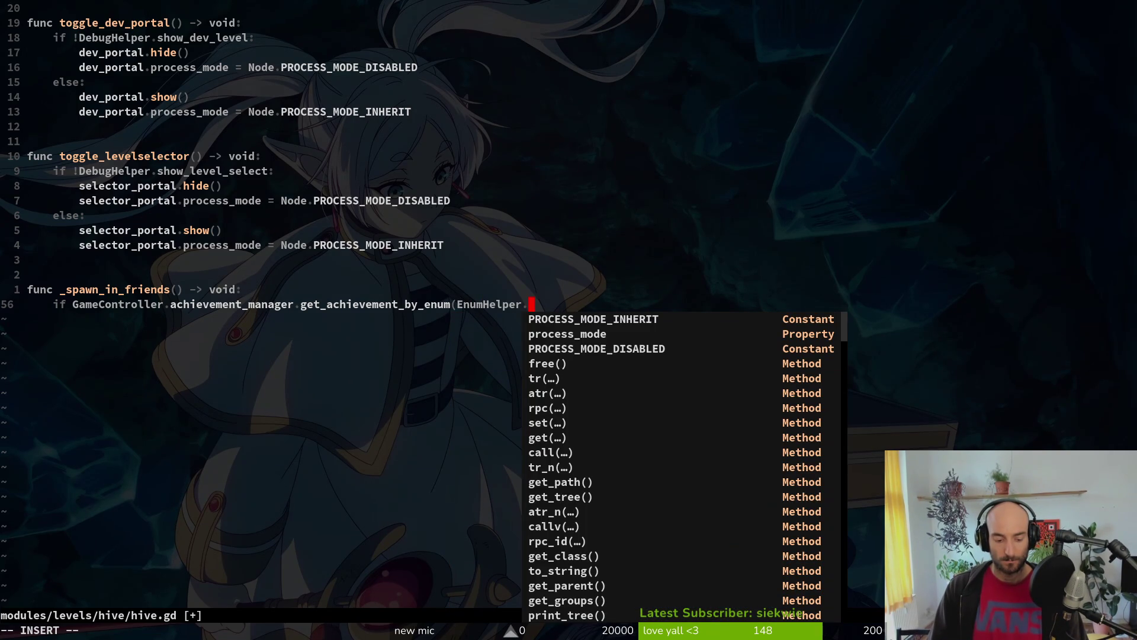
{"action": "key", "text": "Return"}
{"action": "type", "text": "."}
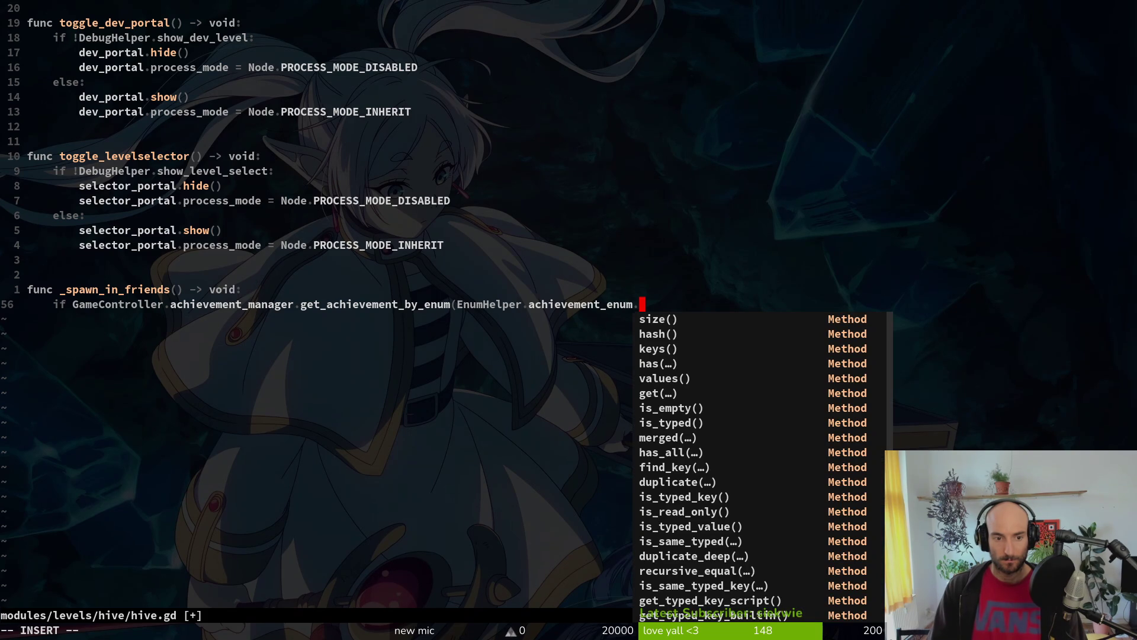
{"action": "type", "text": "E"}
{"action": "key", "text": "BackSpace"}
{"action": "type", "text": "KILL"}
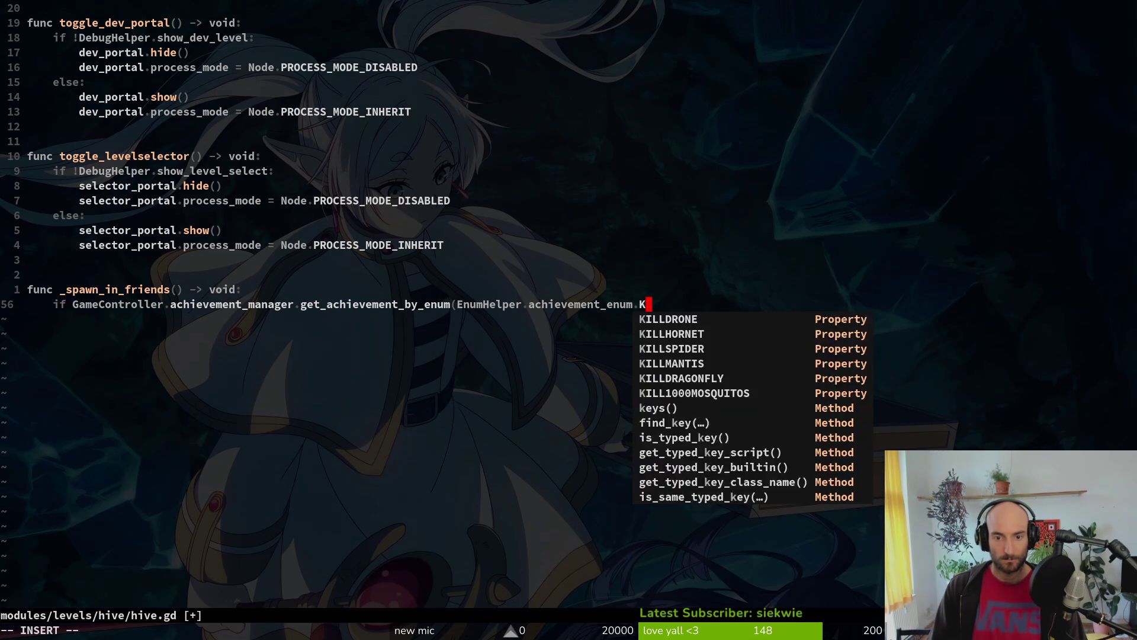
{"action": "key", "text": "Down"}
{"action": "key", "text": "Return"}
{"action": "type", "text": ").u"}
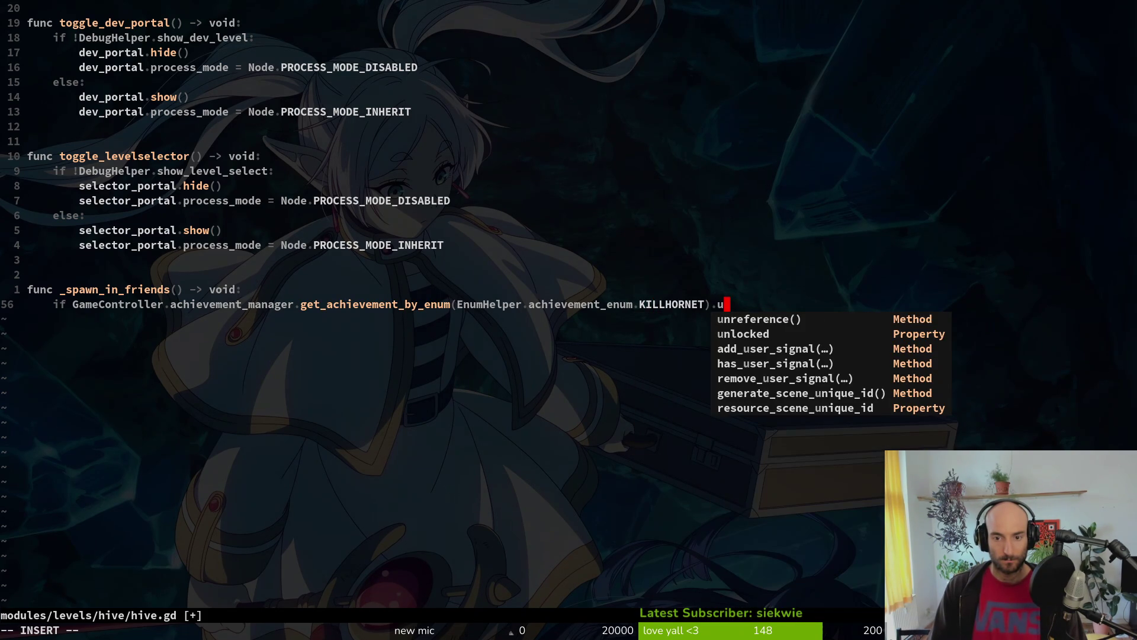
{"action": "key", "text": "Down"}
{"action": "key", "text": "Return"}
{"action": "key", "text": "Return"}
Step: Start an unindented func _instantiate_friend header below the if block
{"action": "key", "text": "Escape"}
{"action": "key", "text": "k"}
{"action": "key", "text": "o"}
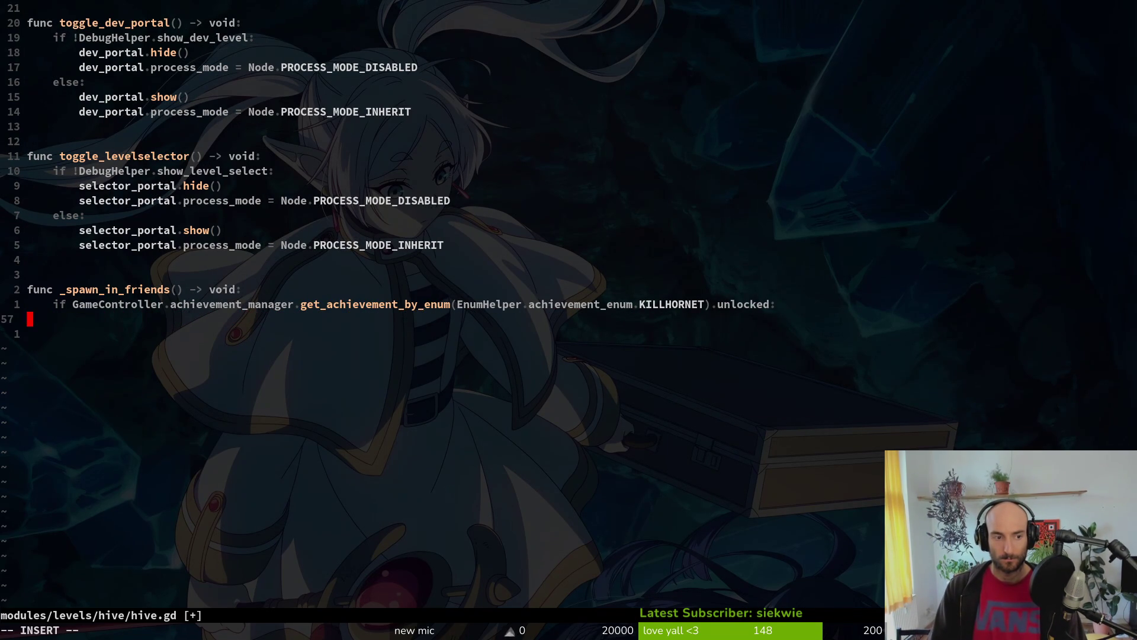
{"action": "type", "text": "onready"}
{"action": "key", "text": "Return"}
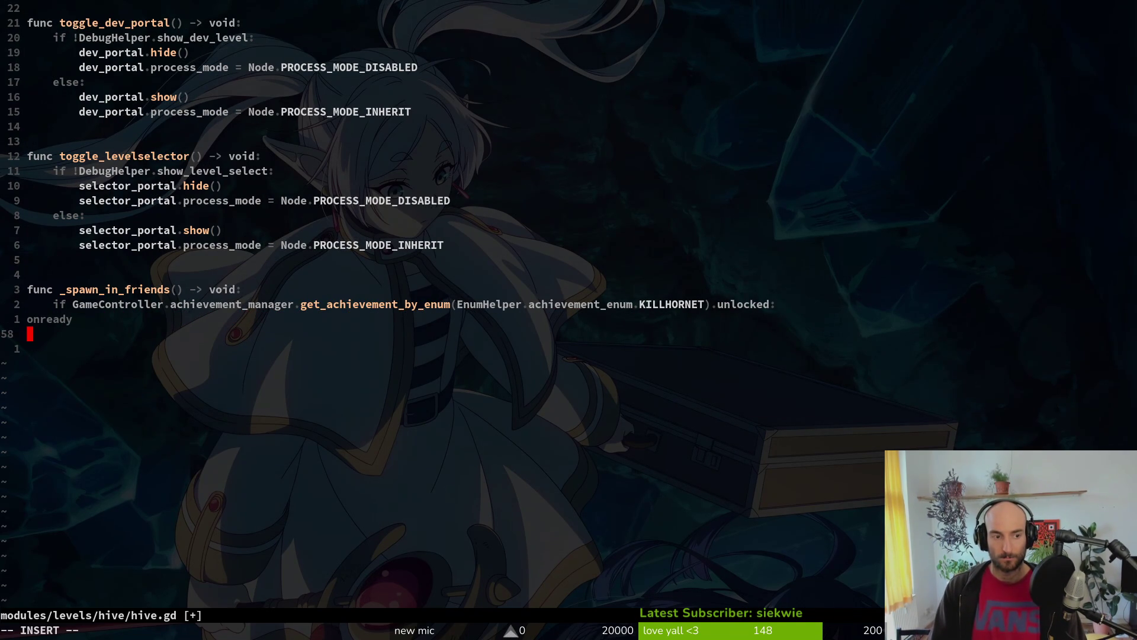
{"action": "type", "text": "onready"}
{"action": "key", "text": "BackSpace"}
{"action": "key", "text": "BackSpace"}
{"action": "key", "text": "BackSpace"}
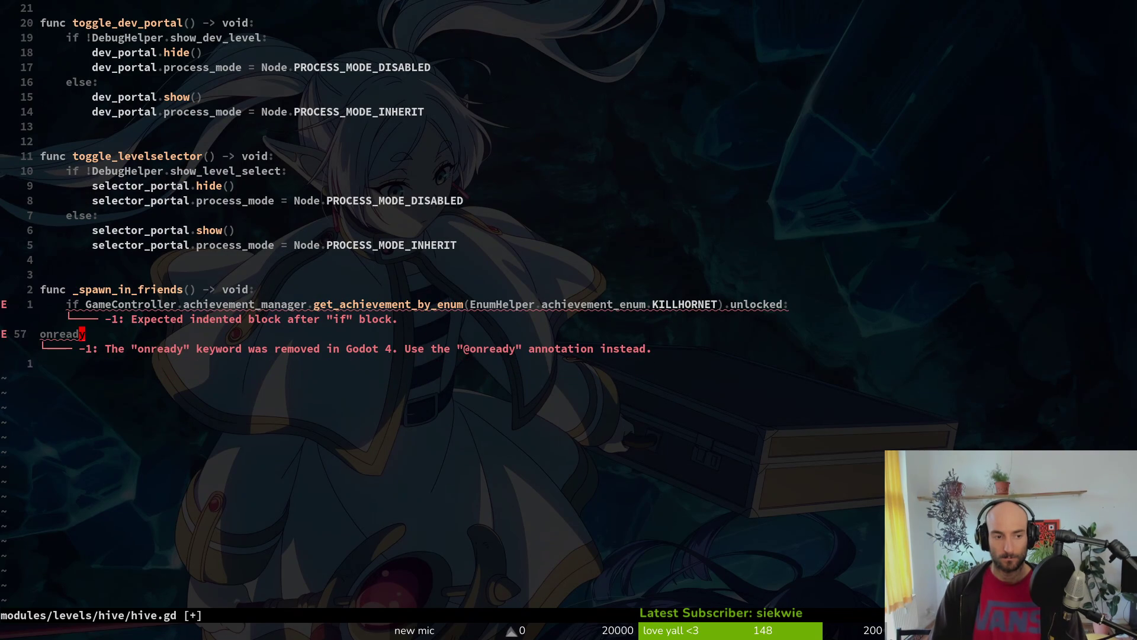
{"action": "key", "text": "Return"}
{"action": "key", "text": "Return"}
{"action": "key", "text": "BackSpace"}
{"action": "type", "text": "nc _instantiate_friend("}
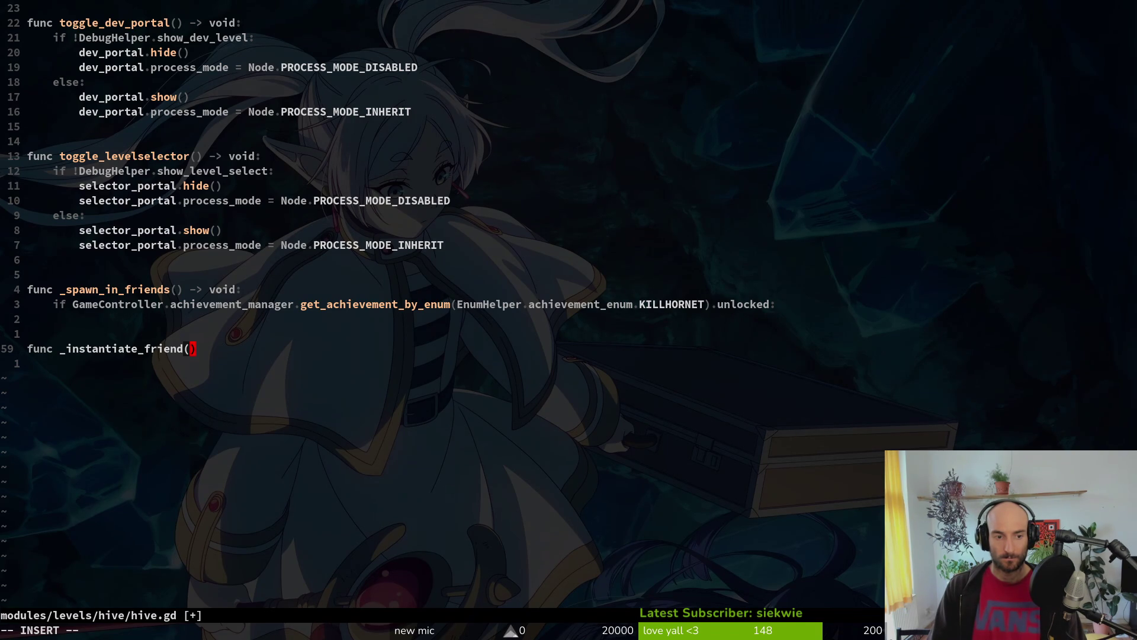
Step: Give _instantiate_friend a bee_enum: EnumHelper.bee_skin_enum parameter and a void return type, and start a var line
{"action": "key", "text": "BackSpace"}
{"action": "key", "text": "BackSpace"}
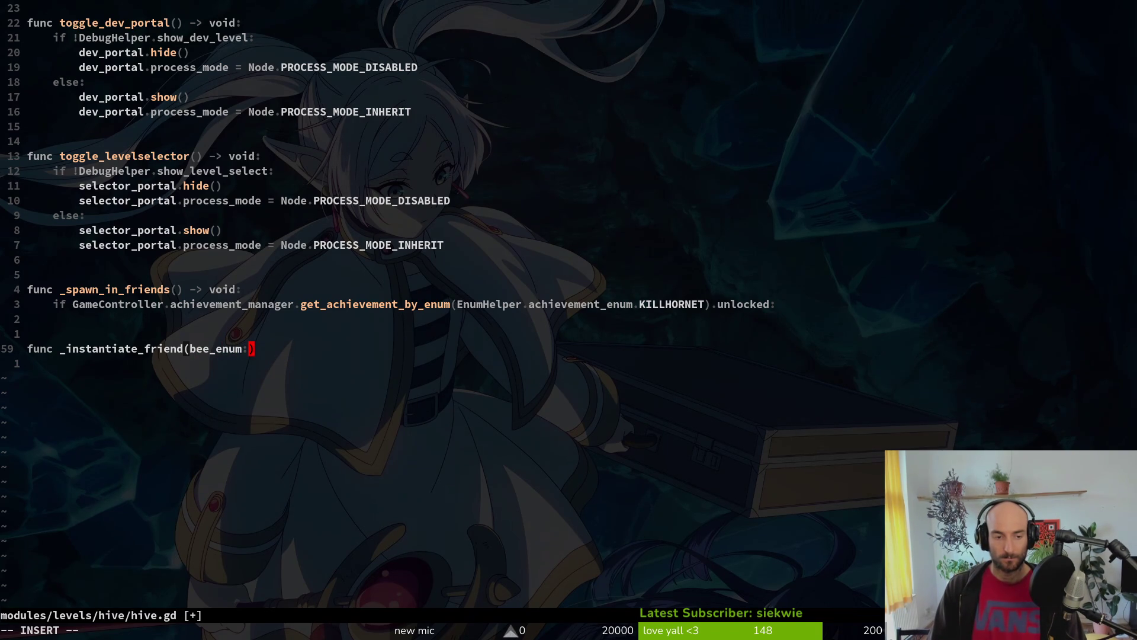
{"action": "key", "text": "ctrl+y"}
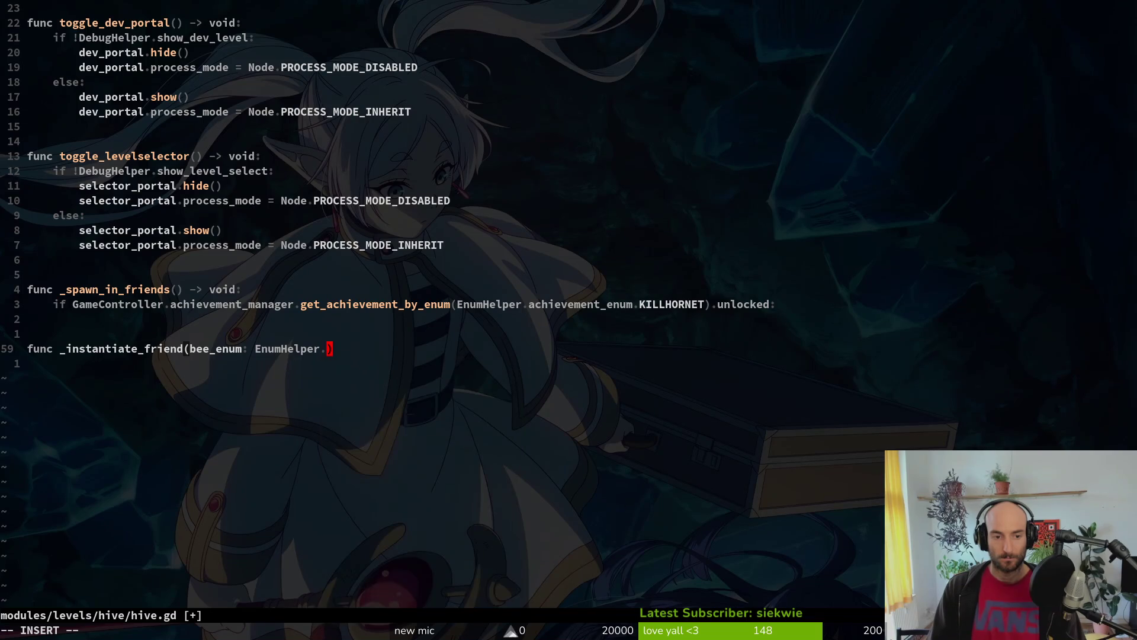
{"action": "type", "text": ".e"}
{"action": "key", "text": "ctrl+y"}
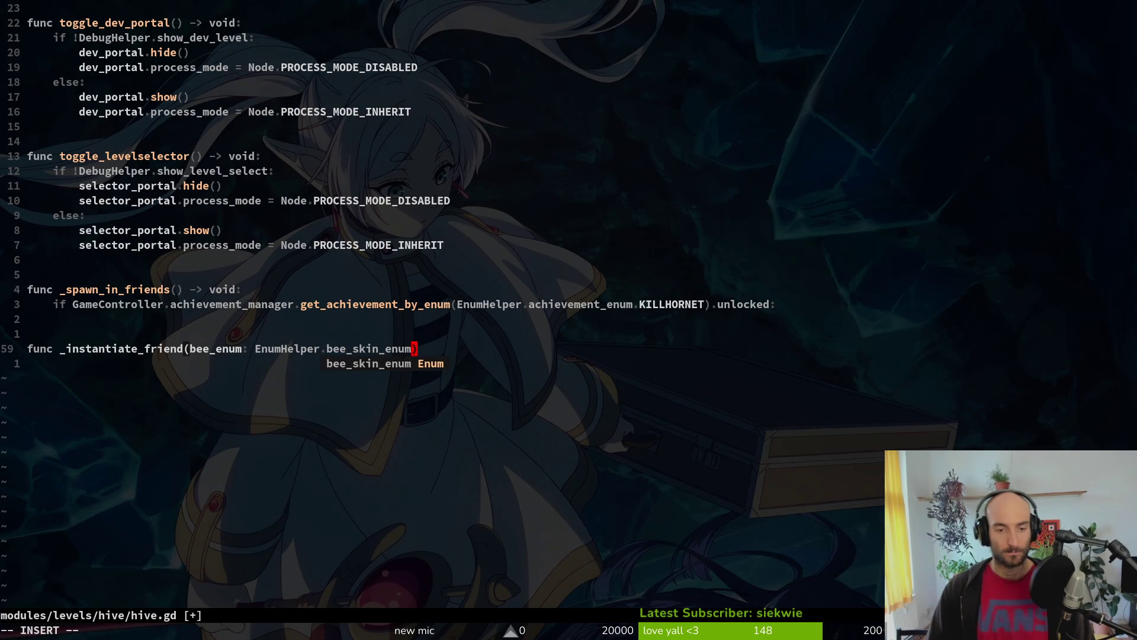
{"action": "type", "text": ") -h v"}
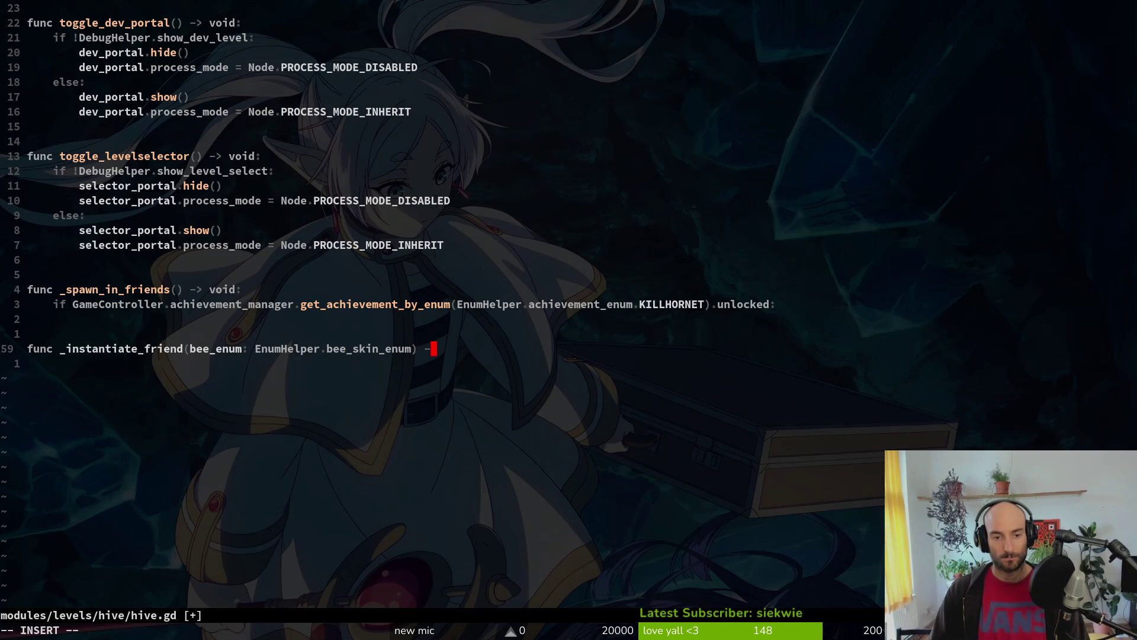
{"action": "key", "text": "BackSpace"}
{"action": "key", "text": "BackSpace"}
{"action": "key", "text": "BackSpace"}
{"action": "type", "text": "h"}
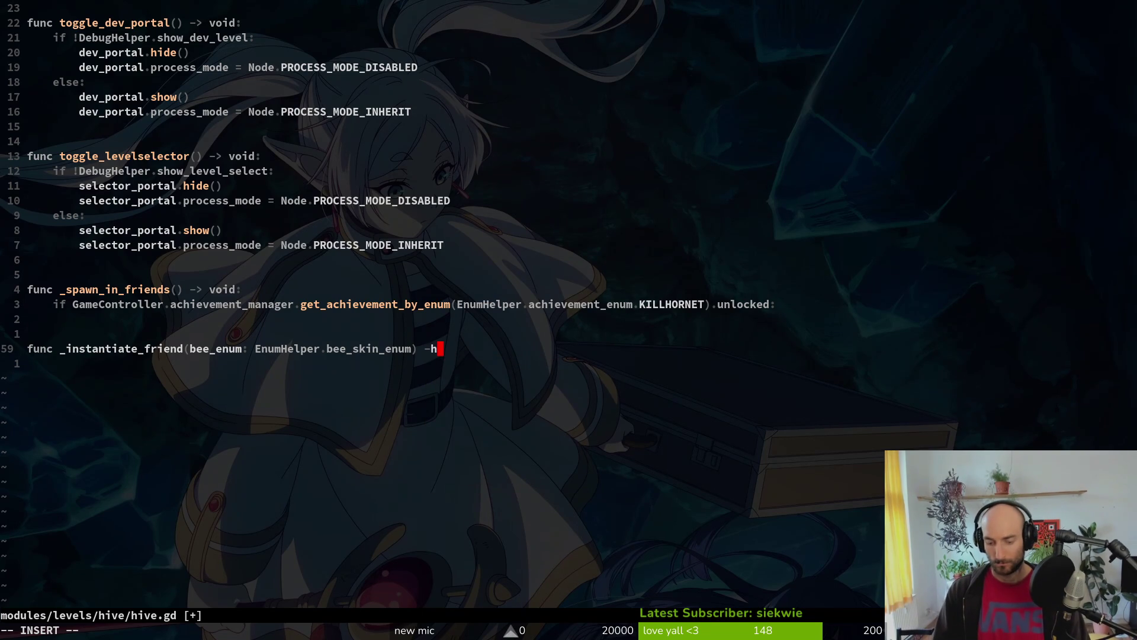
{"action": "key", "text": "BackSpace"}
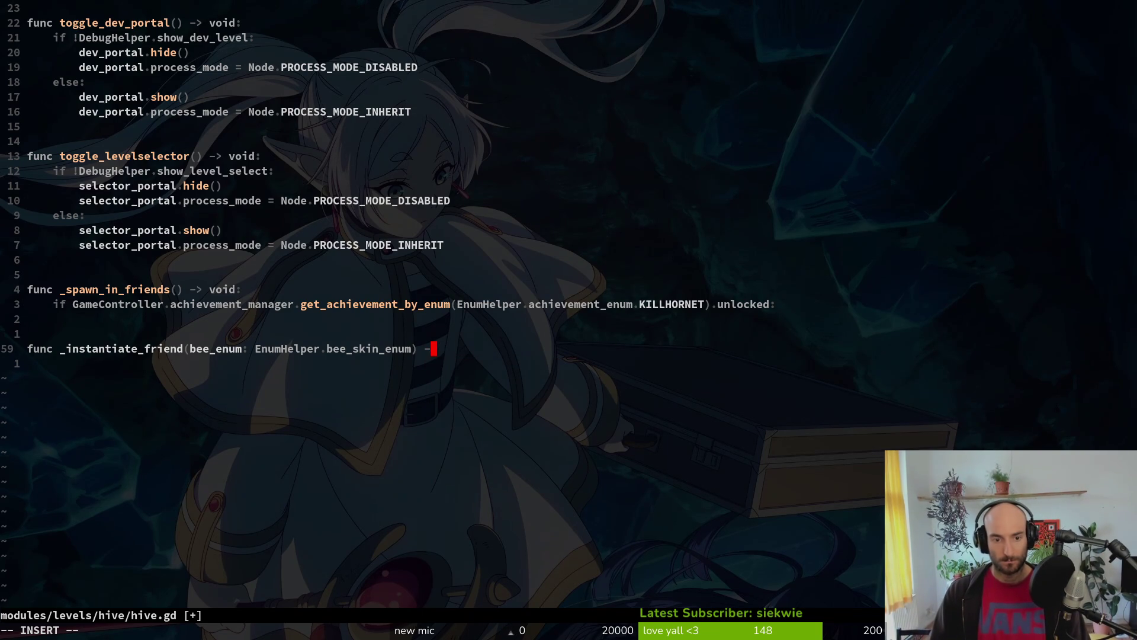
{"action": "key", "text": "BackSpace"}
{"action": "key", "text": "BackSpace"}
{"action": "type", "text": "void:"}
{"action": "key", "text": "Return"}
{"action": "key", "text": "Tab"}
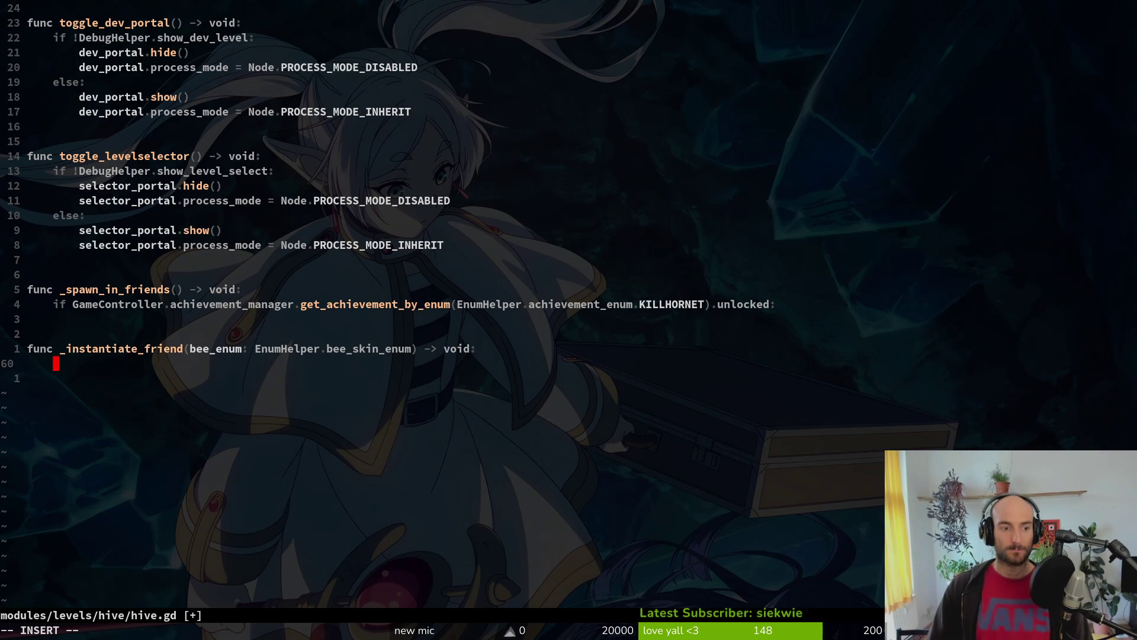
{"action": "type", "text": "var"}
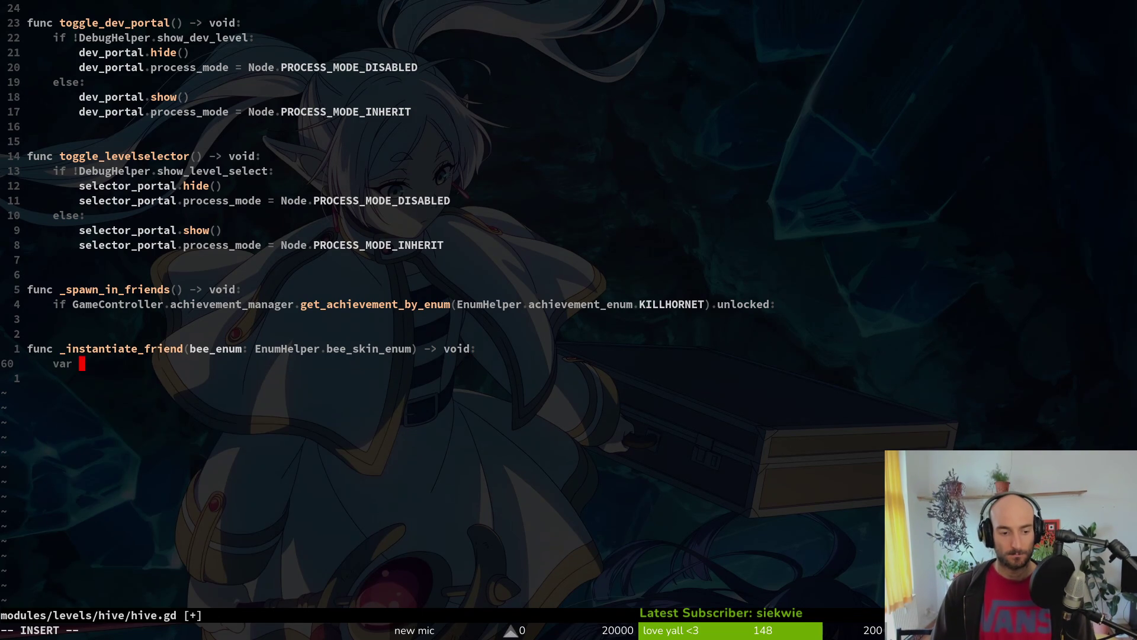
{"action": "key", "text": "Escape"}
Step: Add an exported friend_scene: PackedScene variable by duplicating the hive_exit line, then save hive.gd
{"action": "key", "text": "g"}
{"action": "key", "text": "g"}
{"action": "key", "text": "j"}
{"action": "key", "text": "j"}
{"action": "key", "text": "j"}
{"action": "key", "text": "y"}
{"action": "key", "text": "y"}
{"action": "key", "text": "p"}
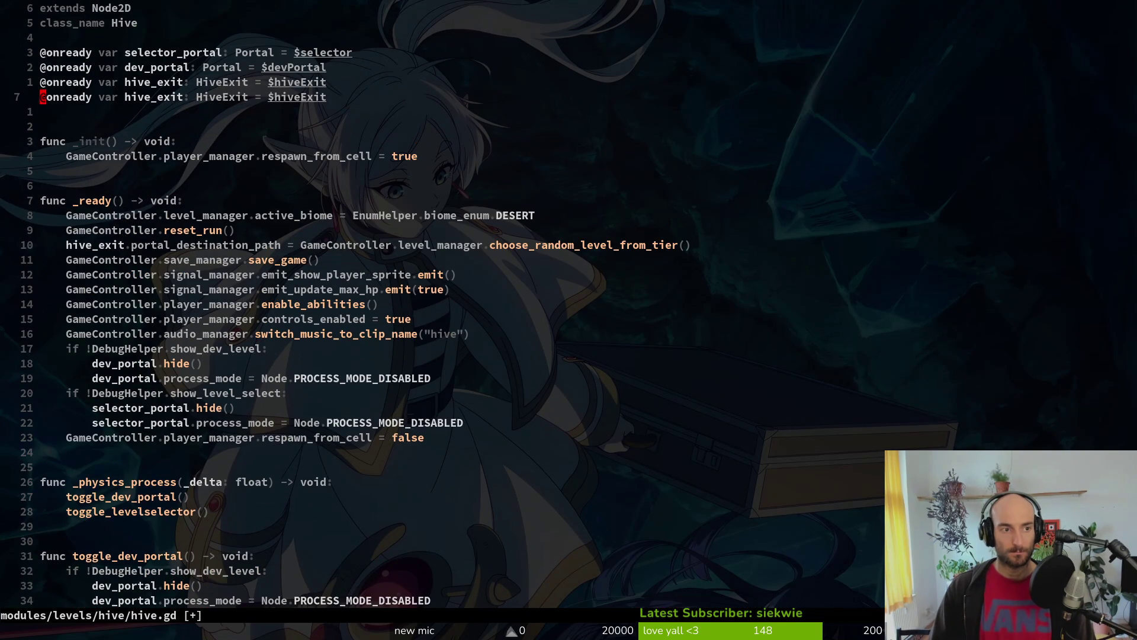
{"action": "type", "text": "cw"}
{"action": "type", "text": "exr"}
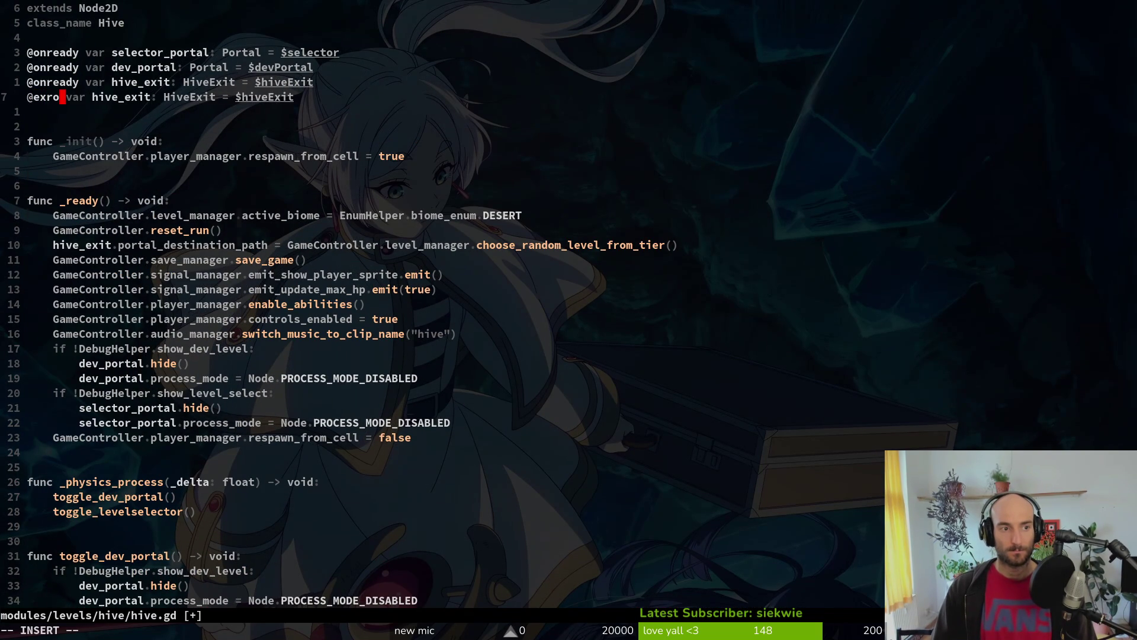
{"action": "key", "text": "BackSpace"}
{"action": "type", "text": "por"}
{"action": "key", "text": "Escape"}
{"action": "type", "text": "at"}
{"action": "key", "text": "Escape"}
{"action": "key", "text": "w"}
{"action": "key", "text": "w"}
{"action": "type", "text": "wciwfriend_scene"}
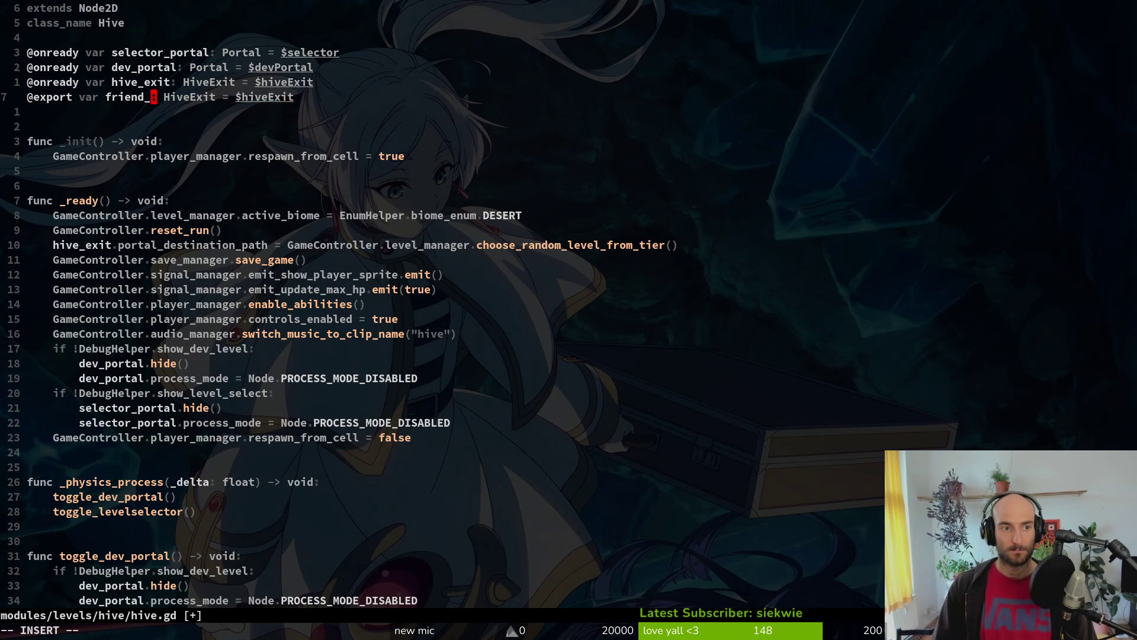
{"action": "key", "text": "Escape"}
{"action": "type", "text": "cw"}
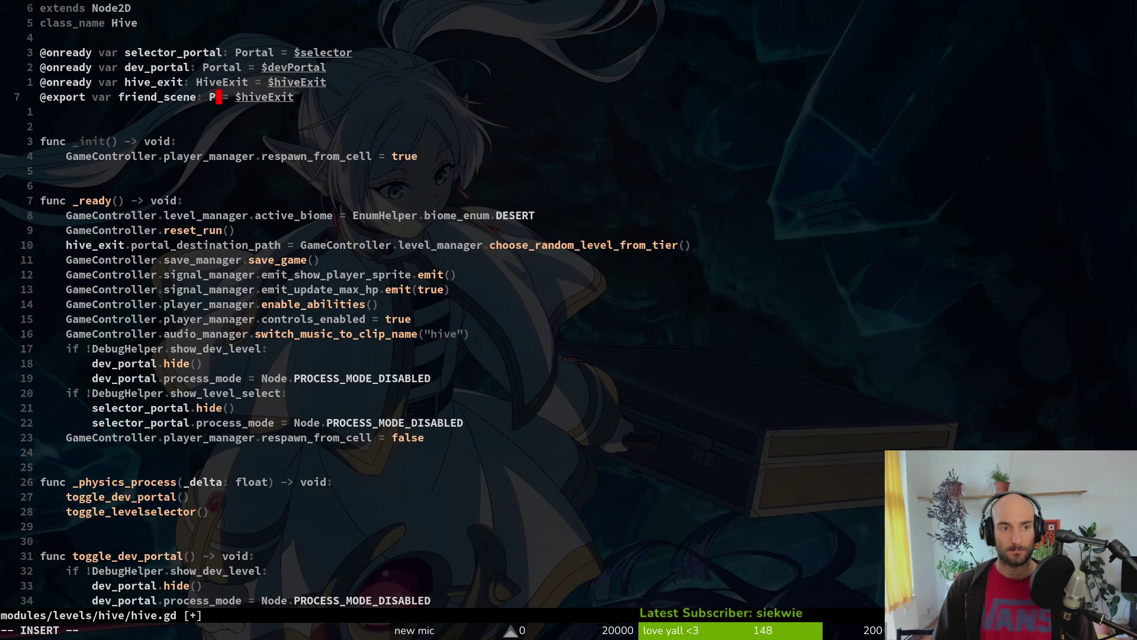
{"action": "type", "text": "PackedScene"}
{"action": "key", "text": "Escape"}
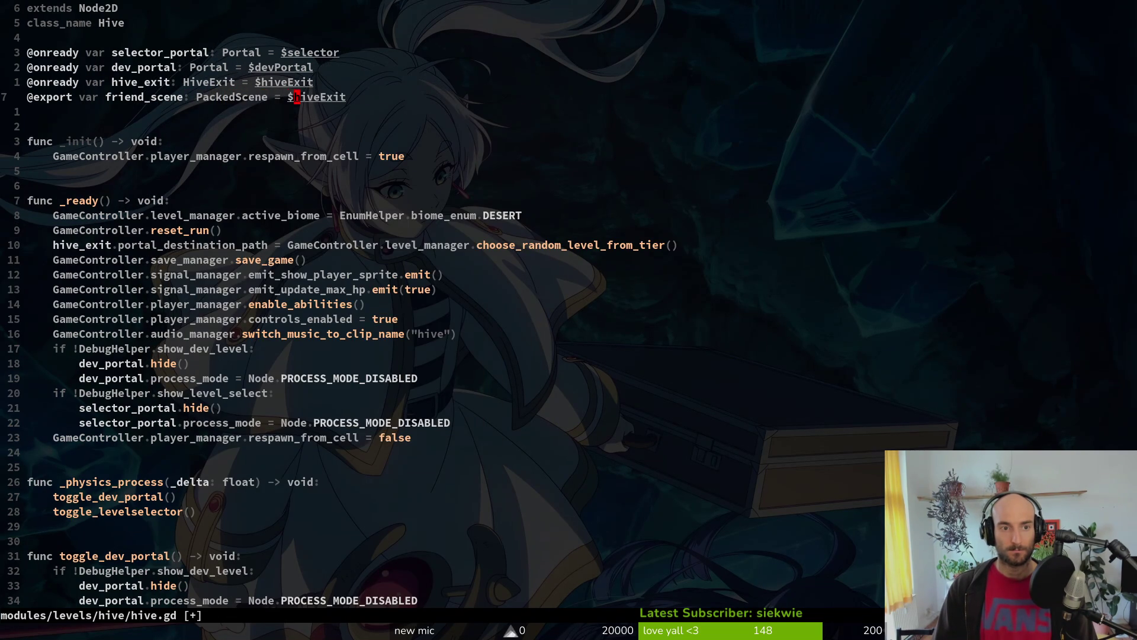
{"action": "key", "text": "C"}
{"action": "key", "text": "BackSpace"}
{"action": "key", "text": "BackSpace"}
{"action": "key", "text": "BackSpace"}
{"action": "key", "text": "Escape"}
{"action": "type", "text": ":write"}
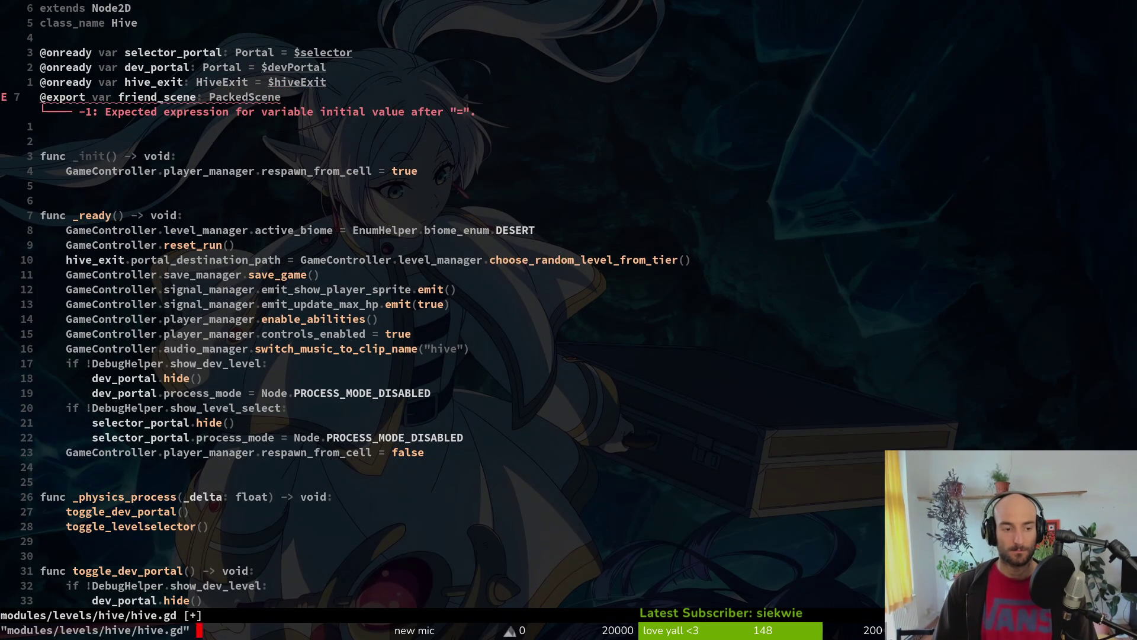
{"action": "key", "text": "Return"}
Step: Declare var friend = friend_scene.instantiate() in the function body
{"action": "key", "text": "G"}
{"action": "key", "text": "k"}
{"action": "key", "text": "k"}
{"action": "type", "text": "jA"}
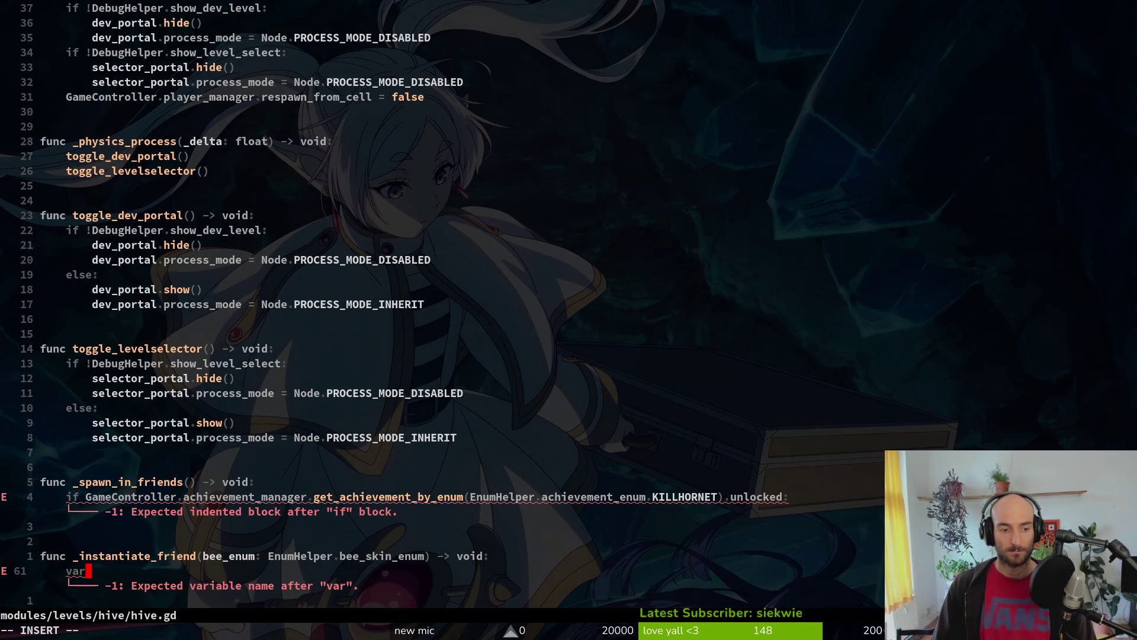
{"action": "type", "text": "iend = friend_scene.insta"}
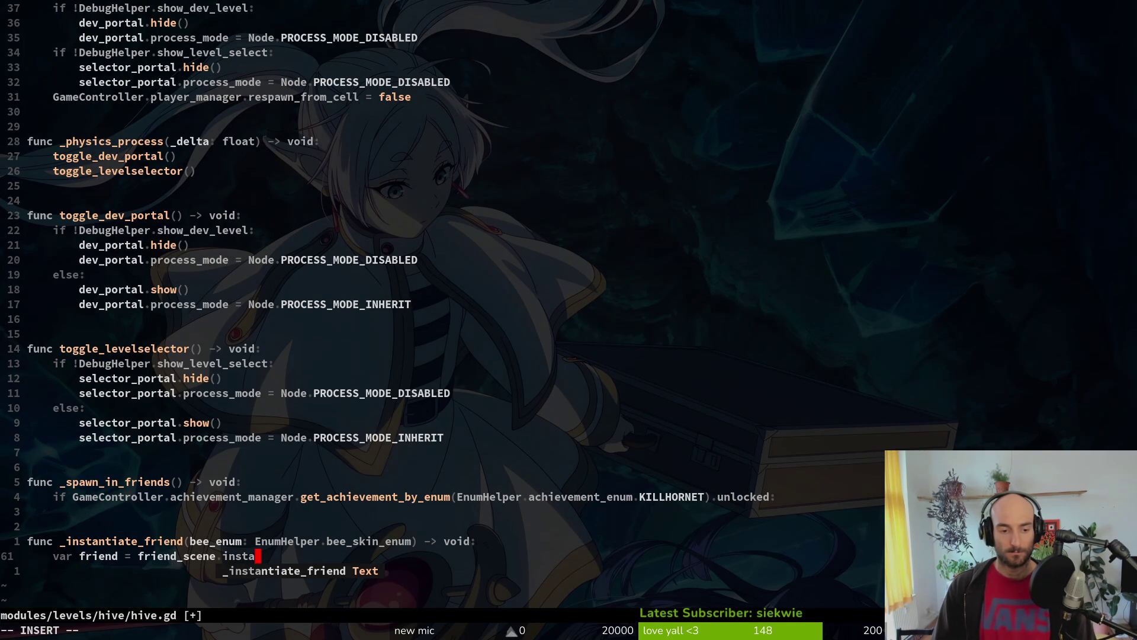
{"action": "key", "text": "Return"}
{"action": "type", "text": "()"}
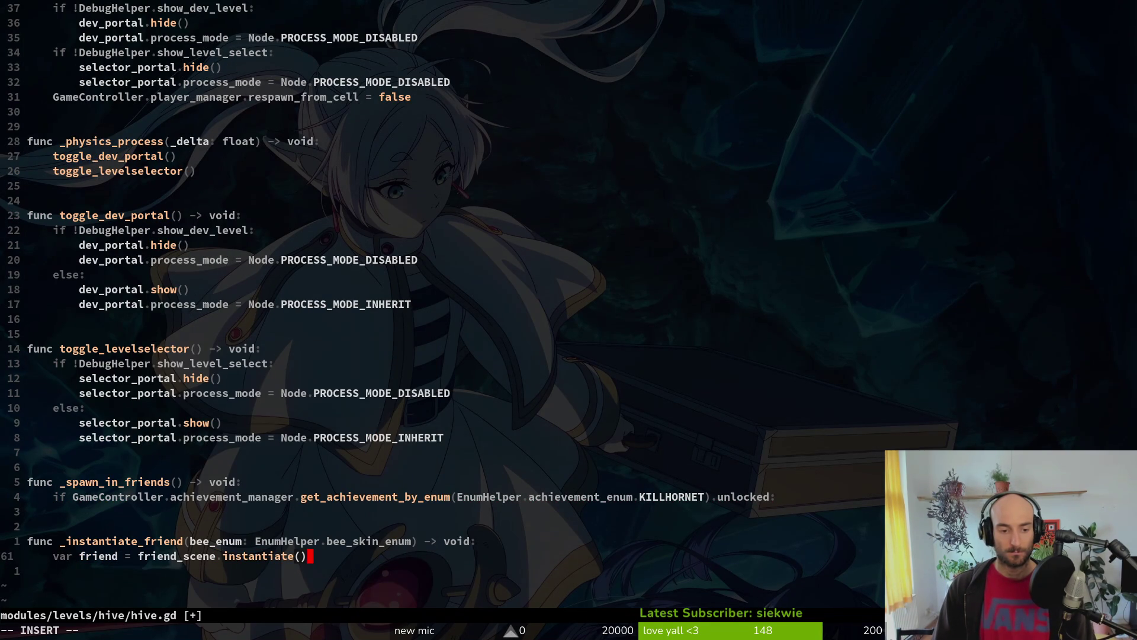
{"action": "key", "text": "Return"}
{"action": "key", "text": "Escape"}
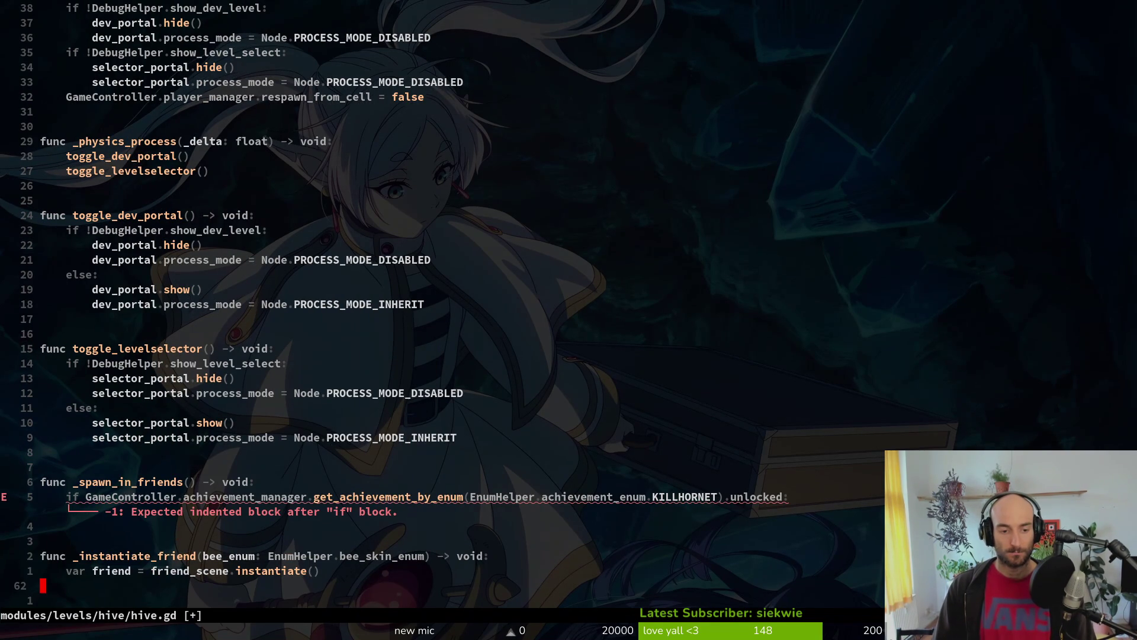
Step: Select the .instantiate() call and try a word search, undoing an accidental text insertion
{"action": "key", "text": "k"}
{"action": "key", "text": "w"}
{"action": "key", "text": "w"}
{"action": "key", "text": "w"}
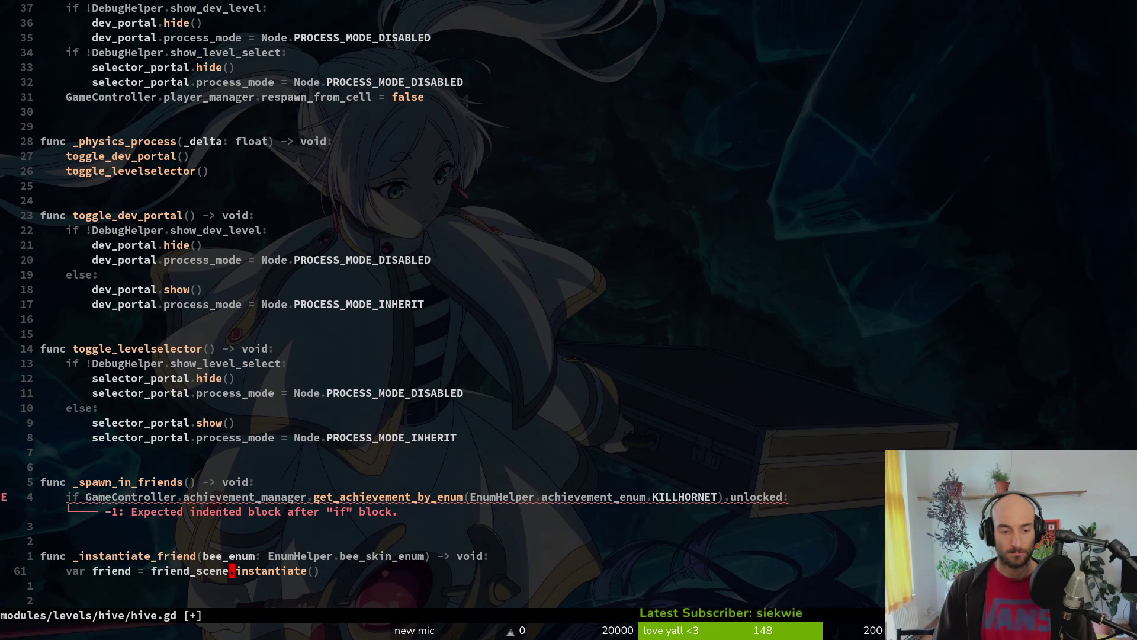
{"action": "key", "text": "v"}
{"action": "key", "text": "$"}
{"action": "key", "text": "Escape"}
{"action": "key", "text": "space"}
{"action": "key", "text": "f"}
{"action": "key", "text": "w"}
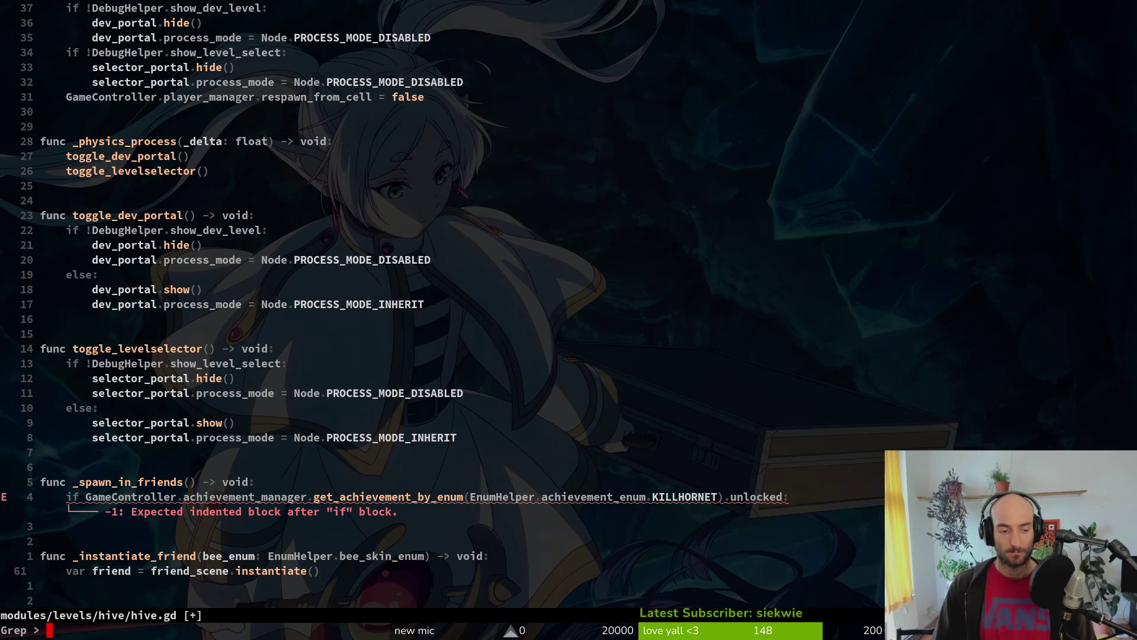
{"action": "key", "text": "Escape"}
{"action": "type", "text": "aproperty_list_changed"}
{"action": "key", "text": "Escape"}
{"action": "key", "text": "u"}
Step: Run a project-wide grep for .instantiate() calls
{"action": "key", "text": "space"}
{"action": "key", "text": "p"}
{"action": "key", "text": "s"}
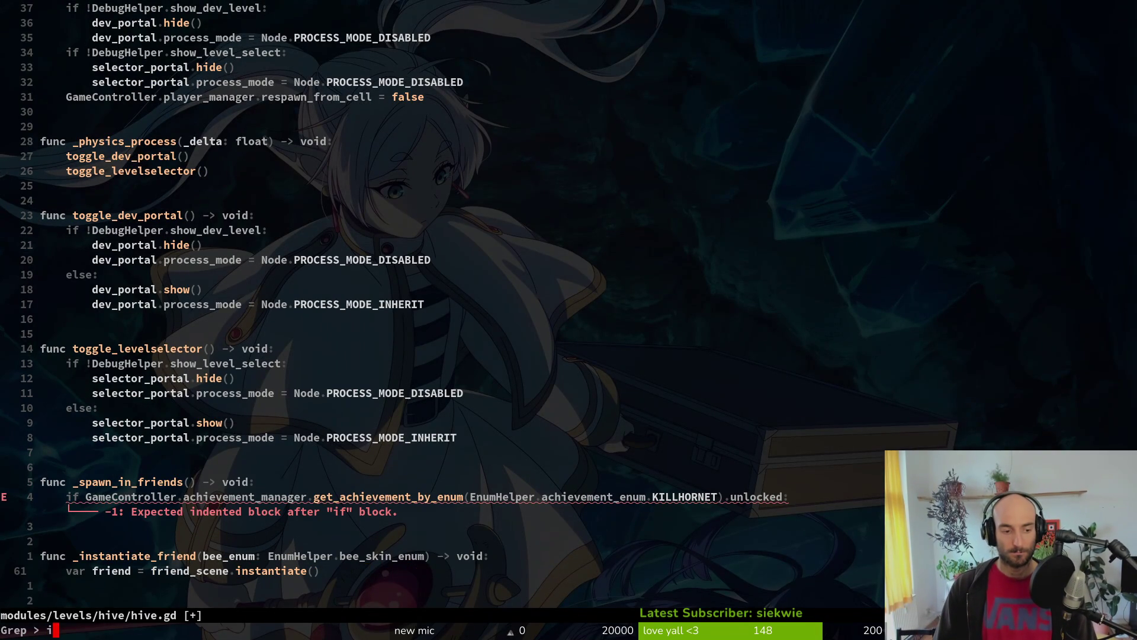
{"action": "type", "text": ".instantiate()"}
{"action": "key", "text": "Down"}
{"action": "key", "text": "Return"}
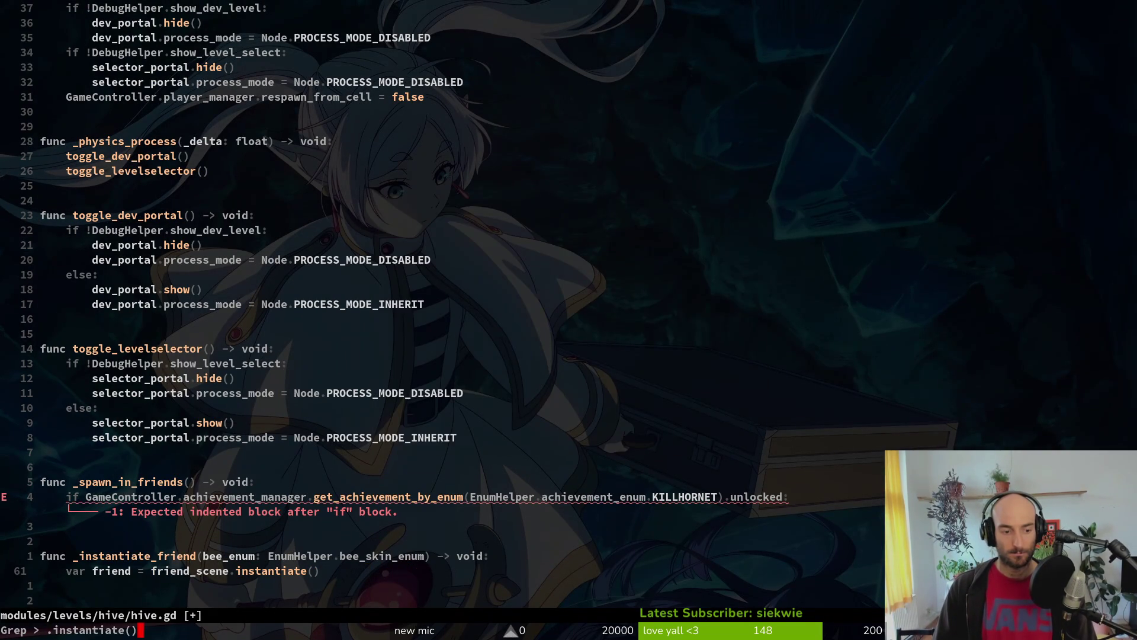
{"action": "key", "text": "Return"}
Step: Open the poison_sting.gd match, copy its poison_dot setup lines and paste them into hive.gd
{"action": "left_click", "coordinate": [379, 481]}
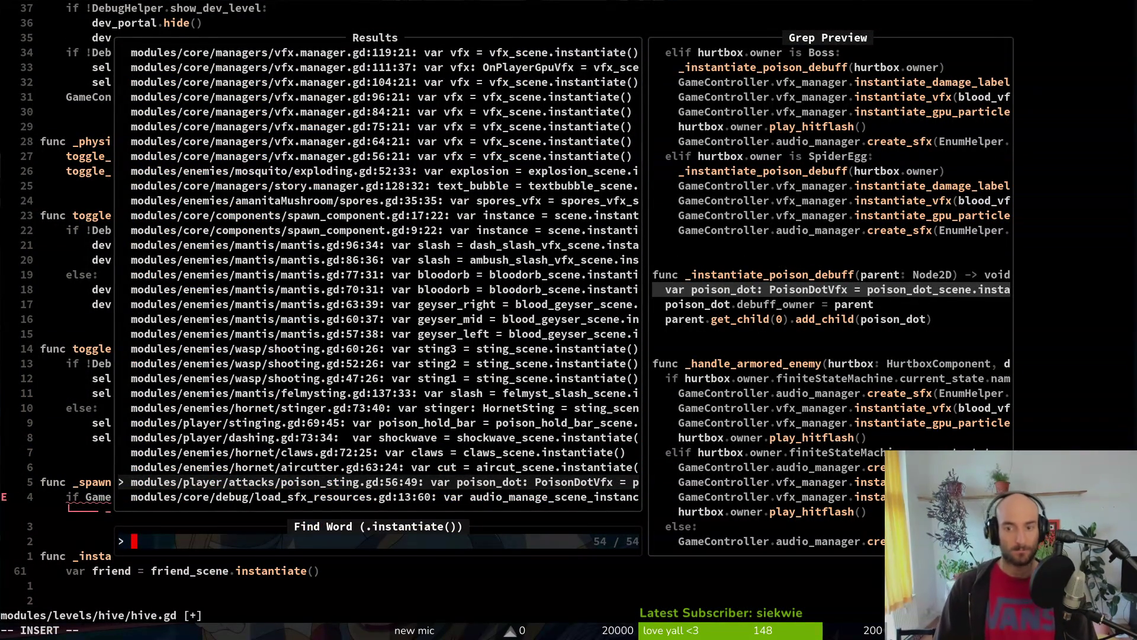
{"action": "key", "text": "Return"}
{"action": "key", "text": "v"}
{"action": "key", "text": "i"}
{"action": "key", "text": "p"}
{"action": "key", "text": "y"}
{"action": "key", "text": "ctrl+6"}
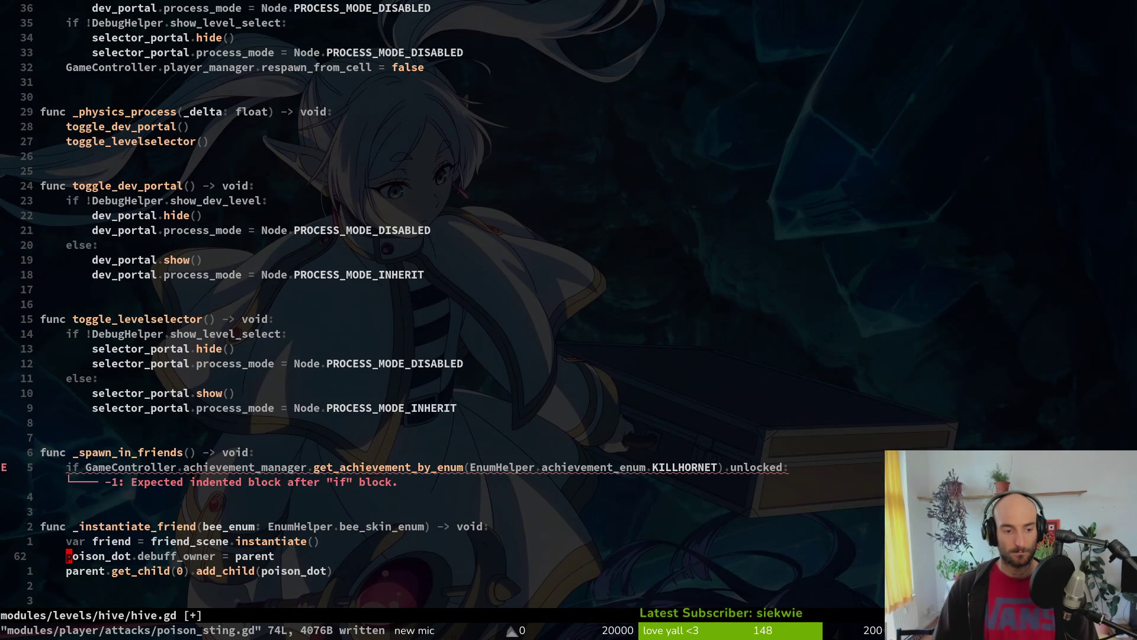
Step: Rename poison_dot to friend and debuff_owner to skin in the pasted lines
{"action": "type", "text": "cwfri"}
{"action": "key", "text": "Tab"}
{"action": "key", "text": "Tab"}
{"action": "key", "text": "Escape"}
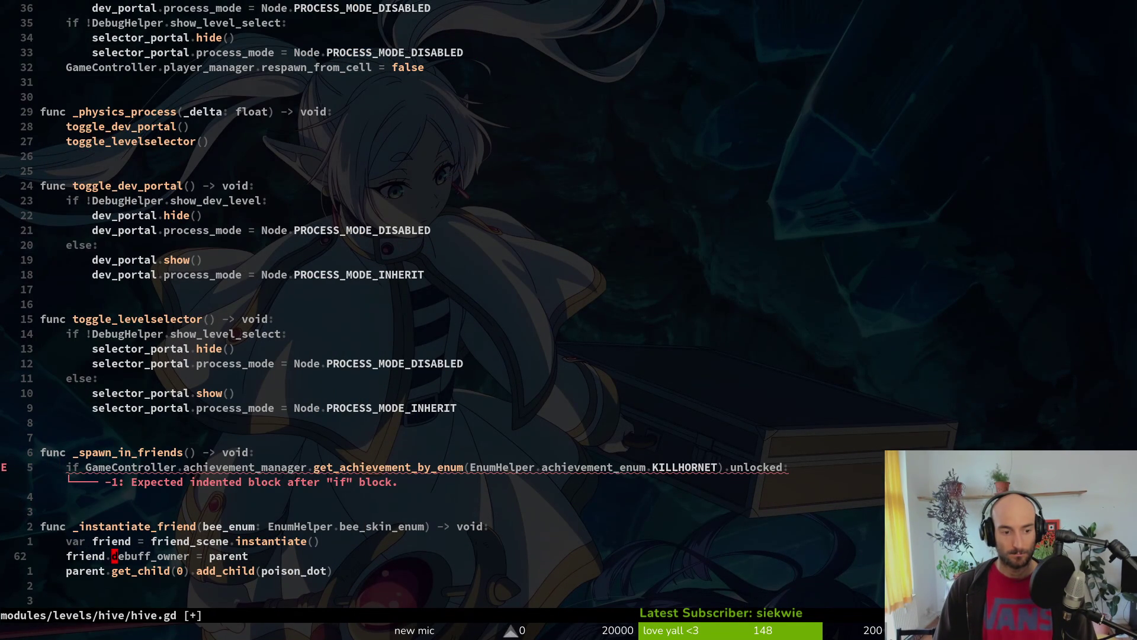
{"action": "key", "text": "c"}
{"action": "key", "text": "w"}
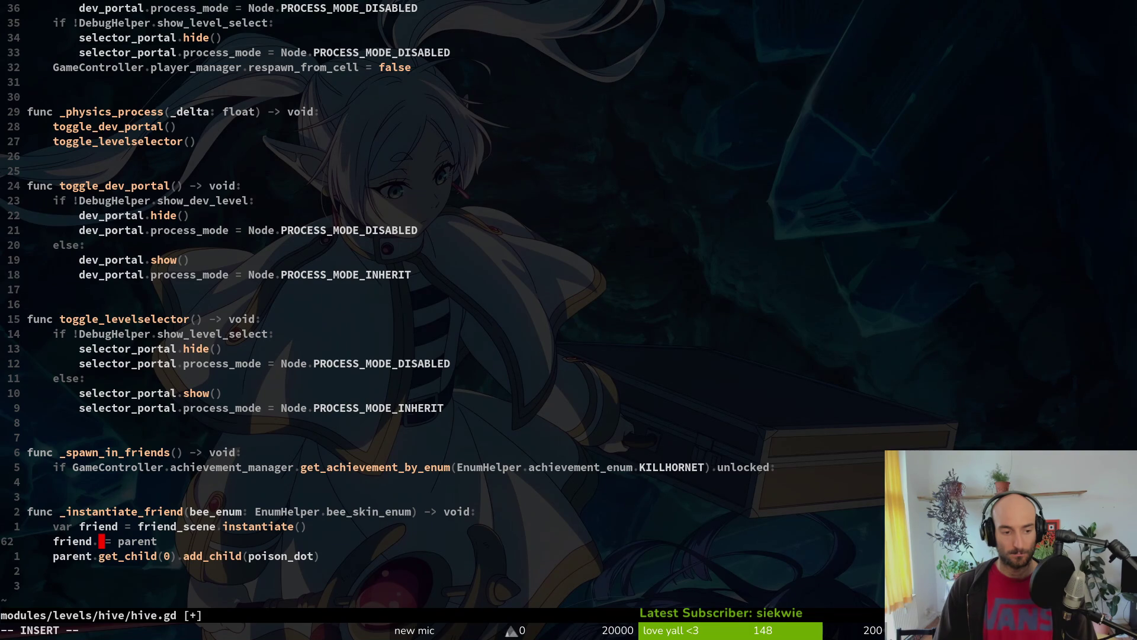
{"action": "type", "text": "skin"}
{"action": "key", "text": "Escape"}
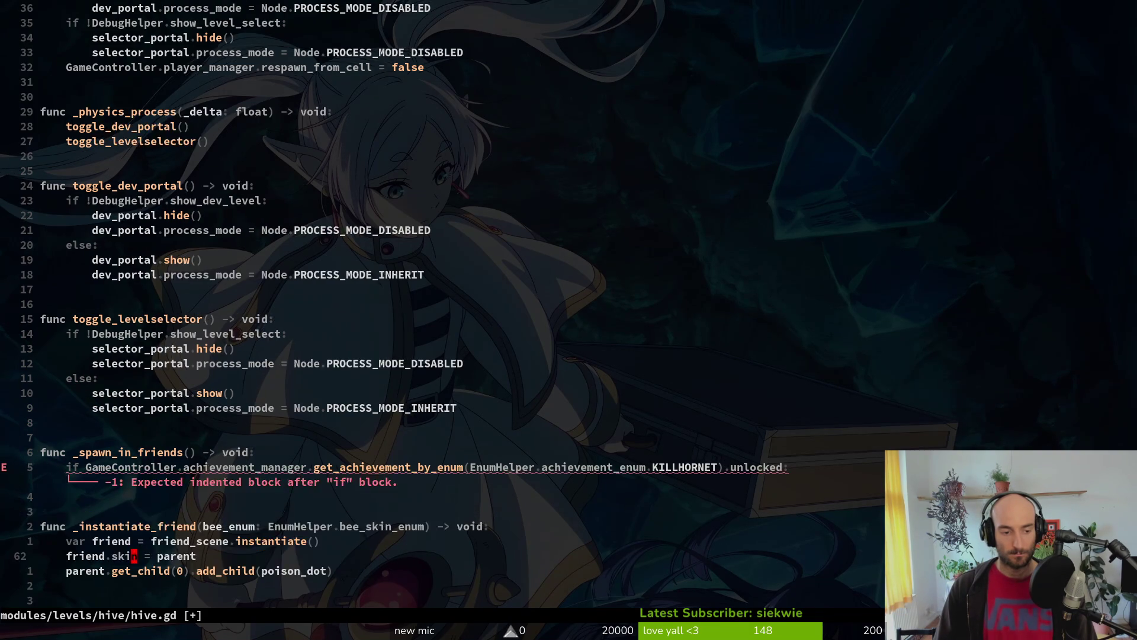
{"action": "key", "text": "space"}
{"action": "key", "text": "f"}
{"action": "key", "text": "f"}
{"action": "type", "text": "friend"}
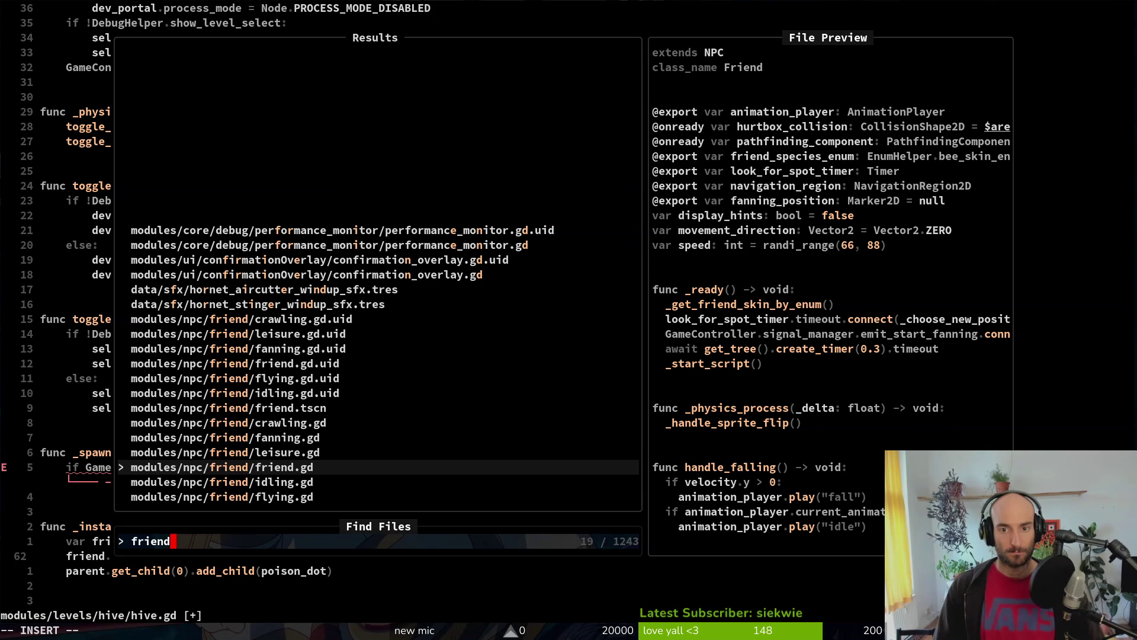
Step: Annotate the friend variable with the Friend type
{"action": "key", "text": "Escape"}
{"action": "key", "text": "Escape"}
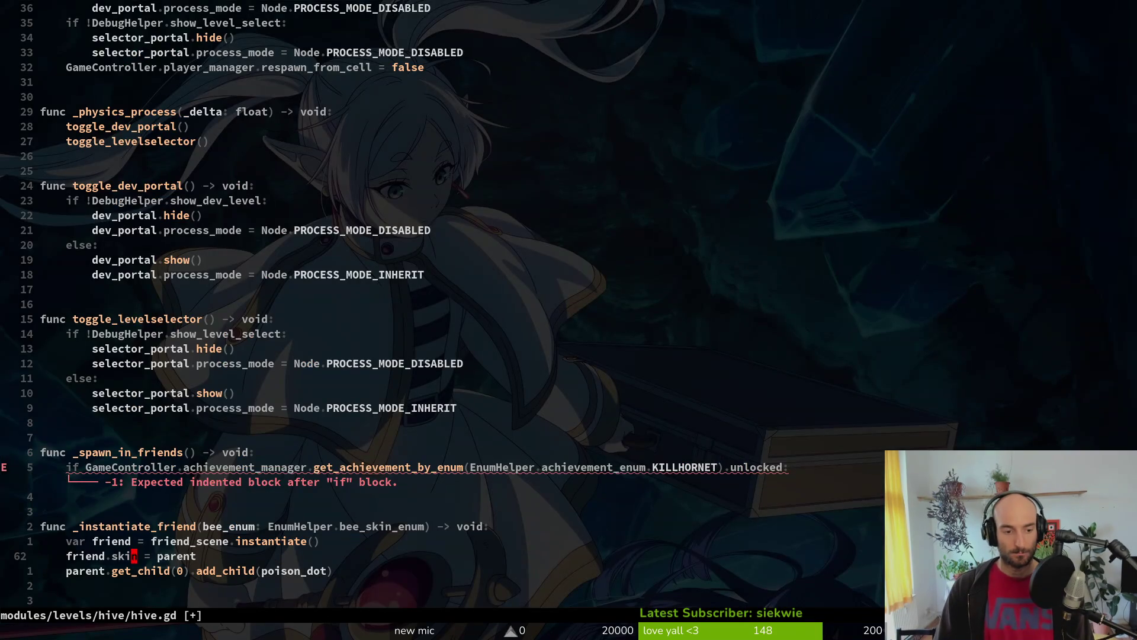
{"action": "type", "text": "ciw"}
{"action": "type", "text": "frie"}
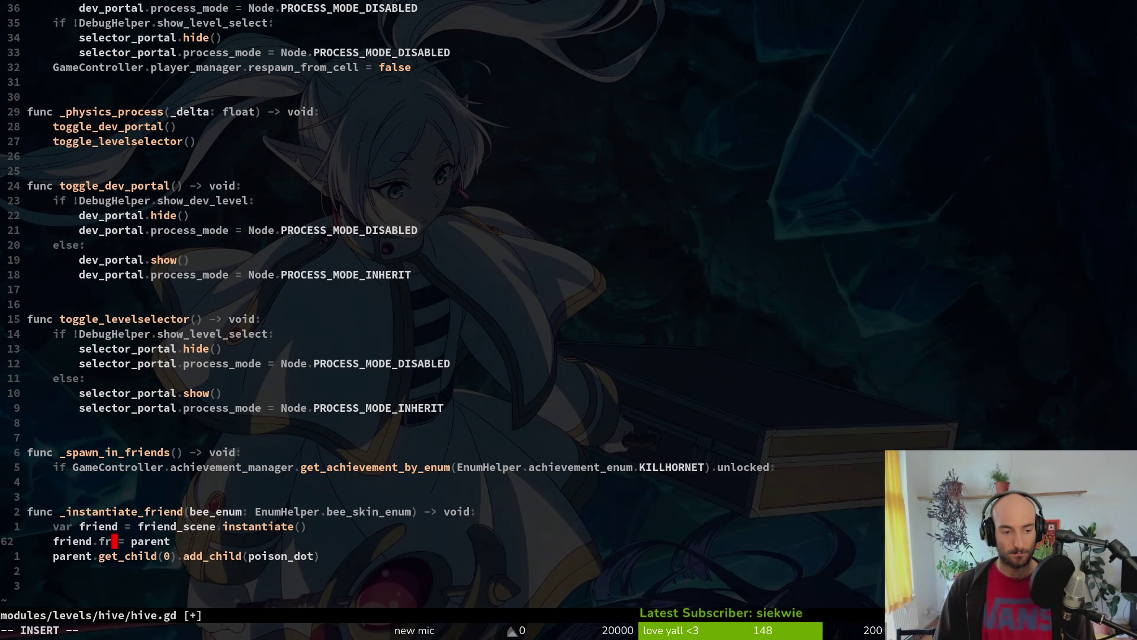
{"action": "key", "text": "ctrl+n"}
{"action": "key", "text": "ctrl+n"}
{"action": "key", "text": "ctrl+n"}
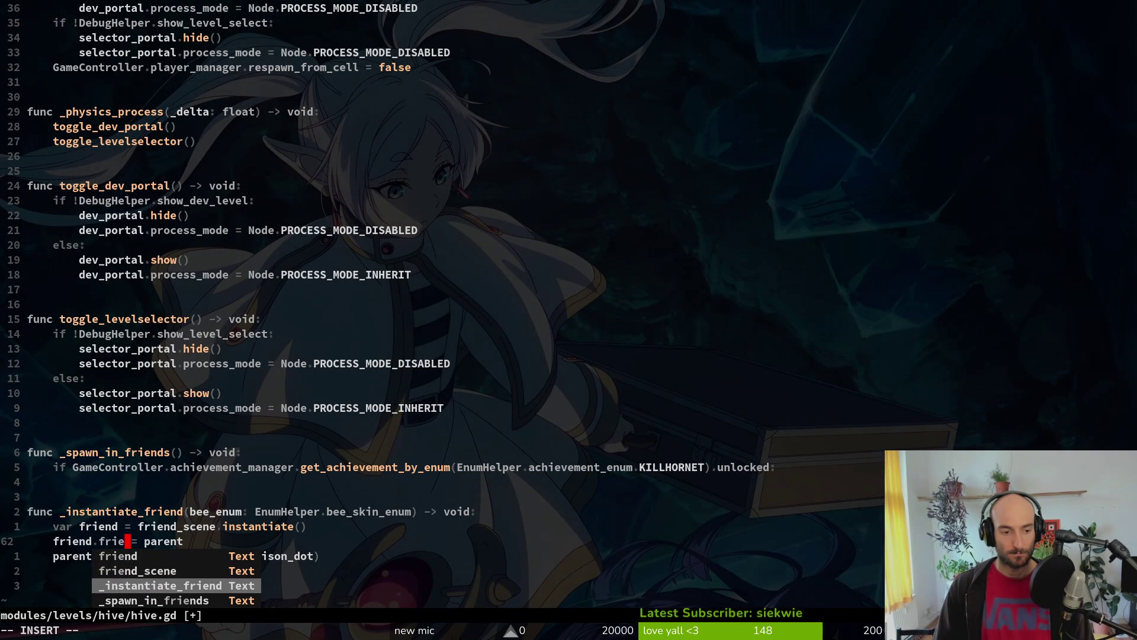
{"action": "type", "text": "d"}
{"action": "key", "text": "Escape"}
{"action": "key", "text": "k"}
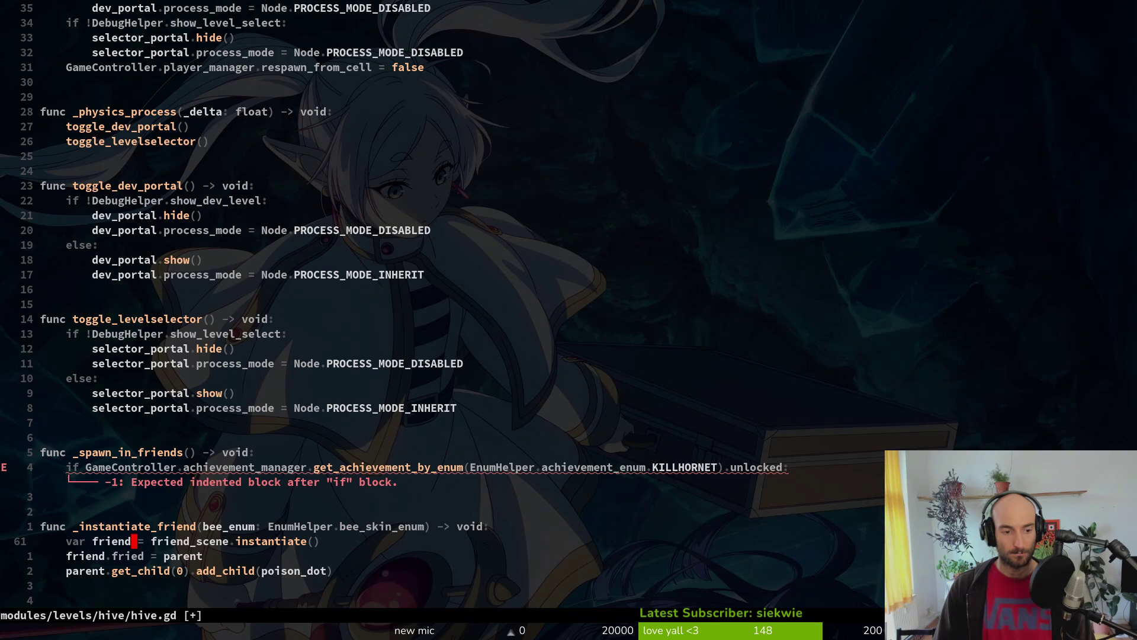
{"action": "key", "text": "Escape"}
{"action": "type", "text": "iend"}
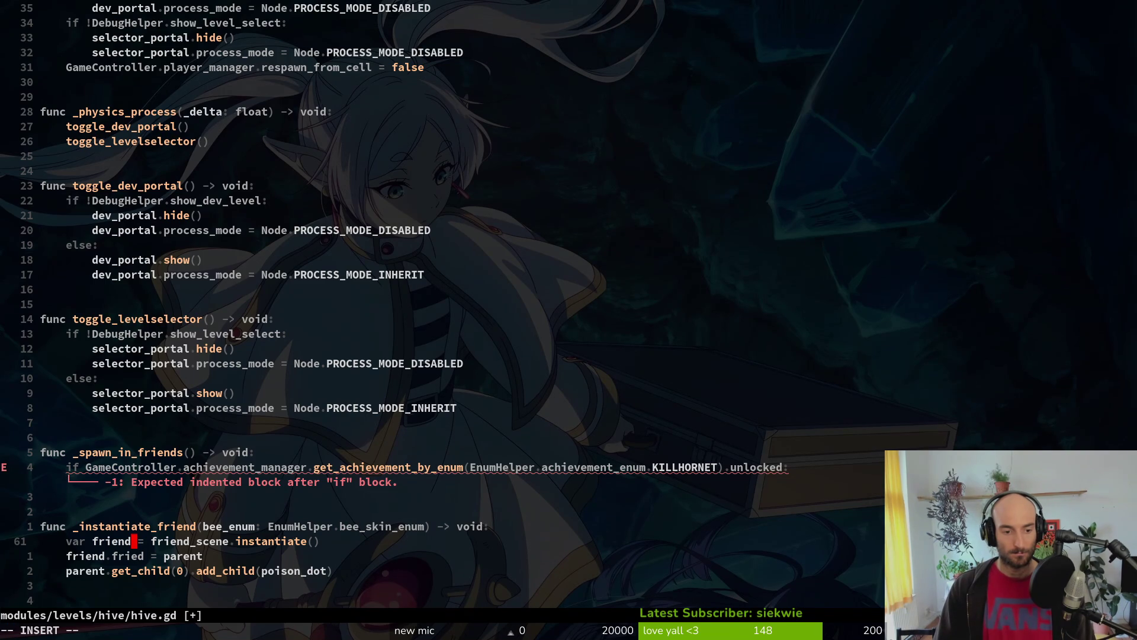
{"action": "type", "text": ": friend"}
{"action": "key", "text": "Escape"}
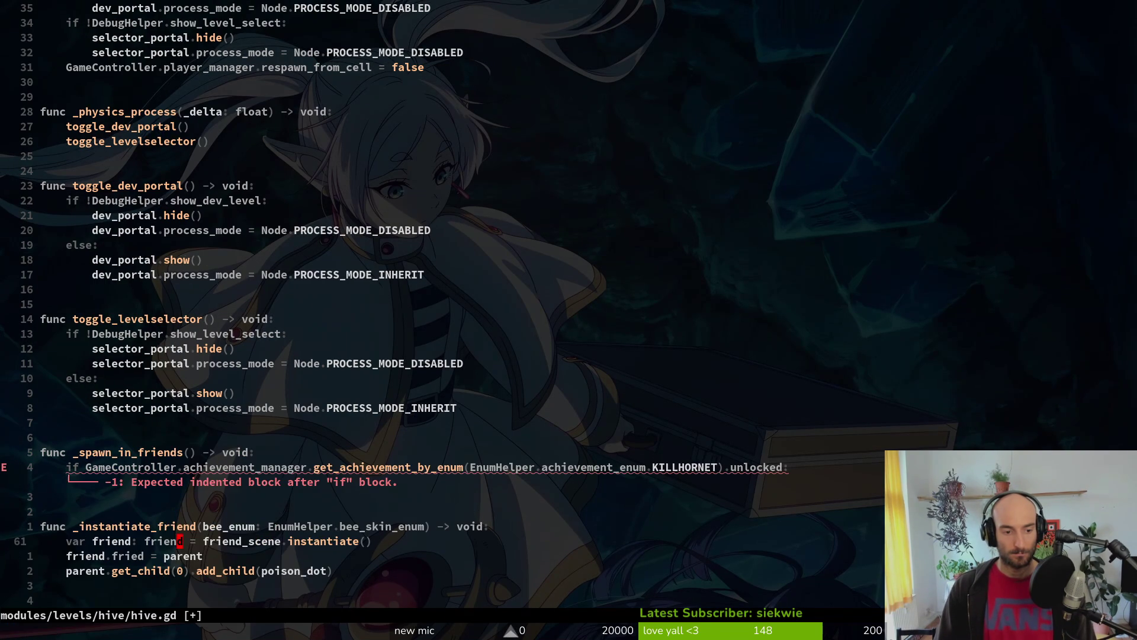
{"action": "type", "text": "ciwFriend"}
{"action": "key", "text": "Escape"}
Step: Set friend.friend_species_enum = bee_enum and save hive.gd
{"action": "key", "text": "j"}
{"action": "key", "text": "b"}
{"action": "key", "text": "b"}
{"action": "key", "text": "b"}
{"action": "type", "text": "ciwfrie"}
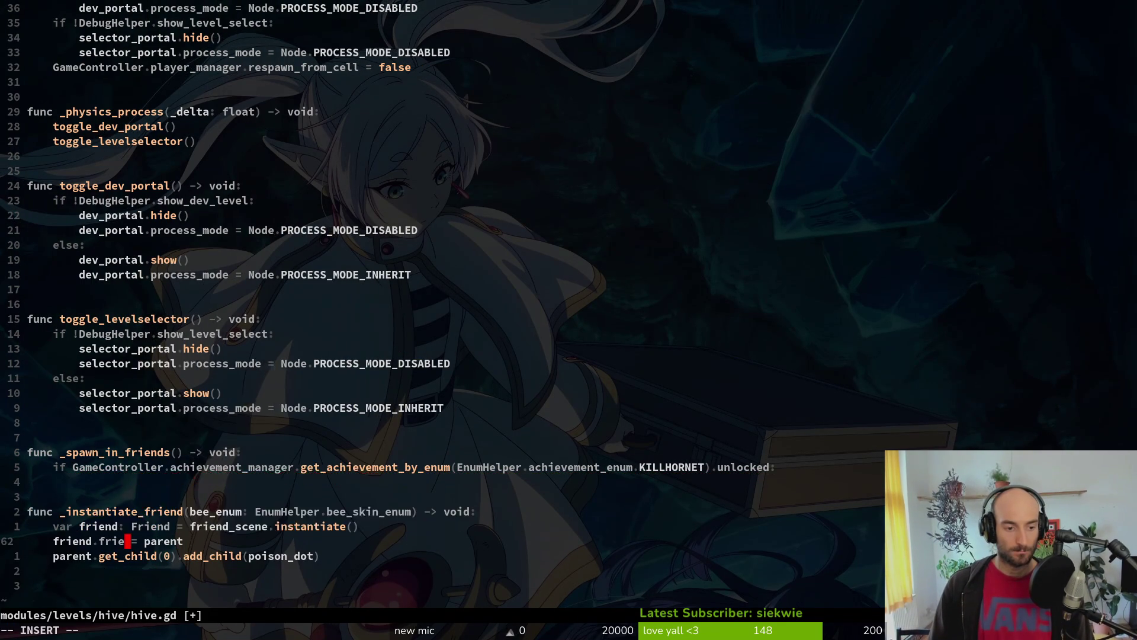
{"action": "key", "text": "Tab"}
{"action": "key", "text": "Escape"}
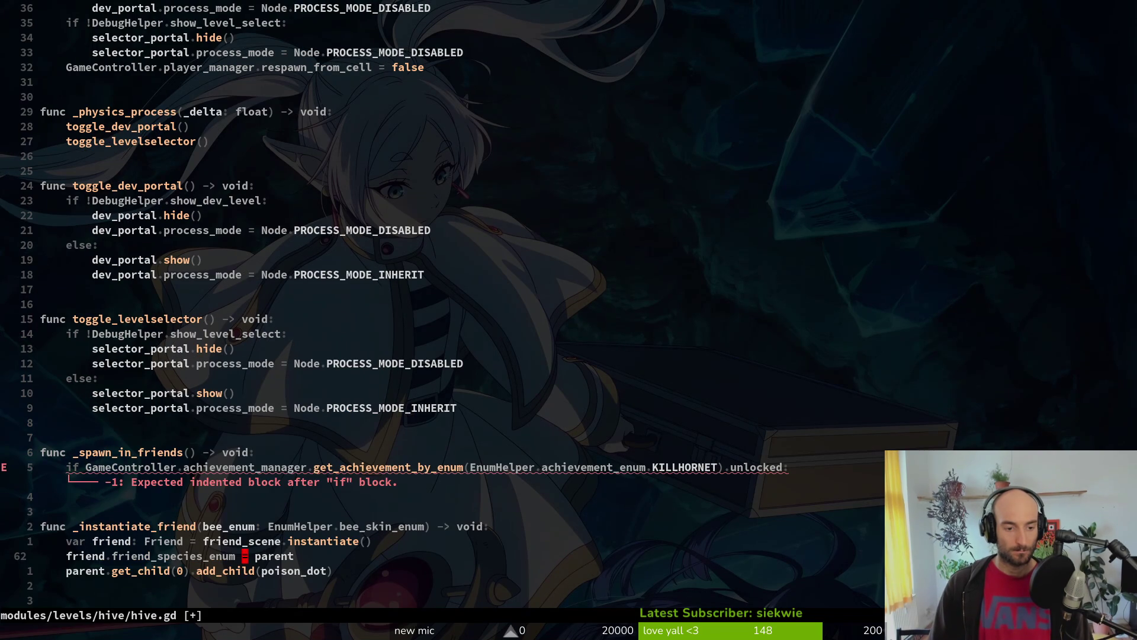
{"action": "type", "text": "ciw"}
{"action": "type", "text": "be"}
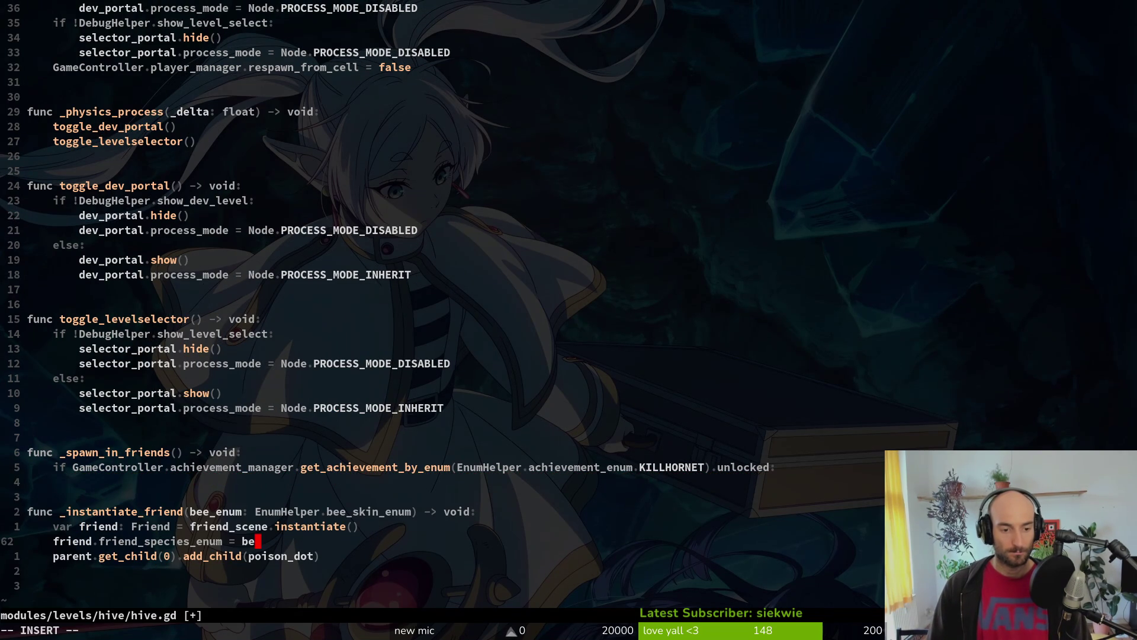
{"action": "key", "text": "Tab"}
{"action": "key", "text": "Escape"}
{"action": "type", "text": "j:w"}
{"action": "key", "text": "Return"}
Step: Replace the remaining poison_dot with friend in the add-child line and save again
{"action": "type", "text": "ciwfr"}
{"action": "key", "text": "Tab"}
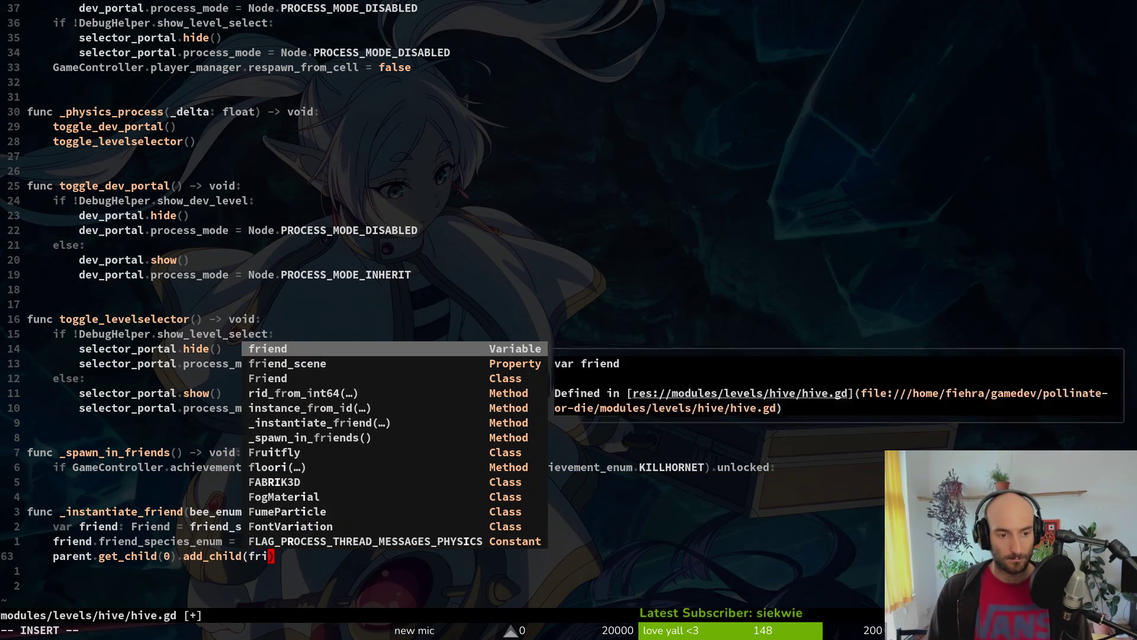
{"action": "key", "text": "Escape"}
{"action": "type", "text": ":w"}
{"action": "key", "text": "Return"}
Step: Add the friend through GameController.level.add_child(friend) and save hive.gd
{"action": "key", "text": "b"}
{"action": "key", "text": "b"}
{"action": "key", "text": "b"}
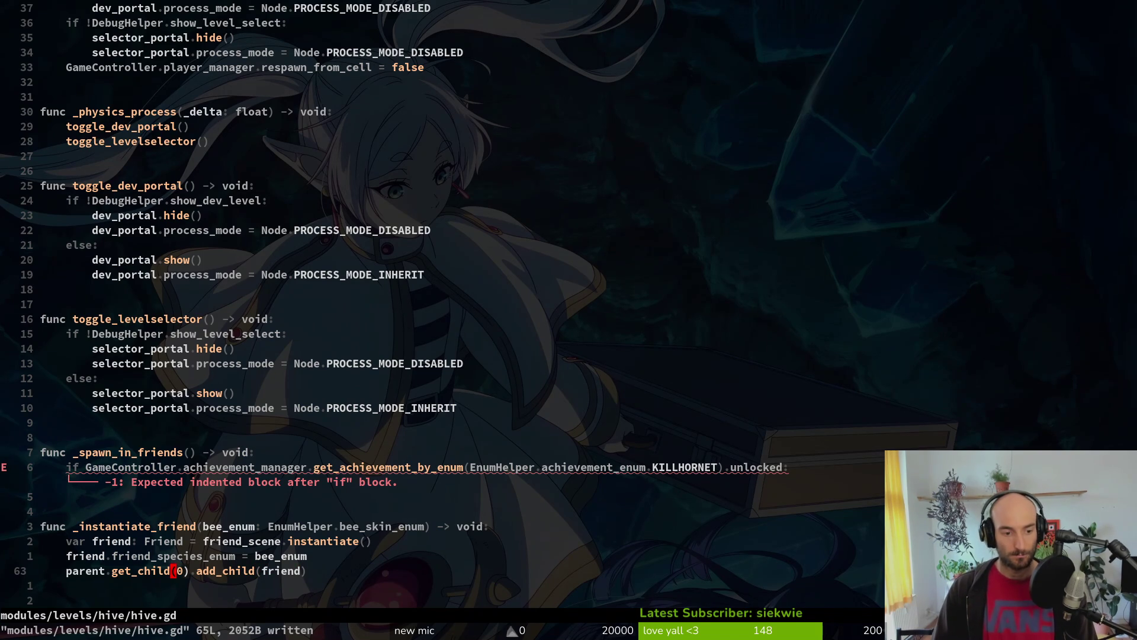
{"action": "type", "text": "cf.Game"}
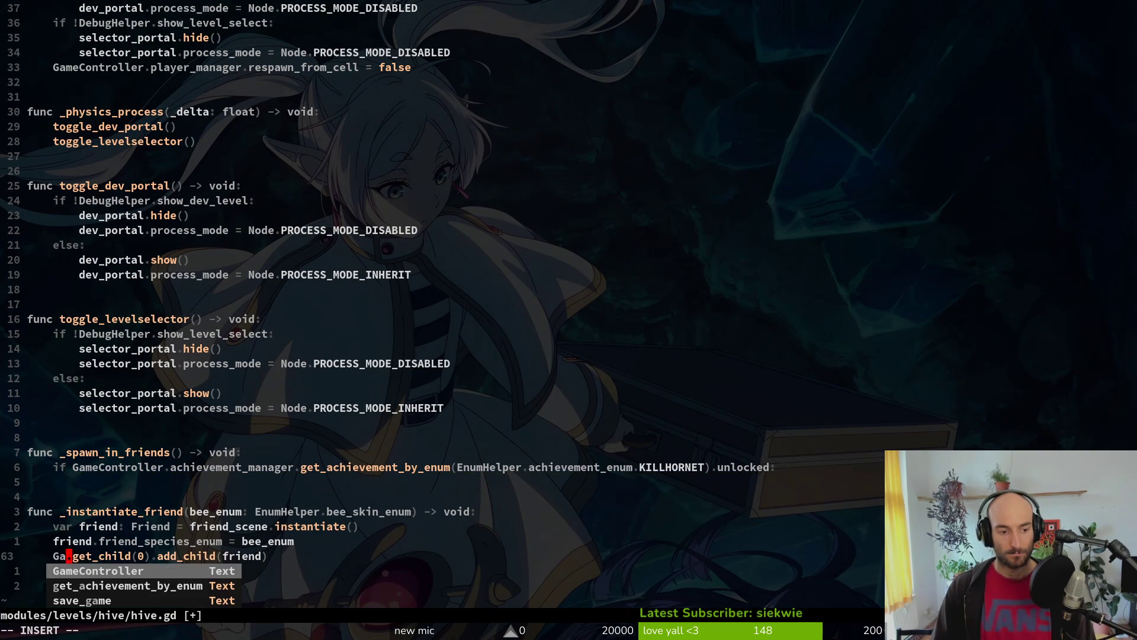
{"action": "key", "text": "Tab"}
{"action": "key", "text": "Delete"}
{"action": "key", "text": "Delete"}
{"action": "type", "text": ".level"}
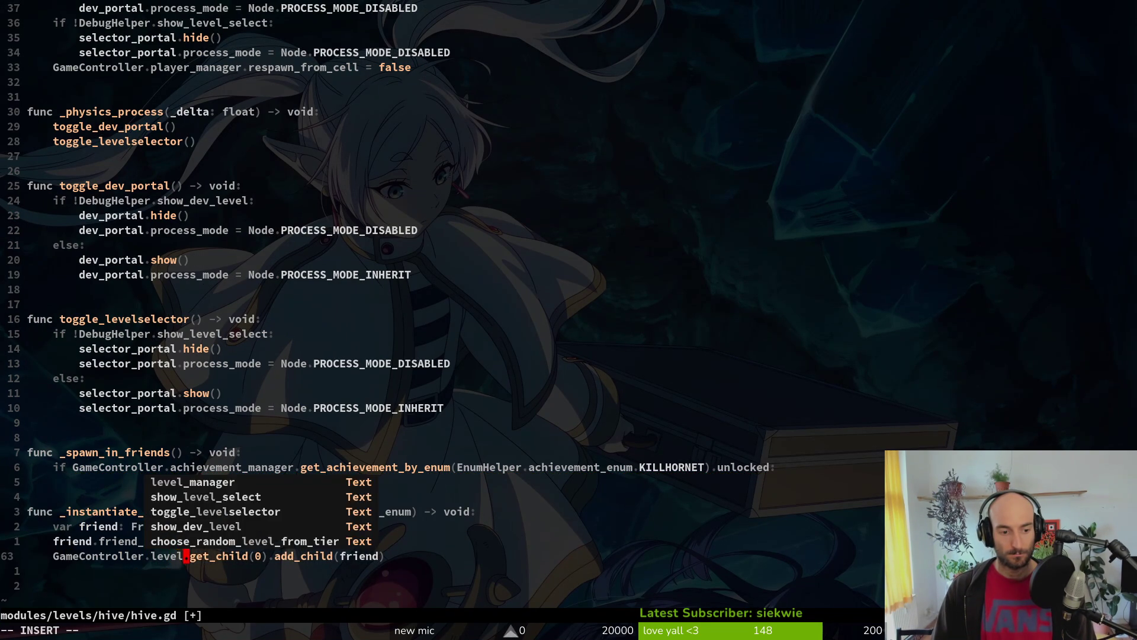
{"action": "key", "text": "Delete"}
{"action": "key", "text": "Delete"}
{"action": "key", "text": "Delete"}
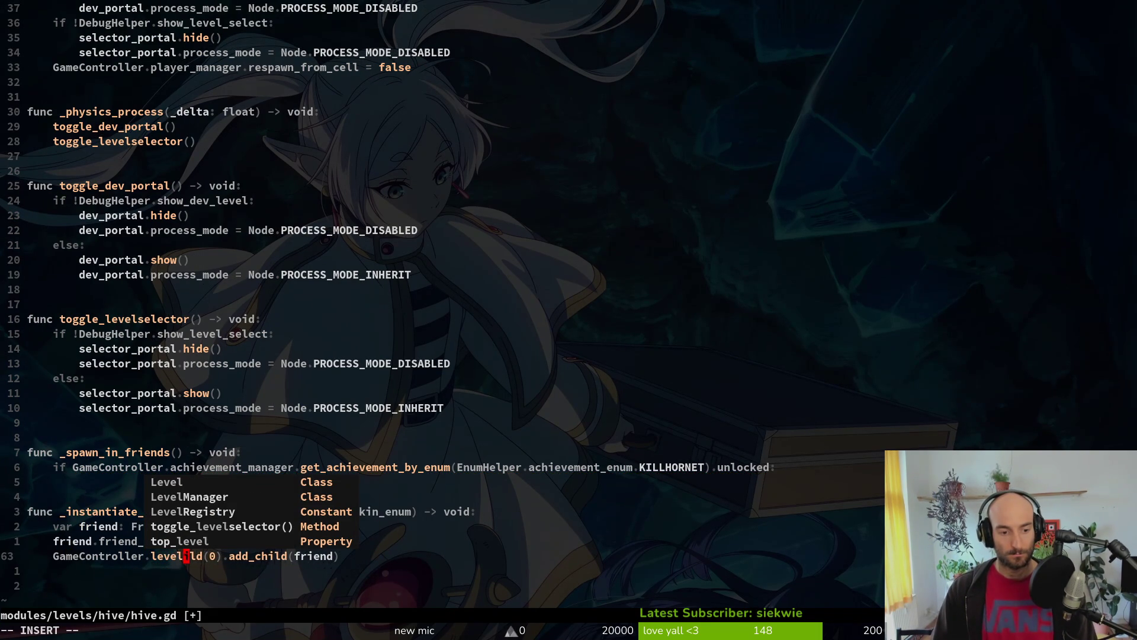
{"action": "key", "text": "Escape"}
{"action": "type", "text": ":w"}
{"action": "key", "text": "Return"}
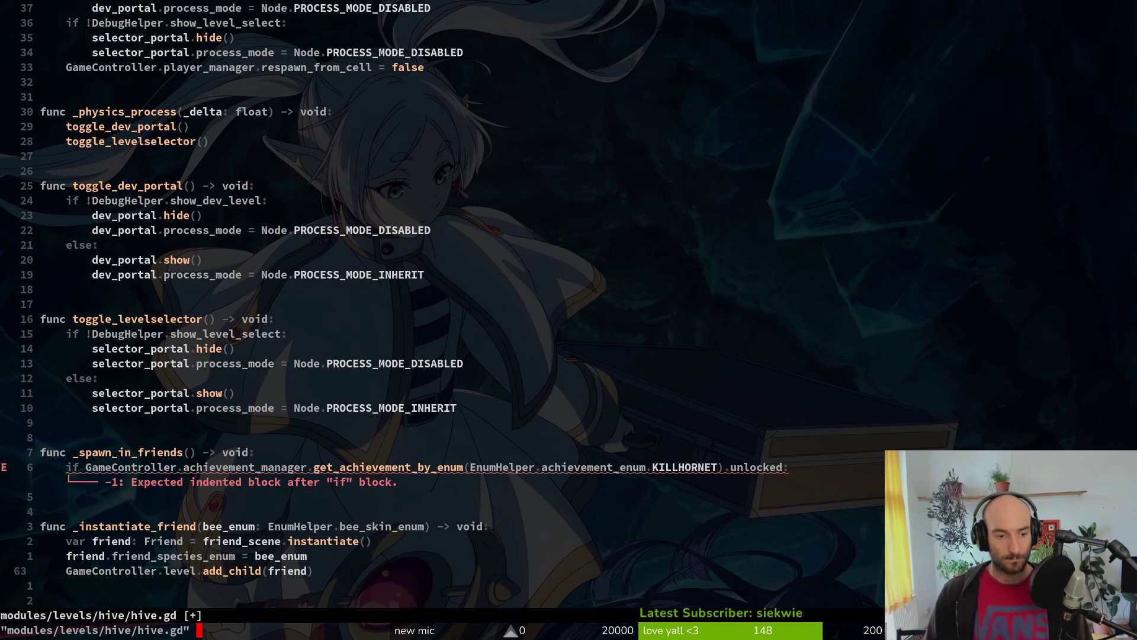
Step: Under the KILLHORNET check, call _instantiate_friend(EnumHelper.bee_skin_enum.CARDERBEE)
{"action": "key", "text": "k"}
{"action": "key", "text": "k"}
{"action": "key", "text": "k"}
{"action": "type", "text": "o_isnta"}
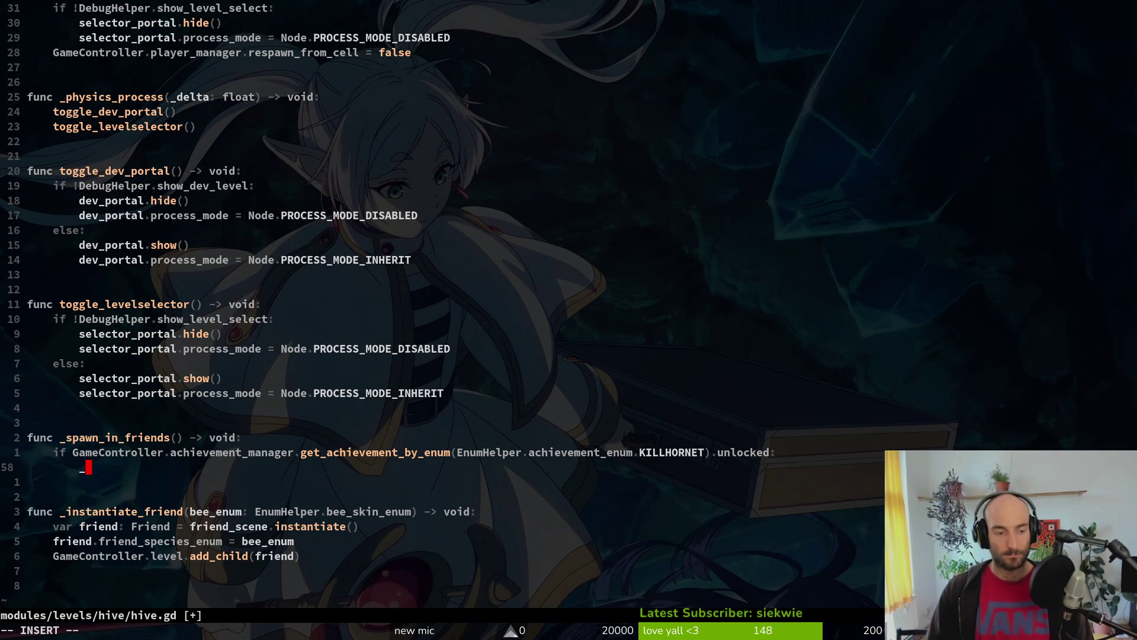
{"action": "key", "text": "Return"}
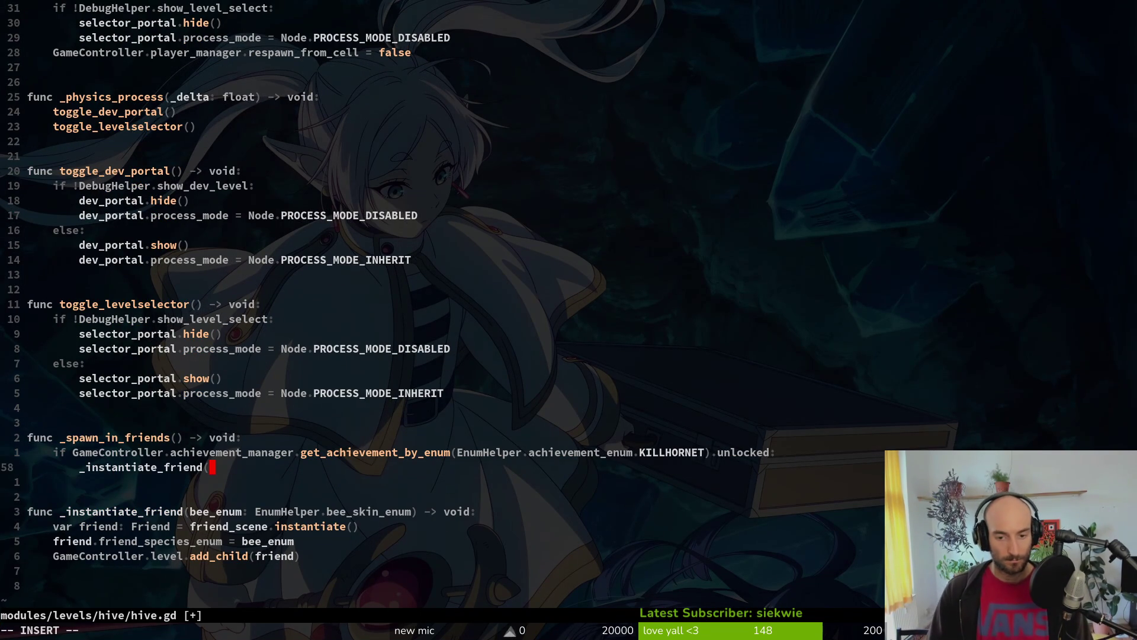
{"action": "type", "text": "EnumHelper.be"}
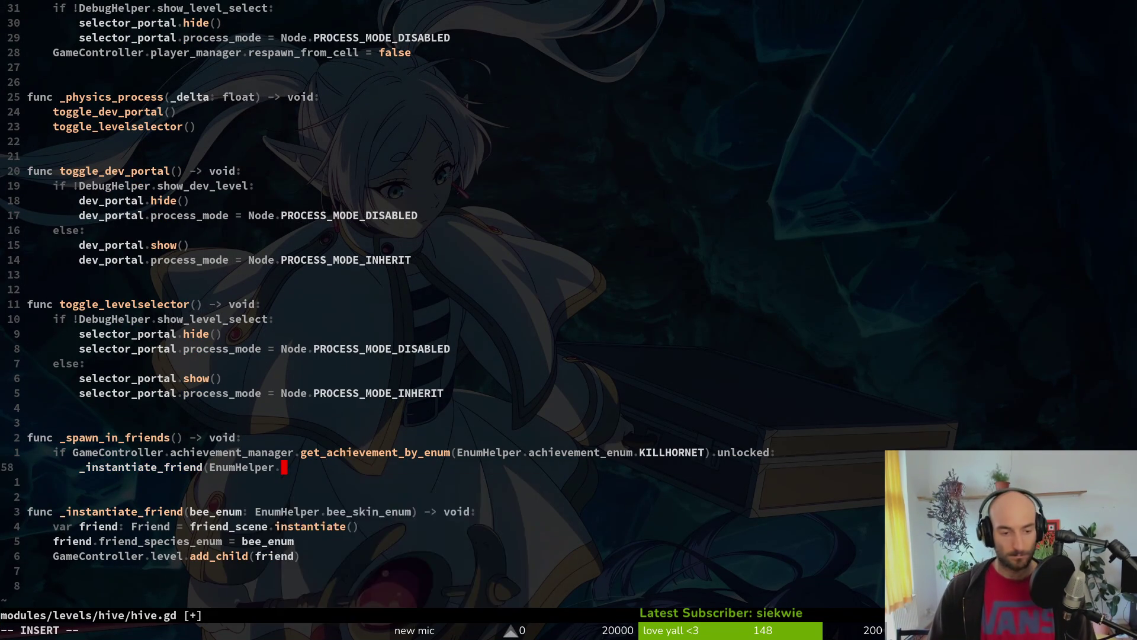
{"action": "key", "text": "Return"}
{"action": "type", "text": "."}
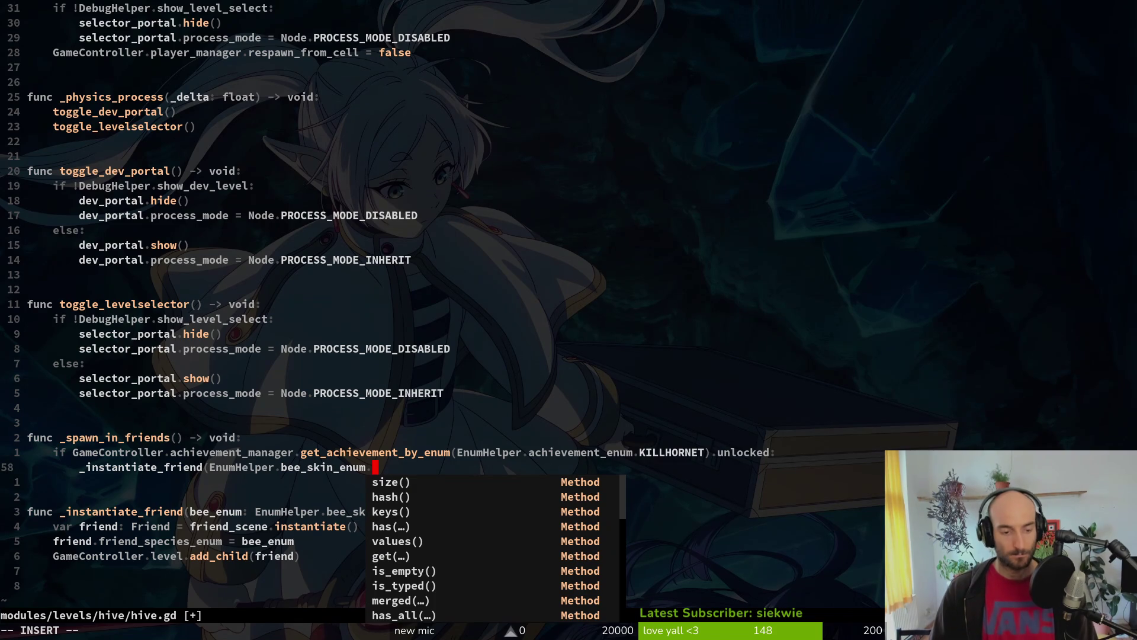
{"action": "type", "text": "CA"}
{"action": "key", "text": "Tab"}
{"action": "type", "text": ")"}
{"action": "key", "text": "ctrl+s"}
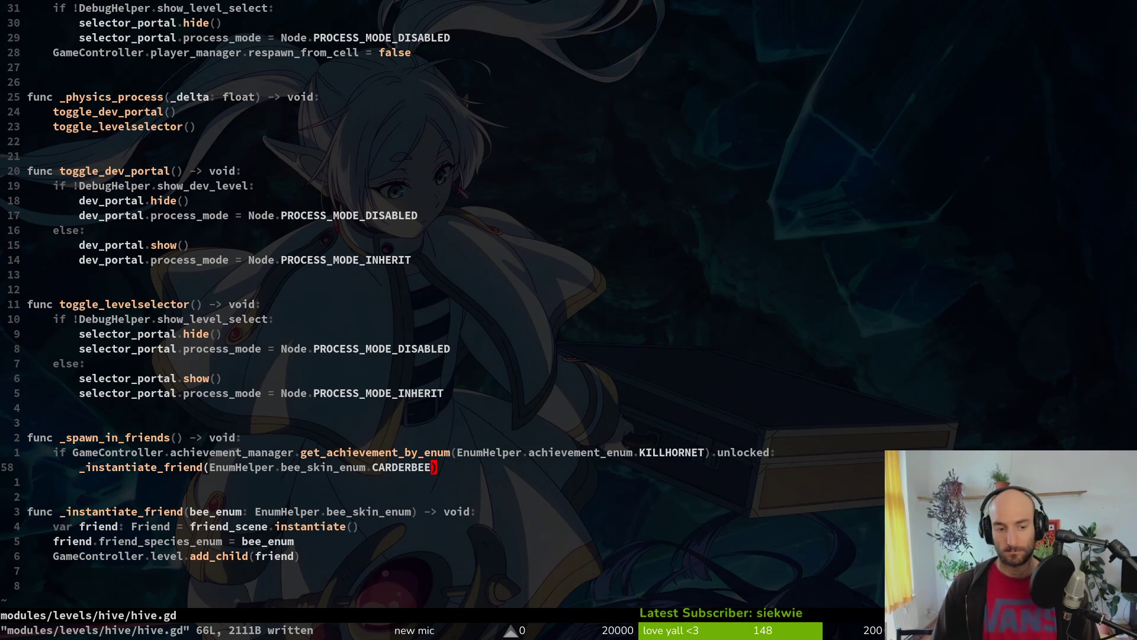
Step: Copy the _spawn_in_friends name and add a _spawn_in_friends() call below reset_run in _ready
{"action": "key", "text": "j"}
{"action": "key", "text": "j"}
{"action": "key", "text": "j"}
{"action": "key", "text": "k"}
{"action": "key", "text": "k"}
{"action": "key", "text": "k"}
{"action": "key", "text": "k"}
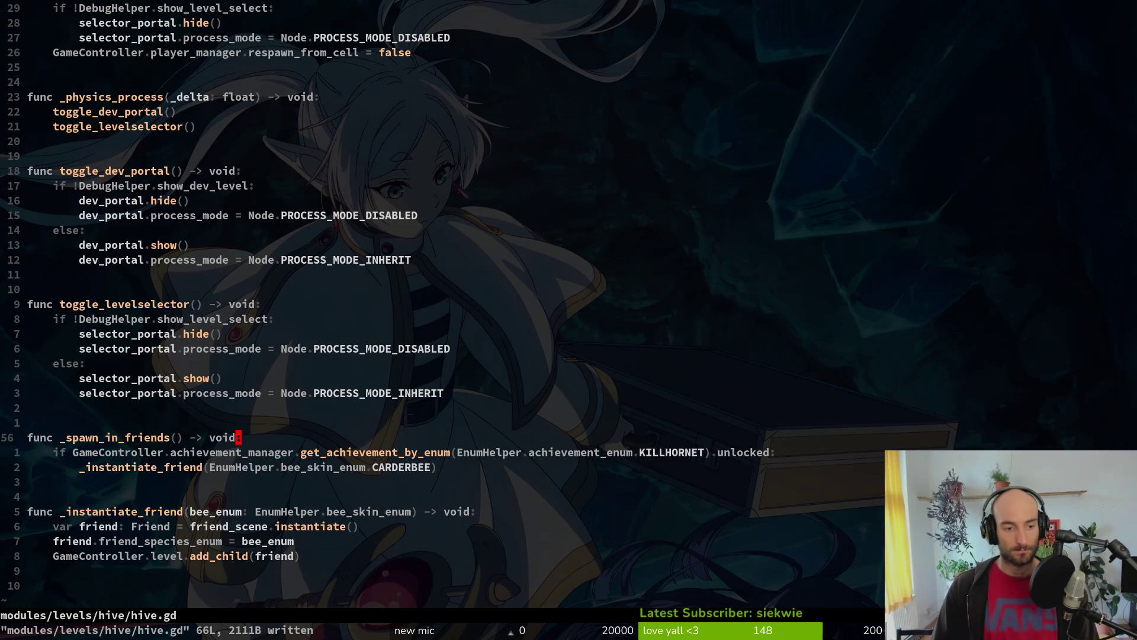
{"action": "key", "text": "w"}
{"action": "key", "text": "ctrl+s"}
{"action": "left_click", "coordinate": [29, 304]}
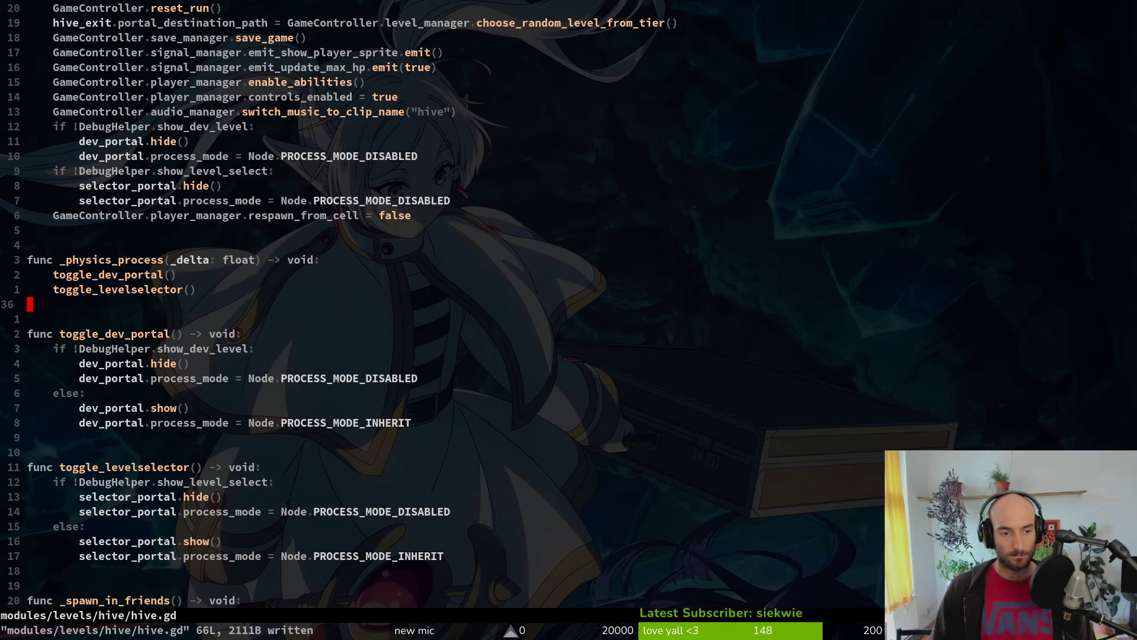
{"action": "key", "text": "2"}
{"action": "key", "text": "0"}
{"action": "key", "text": "k"}
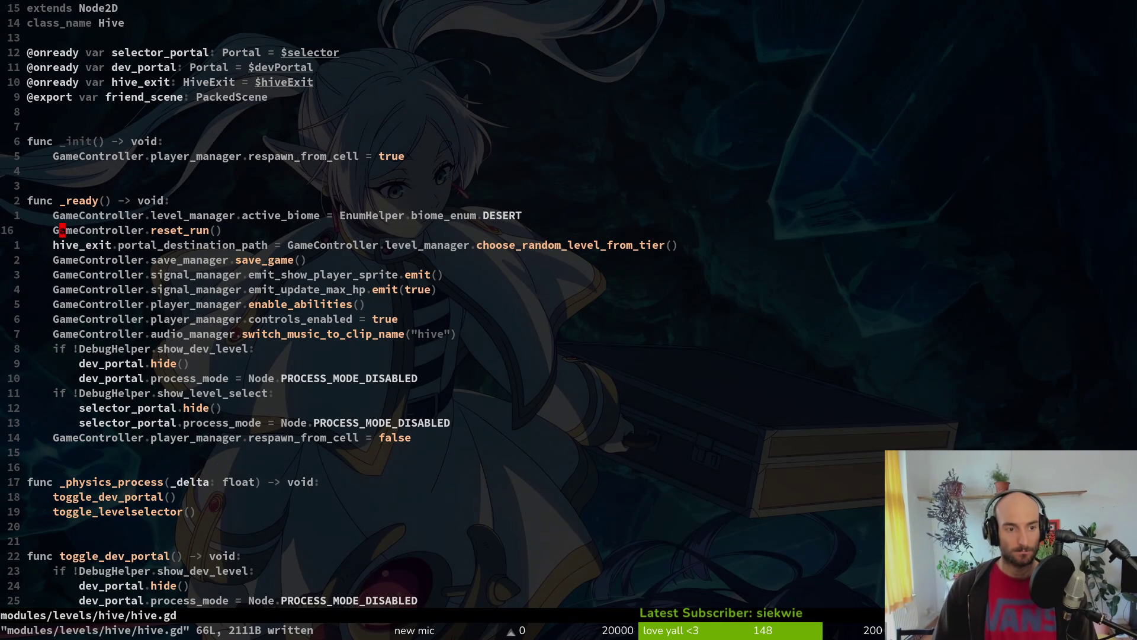
{"action": "key", "text": "p"}
{"action": "key", "text": "u"}
{"action": "key", "text": "o"}
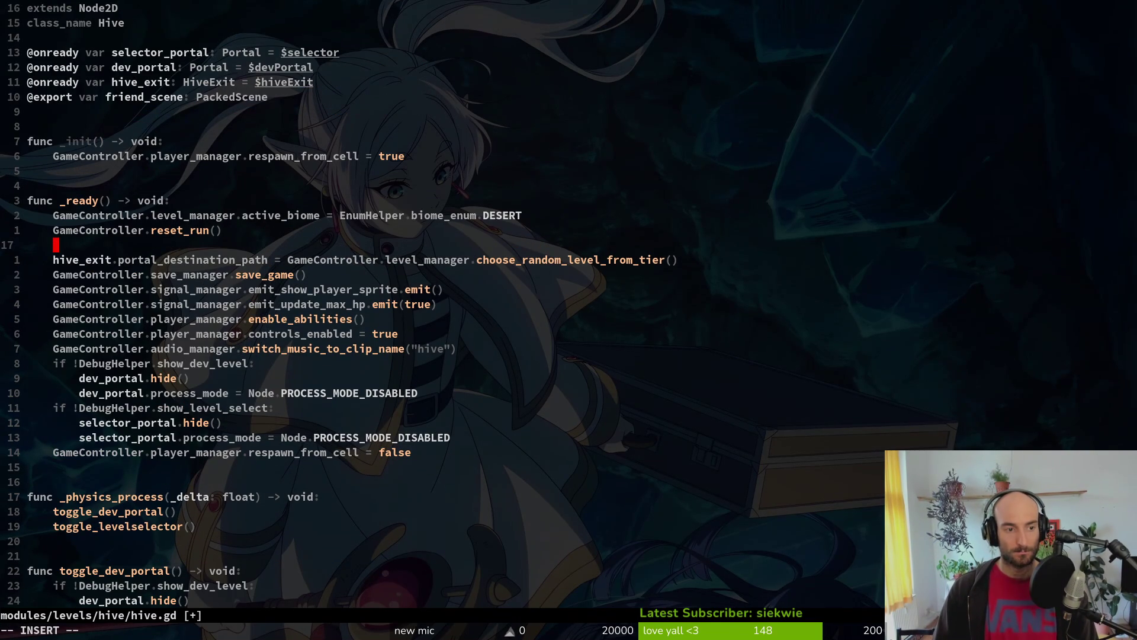
{"action": "type", "text": "_s"}
{"action": "key", "text": "Return"}
{"action": "key", "text": "Escape"}
{"action": "type", "text": ":w"}
Step: Move the _spawn_in_friends() call below respawn_from_cell = false and save hive.gd
{"action": "key", "text": "Escape"}
{"action": "key", "text": "alt+j"}
{"action": "key", "text": "alt+j"}
{"action": "key", "text": "alt+j"}
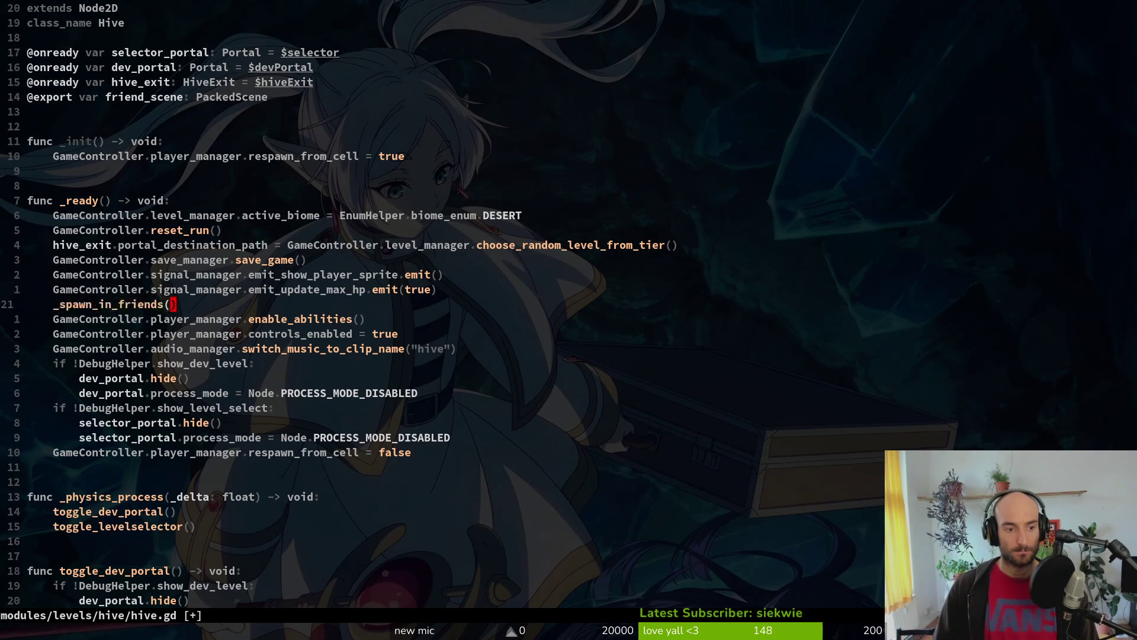
{"action": "key", "text": "alt+j"}
{"action": "key", "text": "alt+j"}
{"action": "key", "text": "alt+j"}
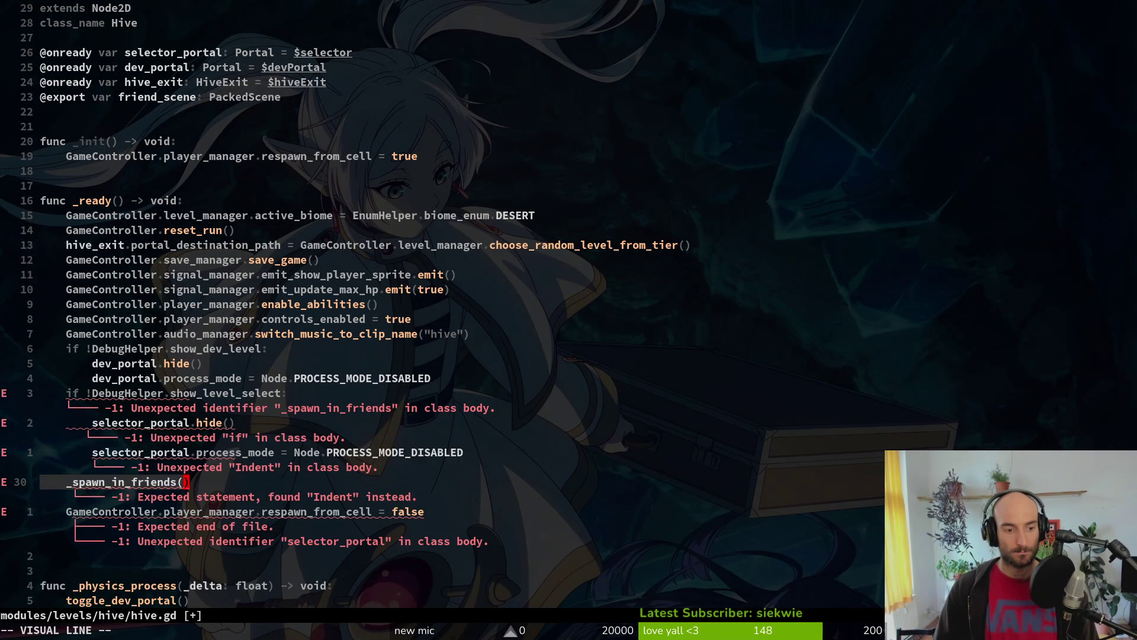
{"action": "type", "text": ":w"}
{"action": "key", "text": "Return"}
Step: Run the project in Godot, then return to the editor's local hive scene tree
{"action": "key", "text": "alt+Tab"}
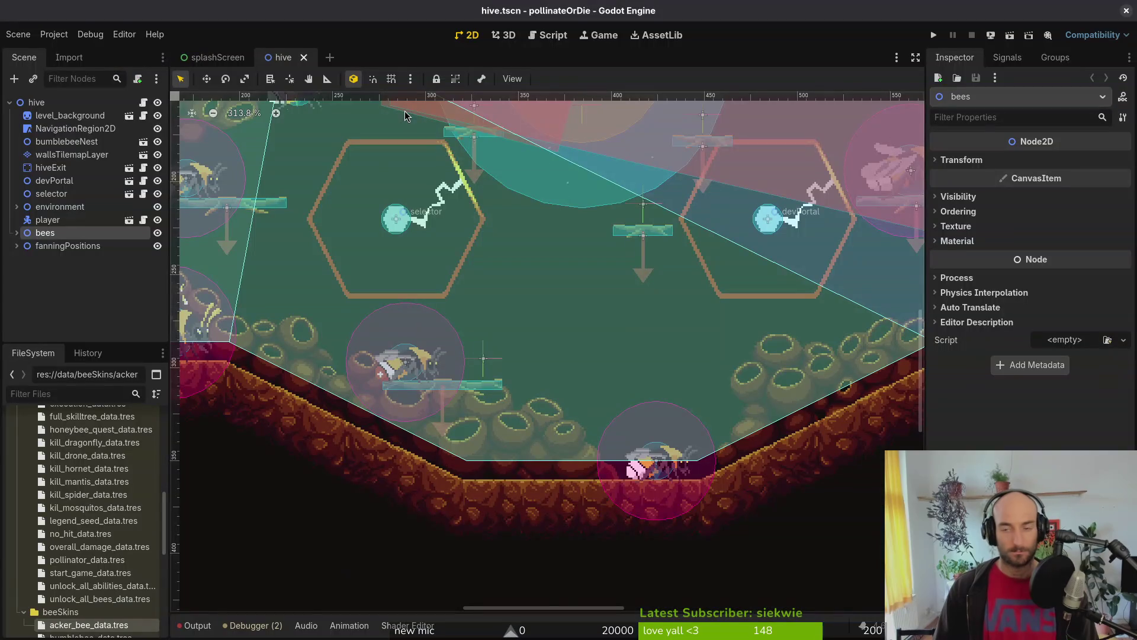
{"action": "key", "text": "F5"}
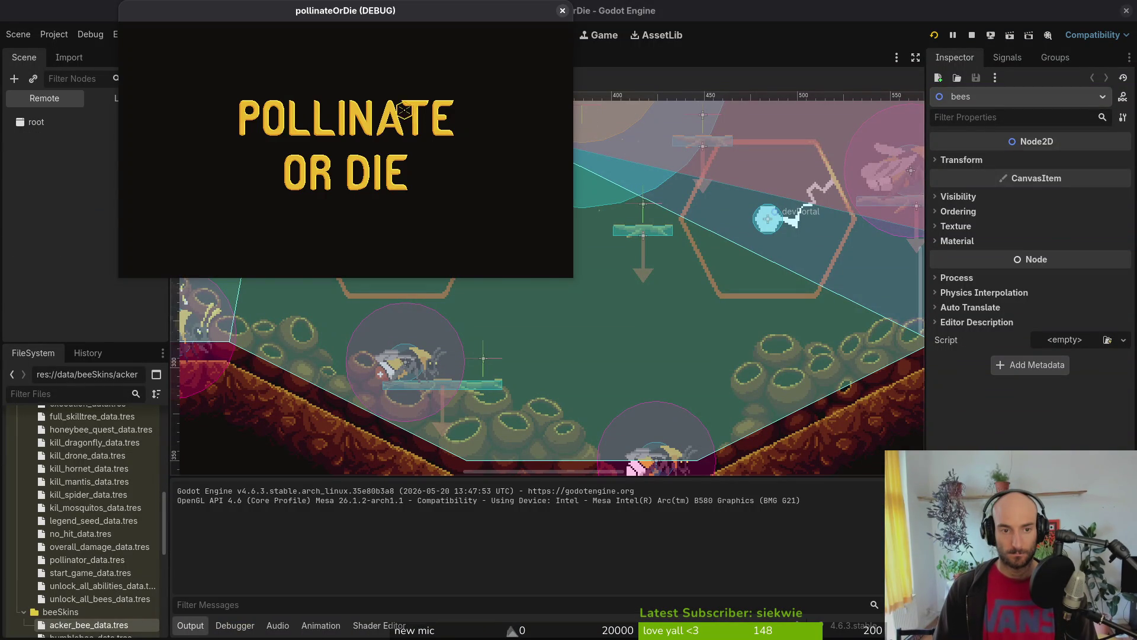
{"action": "left_click", "coordinate": [171, 352]}
{"action": "left_click", "coordinate": [124, 98]}
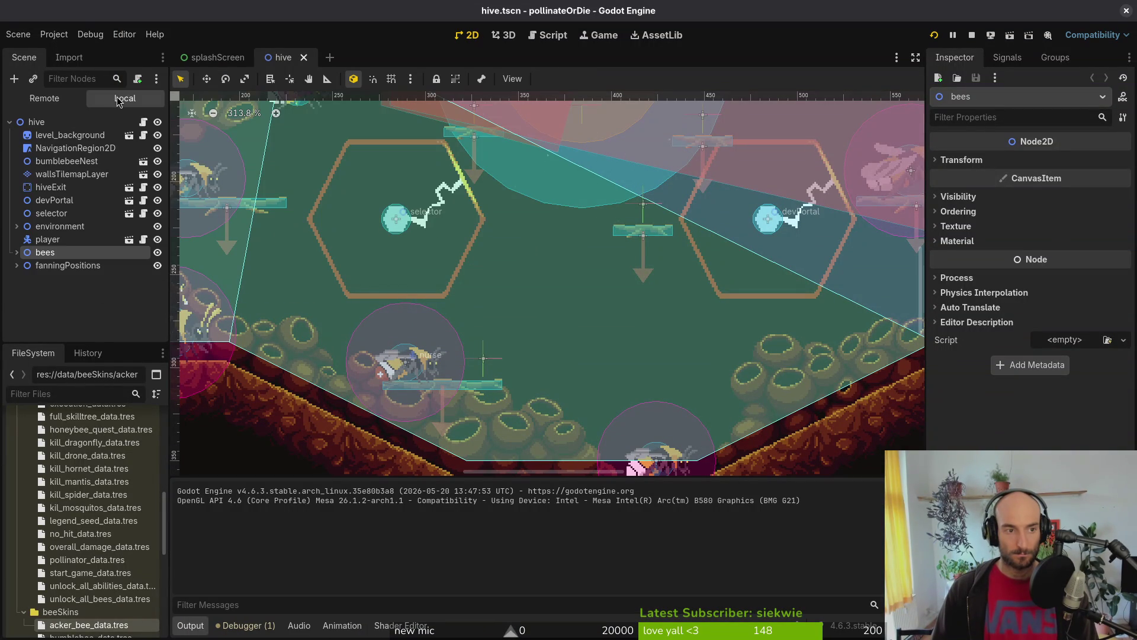
Step: Quick Load friend.tscn into the hive root's Friend Scene property, then restart the game
{"action": "left_click", "coordinate": [88, 122]}
{"action": "left_click", "coordinate": [1123, 161]}
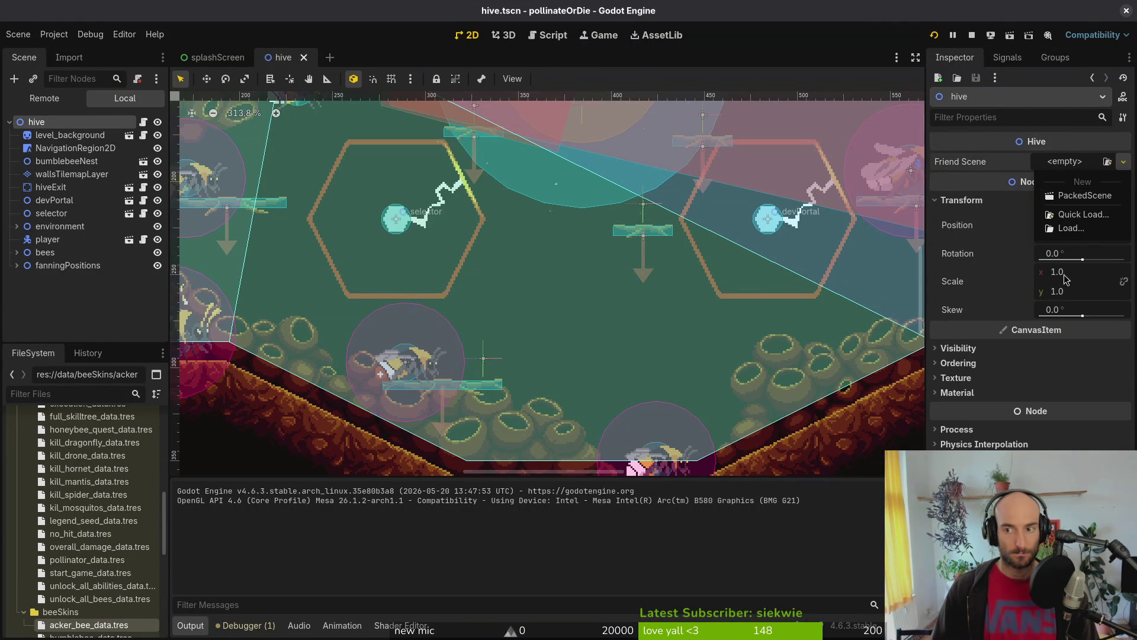
{"action": "left_click", "coordinate": [1082, 216]}
{"action": "type", "text": "hive"}
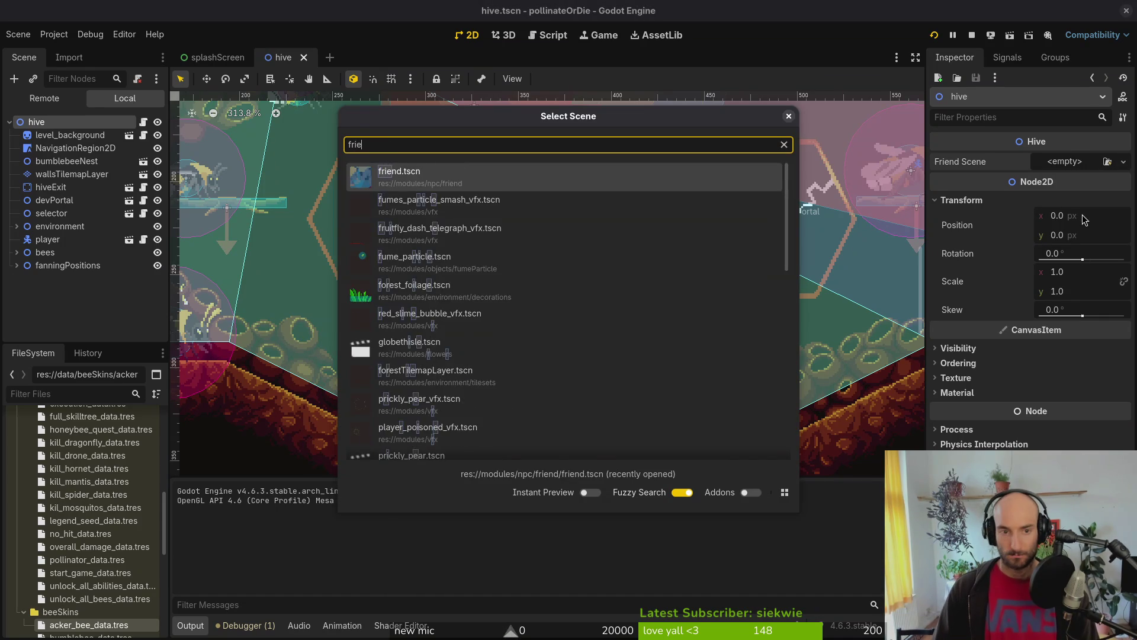
{"action": "key", "text": "Return"}
{"action": "left_click", "coordinate": [934, 35]}
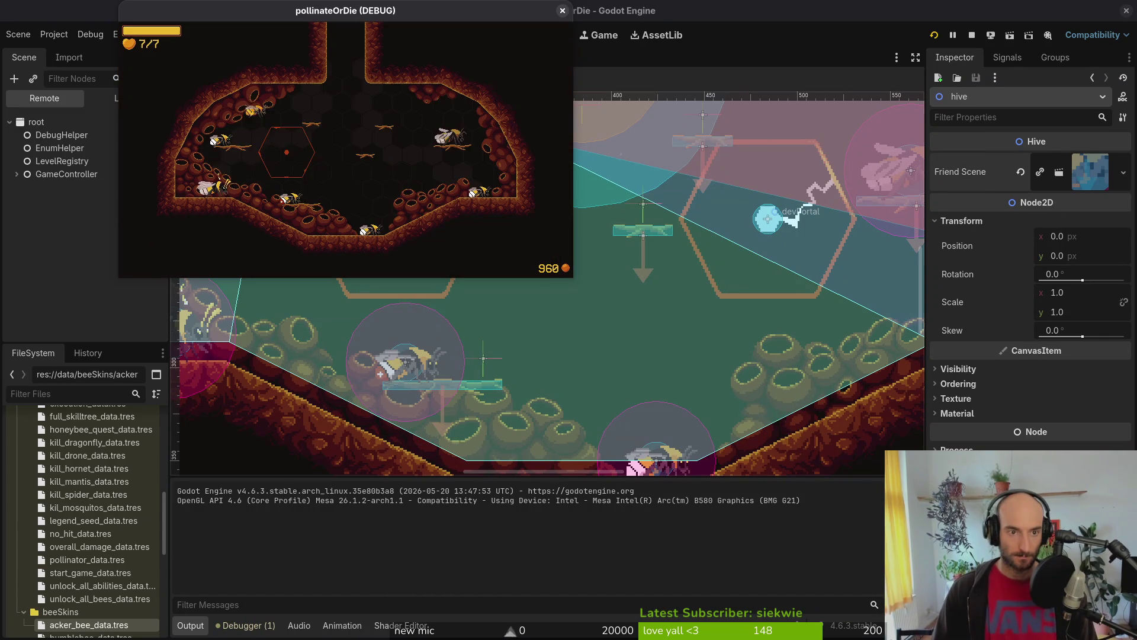
Step: Review the in-game achievements overview, then pick hornet in the level selector and start it
{"action": "key", "text": "Escape"}
{"action": "key", "text": "Escape"}
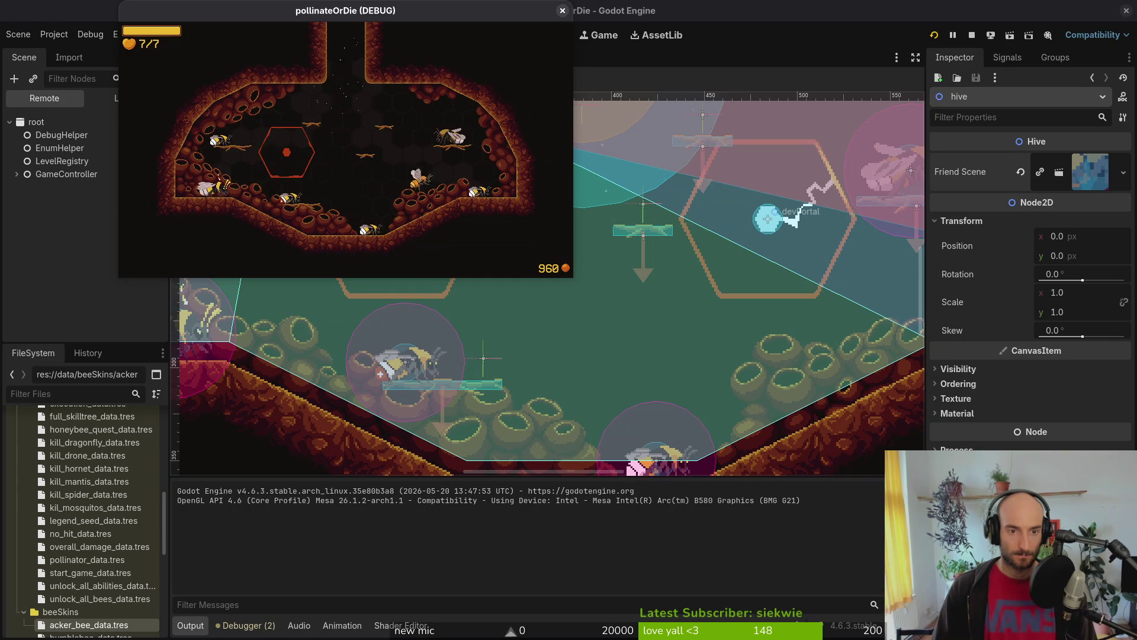
{"action": "key", "text": "Tab"}
{"action": "key", "text": "Right"}
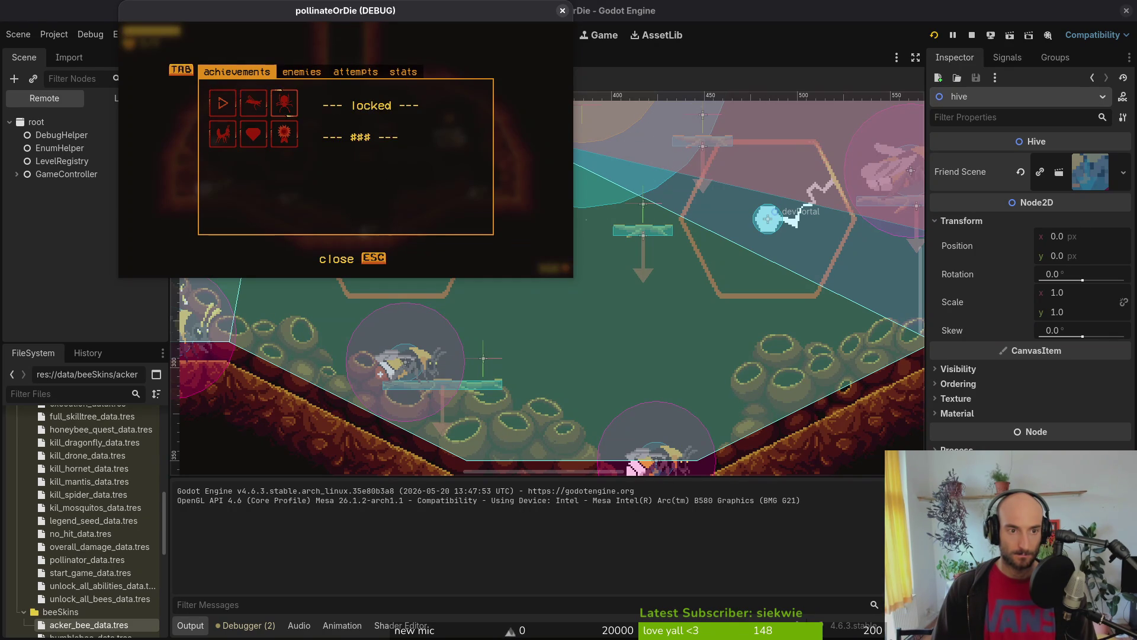
{"action": "key", "text": "Escape"}
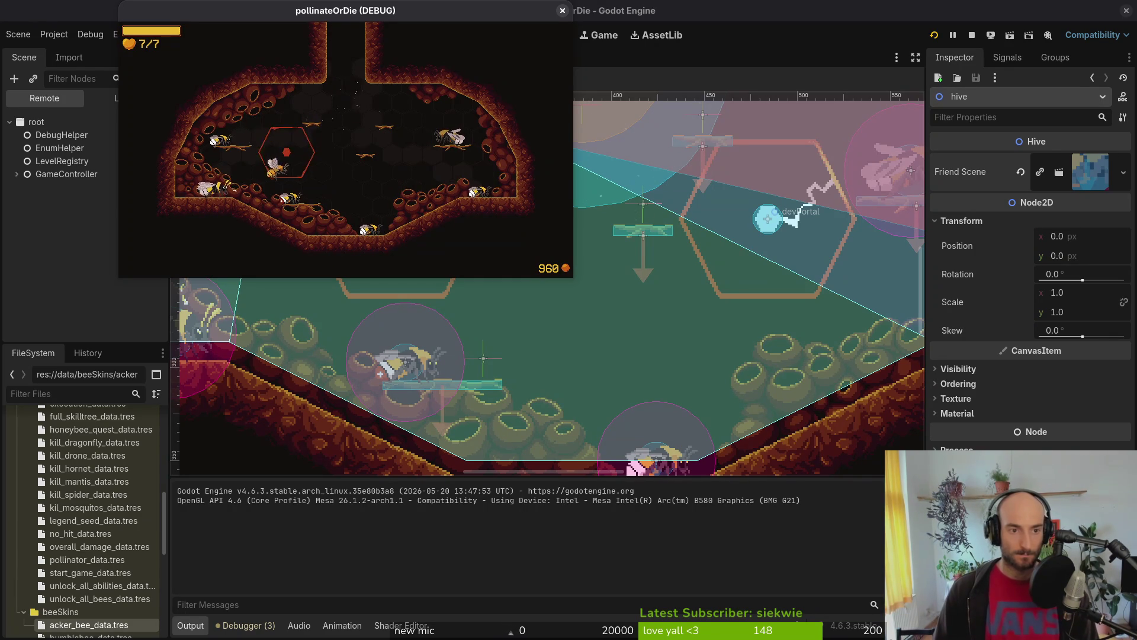
{"action": "key", "text": "Up"}
{"action": "key", "text": "Up"}
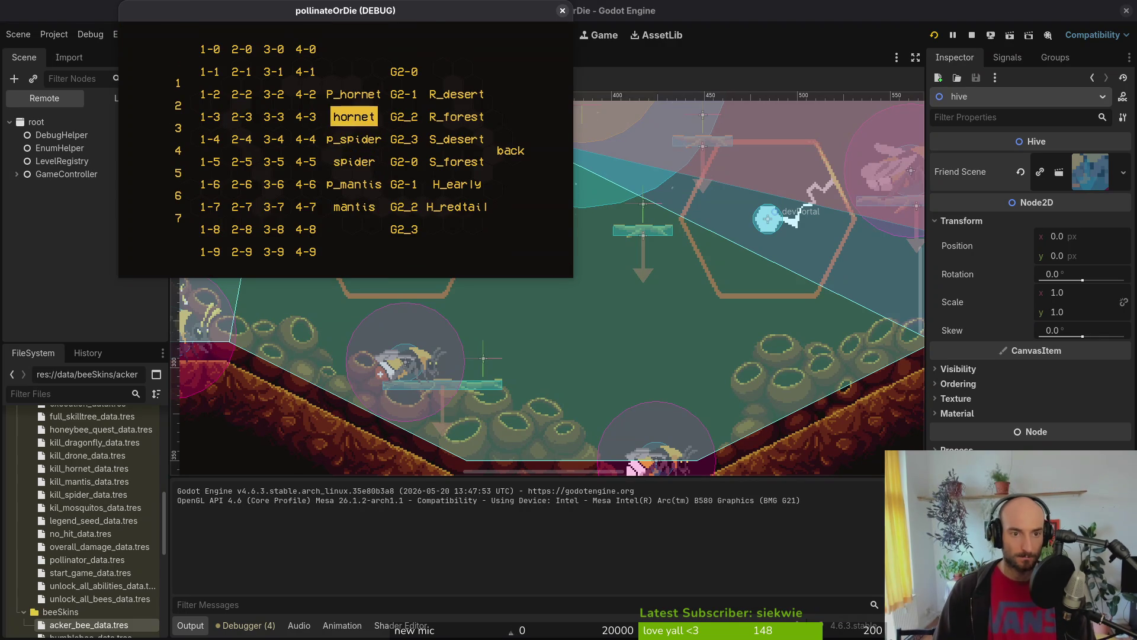
{"action": "key", "text": "Return"}
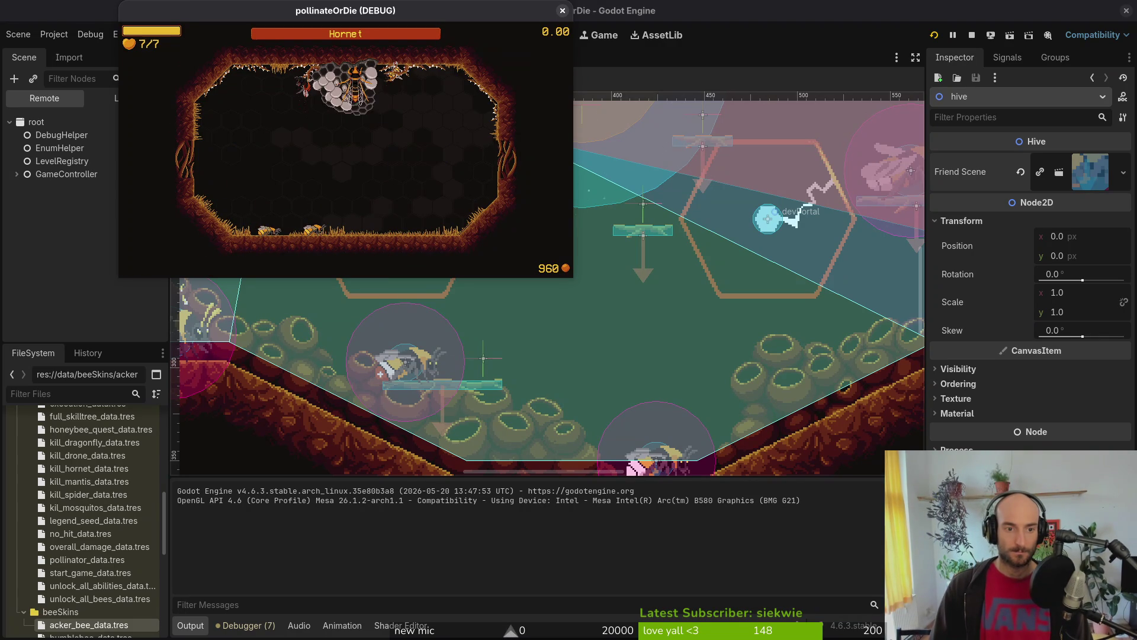
{"action": "key", "text": "Return"}
{"action": "key", "text": "Return"}
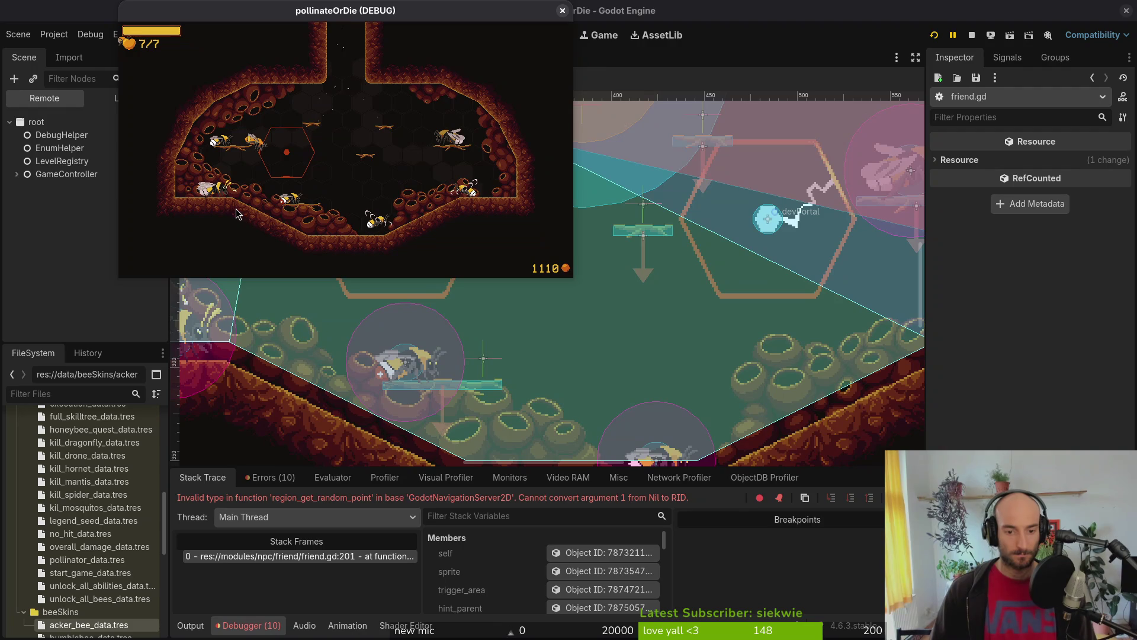
Step: Once the friend.gd:201 navigation error appears, bring the Godot editor back to the front
{"action": "left_click", "coordinate": [302, 585]}
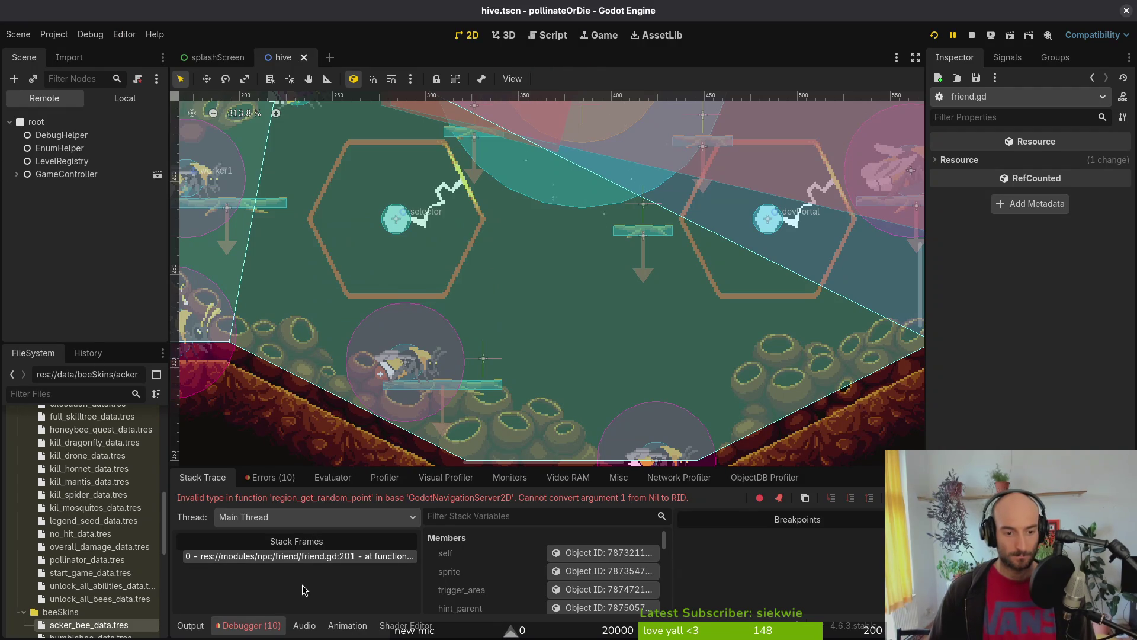
Step: Add a friend.navigation_region line at the end of hive.gd's friend spawning code
{"action": "key", "text": "alt+Tab"}
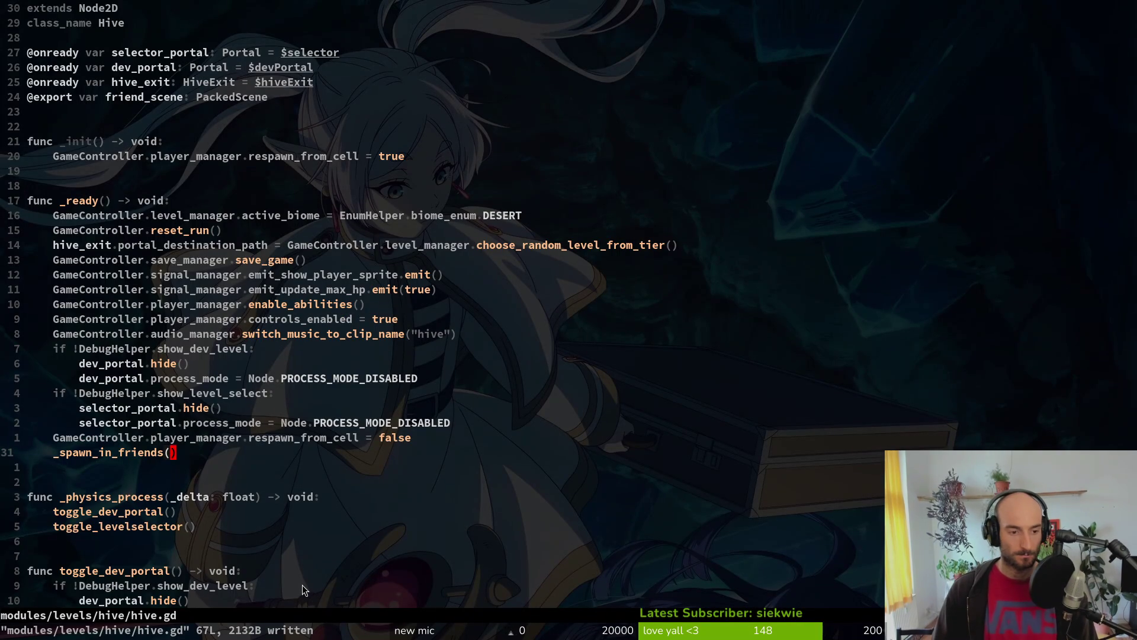
{"action": "key", "text": "shift+g"}
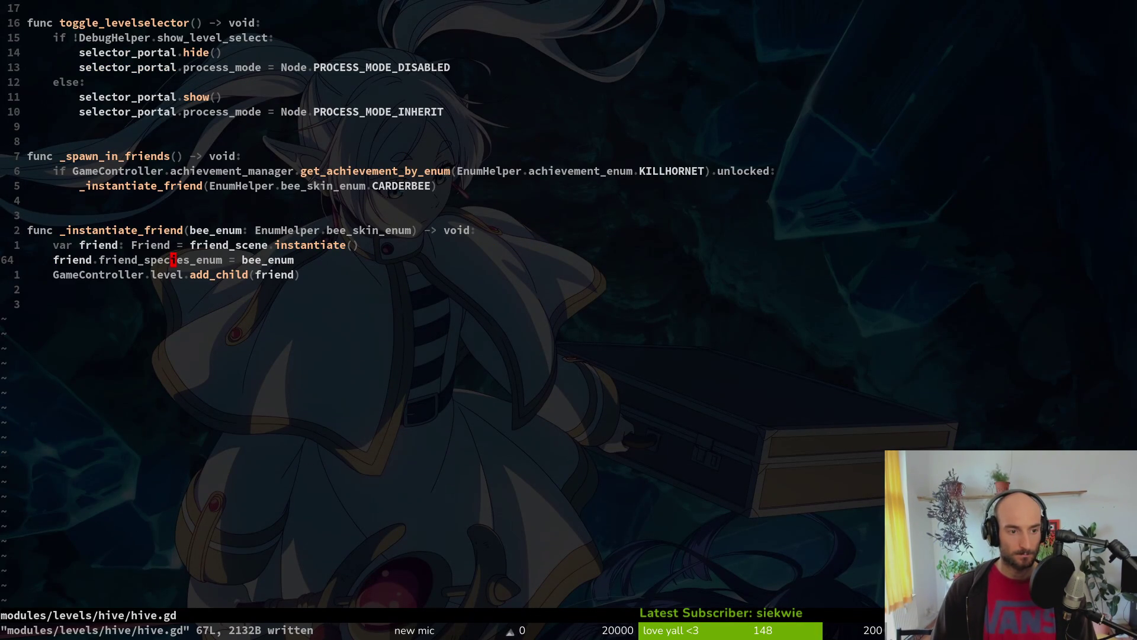
{"action": "key", "text": "shift+v"}
{"action": "key", "text": "Escape"}
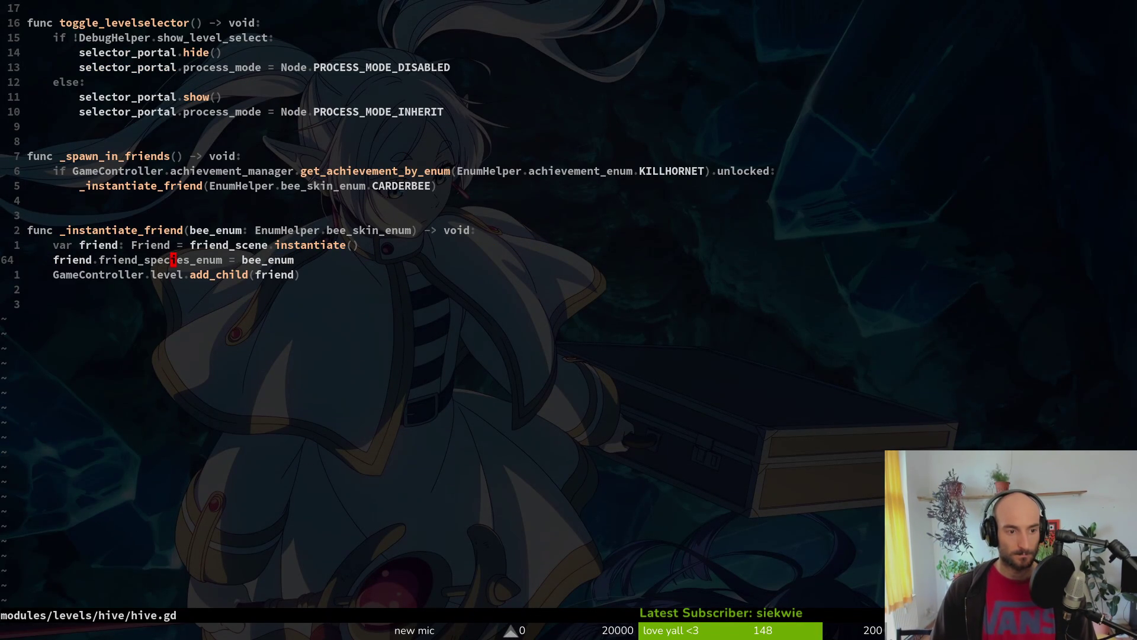
{"action": "type", "text": "ofriend."}
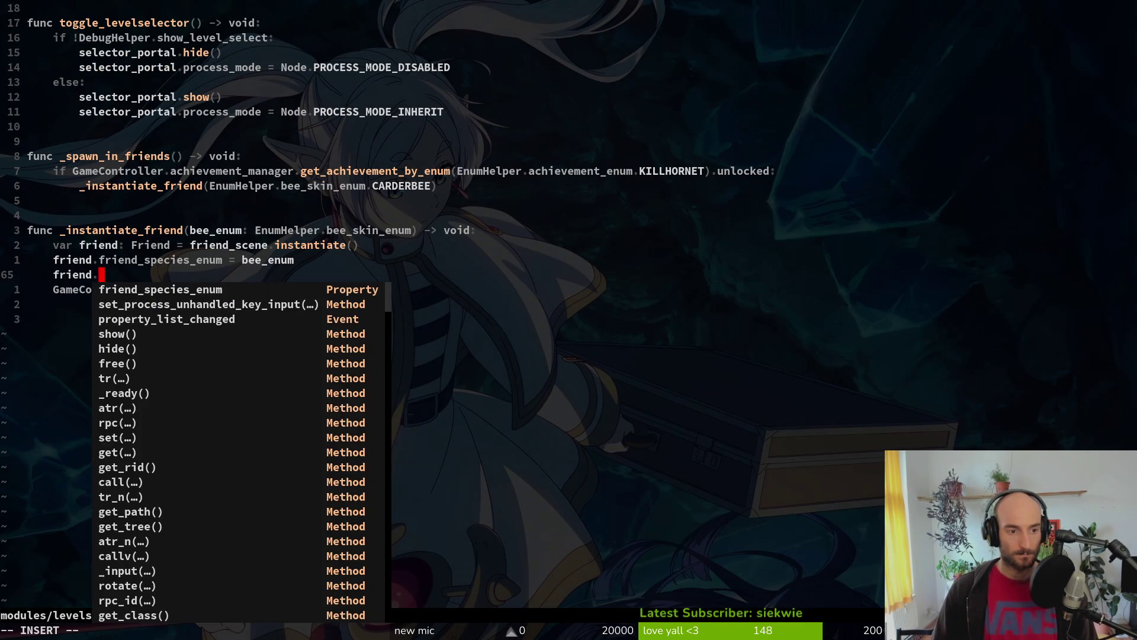
{"action": "type", "text": "na"}
{"action": "key", "text": "Tab"}
{"action": "key", "text": "Tab"}
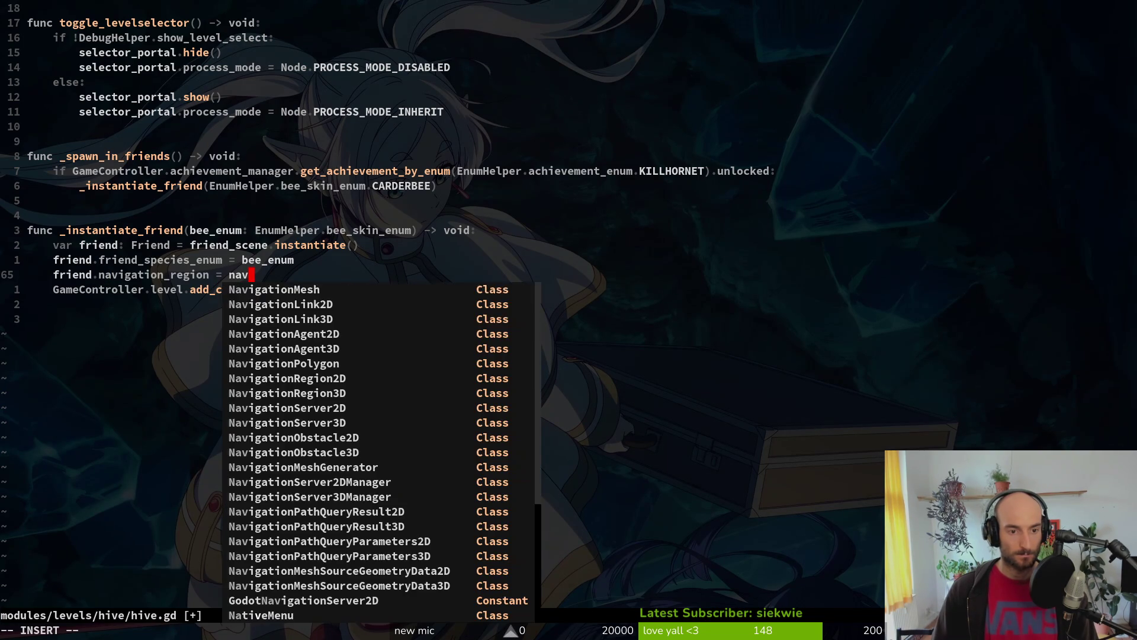
{"action": "key", "text": "Escape"}
{"action": "key", "text": "ctrl+o"}
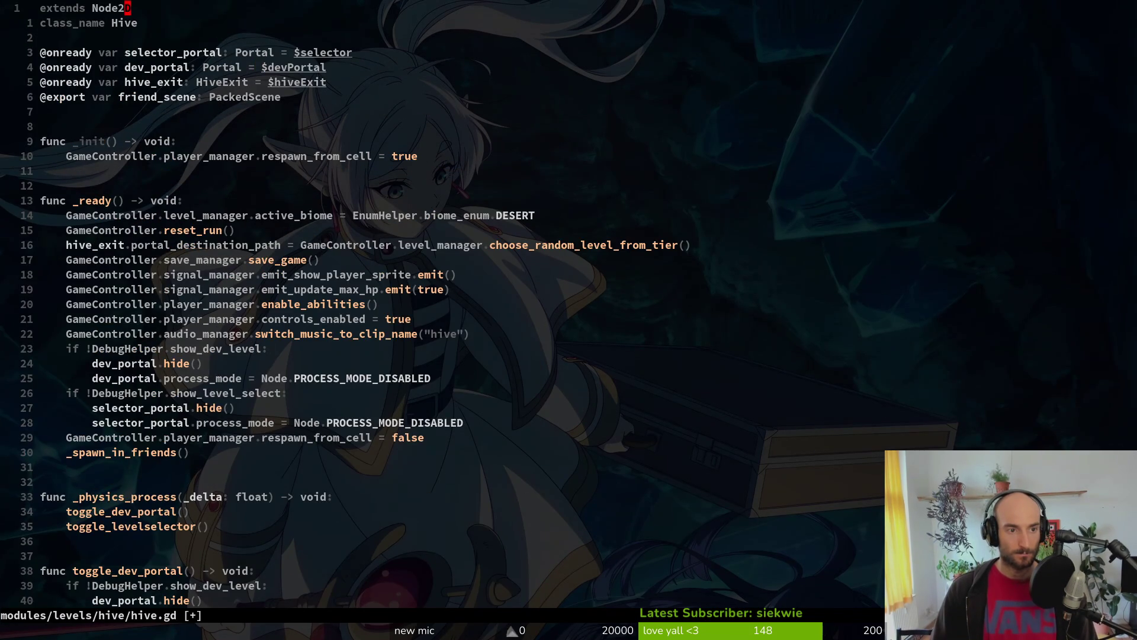
Step: Check the NavigationRegion2D node, then declare a navigation_region variable typed NavigationRegion2D
{"action": "key", "text": "alt+Tab"}
{"action": "left_click", "coordinate": [105, 104]}
{"action": "left_click", "coordinate": [65, 148]}
{"action": "key", "text": "alt+Tab"}
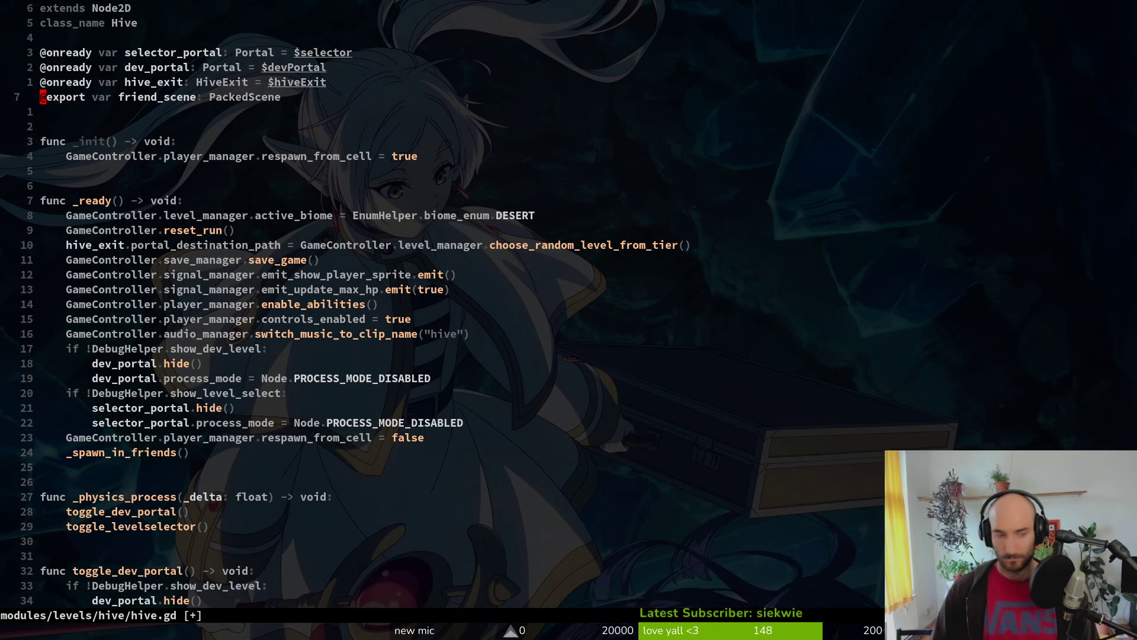
{"action": "key", "text": "y"}
{"action": "key", "text": "y"}
{"action": "key", "text": "p"}
{"action": "type", "text": "l"}
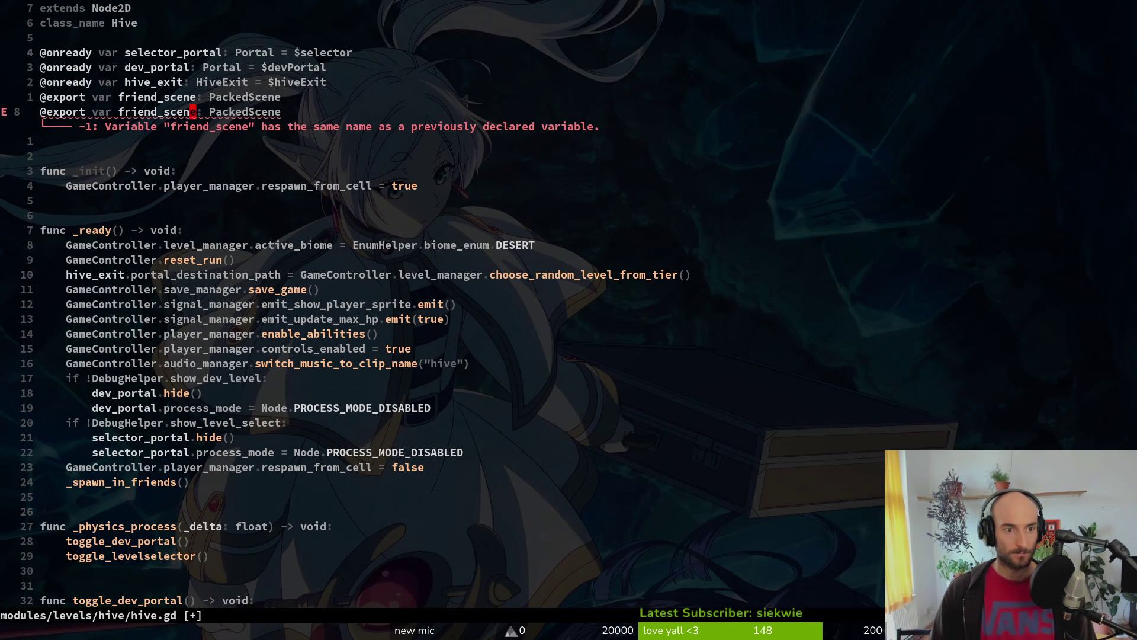
{"action": "type", "text": "ciwnavigation_region"}
{"action": "key", "text": "Escape"}
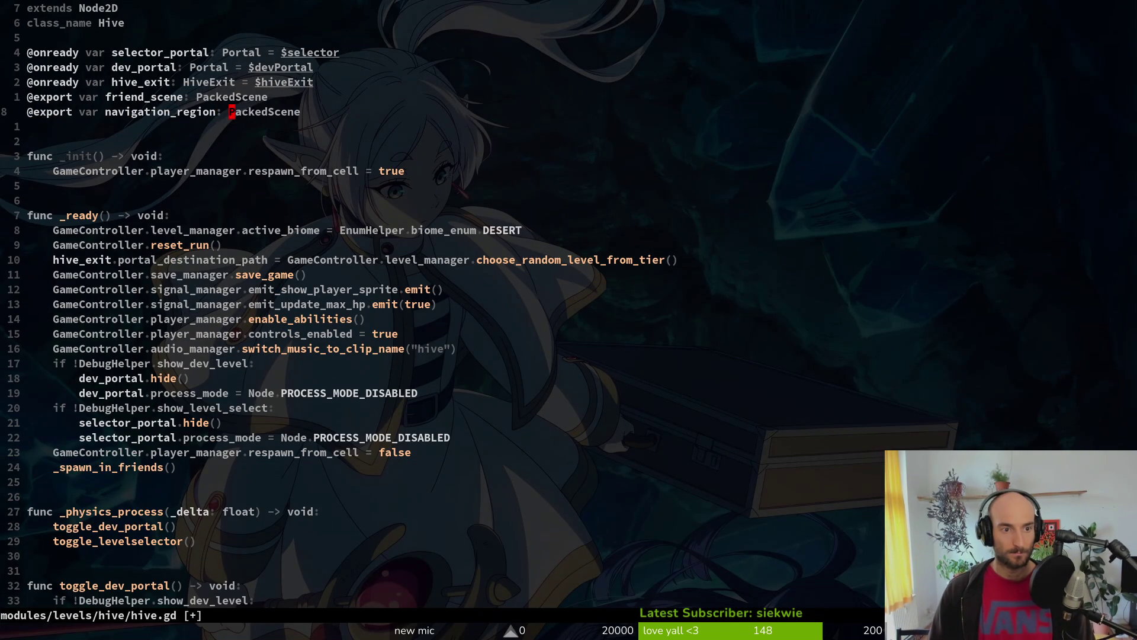
{"action": "type", "text": "ciwNav"}
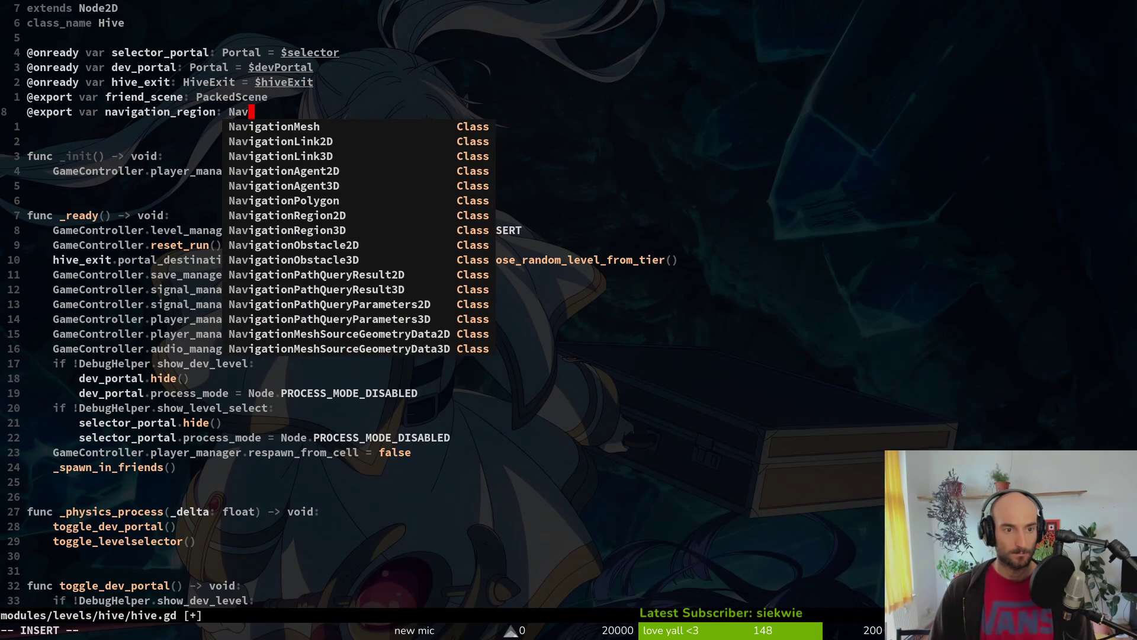
{"action": "type", "text": "Re"}
{"action": "key", "text": "Return"}
{"action": "key", "text": "alt+Tab"}
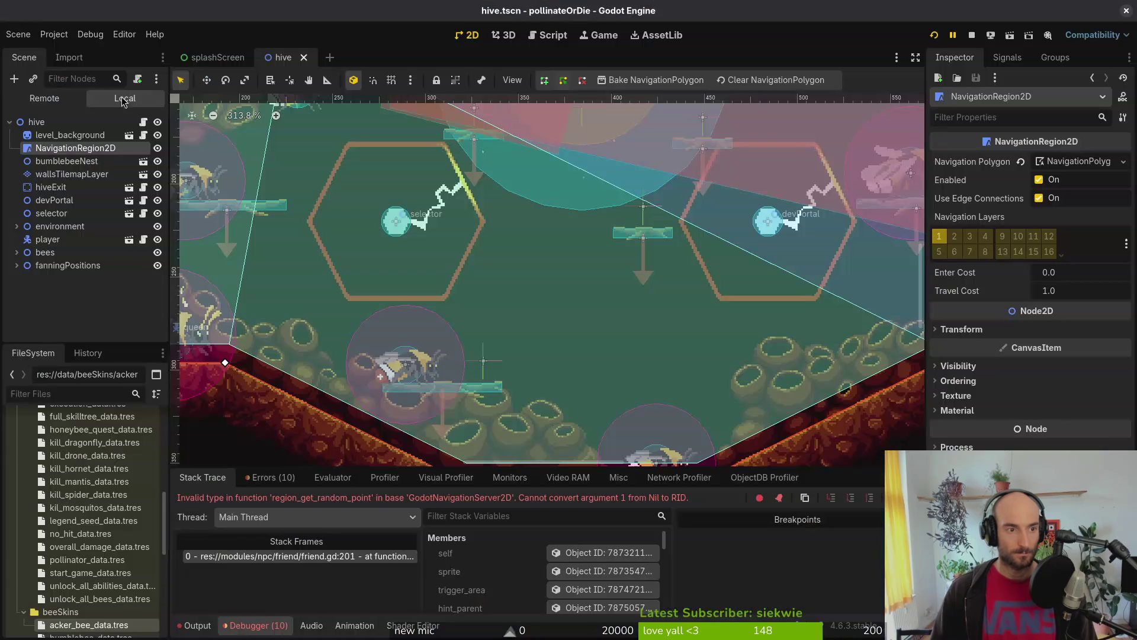
{"action": "left_click", "coordinate": [129, 122]}
{"action": "key", "text": "alt+Tab"}
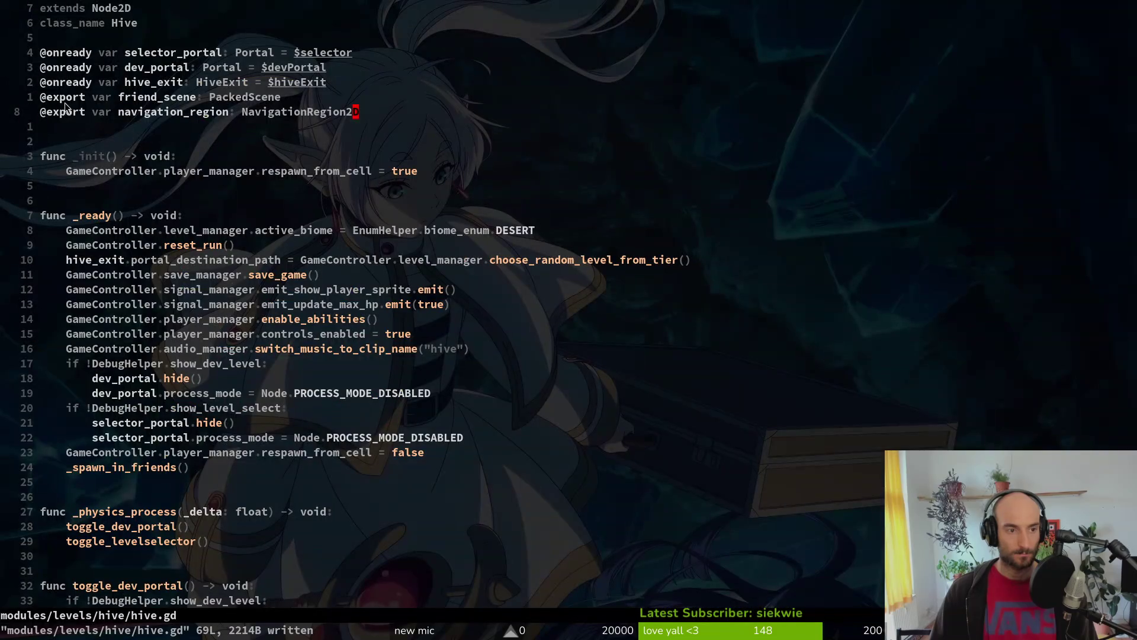
{"action": "type", "text": "ciwonready"}
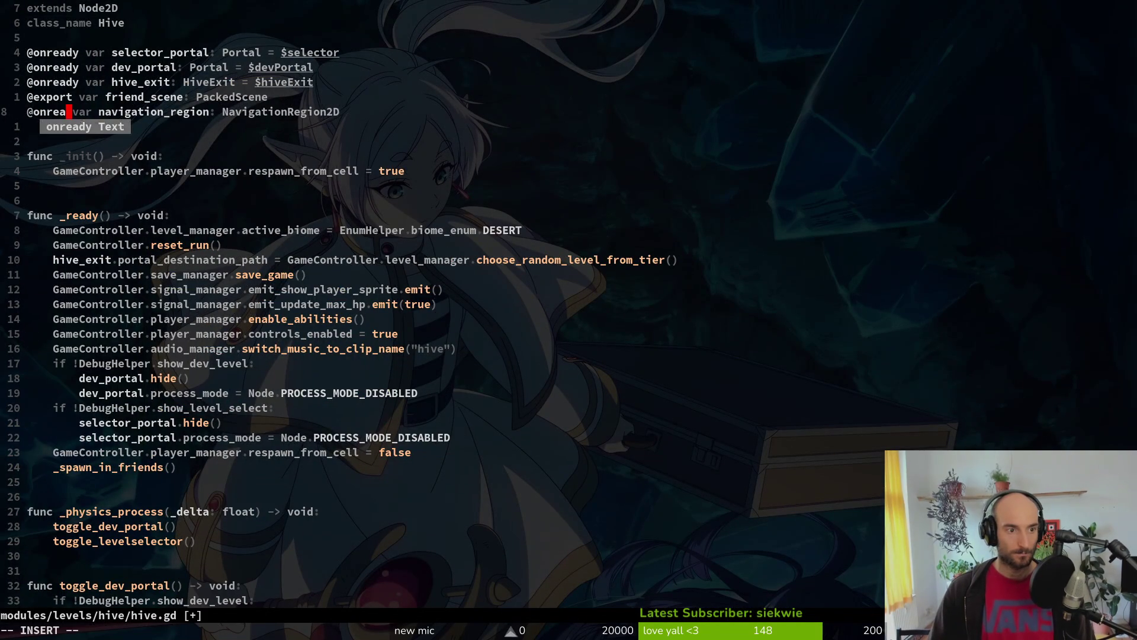
{"action": "key", "text": "alt+k"}
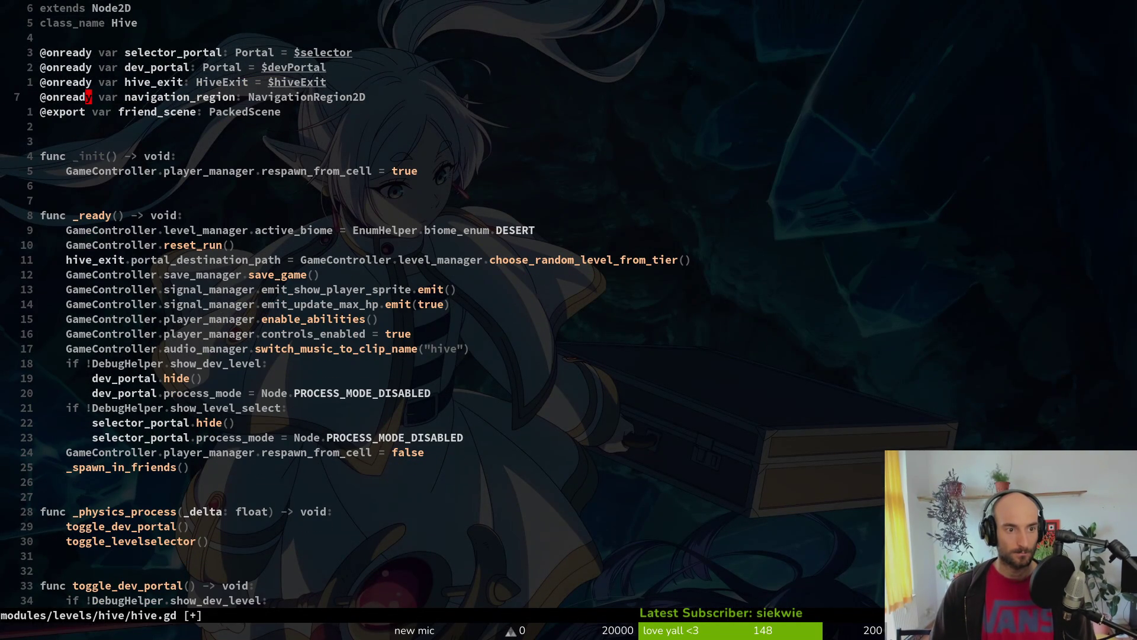
{"action": "type", "text": "=$"}
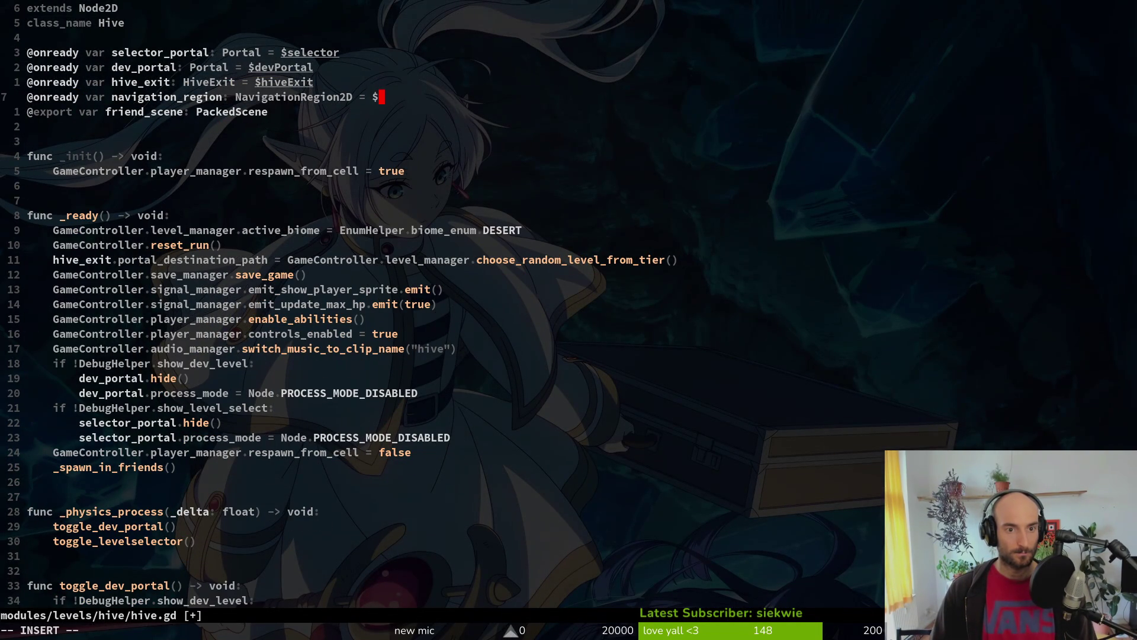
{"action": "type", "text": "Nav"}
{"action": "key", "text": "Return"}
Step: Complete the line as friend.navigation_region = navigation_region and save hive.gd
{"action": "key", "text": "alt+Tab"}
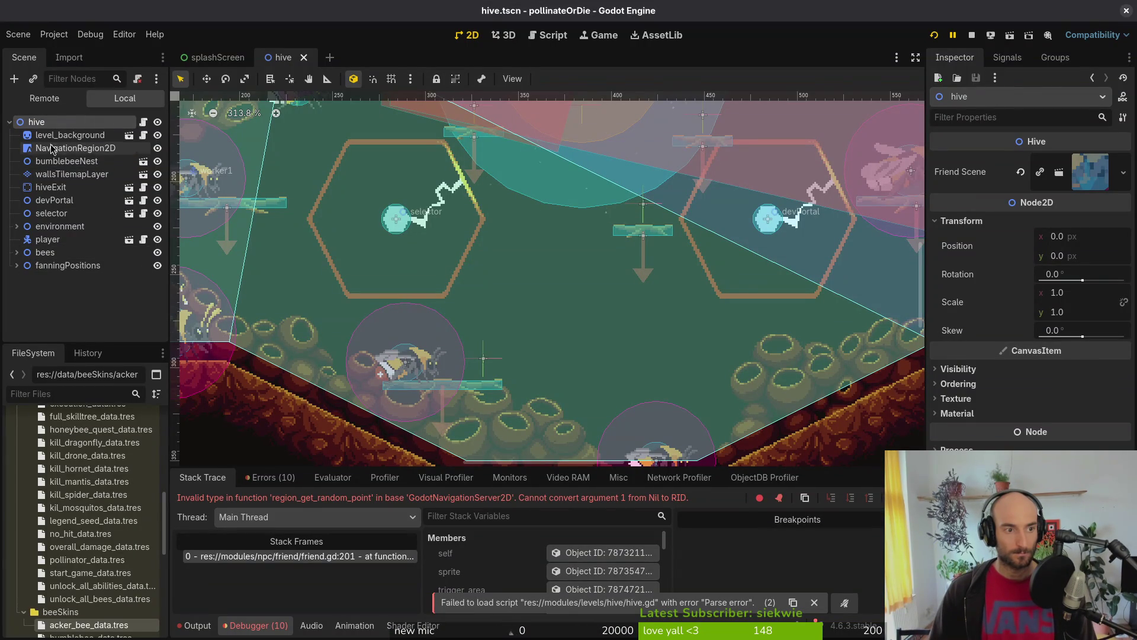
{"action": "key", "text": "alt+Tab"}
{"action": "scroll", "coordinate": [284, 237], "scroll_direction": "down", "scroll_amount": 12}
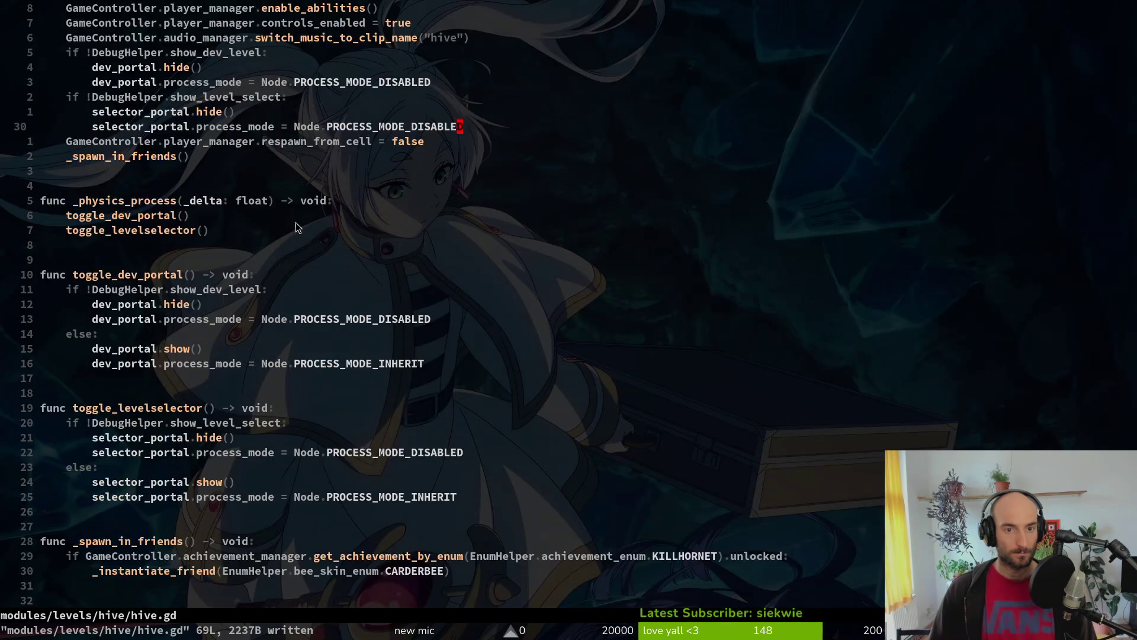
{"action": "left_click", "coordinate": [255, 348]}
{"action": "type", "text": "aviga"}
{"action": "key", "text": "Return"}
{"action": "key", "text": "Escape"}
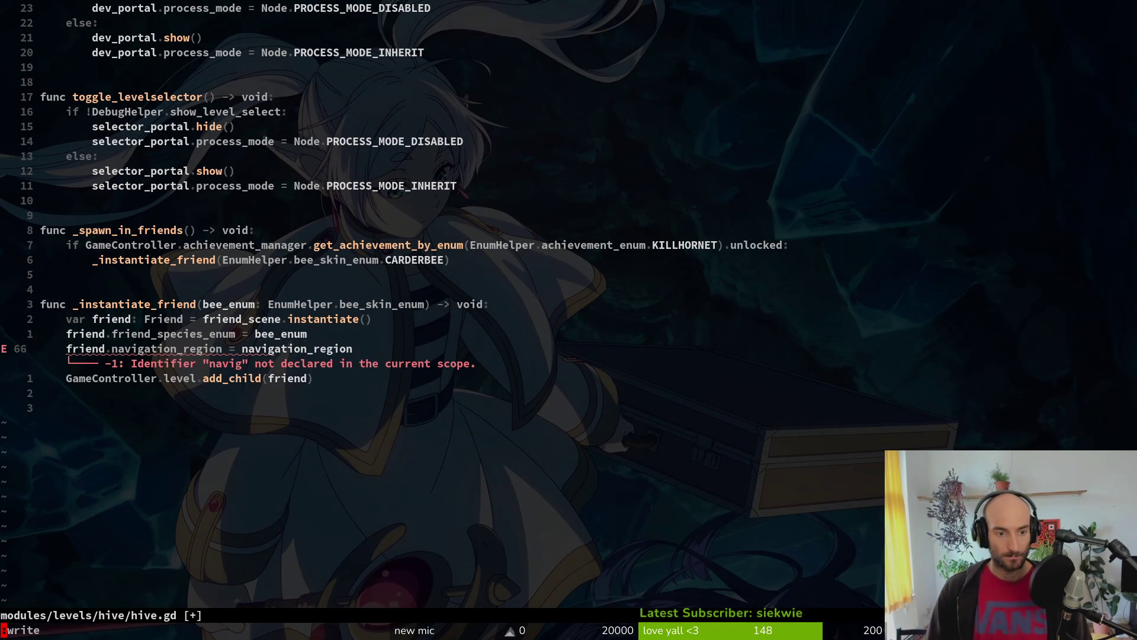
{"action": "key", "text": "Return"}
{"action": "key", "text": "alt+Tab"}
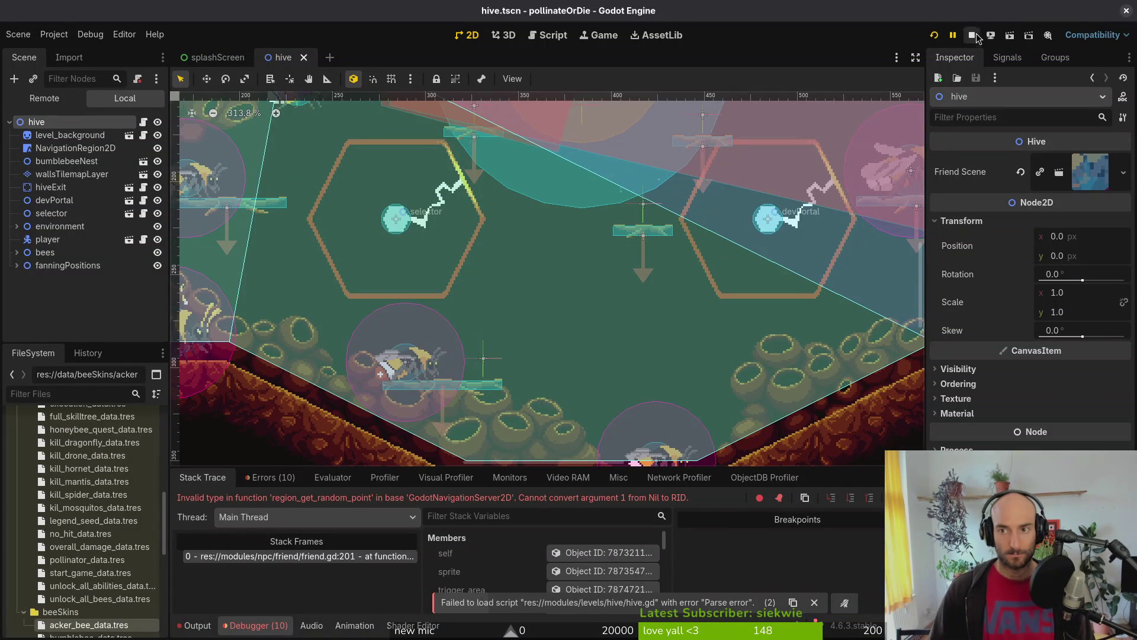
Step: Run the game to test the hive scene, then return to hive.gd in Neovim
{"action": "left_click", "coordinate": [933, 35]}
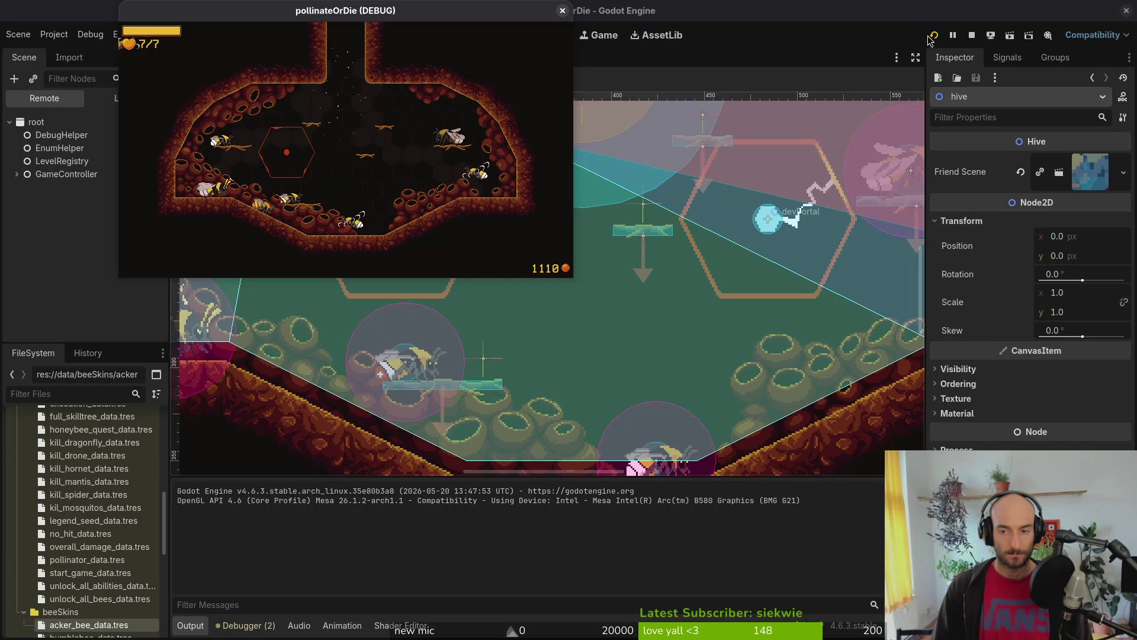
{"action": "key", "text": "alt+Tab"}
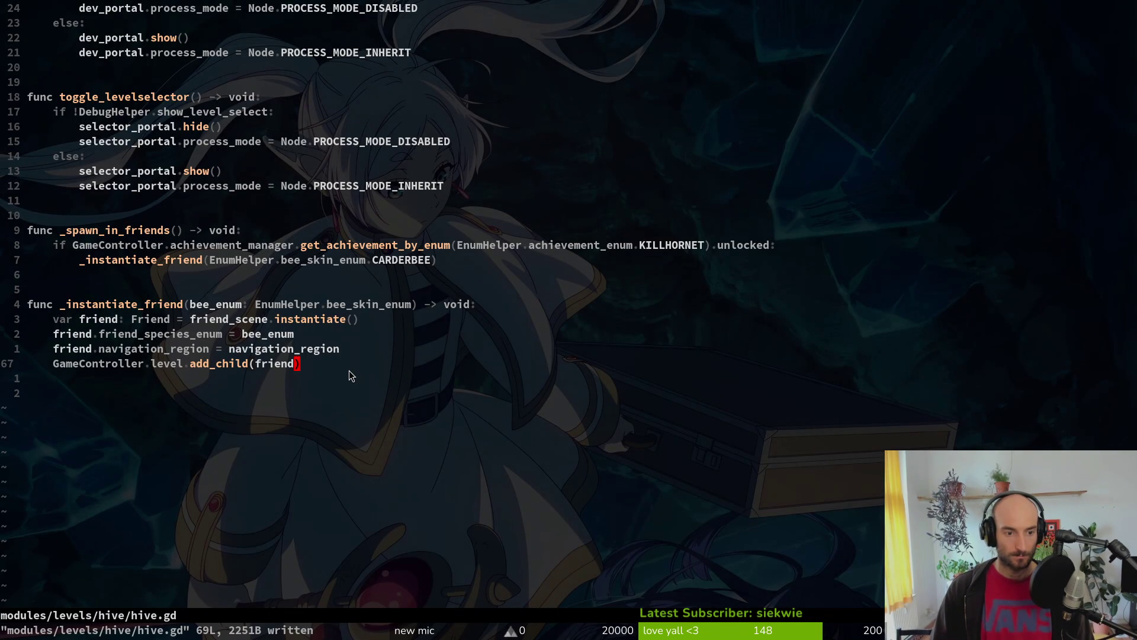
Step: Add a friend.global_position line above add_child in hive.gd
{"action": "type", "text": "Ofri"}
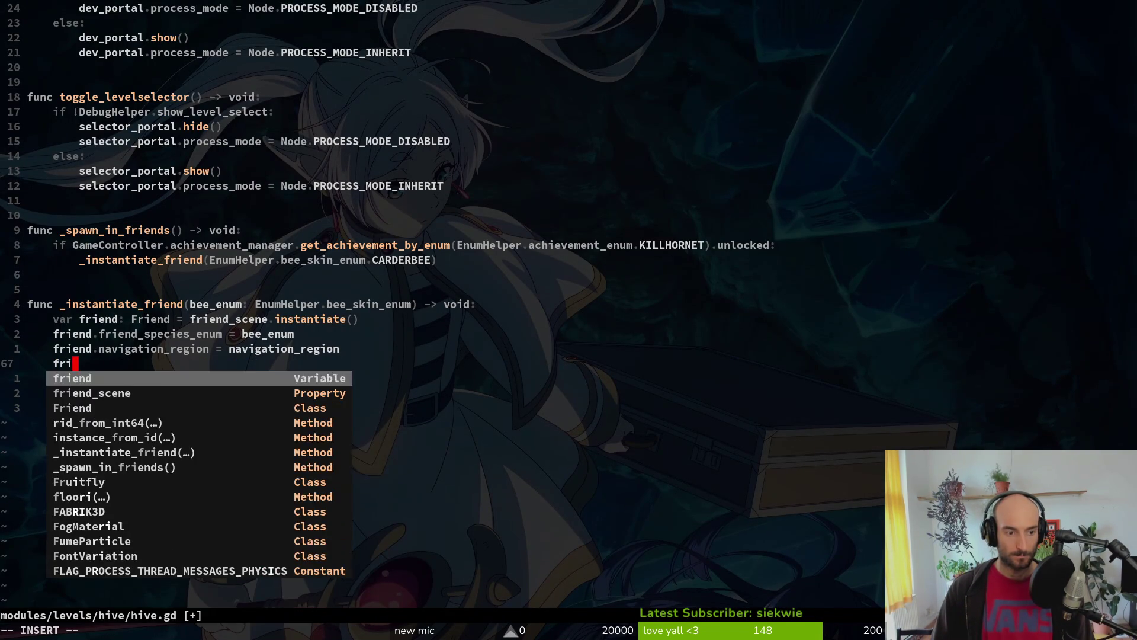
{"action": "type", "text": "end.glo"}
{"action": "key", "text": "Down"}
{"action": "key", "text": "Down"}
{"action": "key", "text": "Down"}
{"action": "key", "text": "Return"}
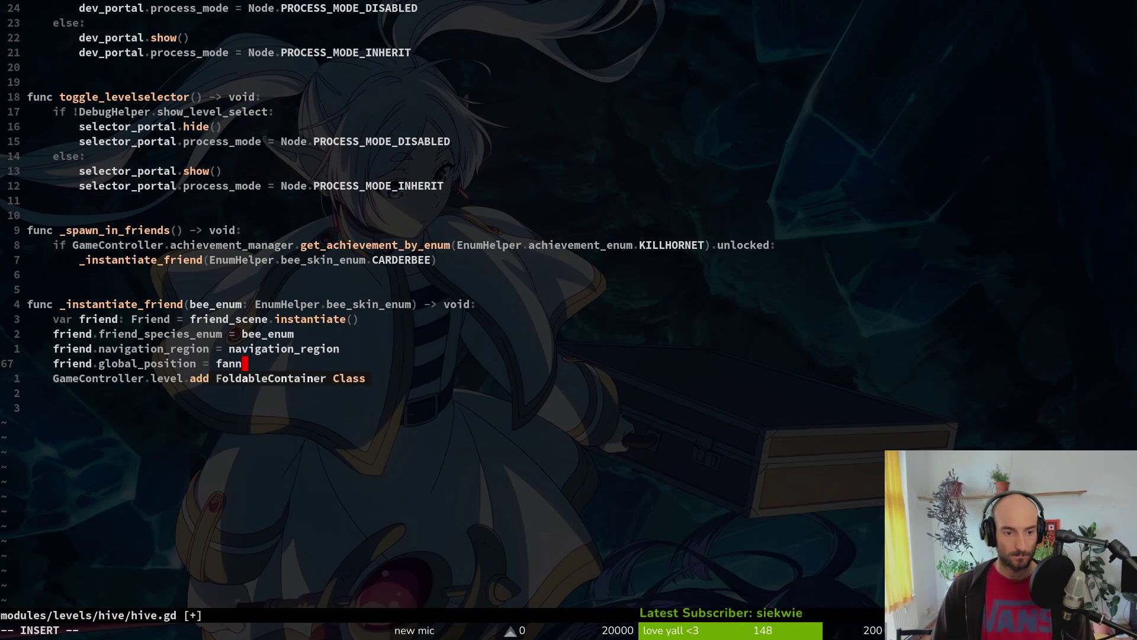
{"action": "key", "text": "Escape"}
Step: Duplicate the friend_scene export as a fanning variable, then delete that line again
{"action": "key", "text": "ctrl+u"}
{"action": "key", "text": "ctrl+u"}
{"action": "key", "text": "ctrl+u"}
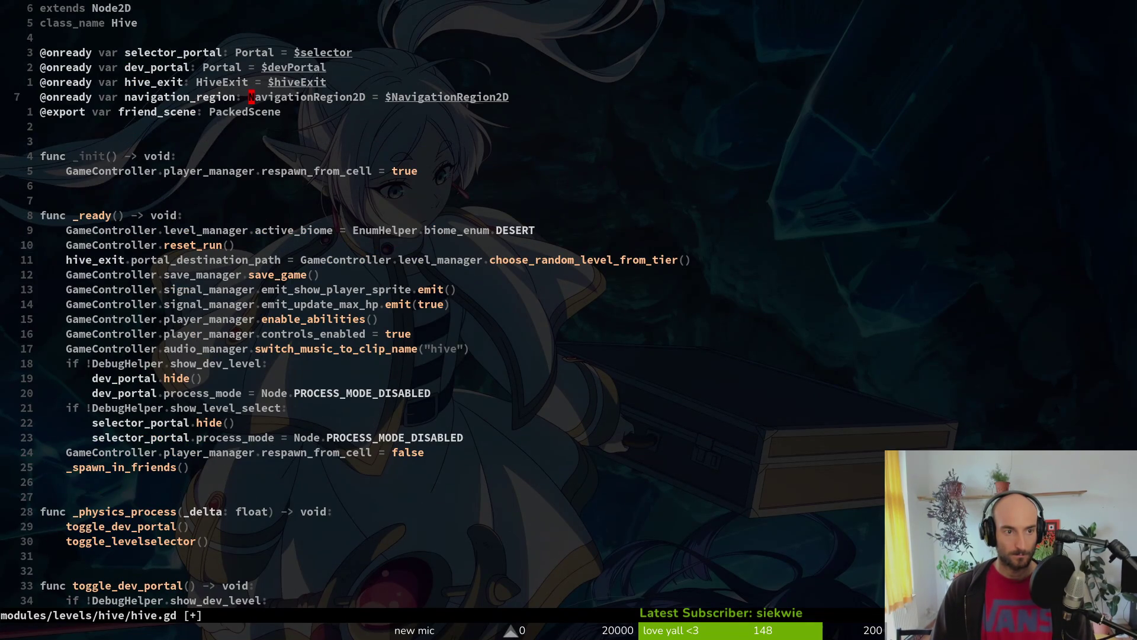
{"action": "key", "text": "shift+v"}
{"action": "key", "text": "y"}
{"action": "key", "text": "p"}
{"action": "key", "text": "shift+v"}
{"action": "key", "text": "K"}
{"action": "key", "text": "Escape"}
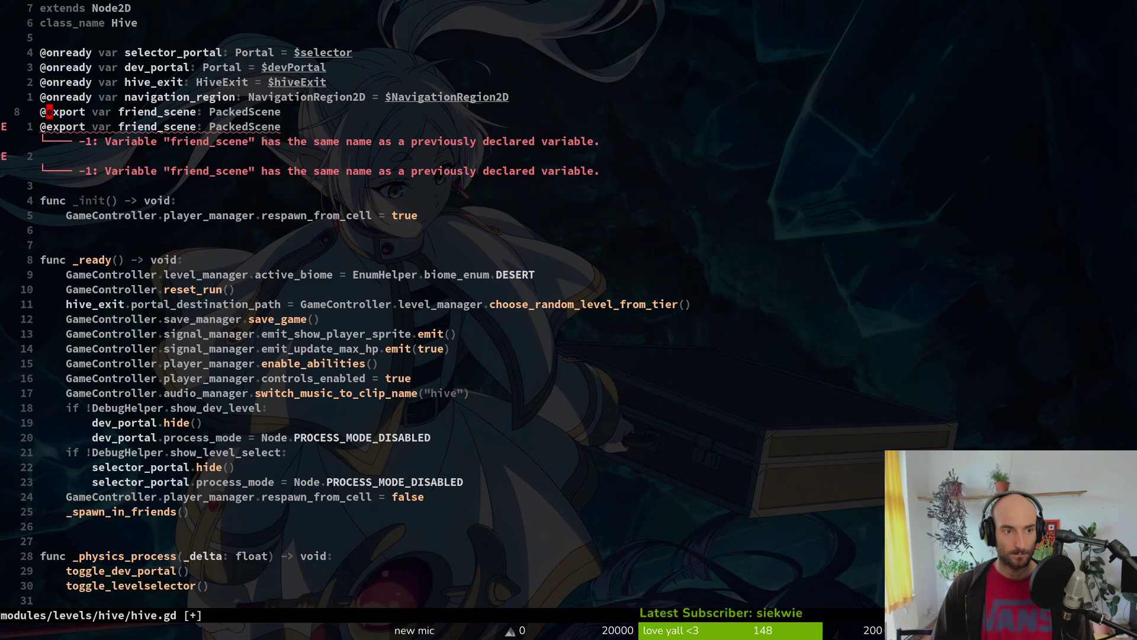
{"action": "key", "text": "w"}
{"action": "key", "text": "w"}
{"action": "type", "text": "ciwfanningdd"}
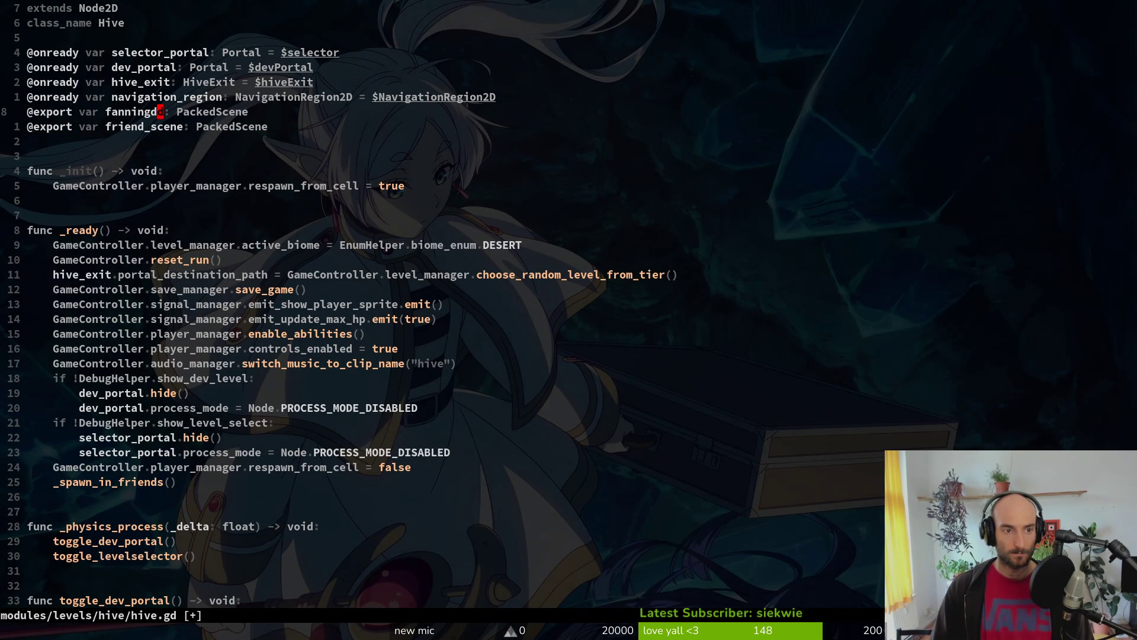
{"action": "key", "text": "d"}
{"action": "key", "text": "d"}
Step: Set friend.global_position to Vector2(300, 300), save hive.gd and run the game
{"action": "key", "text": "5"}
{"action": "key", "text": "9"}
{"action": "key", "text": "j"}
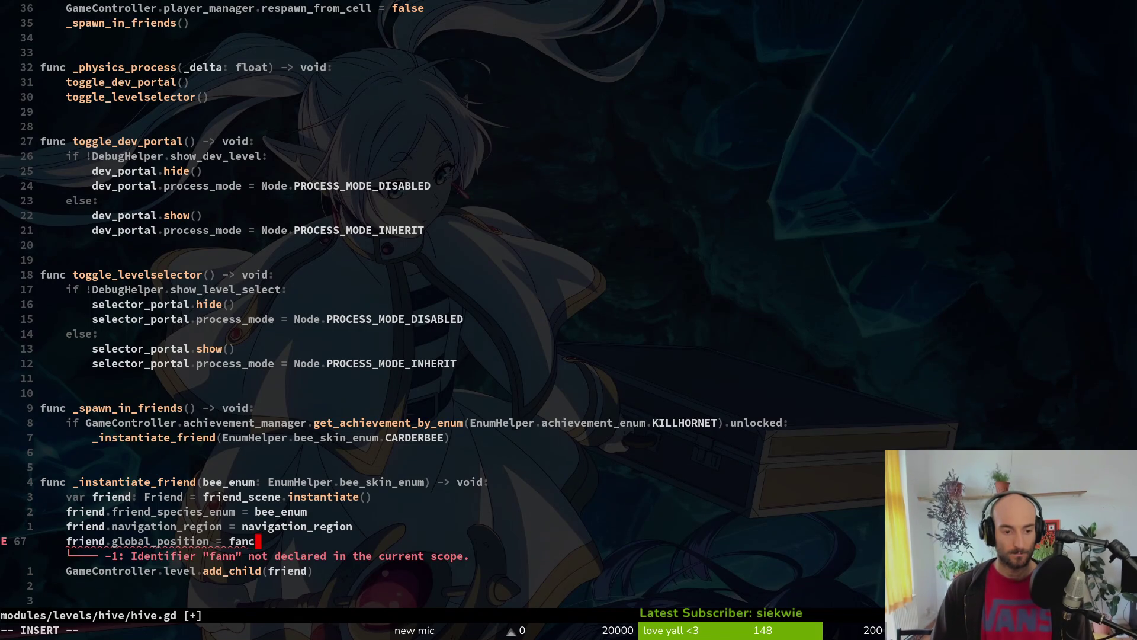
{"action": "key", "text": "BackSpace"}
{"action": "key", "text": "BackSpace"}
{"action": "key", "text": "BackSpace"}
{"action": "type", "text": "Vect"}
{"action": "key", "text": "Tab"}
{"action": "key", "text": "Return"}
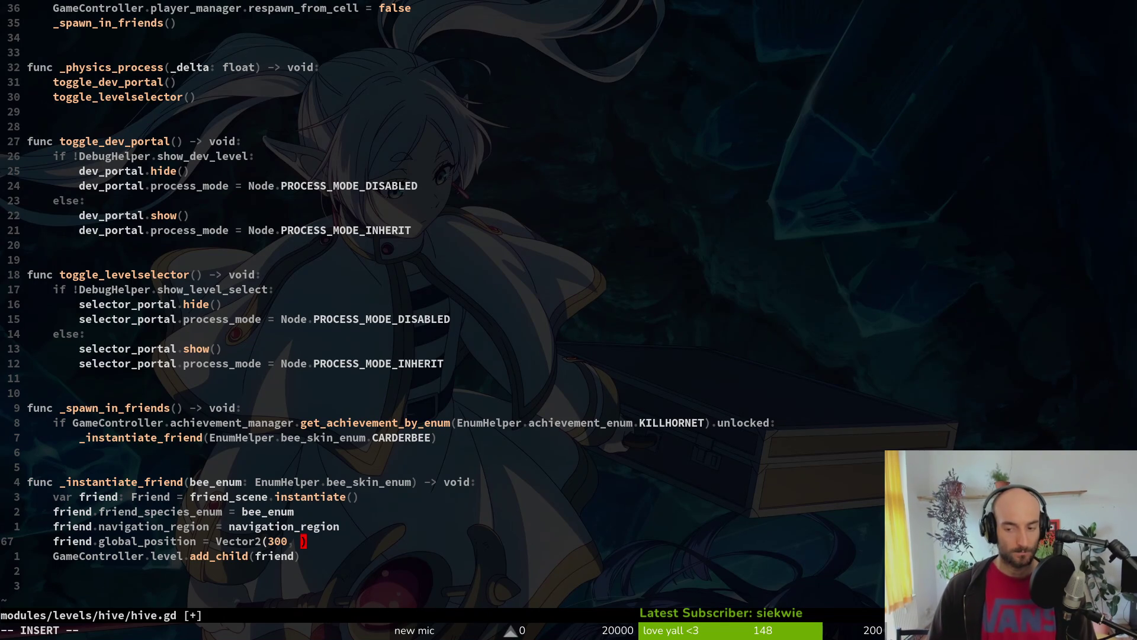
{"action": "key", "text": "Escape"}
{"action": "type", "text": ":w"}
{"action": "key", "text": "Return"}
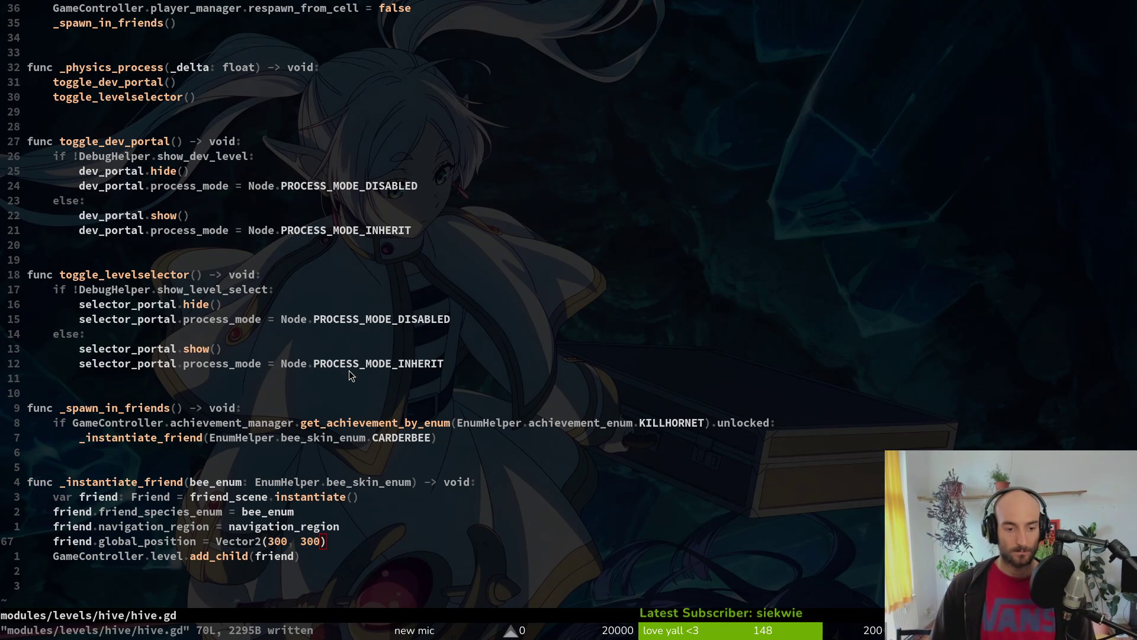
{"action": "key", "text": "F5"}
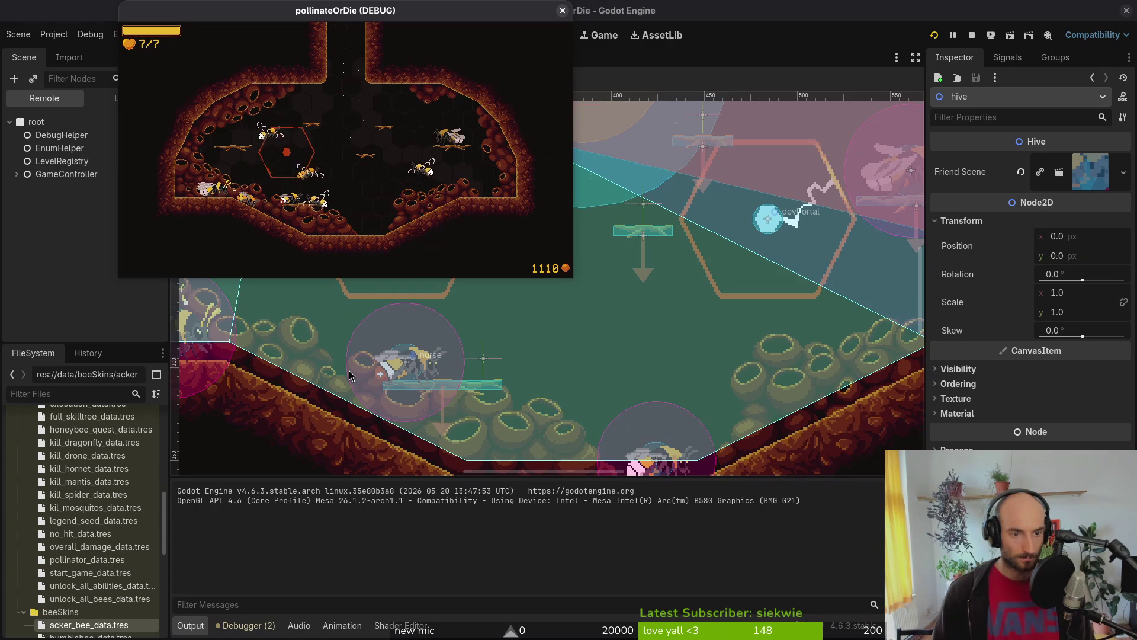
Step: Back in Neovim, open friend.gd through the find-files picker
{"action": "key", "text": "alt+Tab"}
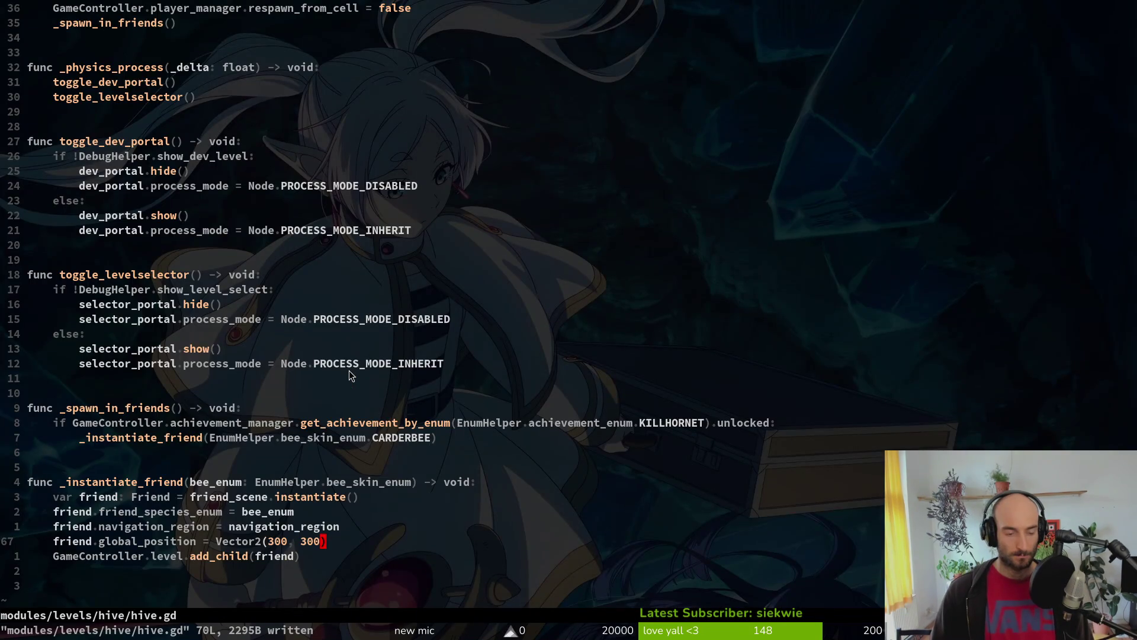
{"action": "key", "text": "space"}
{"action": "key", "text": "f"}
{"action": "key", "text": "f"}
{"action": "type", "text": "friend"}
{"action": "key", "text": "Return"}
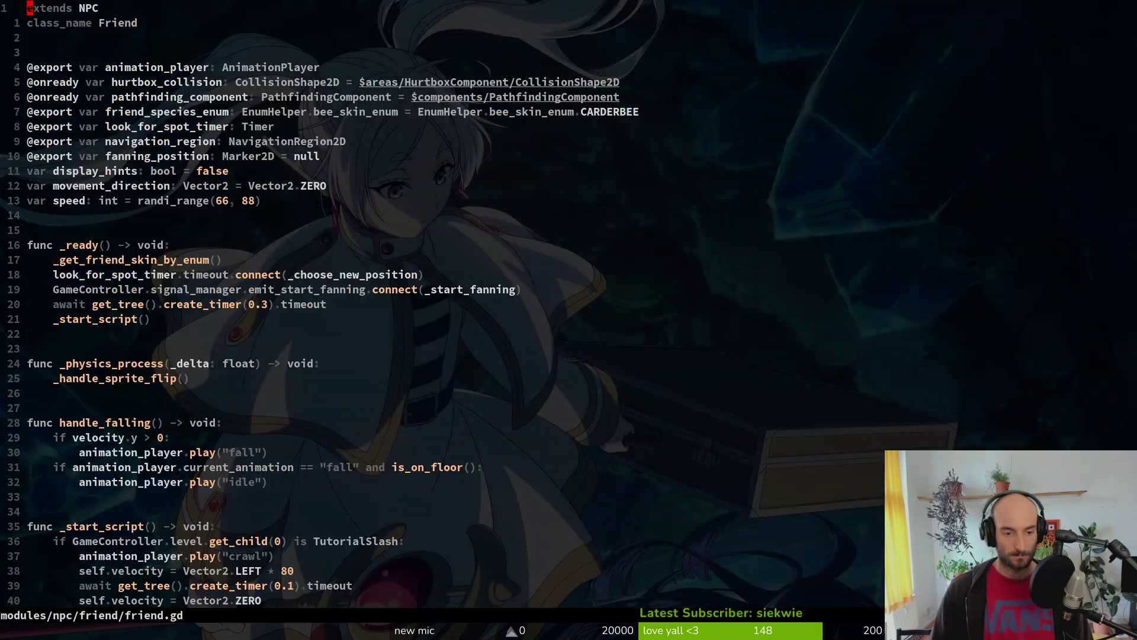
Step: Around line 108, change the Hive branch's change_state argument to "idling" and save friend.gd
{"action": "key", "text": "ctrl+d"}
{"action": "key", "text": "ctrl+d"}
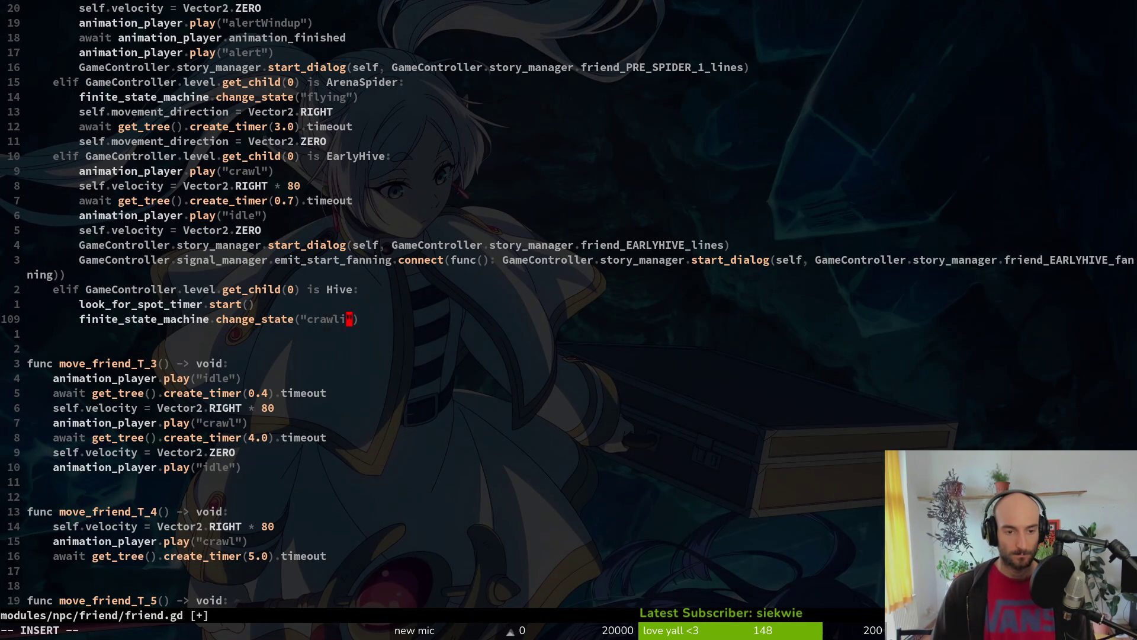
{"action": "type", "text": ":w"}
{"action": "key", "text": "Return"}
{"action": "key", "text": "c"}
{"action": "key", "text": "i"}
{"action": "key", "text": "quotedbl"}
{"action": "type", "text": "idling"}
{"action": "key", "text": "Return"}
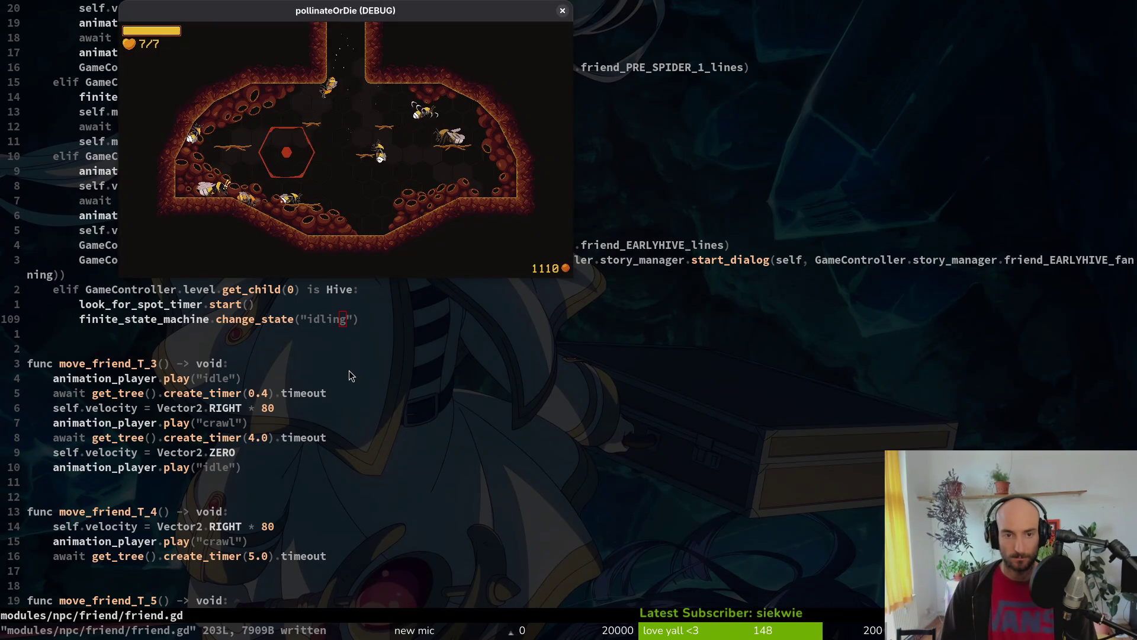
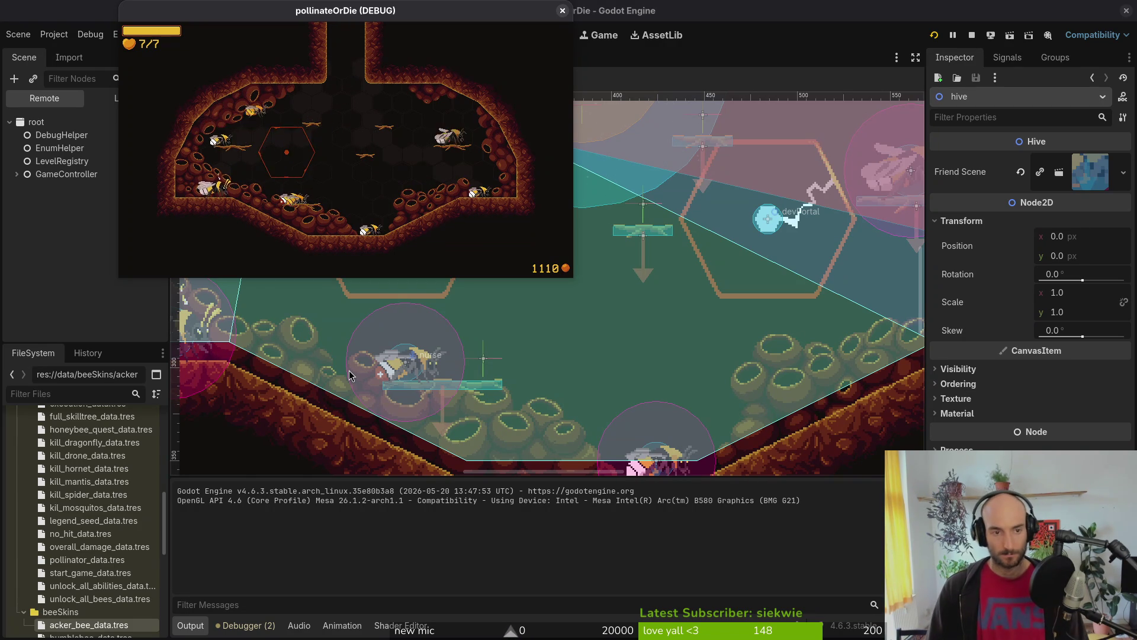
Step: Pause pollinateOrDie, quit to the main menu, start a new cave game, then open Telescope Find Files
{"action": "key", "text": "Escape"}
{"action": "key", "text": "Down"}
{"action": "key", "text": "Down"}
{"action": "key", "text": "Down"}
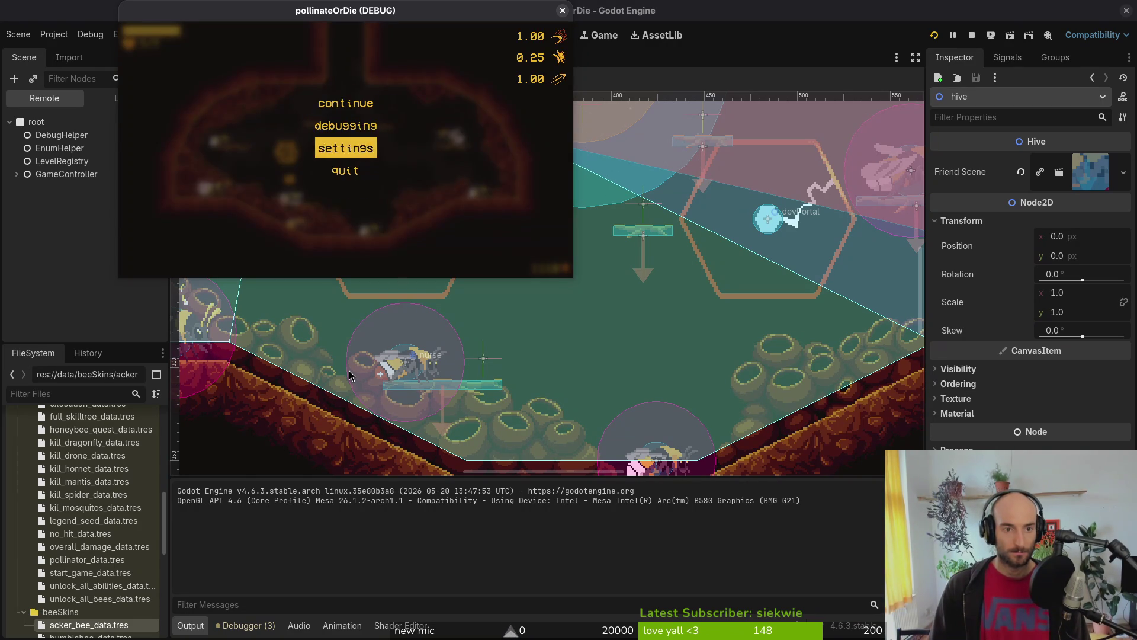
{"action": "key", "text": "Return"}
{"action": "key", "text": "Return"}
{"action": "key", "text": "Down"}
{"action": "key", "text": "Return"}
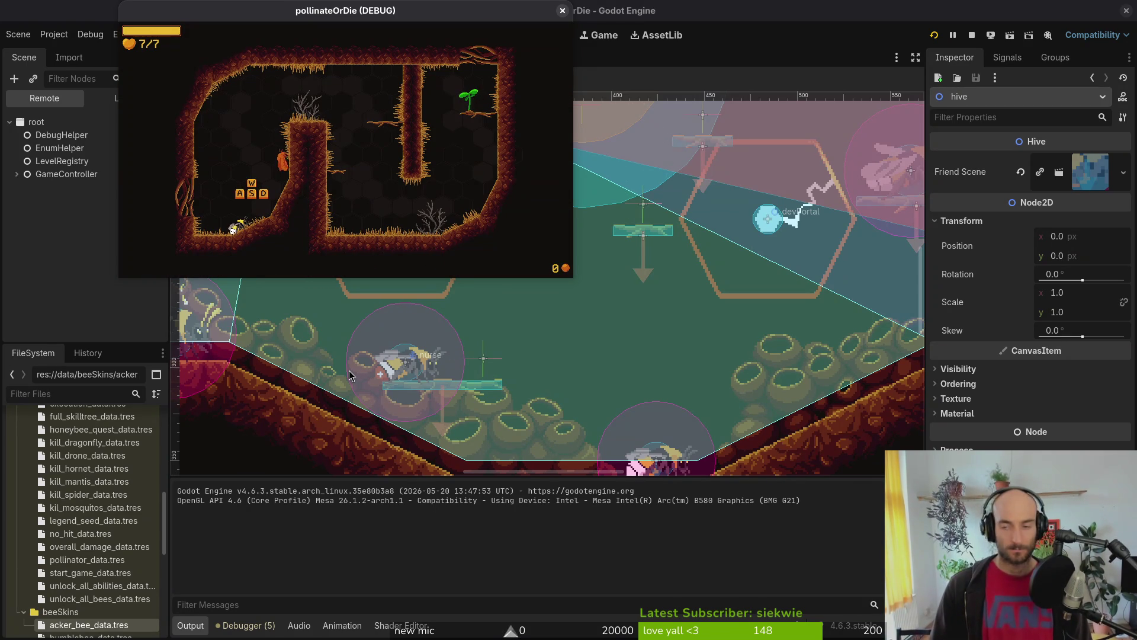
{"action": "key", "text": "alt+Tab"}
{"action": "key", "text": "ctrl+p"}
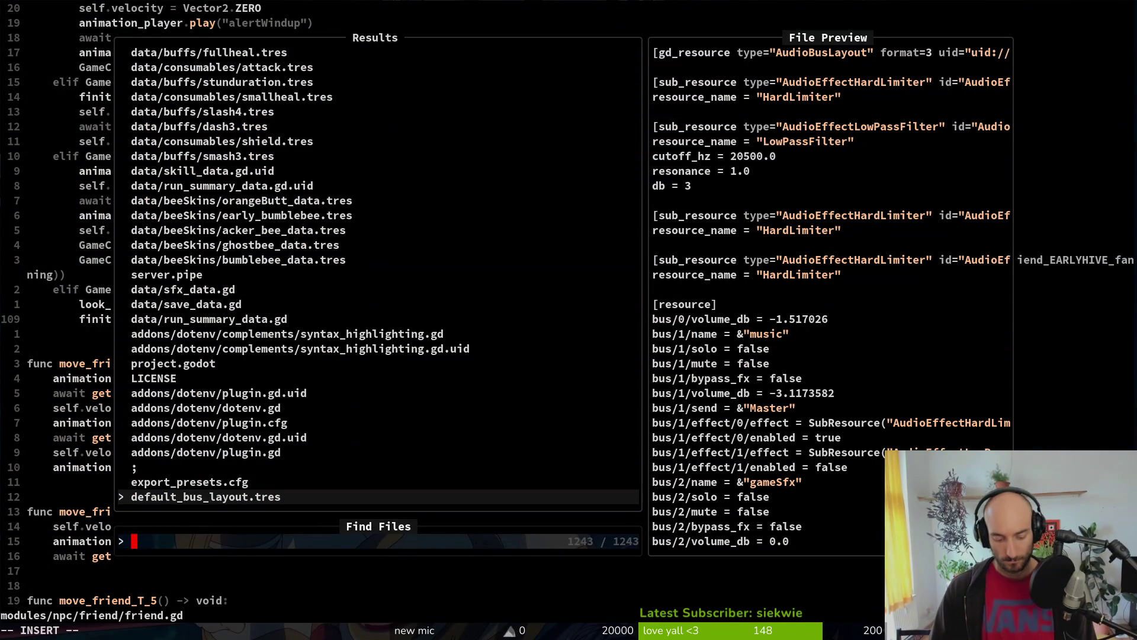
Step: Look through the game controller script, then open home.gd and jump to its end
{"action": "type", "text": "gamecon"}
{"action": "key", "text": "Return"}
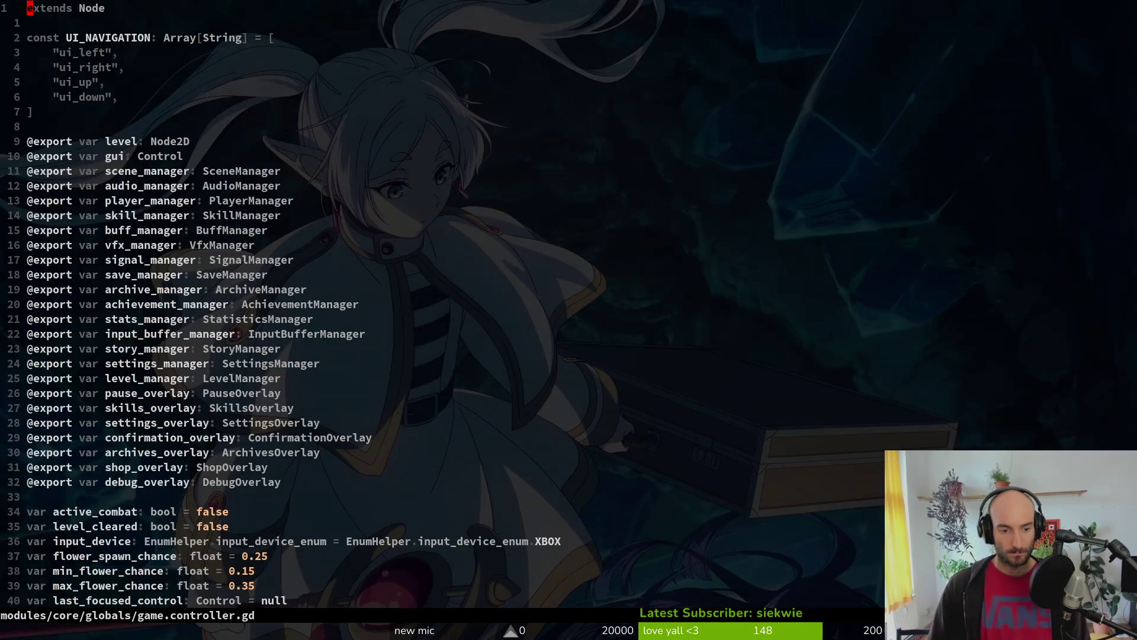
{"action": "key", "text": "ctrl+d"}
{"action": "key", "text": "ctrl+d"}
{"action": "key", "text": "ctrl+d"}
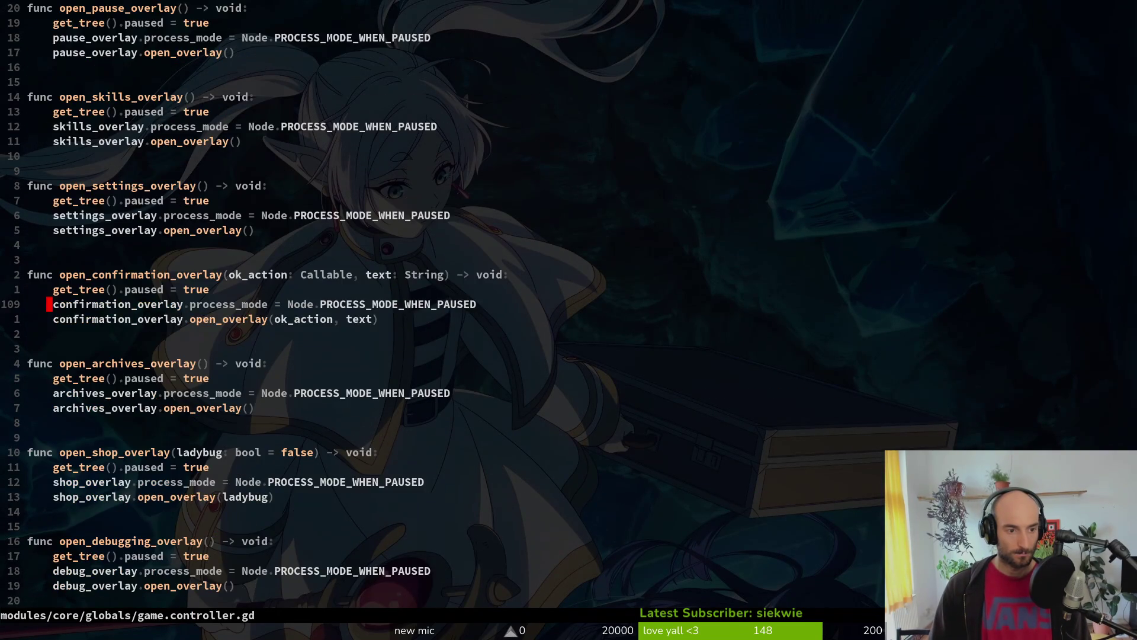
{"action": "key", "text": "ctrl+p"}
{"action": "type", "text": "home"}
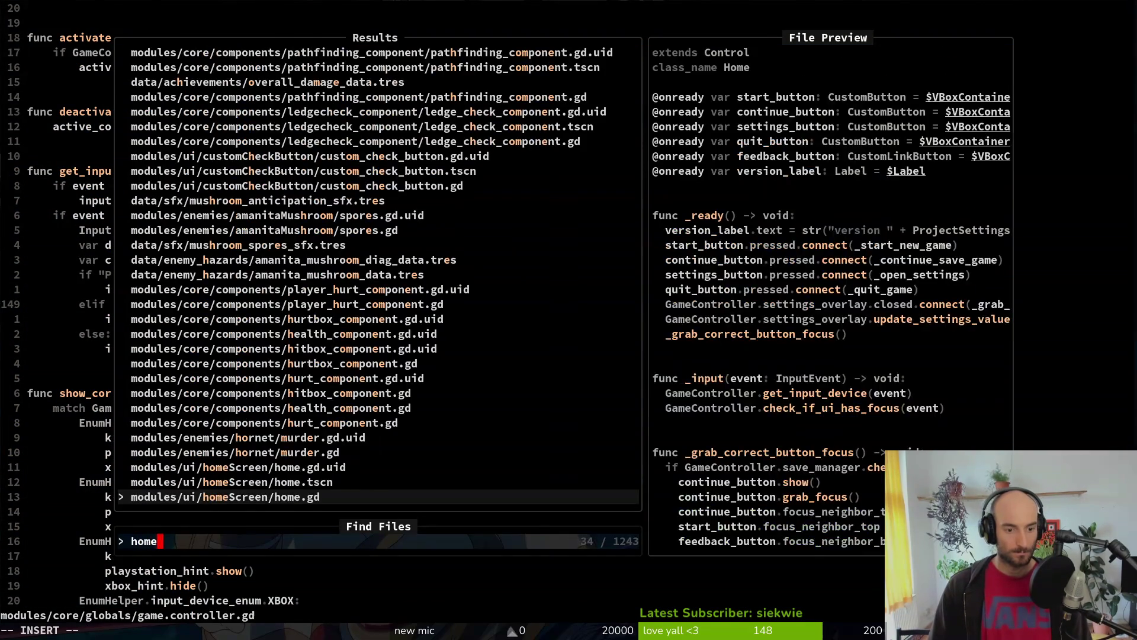
{"action": "key", "text": "Return"}
{"action": "key", "text": "ctrl+d"}
{"action": "key", "text": "ctrl+d"}
{"action": "key", "text": "ctrl+d"}
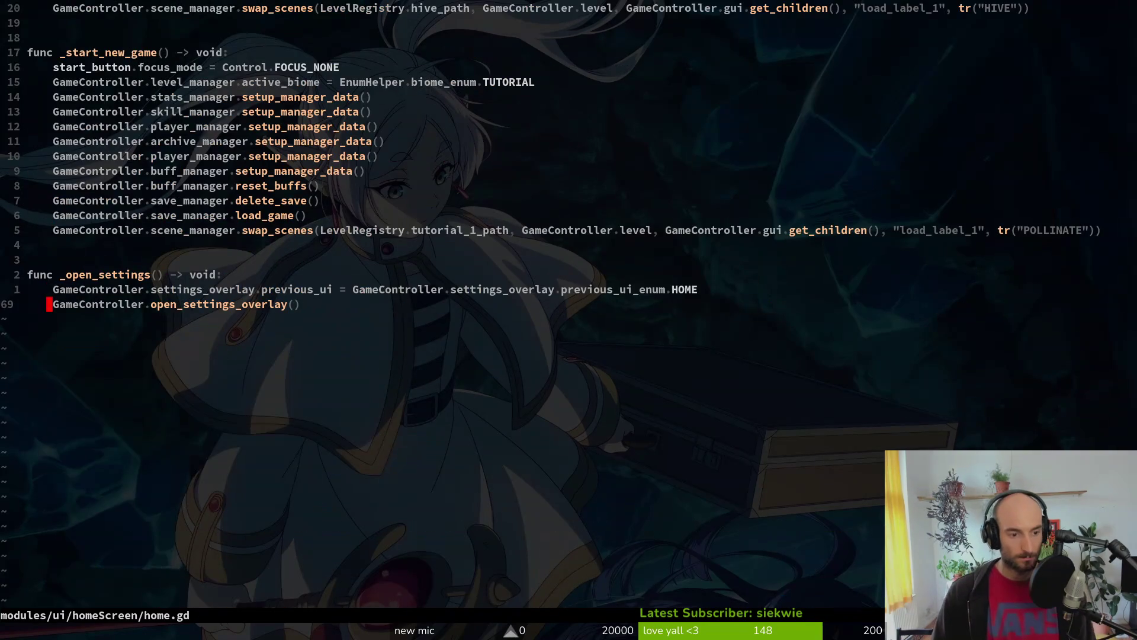
Step: Duplicate the player_manager setup line and change its object to achievement_manager
{"action": "key", "text": "6"}
{"action": "key", "text": "k"}
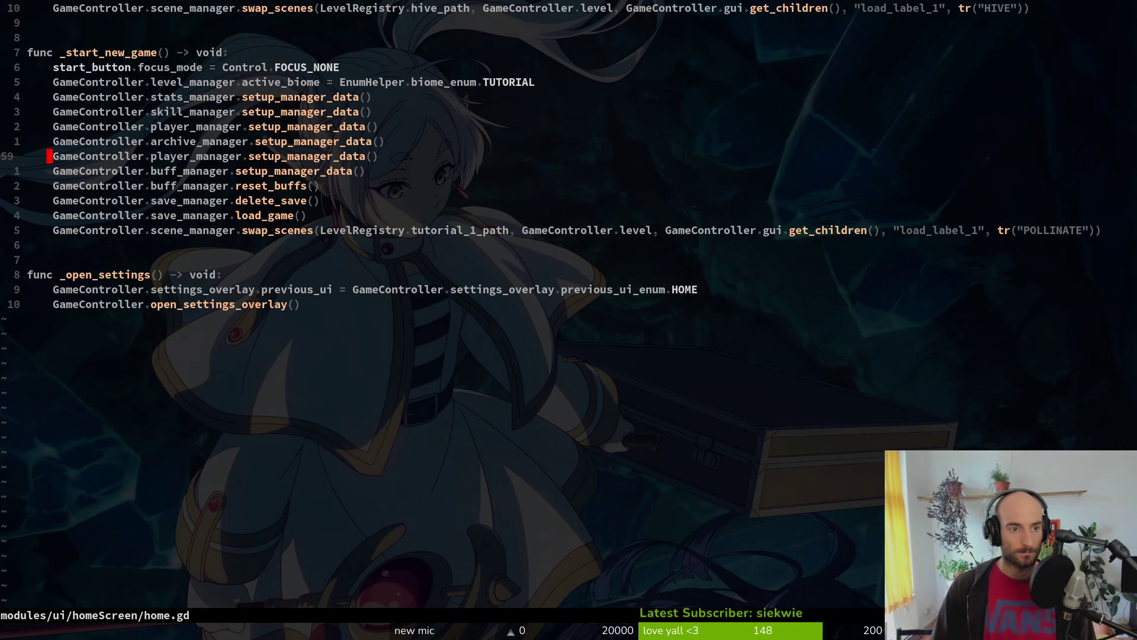
{"action": "key", "text": "y"}
{"action": "key", "text": "y"}
{"action": "key", "text": "p"}
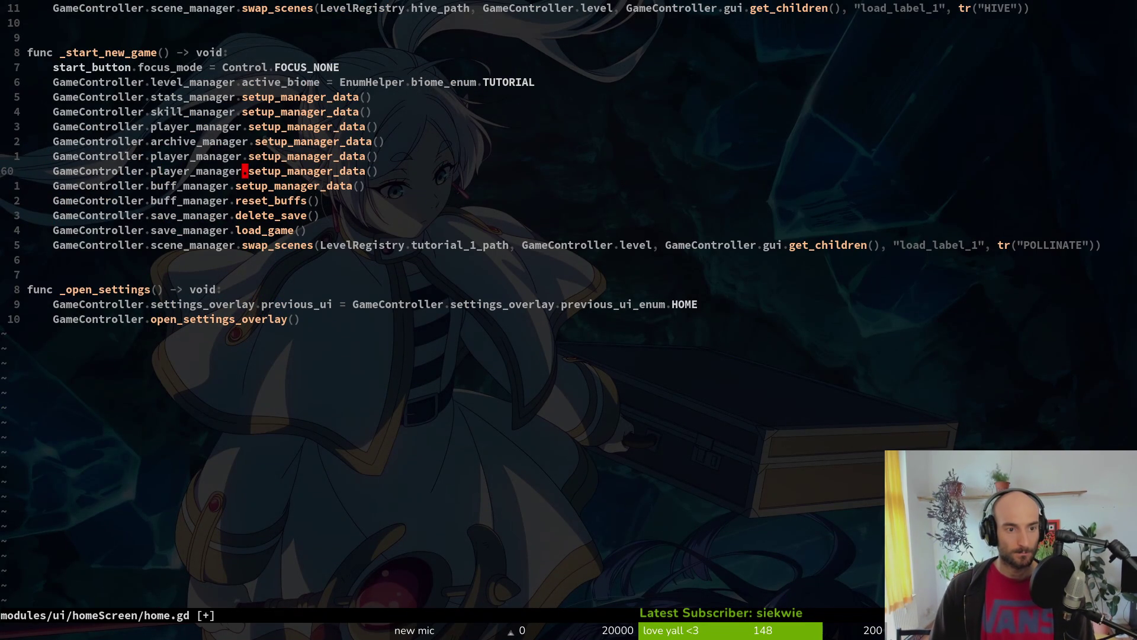
{"action": "type", "text": "ciwachie"}
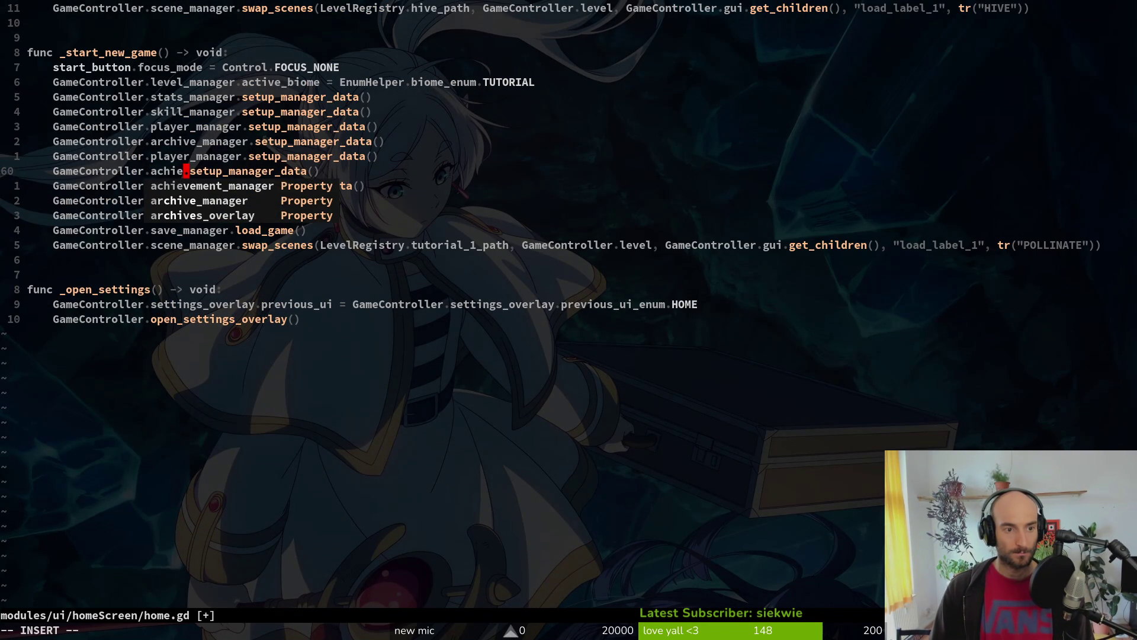
{"action": "key", "text": "Return"}
{"action": "key", "text": "c"}
{"action": "key", "text": "i"}
{"action": "key", "text": "w"}
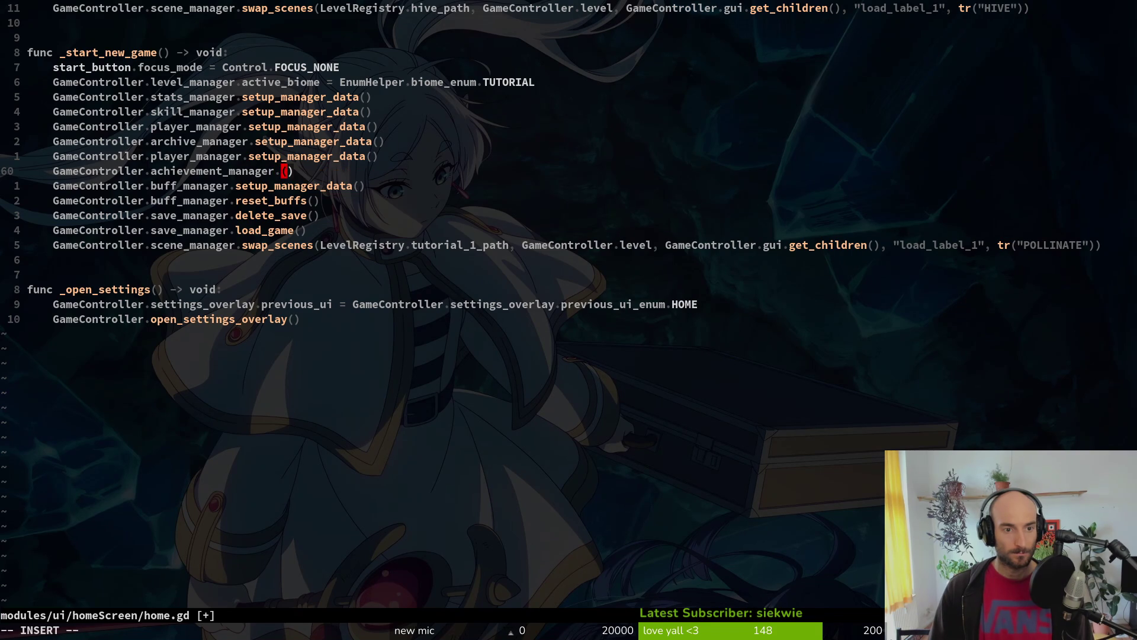
{"action": "type", "text": "set"}
{"action": "key", "text": "Escape"}
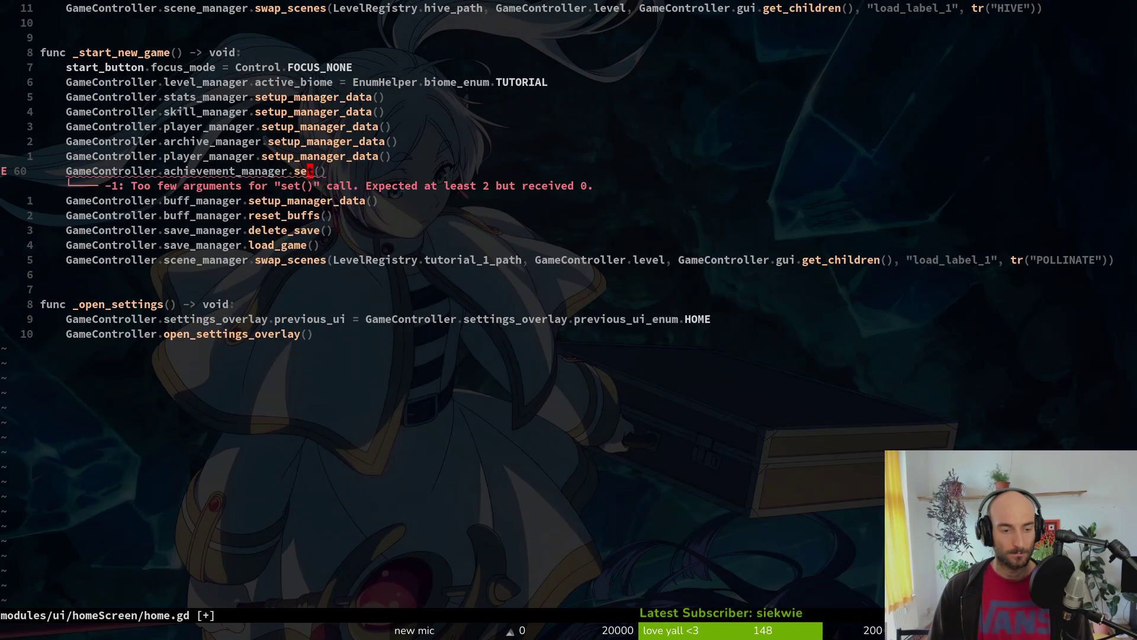
Step: Check achievement_manager.gd's methods, then complete the call as achievement_manager.setup_manager_data()
{"action": "key", "text": "space"}
{"action": "key", "text": "f"}
{"action": "key", "text": "f"}
{"action": "type", "text": "ahiemana"}
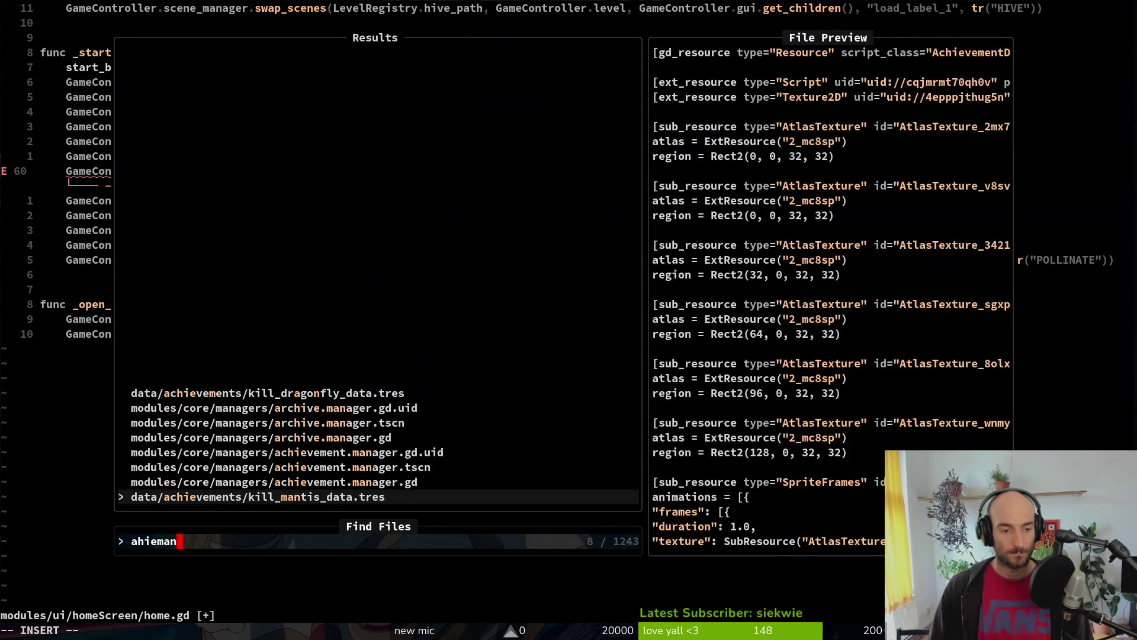
{"action": "key", "text": "Return"}
{"action": "key", "text": "ctrl+o"}
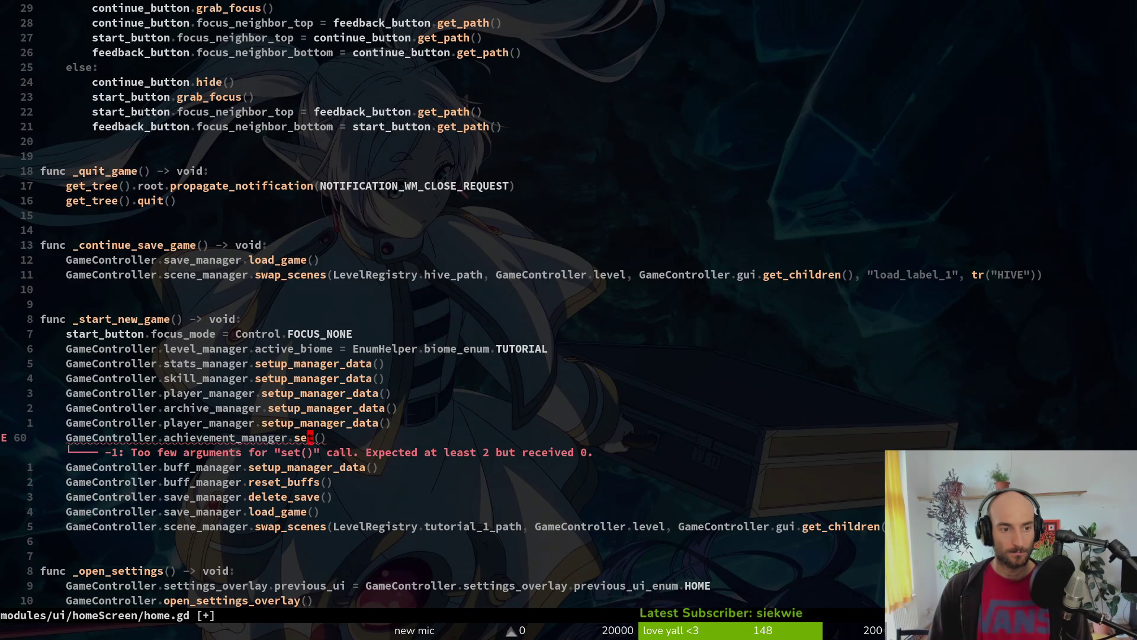
{"action": "type", "text": "up_manager_data"}
{"action": "key", "text": "Escape"}
Step: Save home.gd, review the new-game code, then write and quit Neovim
{"action": "type", "text": ":write"}
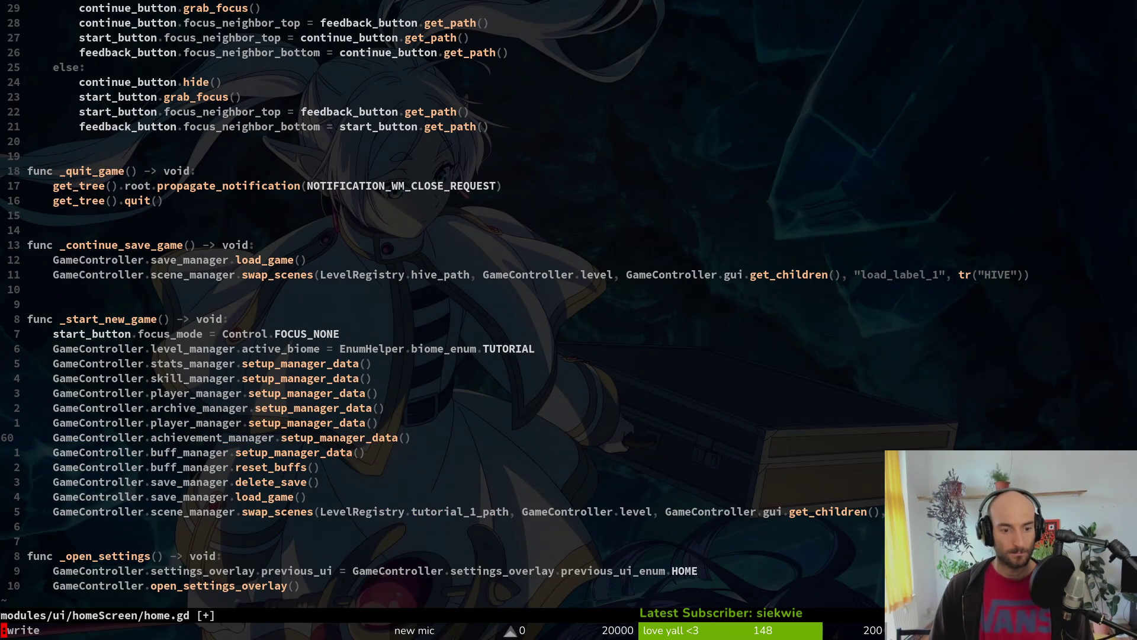
{"action": "key", "text": "Return"}
{"action": "key", "text": "k"}
{"action": "key", "text": "k"}
{"action": "key", "text": "k"}
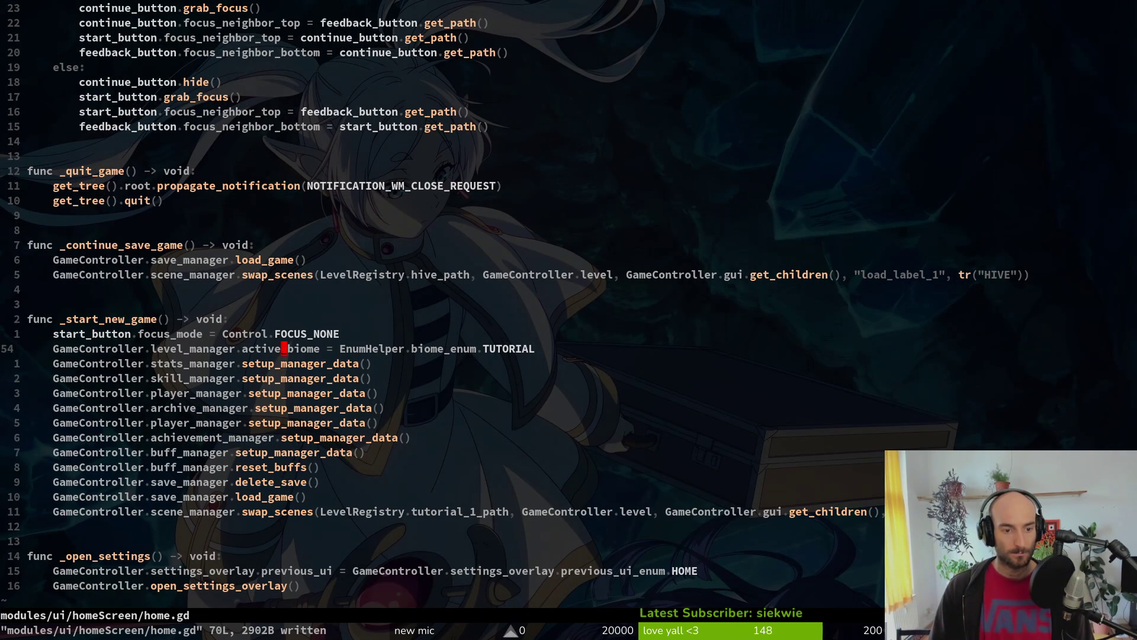
{"action": "key", "text": "j"}
{"action": "key", "text": "j"}
{"action": "key", "text": "j"}
{"action": "key", "text": "k"}
{"action": "key", "text": "k"}
{"action": "key", "text": "k"}
{"action": "key", "text": "j"}
{"action": "key", "text": "j"}
{"action": "key", "text": "j"}
{"action": "type", "text": ":wq"}
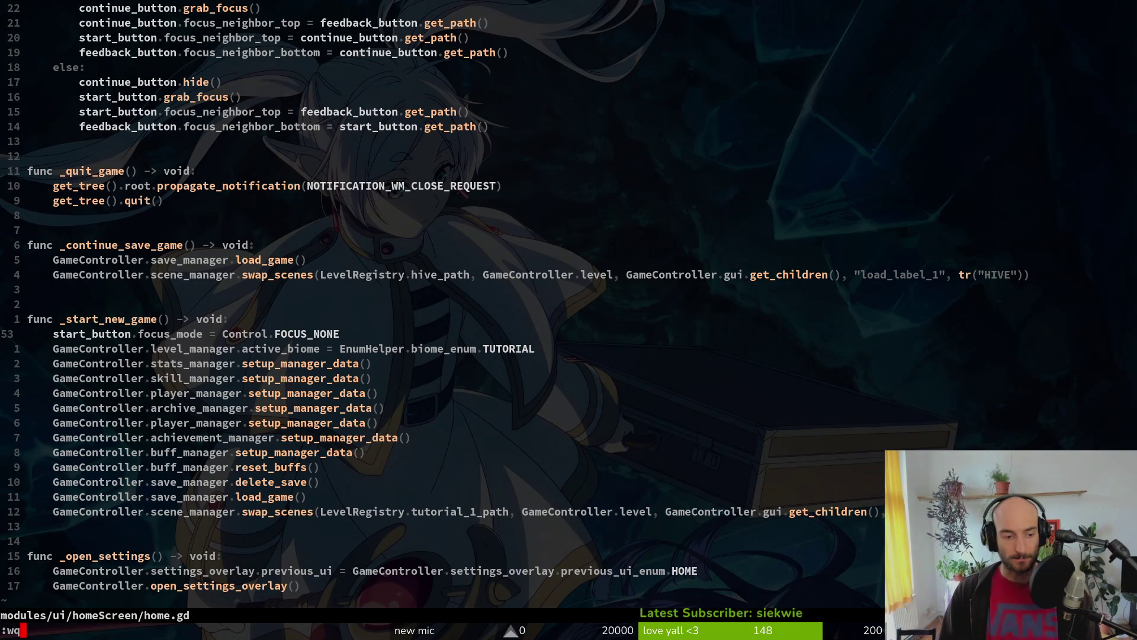
{"action": "key", "text": "Return"}
{"action": "key", "text": "alt+Tab"}
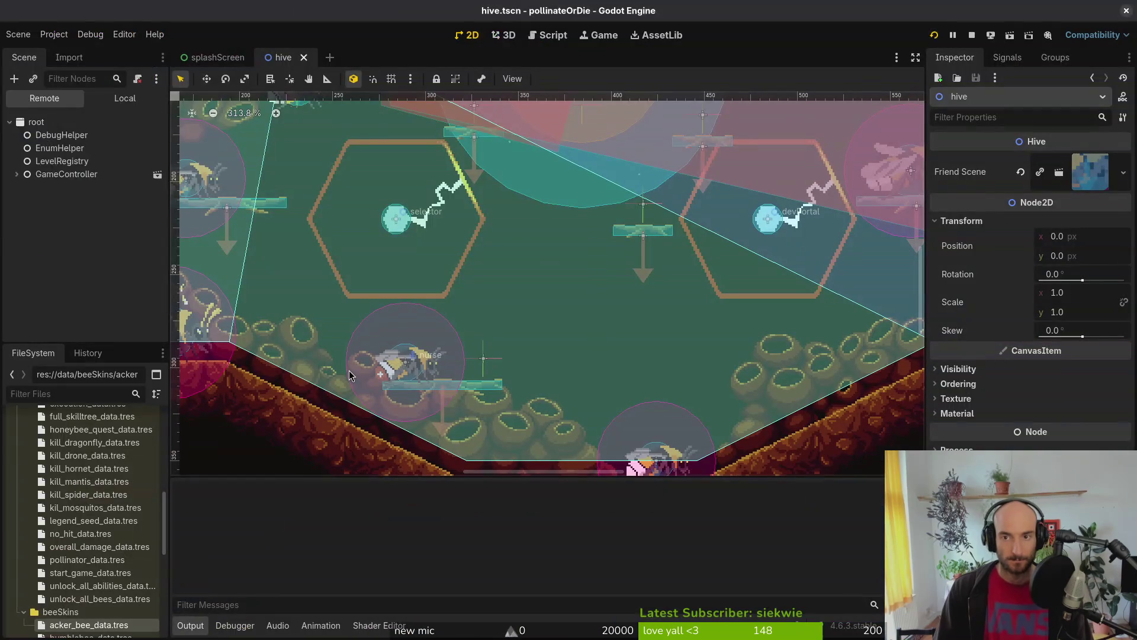
{"action": "key", "text": "F5"}
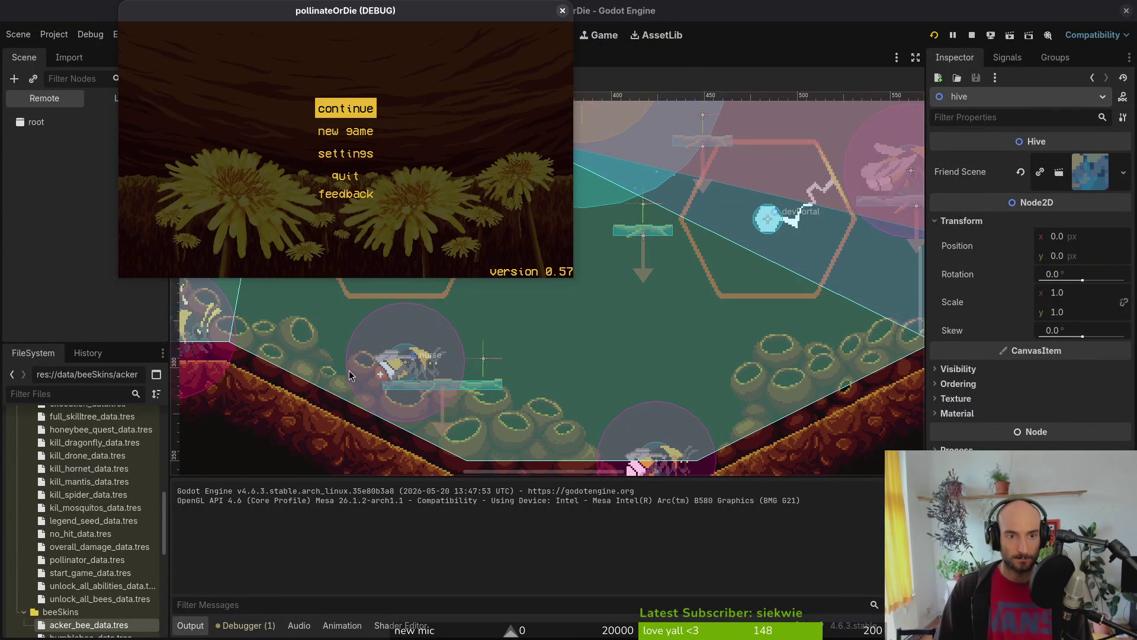
{"action": "key", "text": "Return"}
{"action": "key", "text": "Up"}
{"action": "key", "text": "Right"}
{"action": "key", "text": "Right"}
{"action": "key", "text": "Return"}
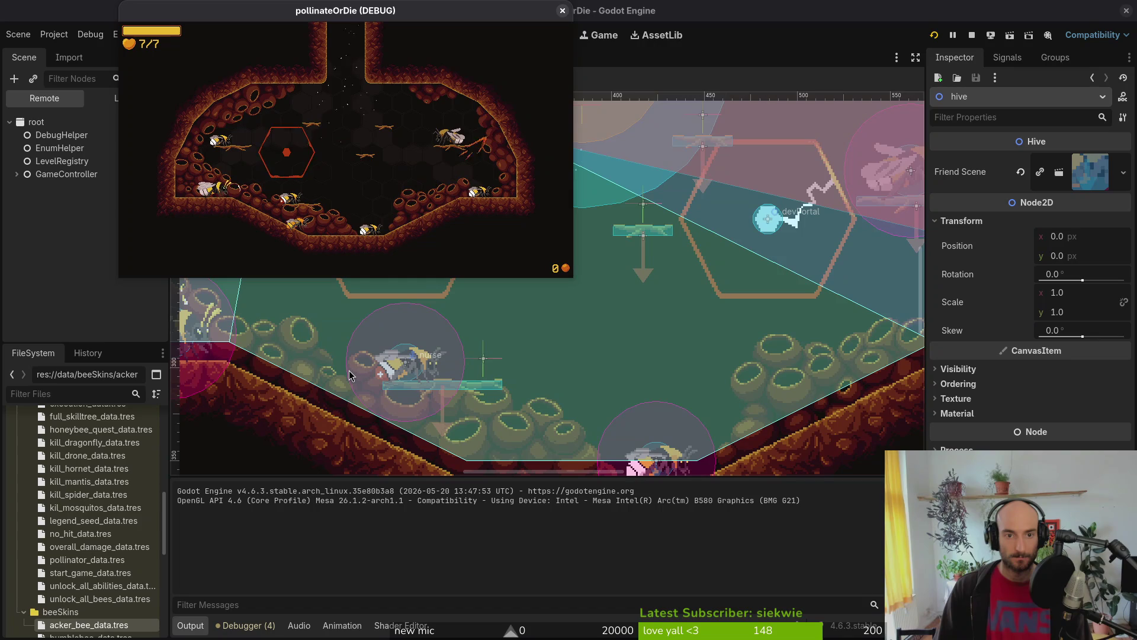
{"action": "key", "text": "Tab"}
{"action": "key", "text": "Right"}
{"action": "key", "text": "Right"}
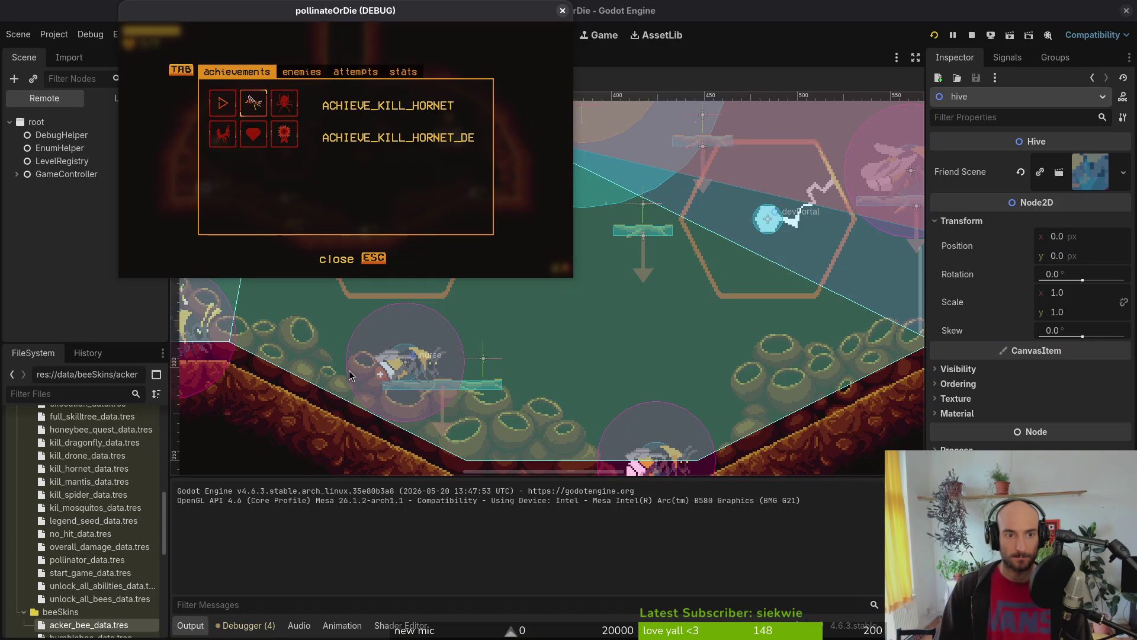
{"action": "key", "text": "Escape"}
{"action": "key", "text": "Escape"}
{"action": "key", "text": "Down"}
{"action": "key", "text": "Down"}
{"action": "key", "text": "Return"}
{"action": "key", "text": "Left"}
{"action": "key", "text": "Return"}
{"action": "key", "text": "Down"}
{"action": "key", "text": "Down"}
{"action": "key", "text": "Down"}
{"action": "key", "text": "Return"}
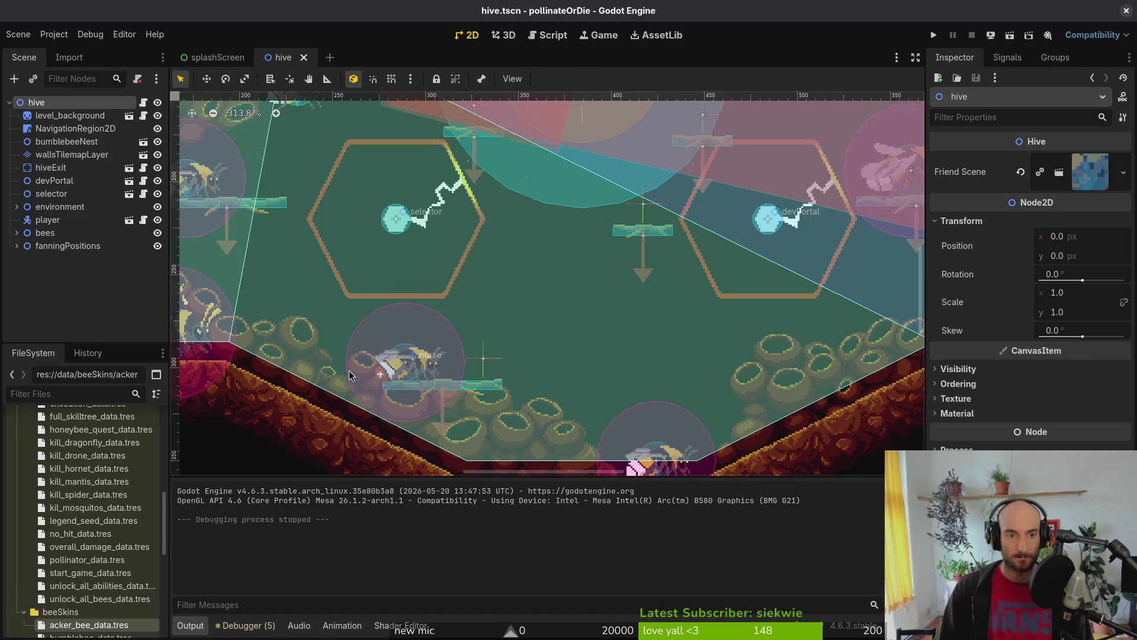
{"action": "left_click", "coordinate": [929, 37]}
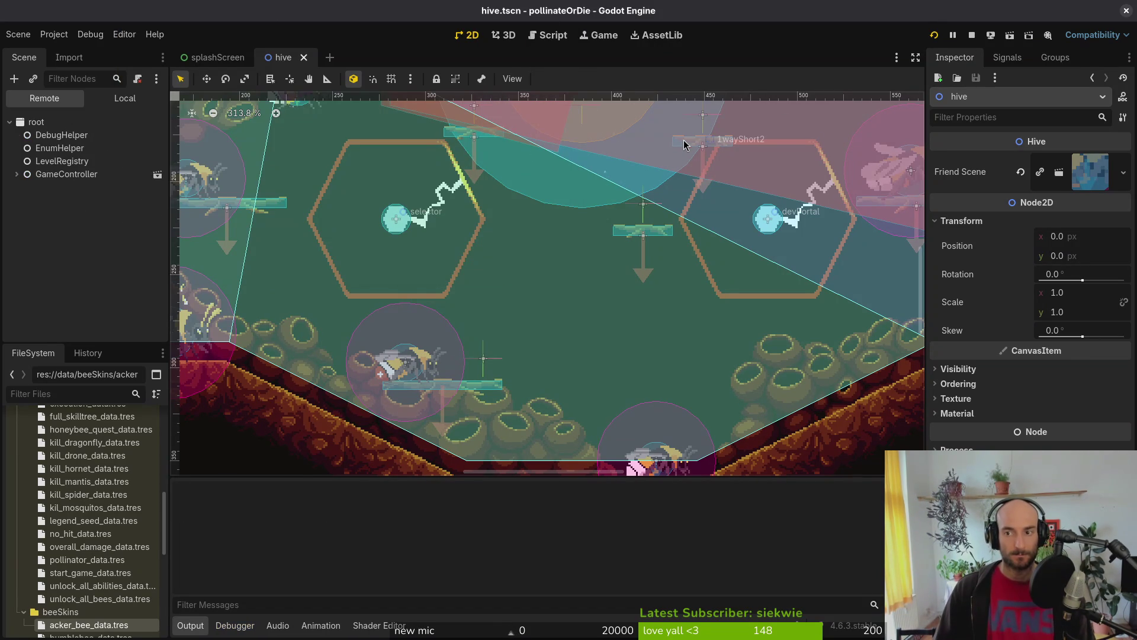
{"action": "key", "text": "Return"}
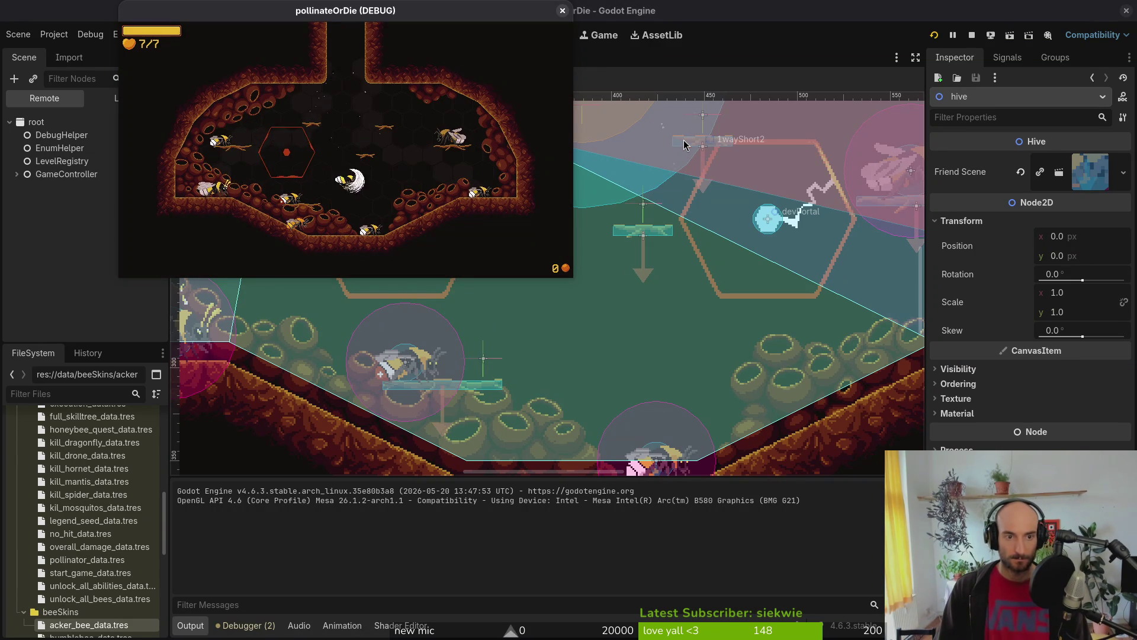
{"action": "key", "text": "Tab"}
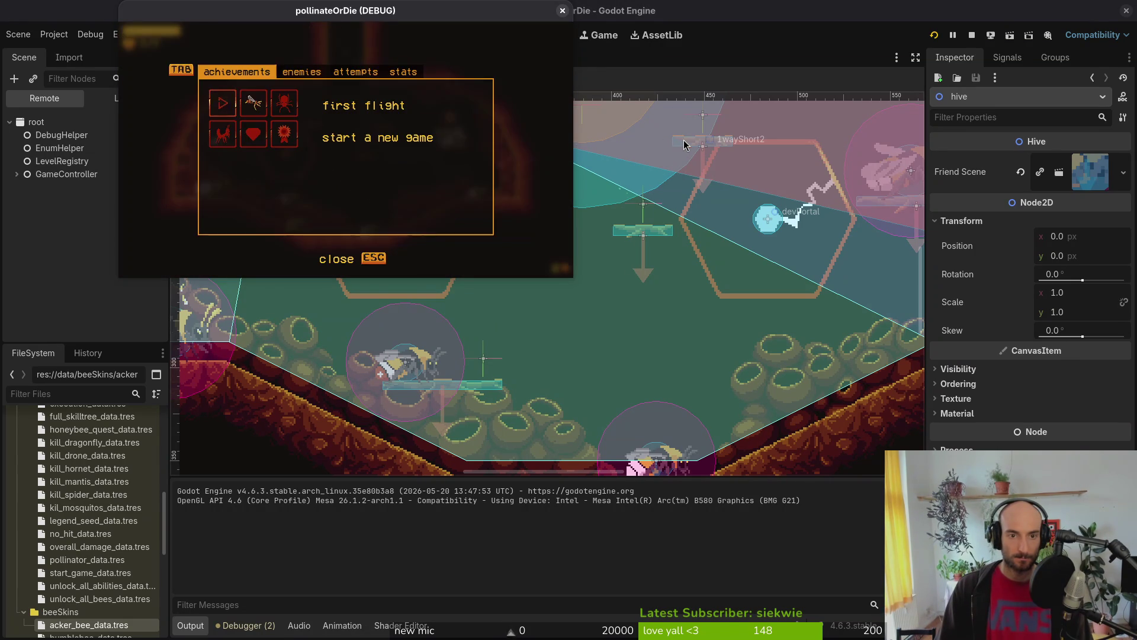
{"action": "key", "text": "Escape"}
{"action": "key", "text": "Down"}
{"action": "key", "text": "Down"}
{"action": "key", "text": "Down"}
{"action": "key", "text": "Return"}
{"action": "key", "text": "Left"}
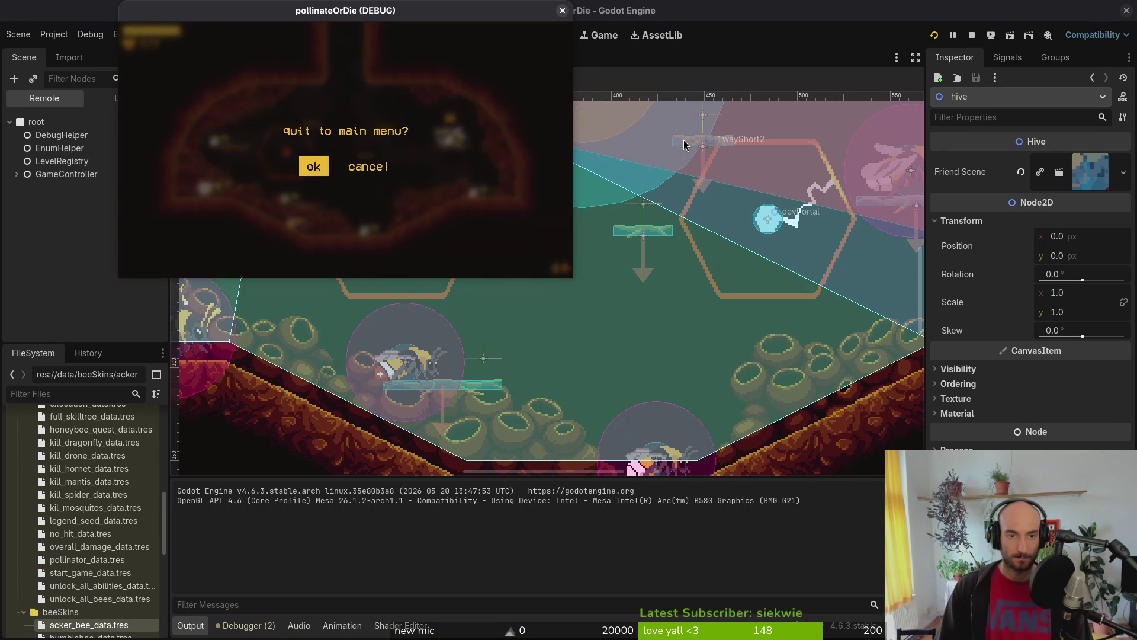
{"action": "key", "text": "Return"}
{"action": "key", "text": "Down"}
{"action": "key", "text": "Down"}
{"action": "key", "text": "Up"}
{"action": "key", "text": "Return"}
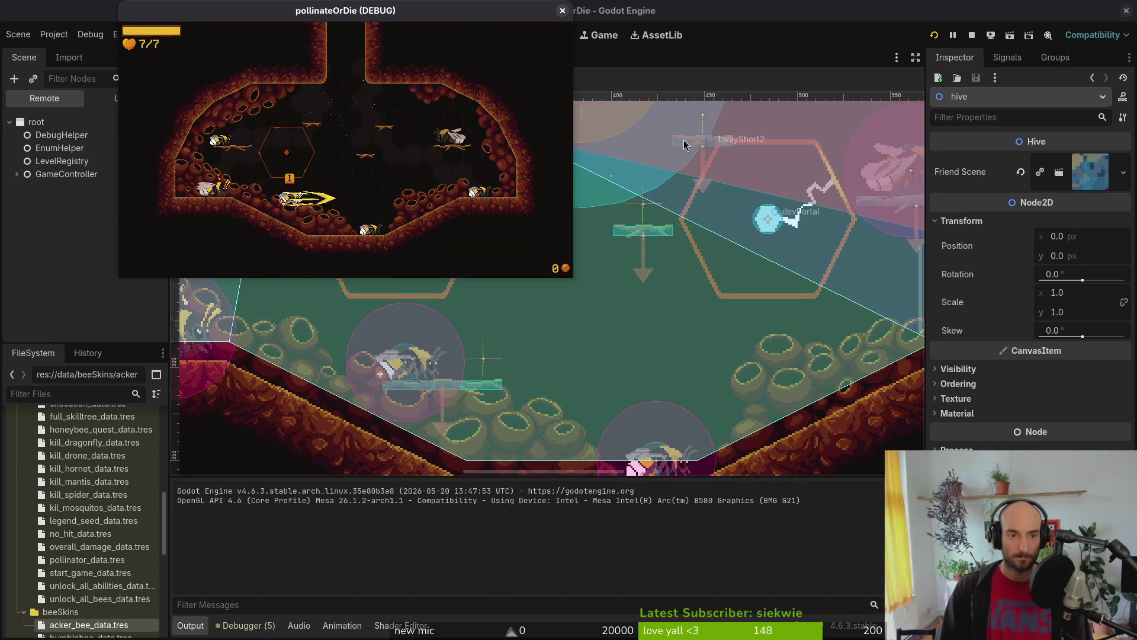
{"action": "key", "text": "Tab"}
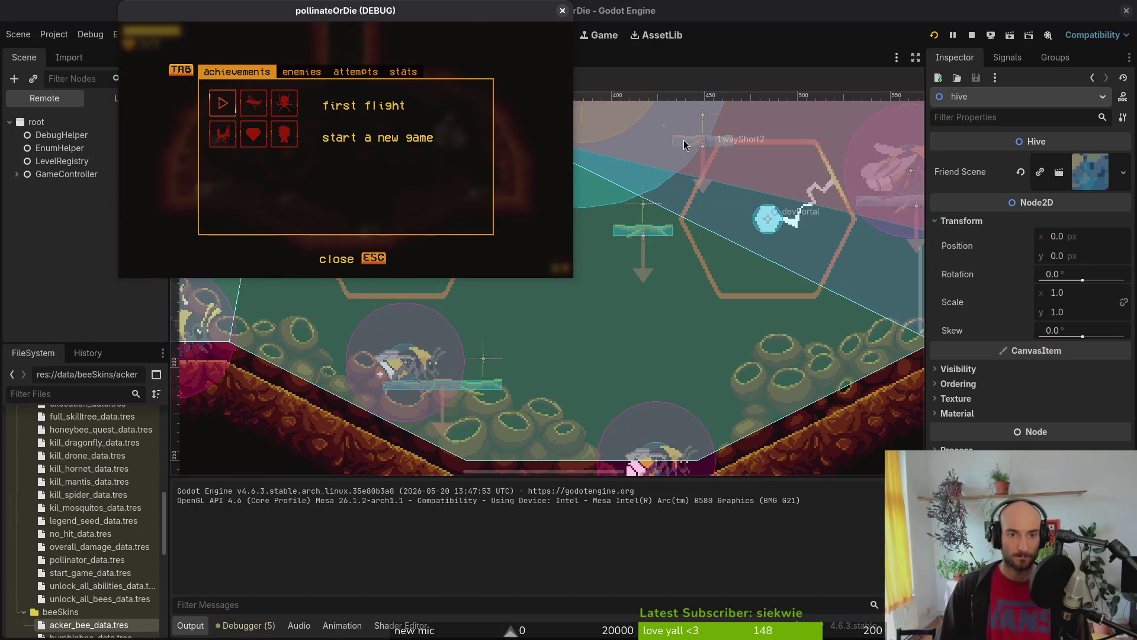
{"action": "key", "text": "Escape"}
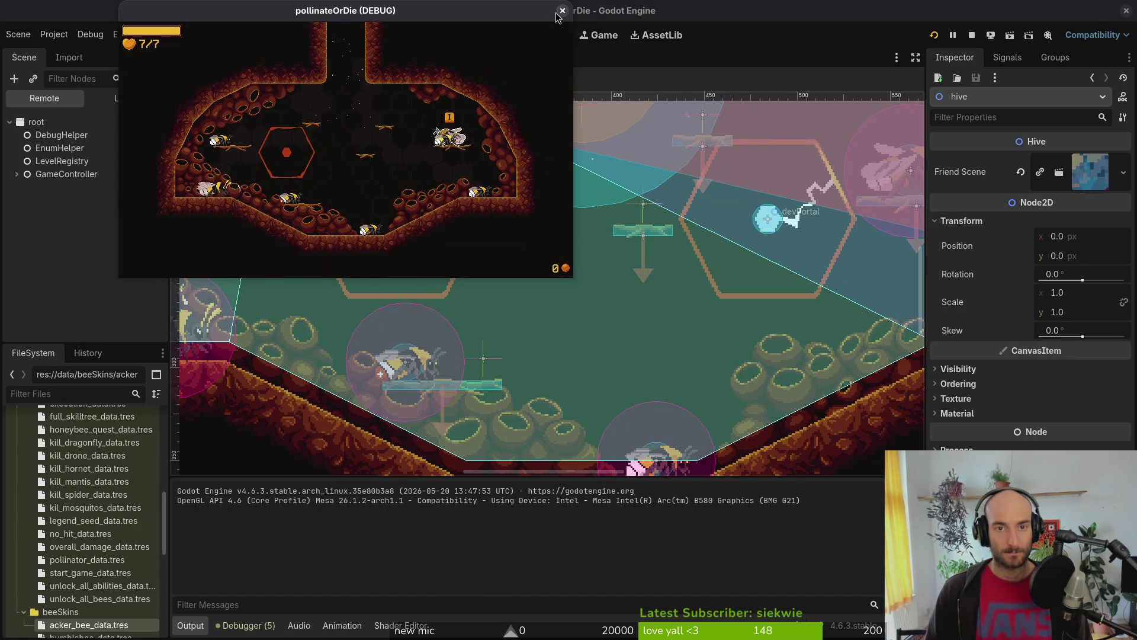
{"action": "left_click", "coordinate": [562, 12]}
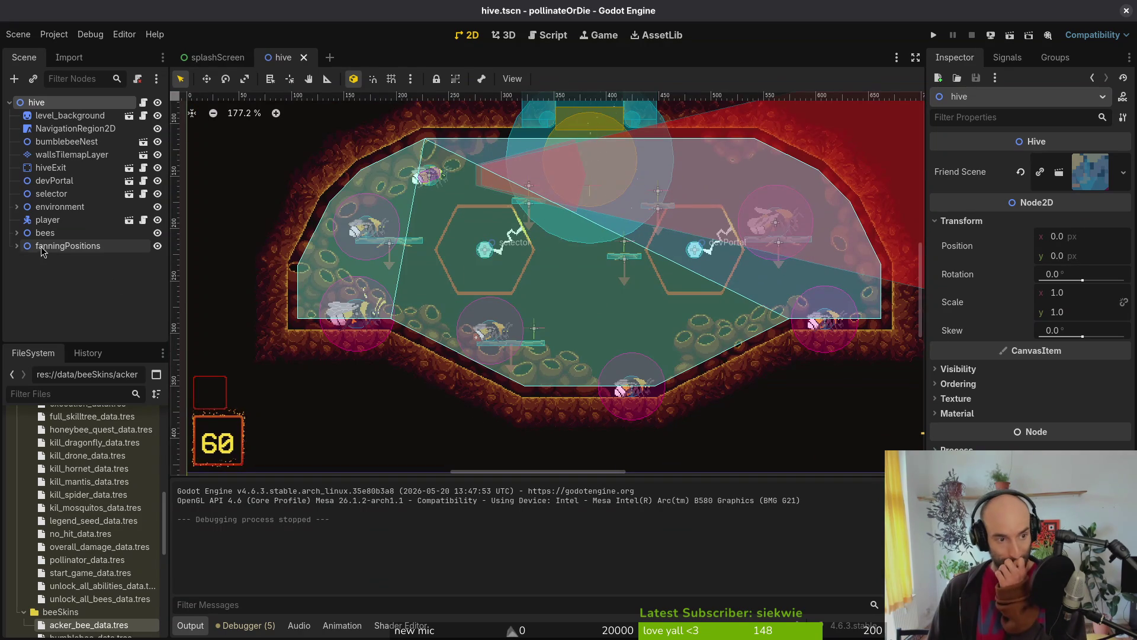
Step: Expand bees and fanningPositions in the hive scene tree and drag the friend marker under bees
{"action": "left_click", "coordinate": [16, 246]}
{"action": "left_click", "coordinate": [16, 246]}
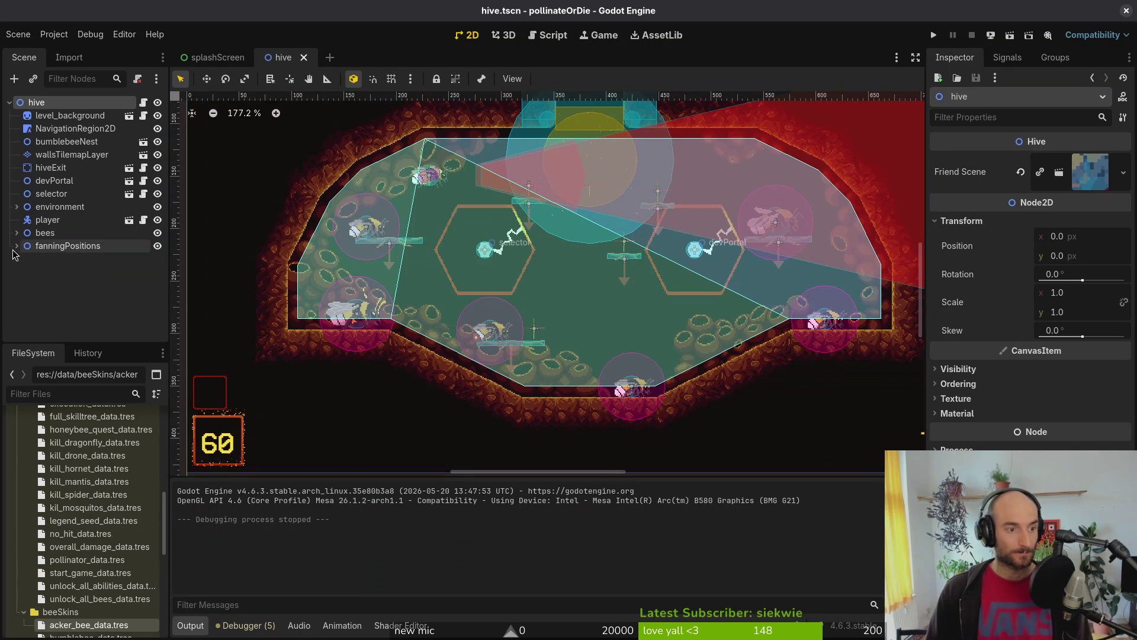
{"action": "key", "text": "ctrl+0"}
{"action": "left_click", "coordinate": [16, 234]}
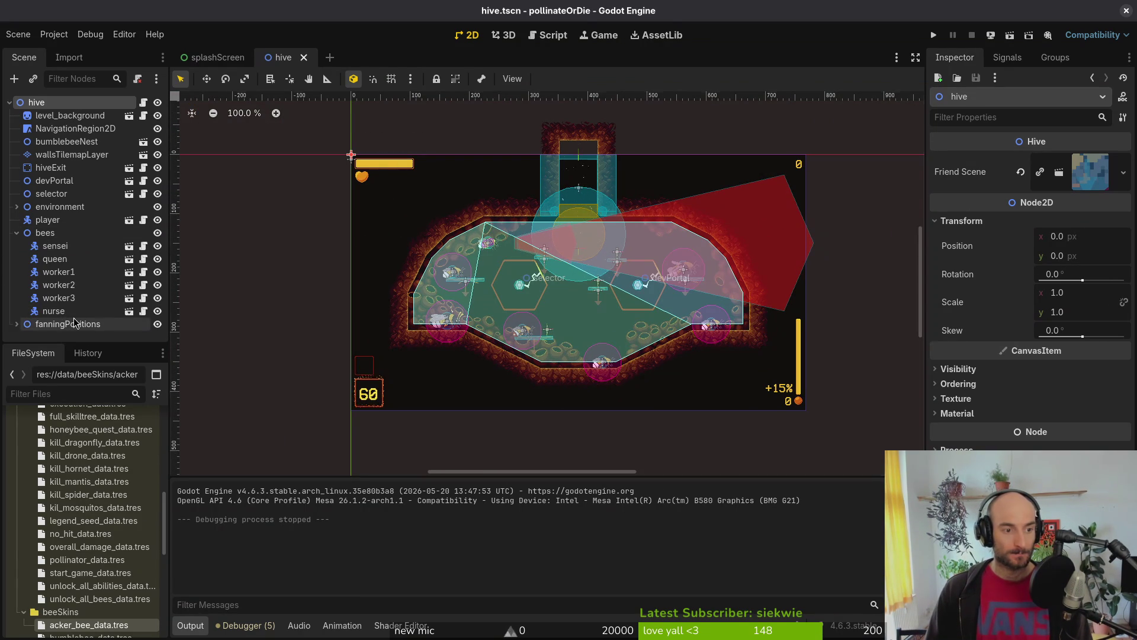
{"action": "scroll", "coordinate": [577, 298], "scroll_direction": "up", "scroll_amount": 4}
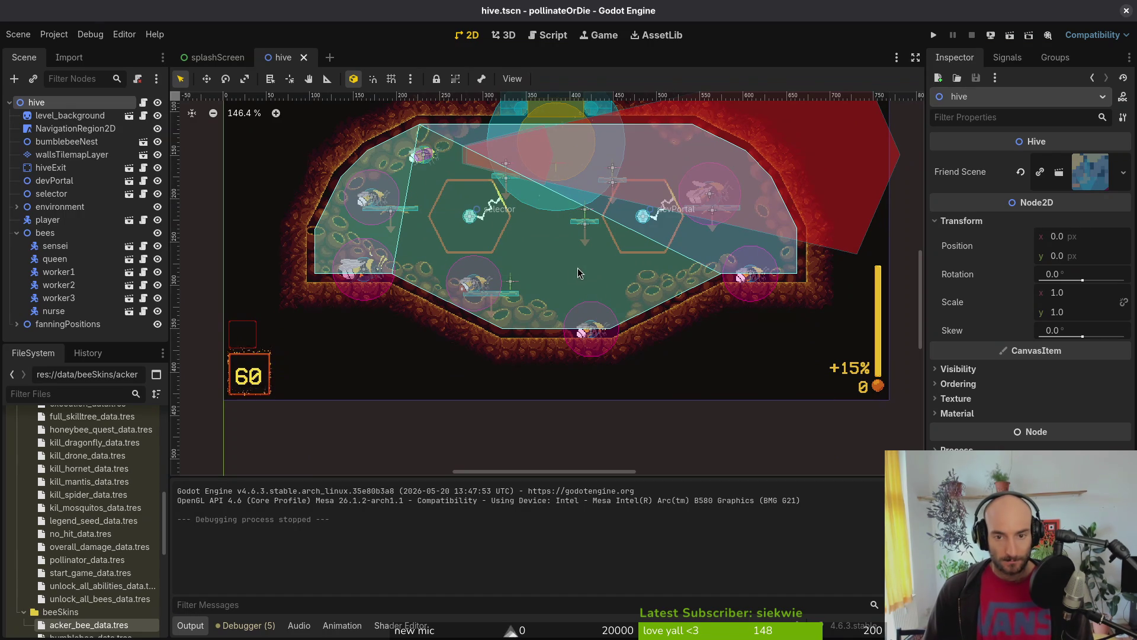
{"action": "scroll", "coordinate": [536, 274], "scroll_direction": "up", "scroll_amount": 4}
{"action": "left_click", "coordinate": [16, 324]}
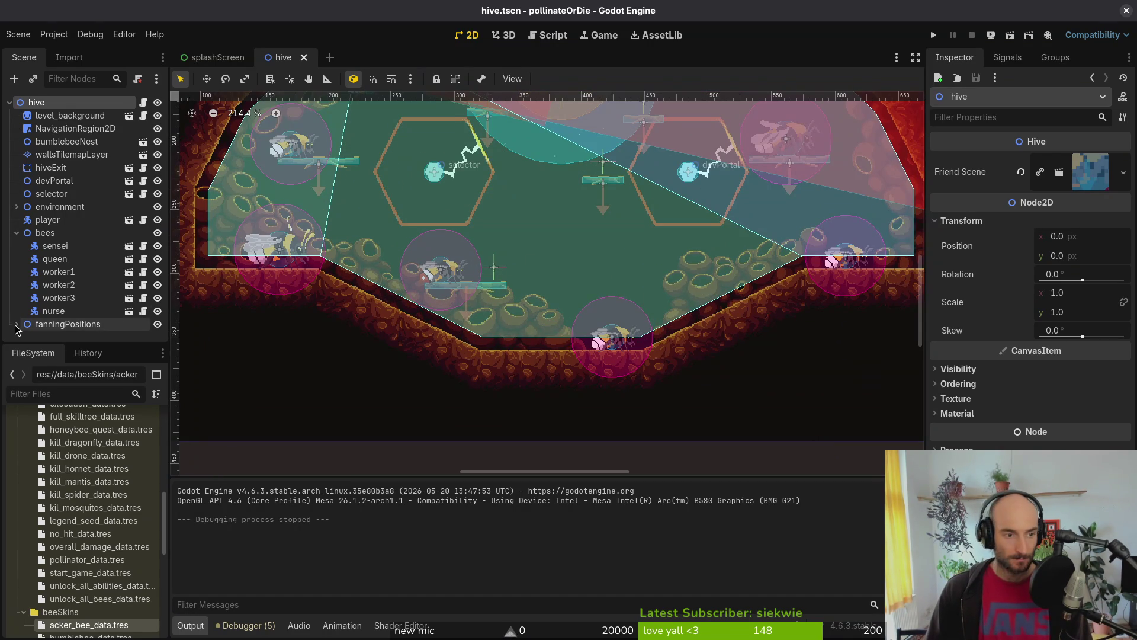
{"action": "scroll", "coordinate": [51, 318], "scroll_direction": "down", "scroll_amount": 2}
{"action": "mouse_move", "coordinate": [54, 329]}
{"action": "left_mouse_down"}
{"action": "mouse_move", "coordinate": [58, 266]}
{"action": "mouse_move", "coordinate": [47, 272]}
{"action": "left_mouse_up"}
{"action": "scroll", "coordinate": [47, 267], "scroll_direction": "up", "scroll_amount": 2}
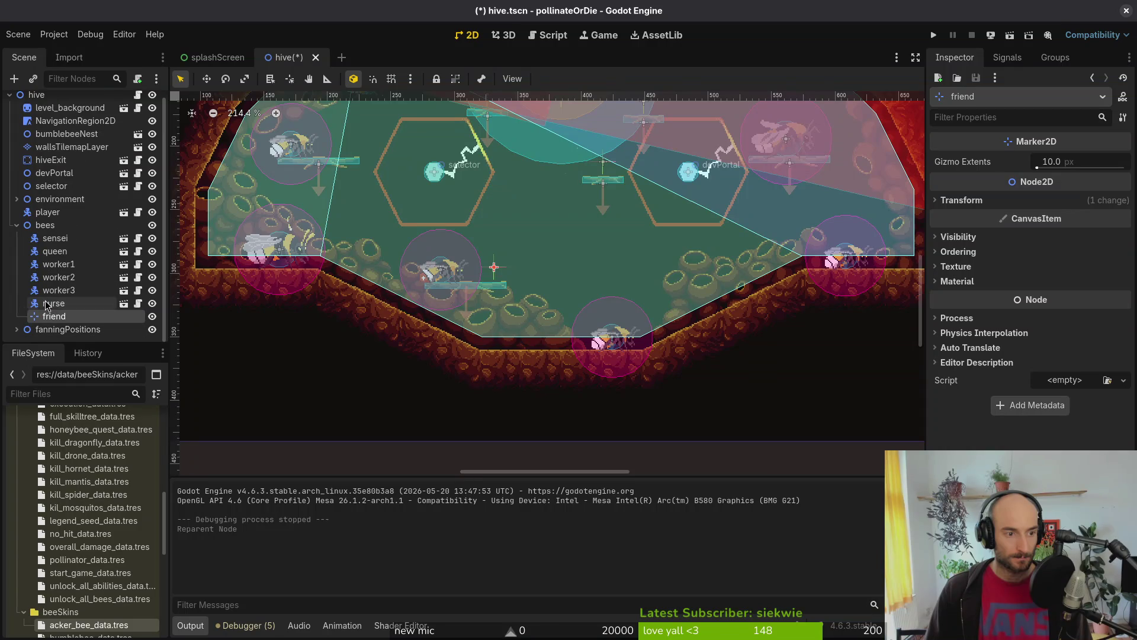
Step: Add a Node2D child to the hive root named friendPositions
{"action": "left_click", "coordinate": [45, 96]}
{"action": "key", "text": "ctrl+a"}
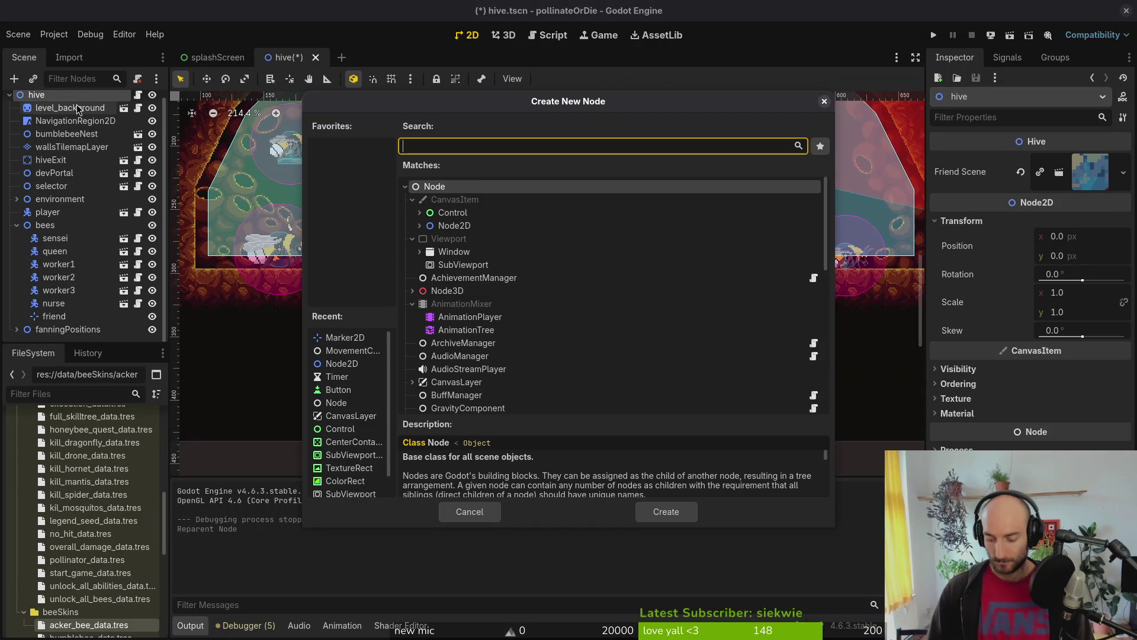
{"action": "type", "text": "node2d"}
{"action": "key", "text": "Return"}
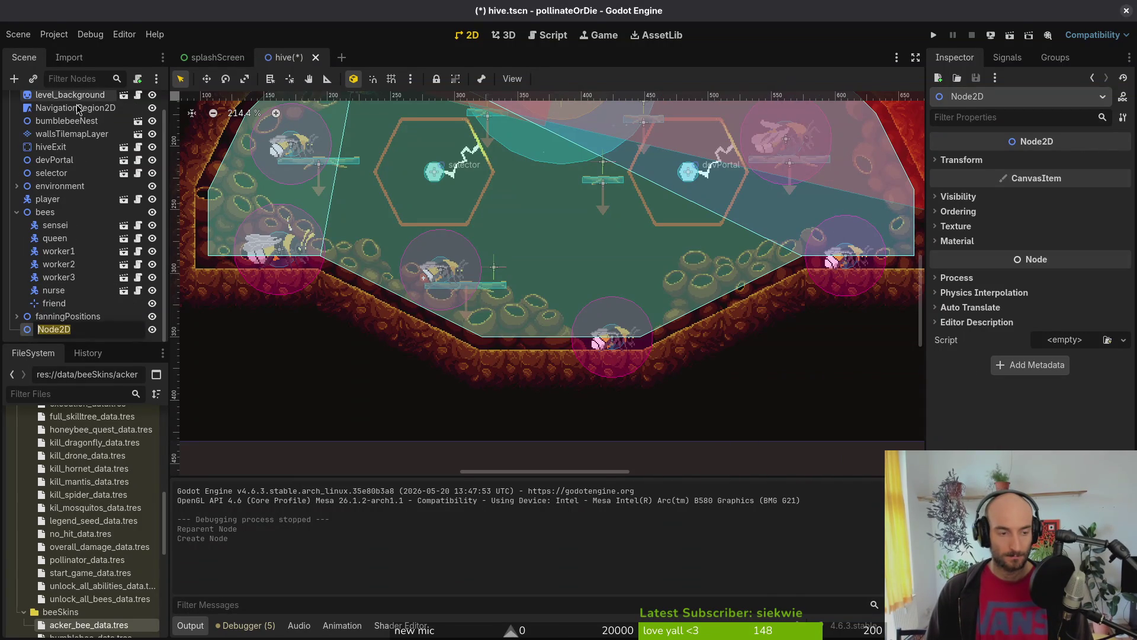
{"action": "type", "text": "friend"}
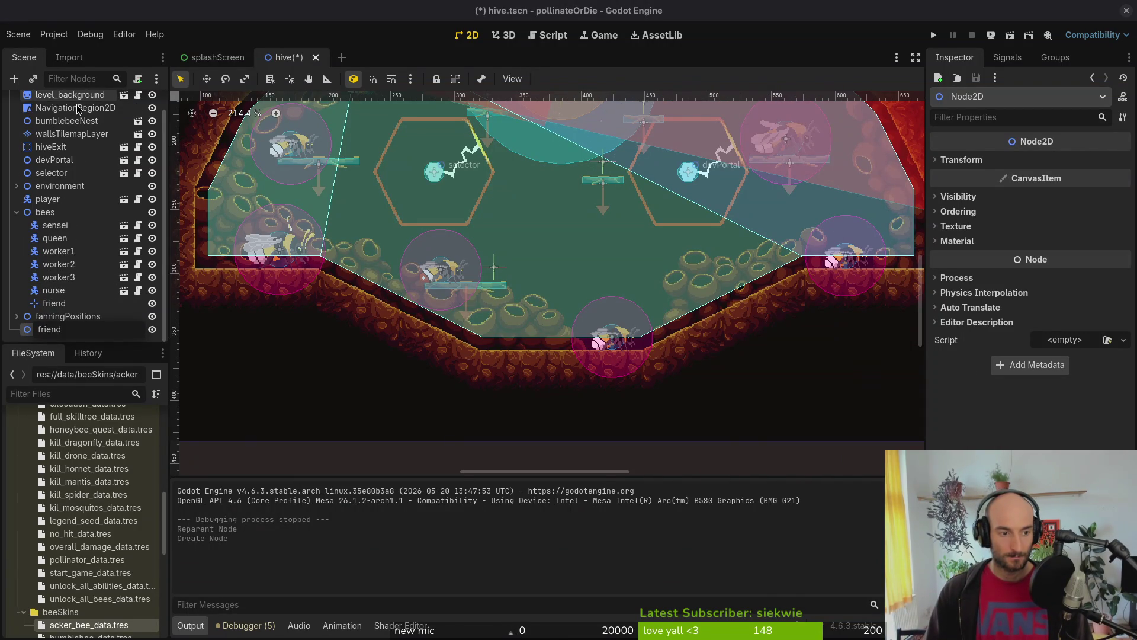
{"action": "type", "text": "Position"}
{"action": "key", "text": "Return"}
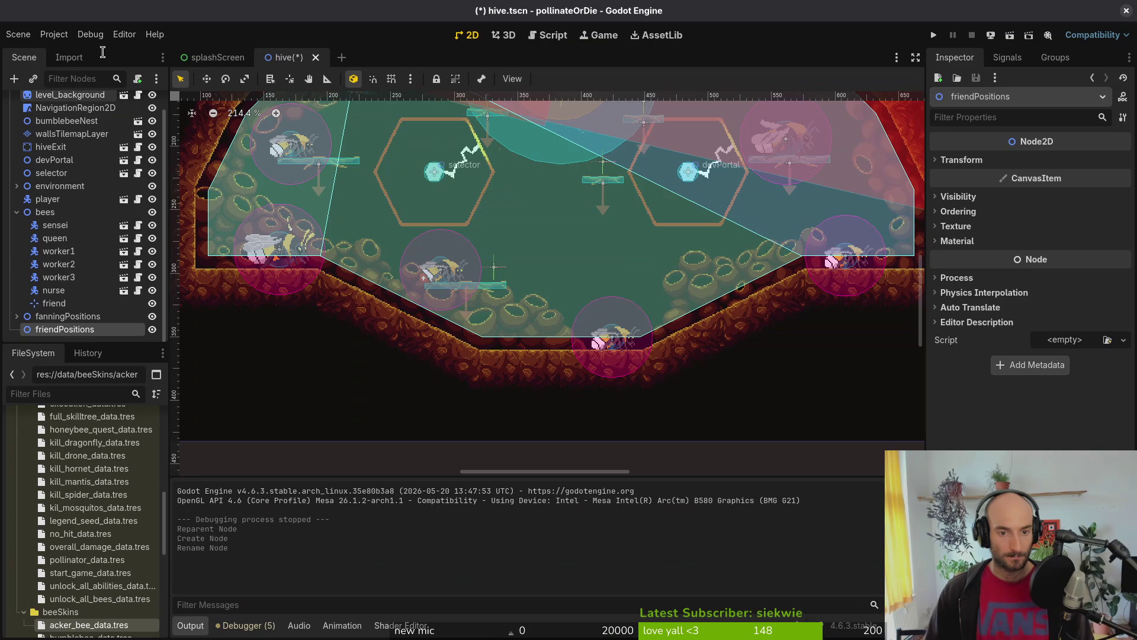
Step: Move the friend marker into friendPositions and center the view on it
{"action": "scroll", "coordinate": [453, 281], "scroll_direction": "down", "scroll_amount": 6}
{"action": "scroll", "coordinate": [458, 285], "scroll_direction": "up", "scroll_amount": 5}
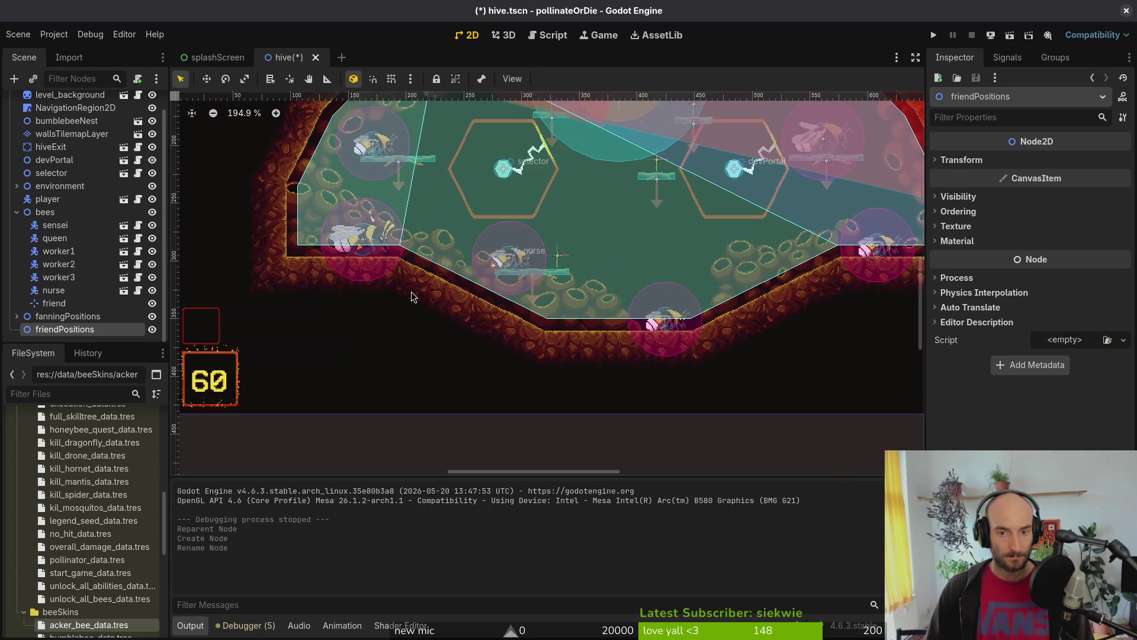
{"action": "left_click", "coordinate": [16, 316]}
{"action": "left_click", "coordinate": [47, 330]}
{"action": "left_click_drag", "start_coordinate": [54, 264], "coordinate": [64, 330]}
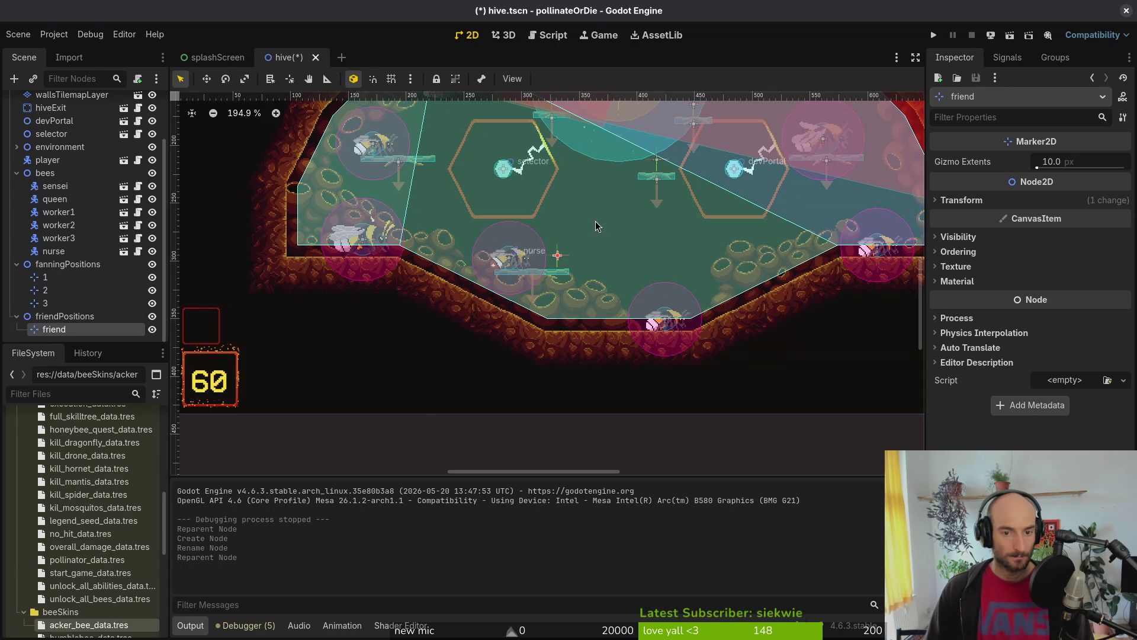
{"action": "double_click", "coordinate": [64, 331]}
Step: Rename the friend marker to 'carder' and save hive.tscn
{"action": "key", "text": "F2"}
{"action": "type", "text": "car"}
{"action": "key", "text": "Return"}
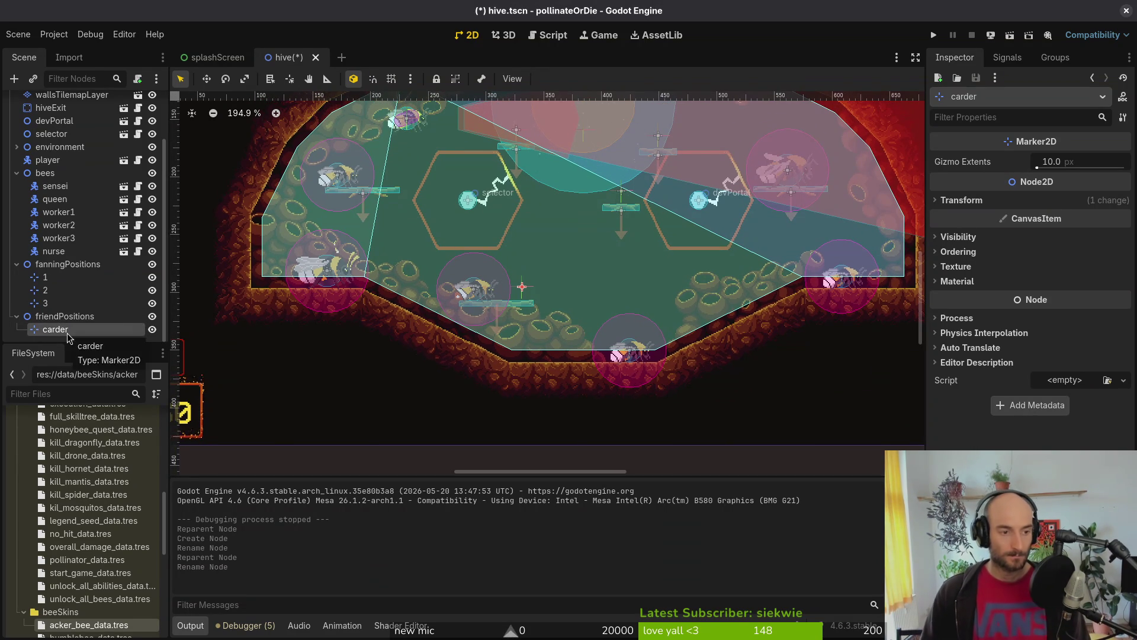
{"action": "key", "text": "ctrl+s"}
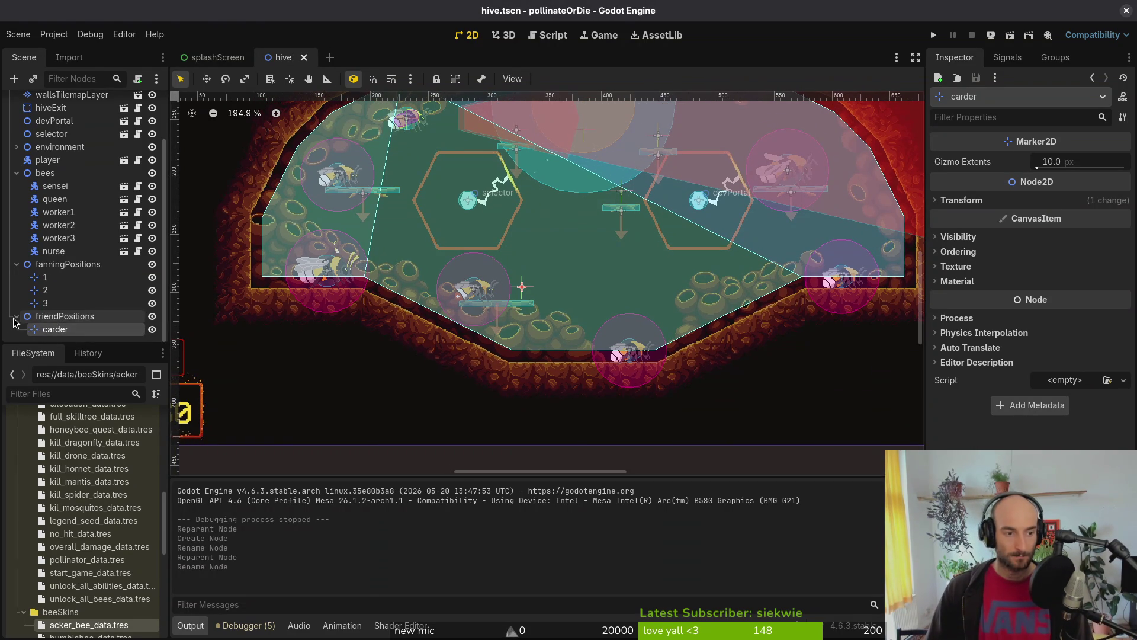
{"action": "key", "text": "alt+Tab"}
{"action": "type", "text": "im"}
{"action": "key", "text": "Return"}
Step: In hive.gd, add a friend_positions: Node2D declaration above friend_scene and save
{"action": "type", "text": "hive"}
{"action": "key", "text": "Return"}
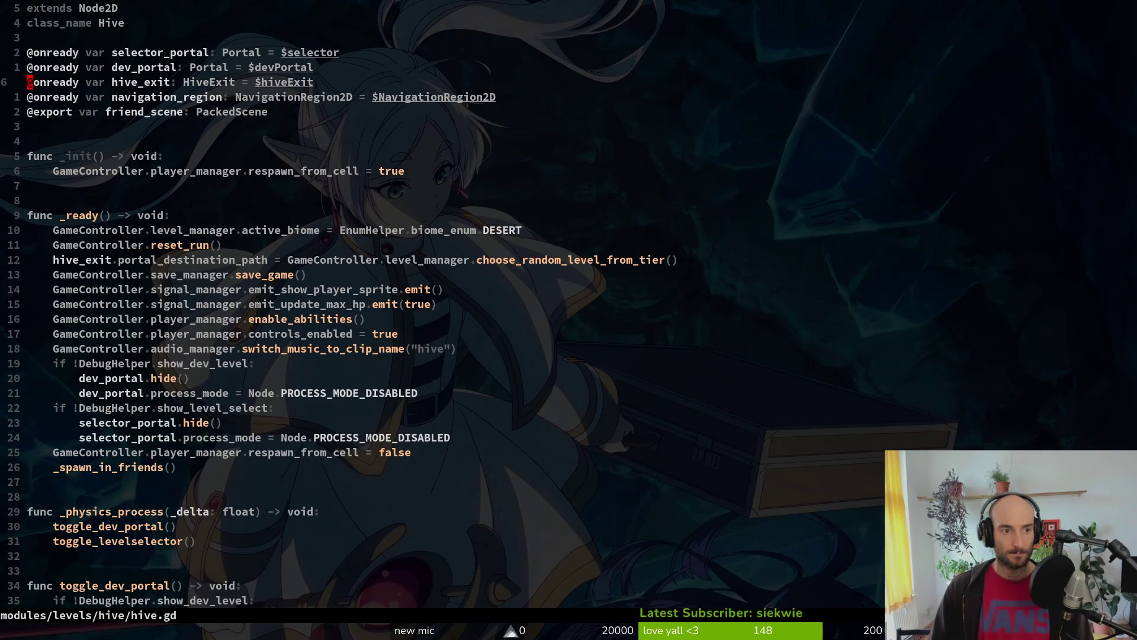
{"action": "key", "text": "y"}
{"action": "key", "text": "y"}
{"action": "key", "text": "p"}
{"action": "key", "text": "w"}
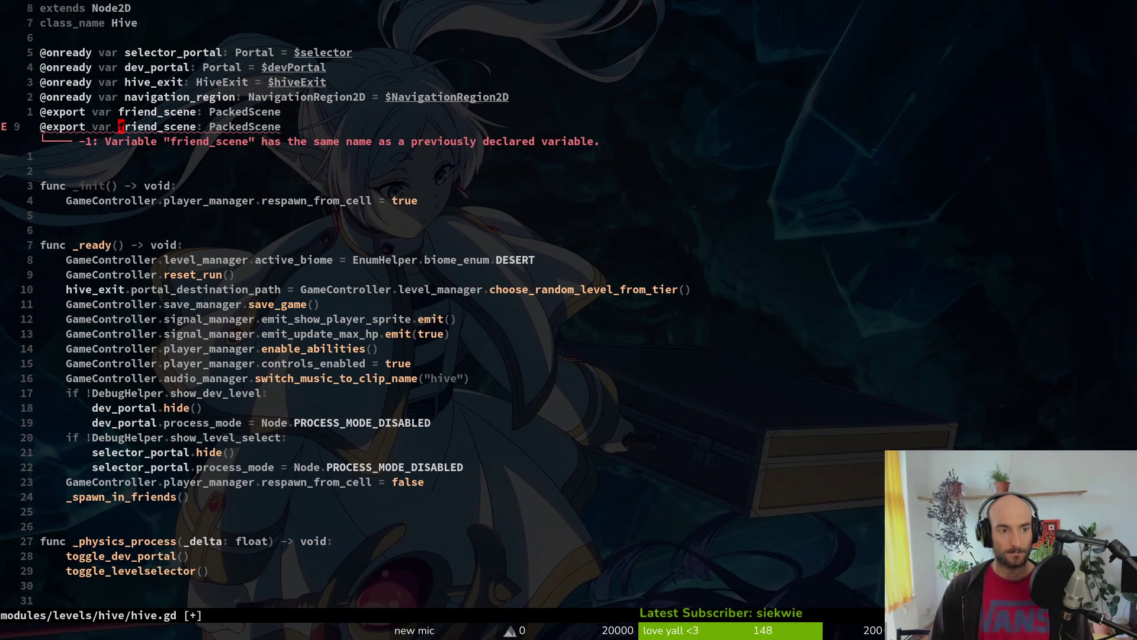
{"action": "type", "text": "ciw"}
{"action": "type", "text": "iend_positions"}
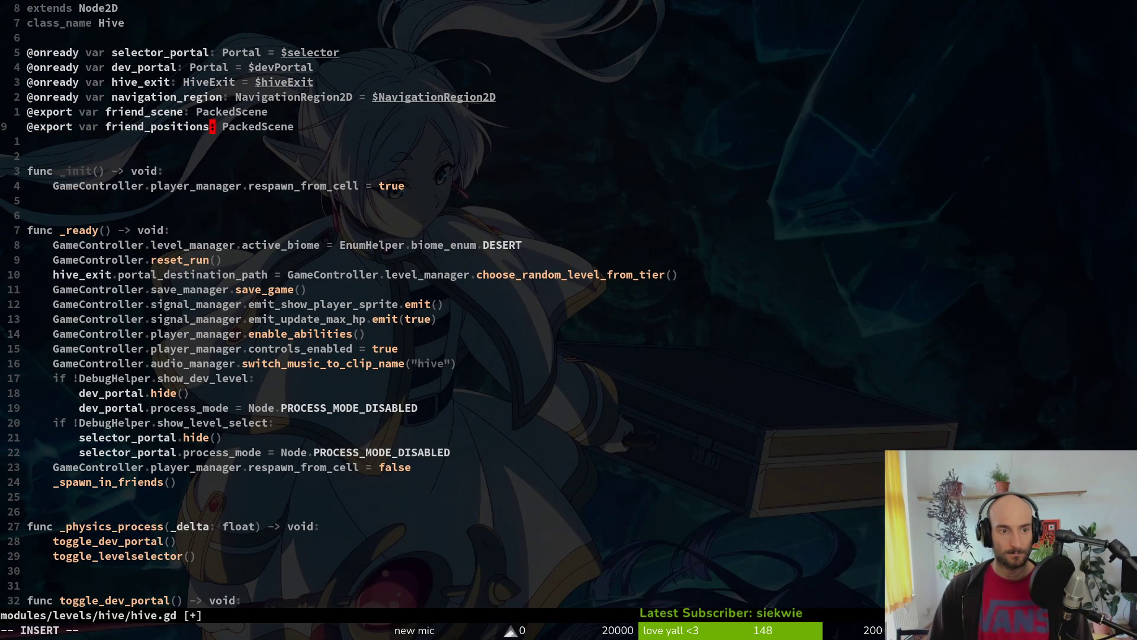
{"action": "type", "text": "ciwNode"}
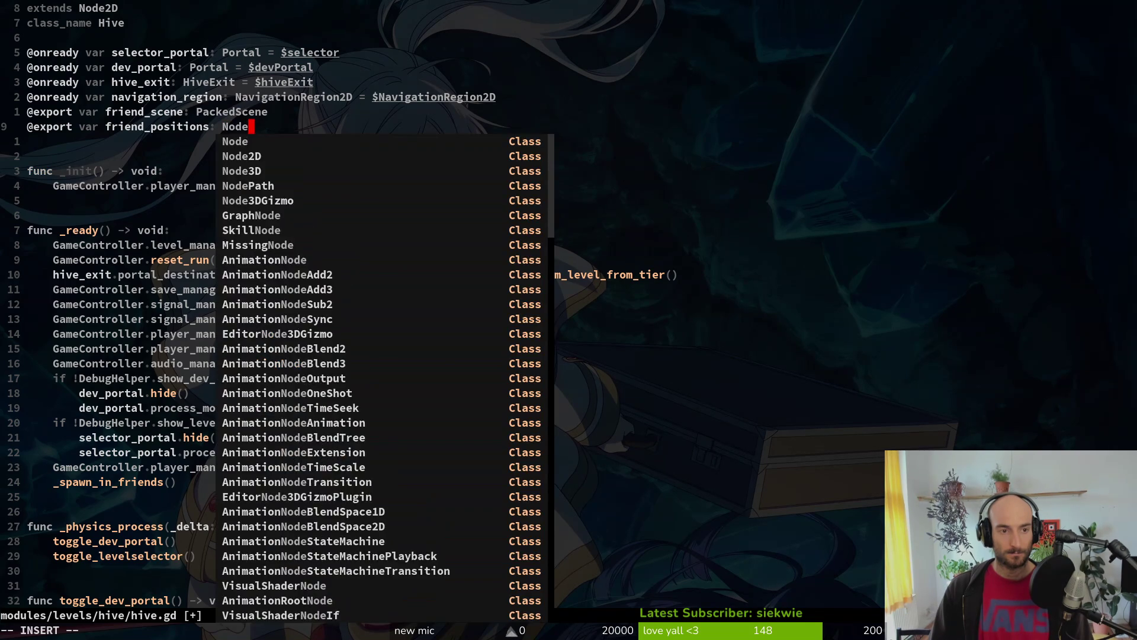
{"action": "type", "text": "D"}
{"action": "key", "text": "Escape"}
{"action": "key", "text": "V"}
{"action": "key", "text": "K"}
{"action": "key", "text": "Escape"}
{"action": "type", "text": ":w"}
{"action": "key", "text": "Return"}
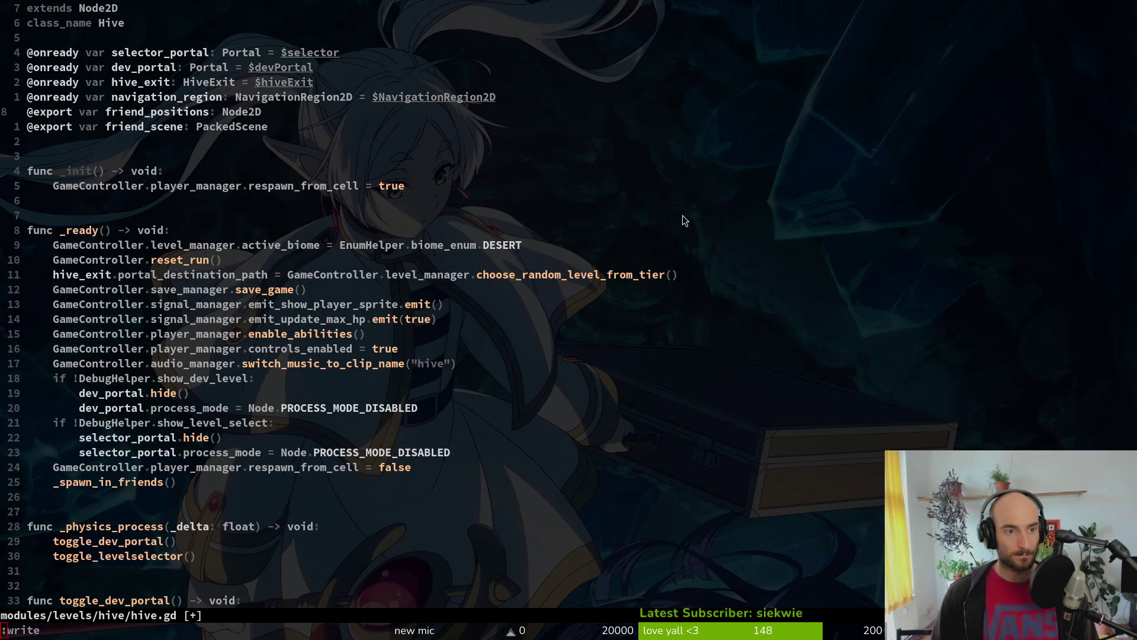
{"action": "key", "text": "alt+Tab"}
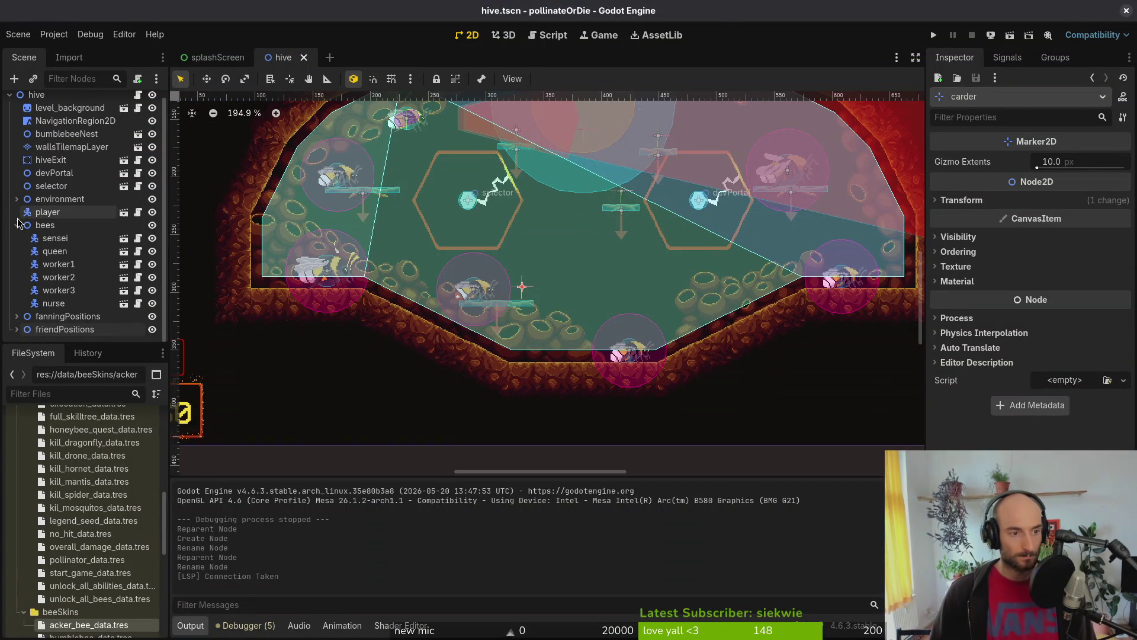
{"action": "key", "text": "alt+Tab"}
{"action": "left_click", "coordinate": [52, 112]}
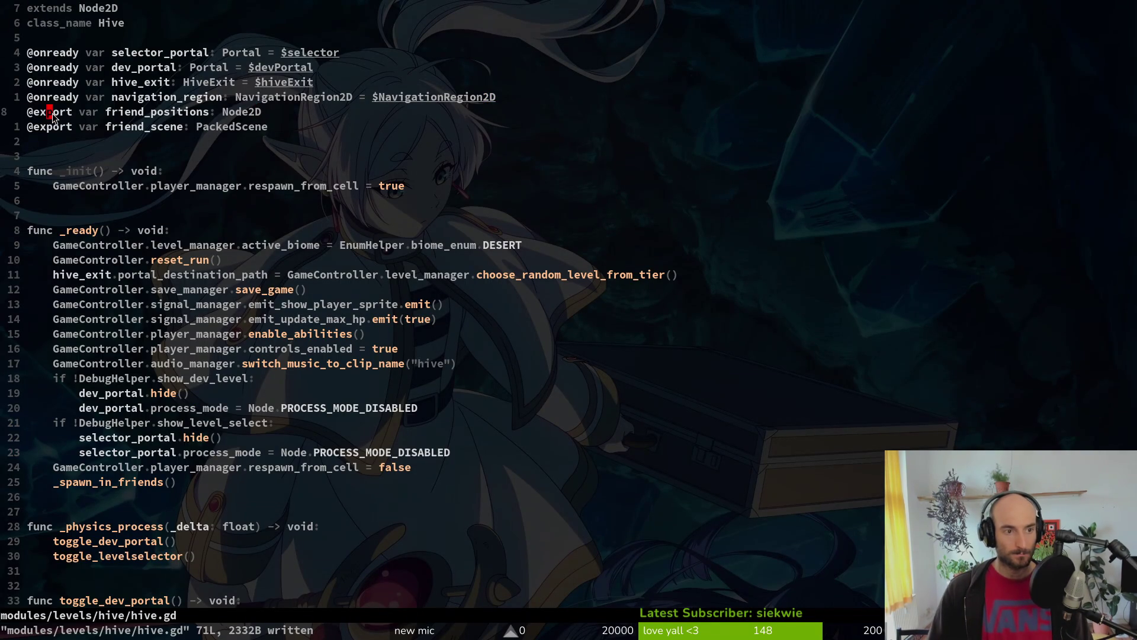
{"action": "type", "text": "ciwonready"}
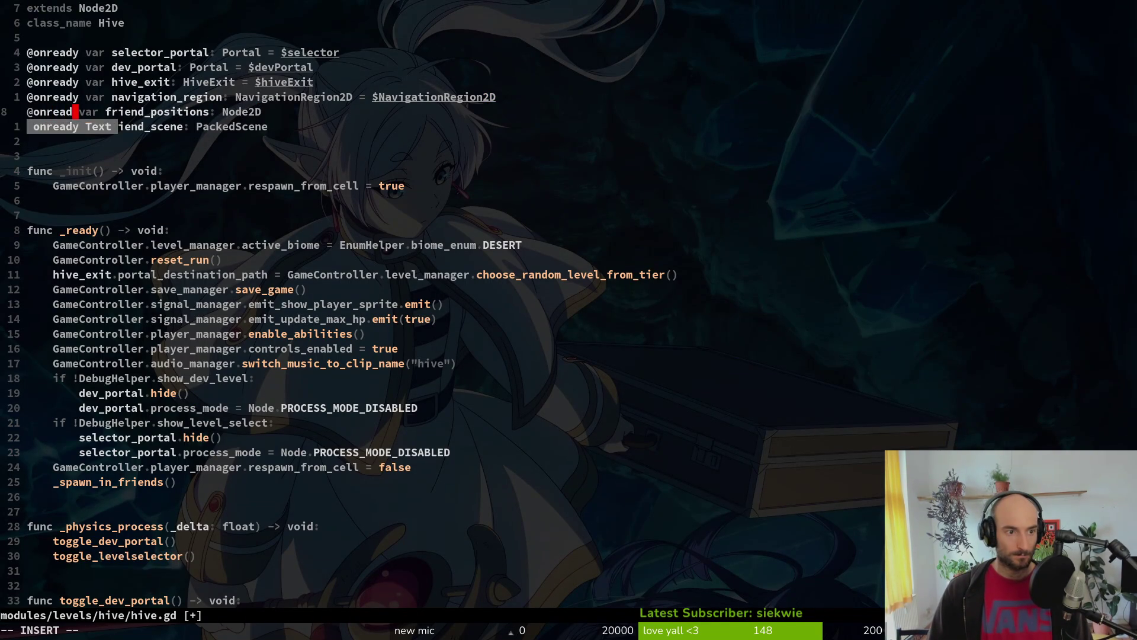
{"action": "key", "text": "Escape"}
{"action": "type", "text": "= $f"}
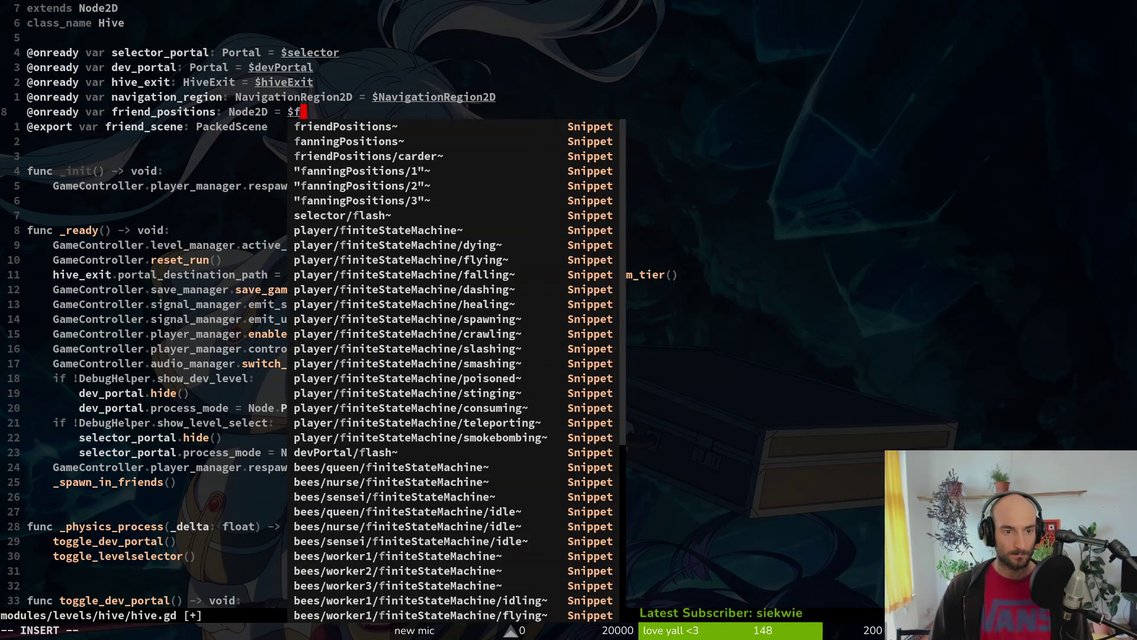
{"action": "key", "text": "Tab"}
{"action": "key", "text": "Escape"}
{"action": "key", "text": "ctrl+d"}
{"action": "key", "text": "ctrl+d"}
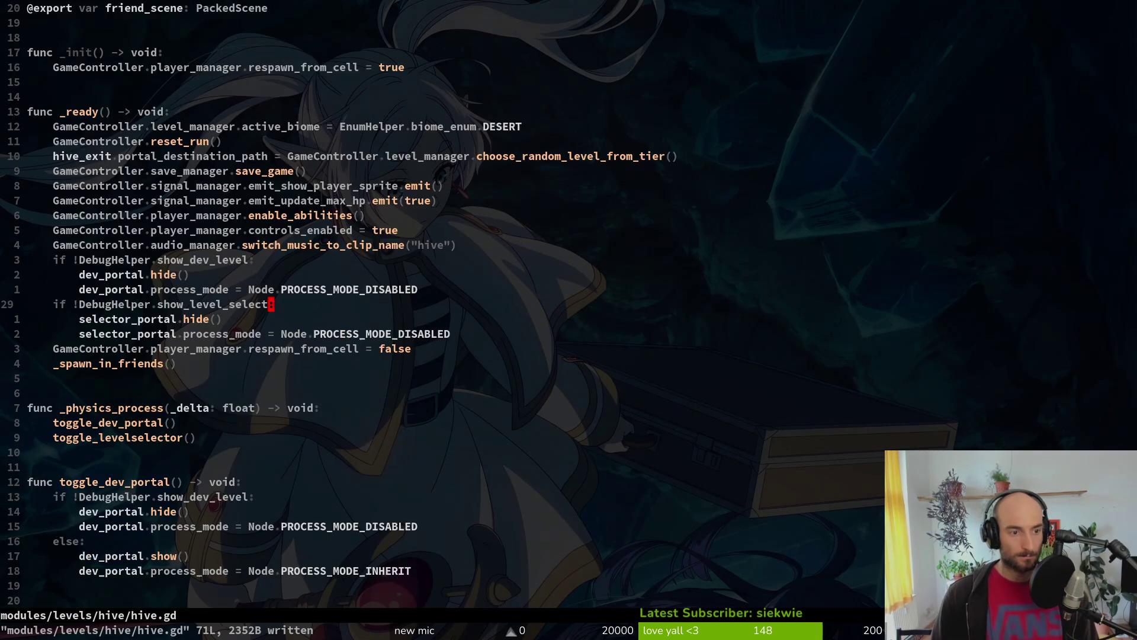
Step: Replace the spawn position Vector2(300, 300) with friend_positions.get_child(0).global_position and save
{"action": "key", "text": "ctrl+d"}
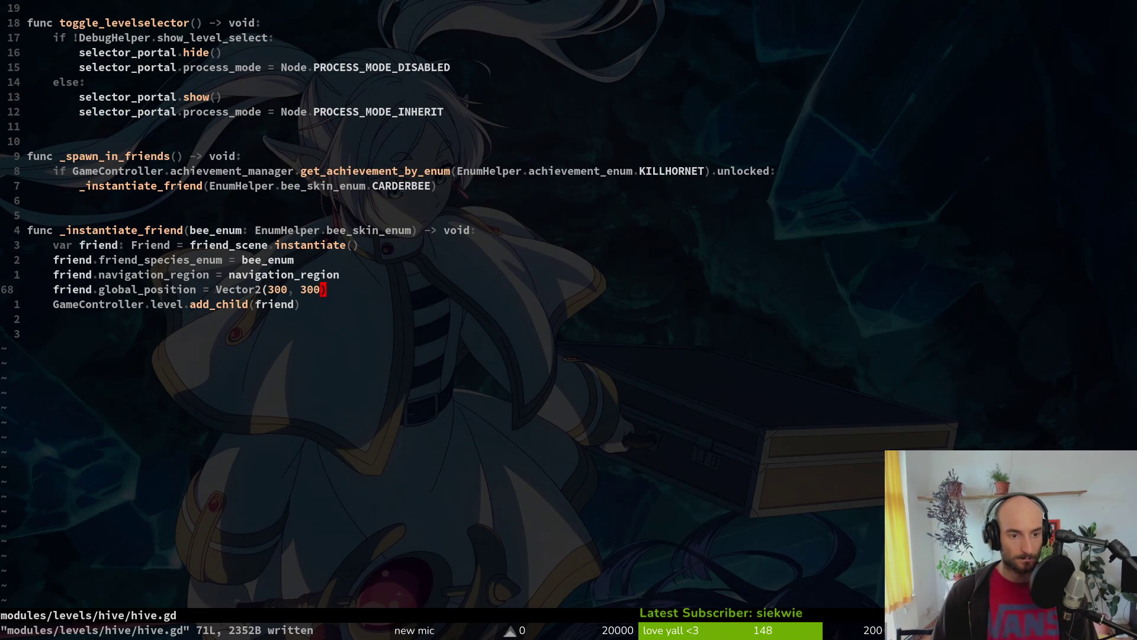
{"action": "key", "text": "i"}
{"action": "key", "text": "BackSpace"}
{"action": "key", "text": "BackSpace"}
{"action": "key", "text": "BackSpace"}
{"action": "key", "text": "BackSpace"}
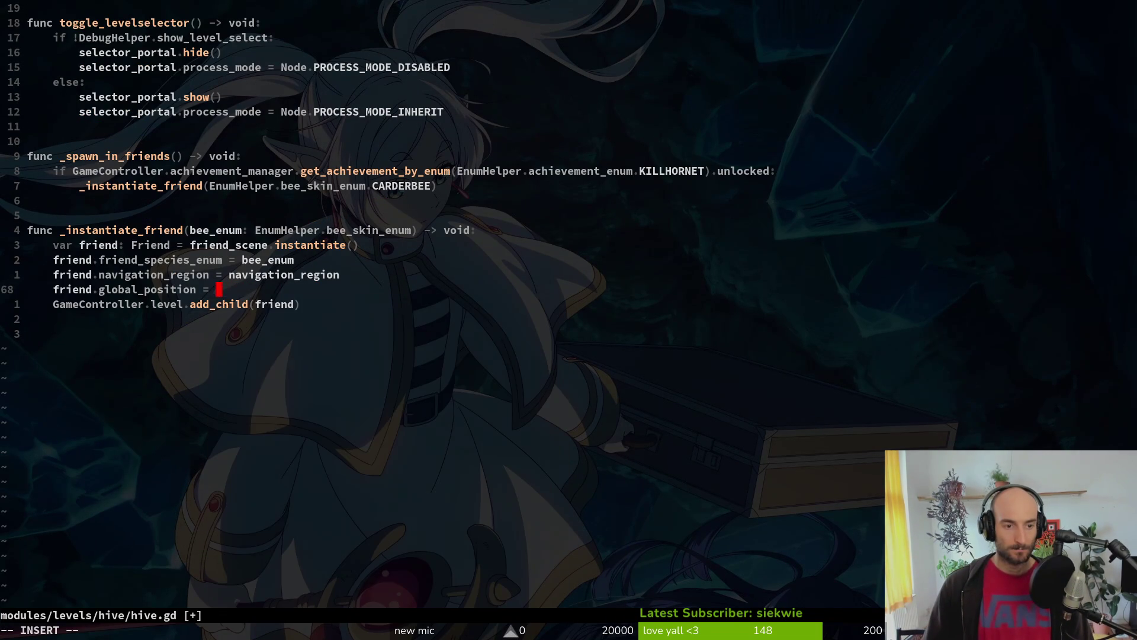
{"action": "type", "text": "friend_positions.get_child(0)."}
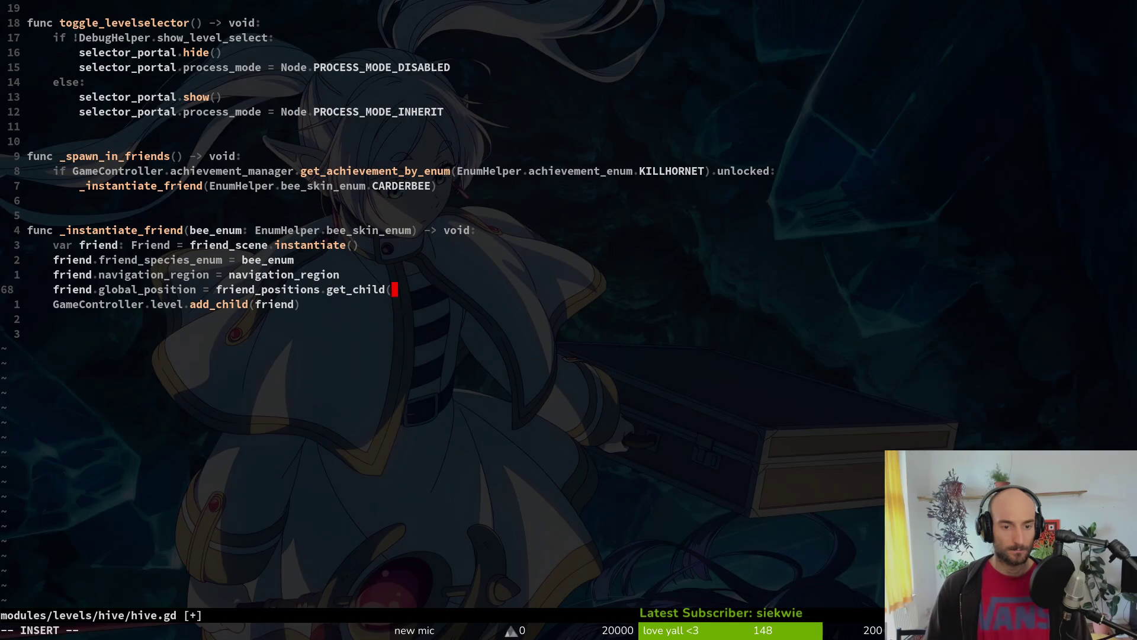
{"action": "type", "text": "gl"}
{"action": "key", "text": "Down"}
{"action": "key", "text": "Down"}
{"action": "type", "text": "oba"}
{"action": "key", "text": "Return"}
{"action": "key", "text": "Escape"}
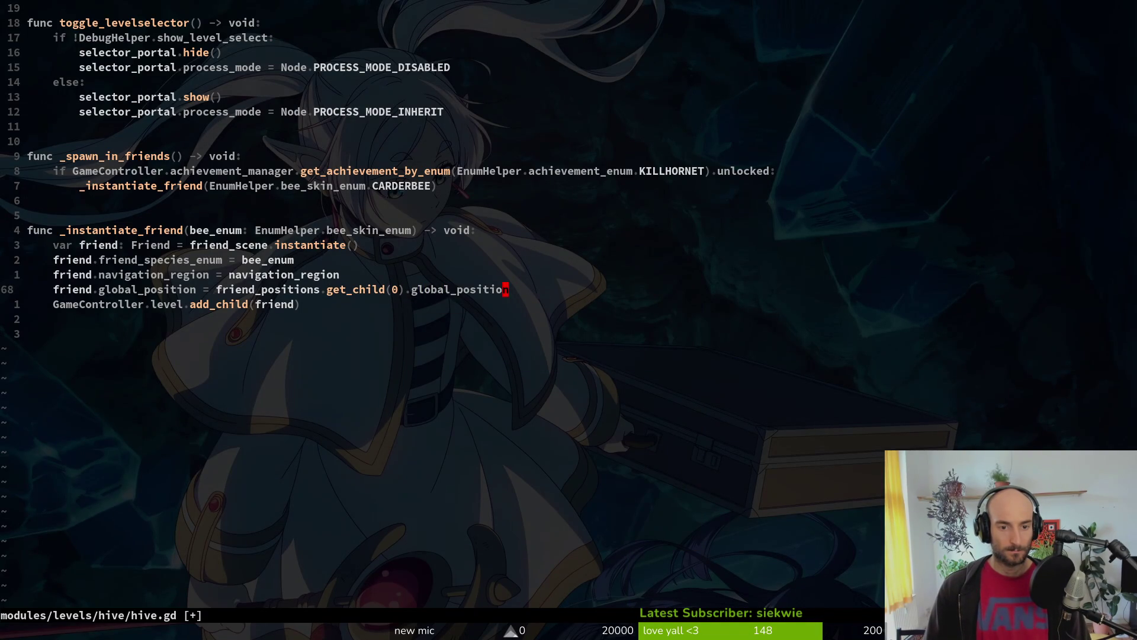
{"action": "key", "text": "Return"}
{"action": "key", "text": "alt+Tab"}
Step: Run the game once, then switch hive.gd's achievement check from KILLHORNET to STARTGAME and save
{"action": "key", "text": "F5"}
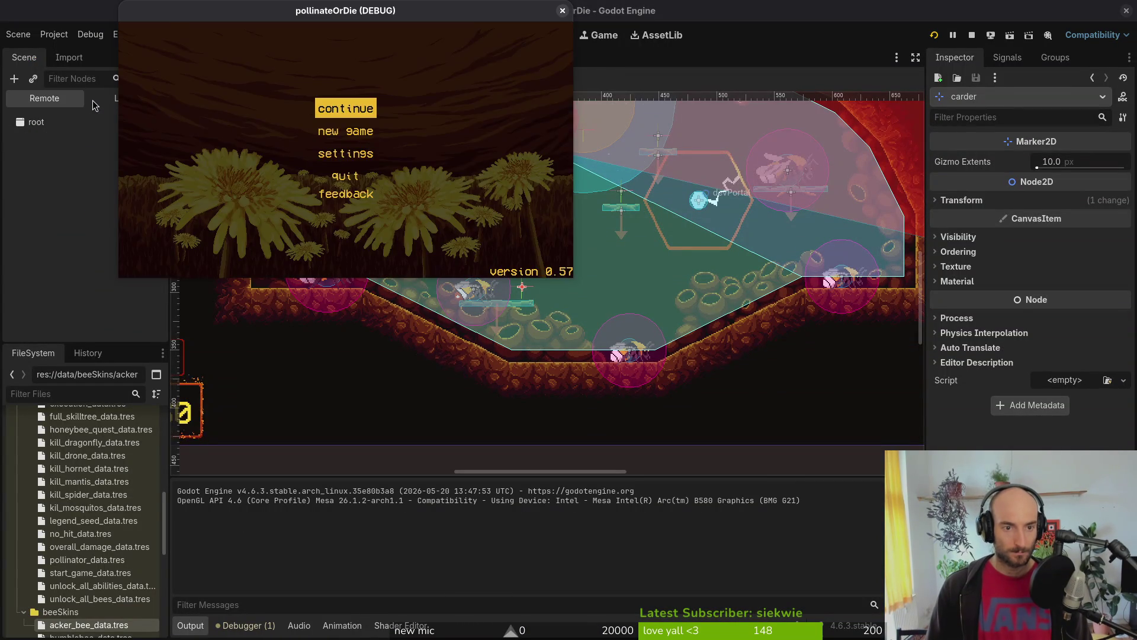
{"action": "key", "text": "Return"}
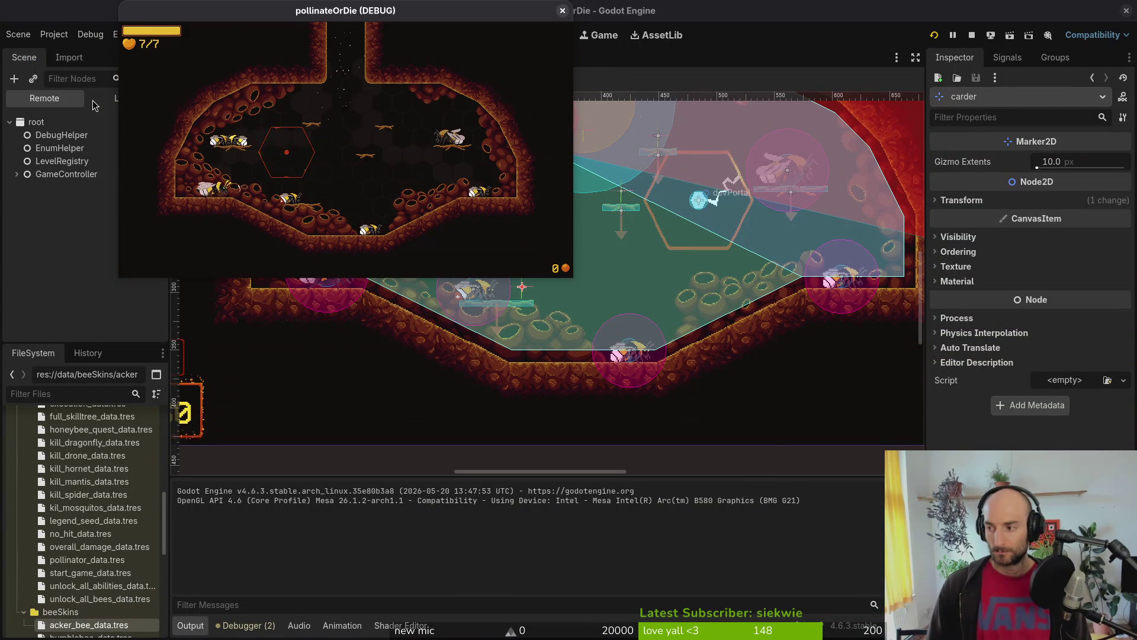
{"action": "key", "text": "alt+Tab"}
{"action": "key", "text": "6"}
{"action": "key", "text": "k"}
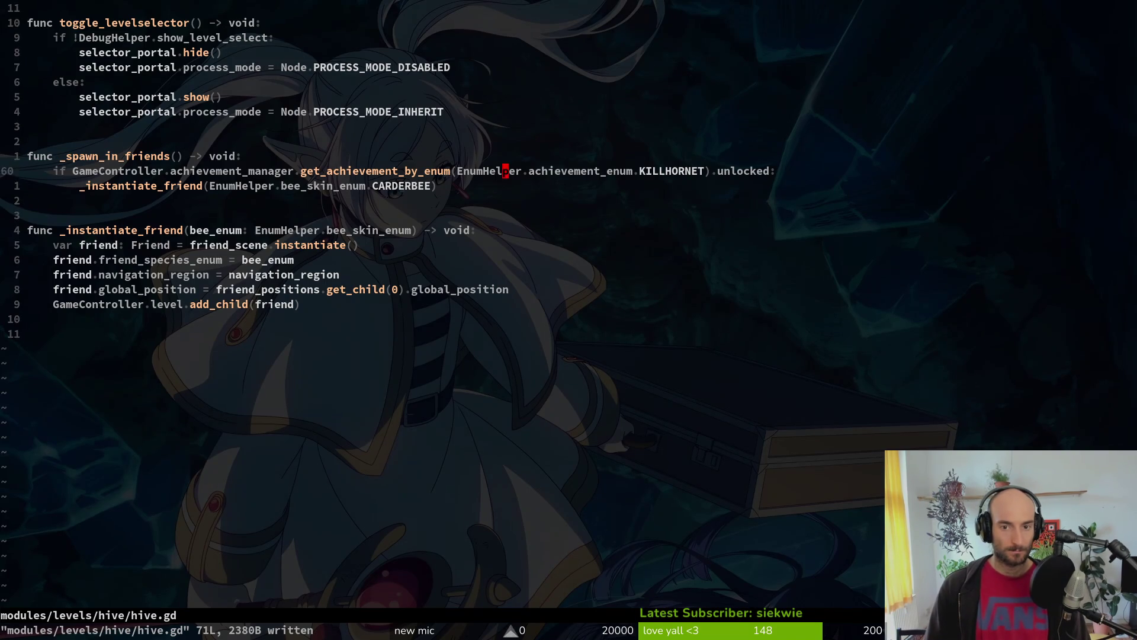
{"action": "type", "text": "ciwstar"}
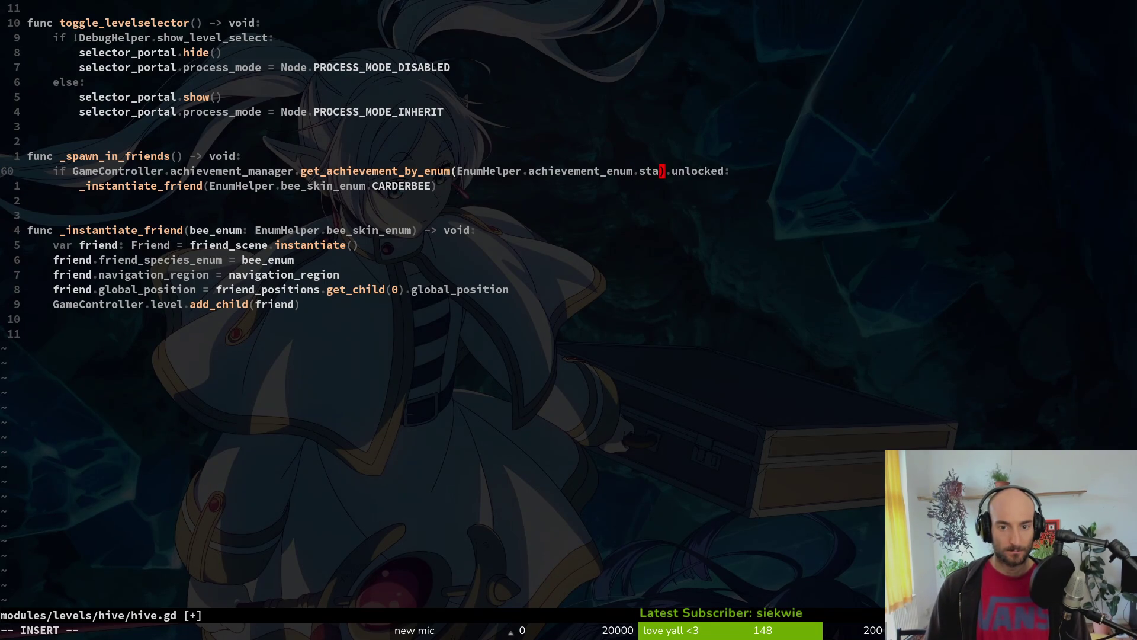
{"action": "key", "text": "Tab"}
{"action": "key", "text": "Escape"}
{"action": "type", "text": ":write"}
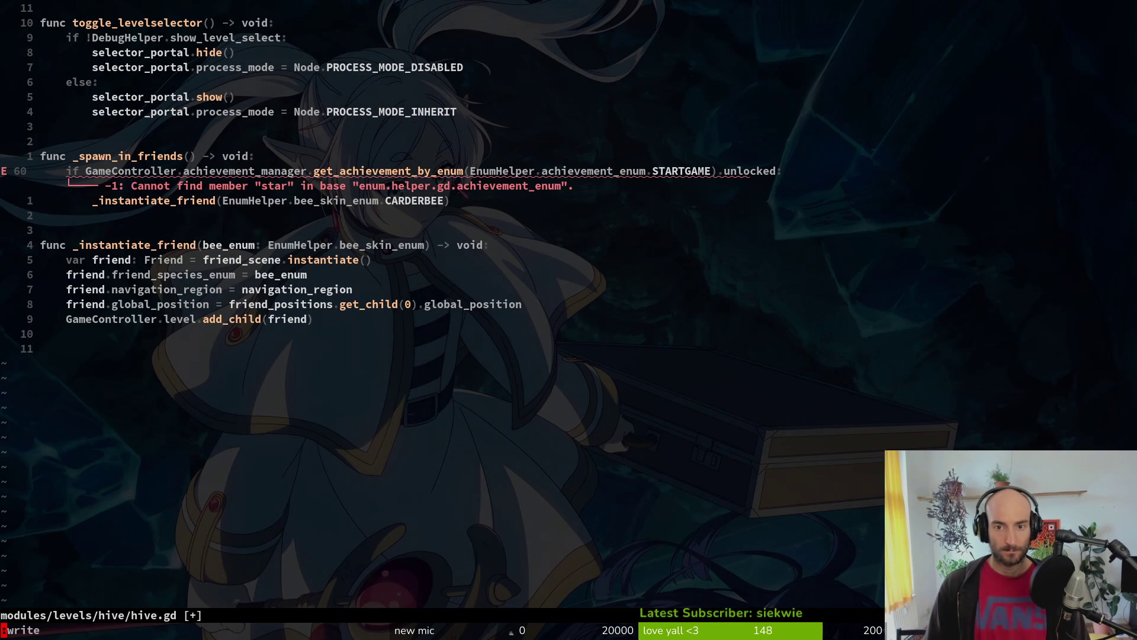
{"action": "key", "text": "Return"}
Step: Play-test the hive to see the friend bee spawn at game start, then close the game
{"action": "key", "text": "alt+Tab"}
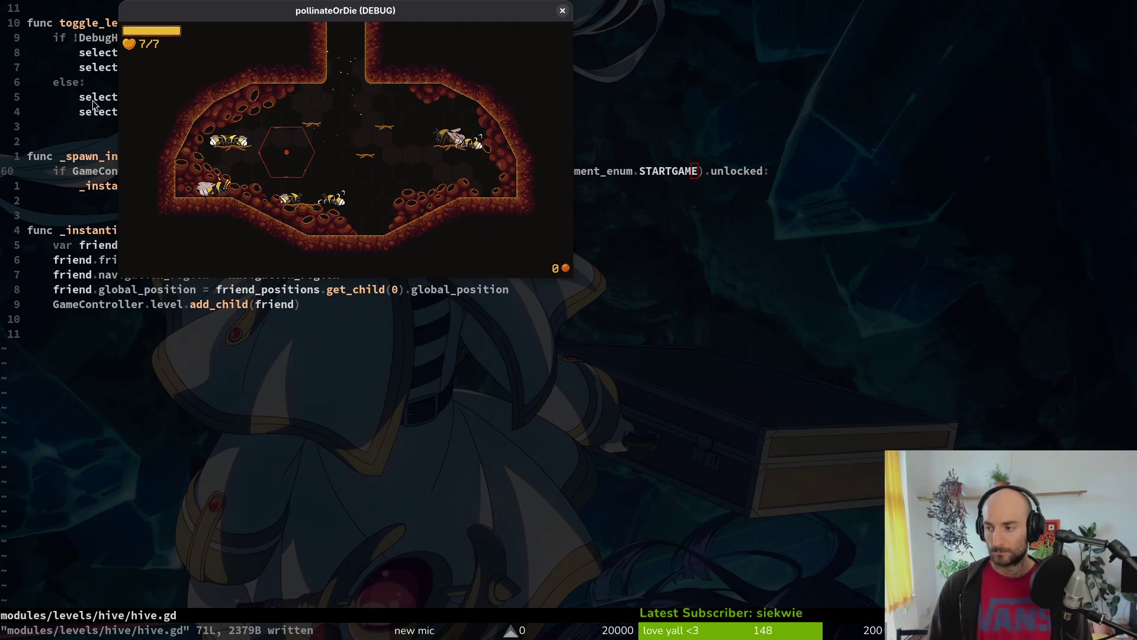
{"action": "key", "text": "alt+Tab"}
{"action": "key", "text": "F5"}
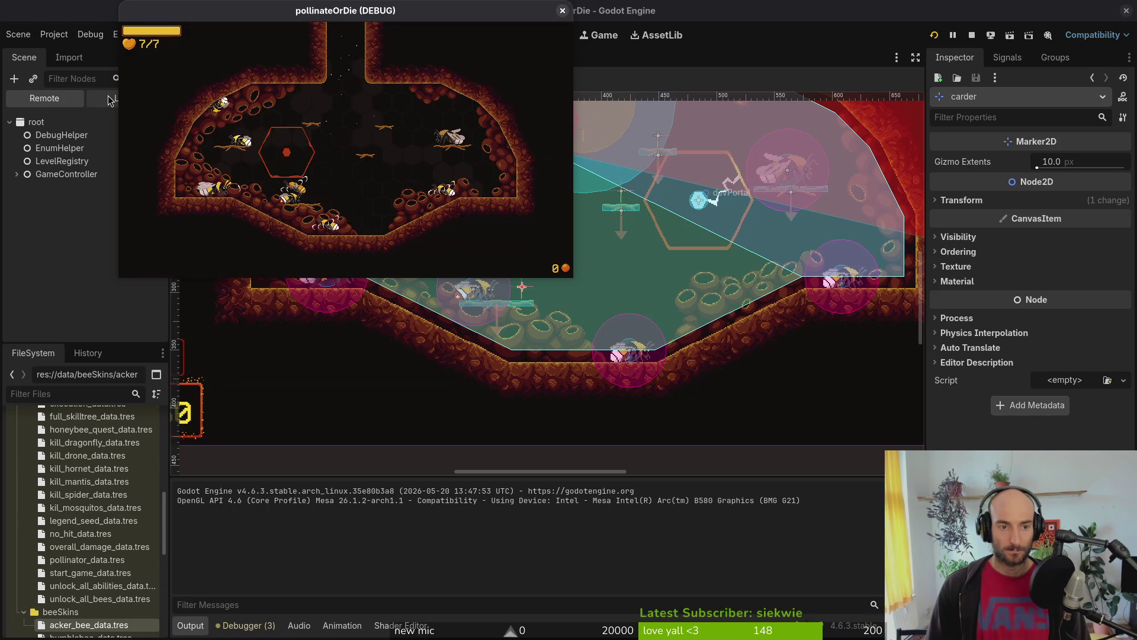
{"action": "key", "text": "F8"}
Step: Undo the check back to KILLHORNET, save hive.gd and quit Neovim
{"action": "key", "text": "alt+Tab"}
{"action": "type", "text": "u:w"}
{"action": "key", "text": "Return"}
{"action": "type", "text": ":q"}
{"action": "key", "text": "Return"}
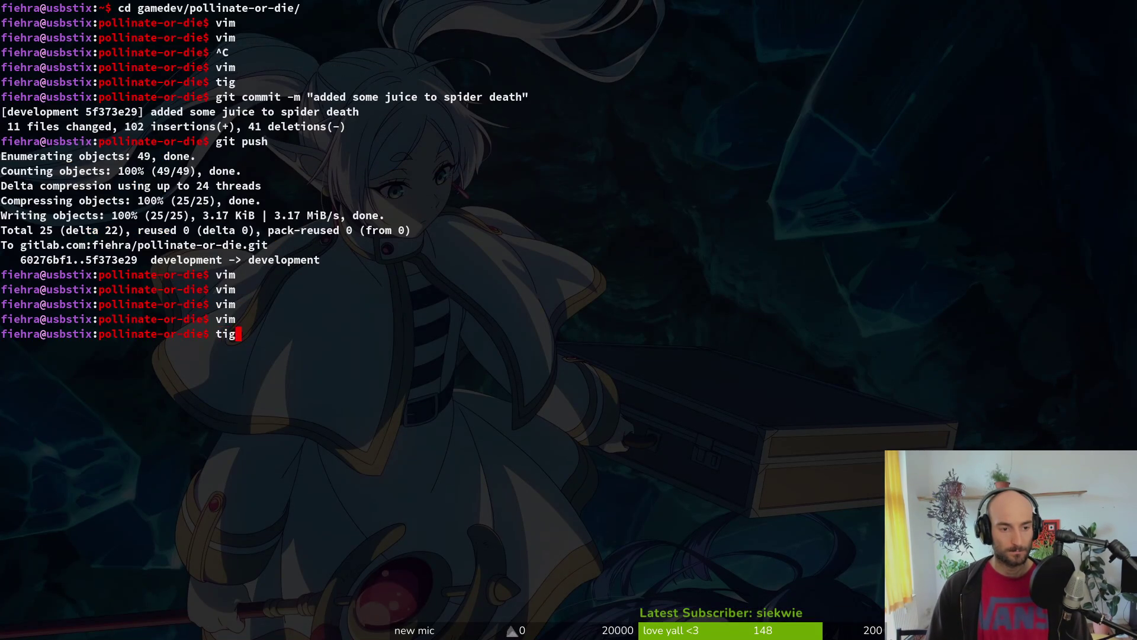
Step: Stage the translation files in tig's status view
{"action": "key", "text": "Return"}
{"action": "key", "text": "Down"}
{"action": "key", "text": "Down"}
{"action": "key", "text": "Up"}
{"action": "key", "text": "u"}
{"action": "key", "text": "u"}
{"action": "key", "text": "u"}
{"action": "key", "text": "u"}
{"action": "key", "text": "u"}
{"action": "key", "text": "u"}
{"action": "key", "text": "u"}
{"action": "key", "text": "Up"}
{"action": "key", "text": "Up"}
{"action": "key", "text": "Up"}
{"action": "key", "text": "Up"}
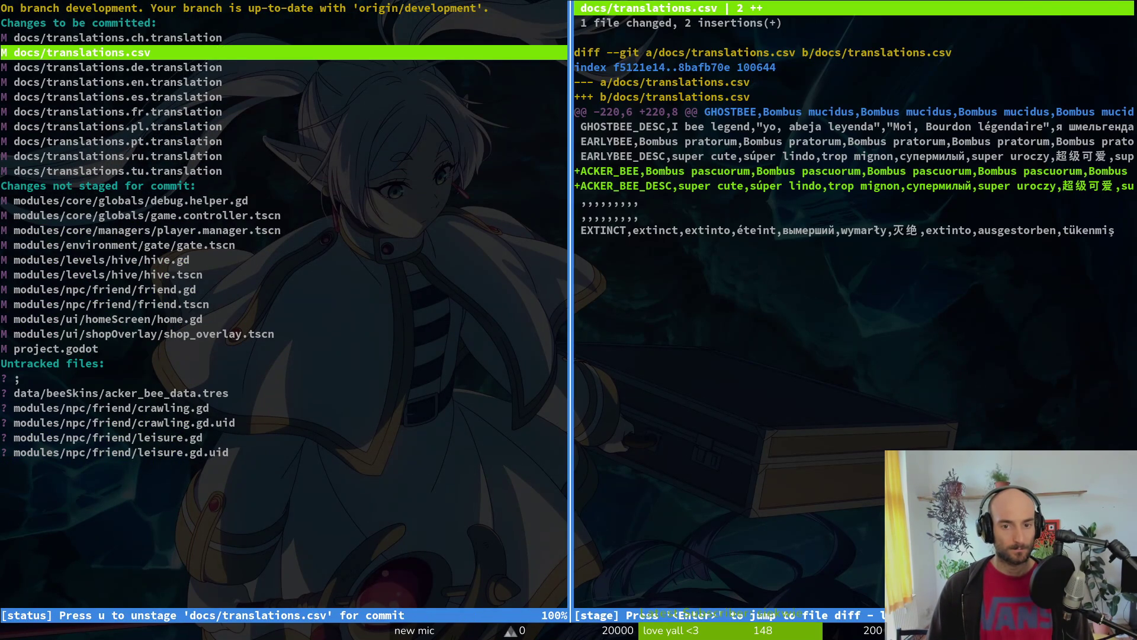
Step: Reopen tig, review game.controller.tscn, then stage it and player.manager.tscn
{"action": "type", "text": "qtig"}
{"action": "key", "text": "Return"}
{"action": "key", "text": "s"}
{"action": "key", "text": "Down"}
{"action": "key", "text": "Down"}
{"action": "key", "text": "Down"}
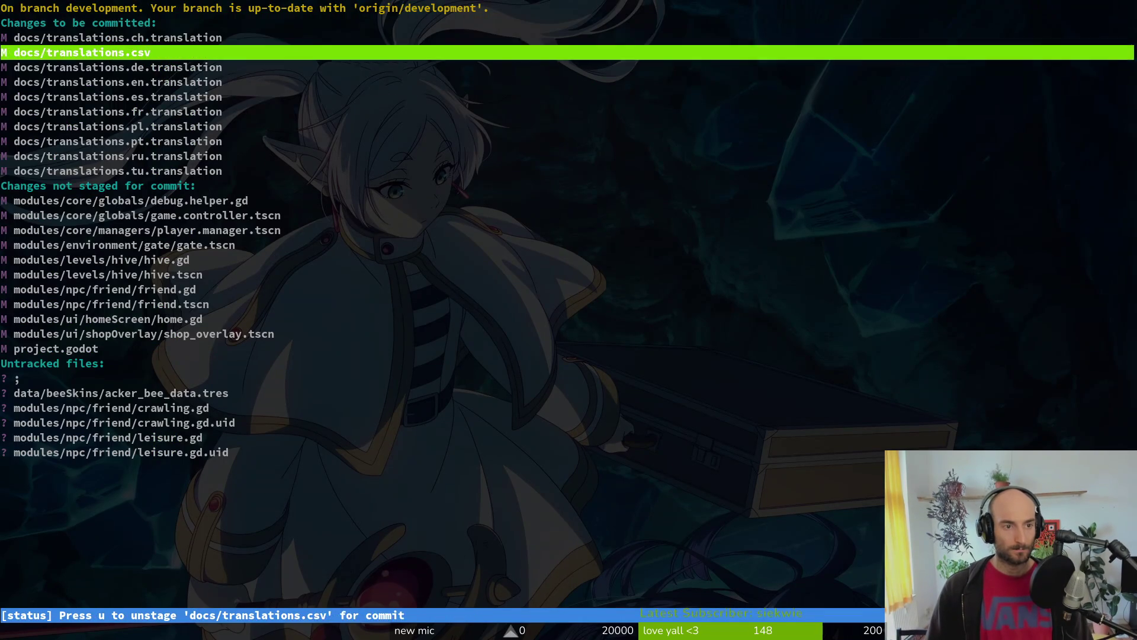
{"action": "key", "text": "Down"}
{"action": "key", "text": "Return"}
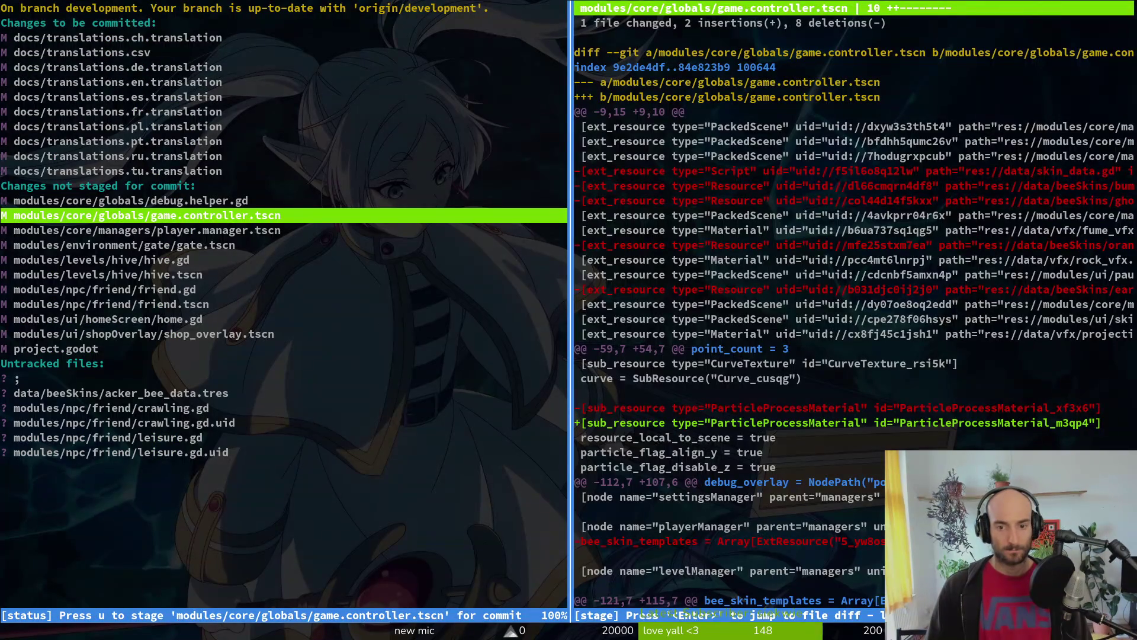
{"action": "key", "text": "u"}
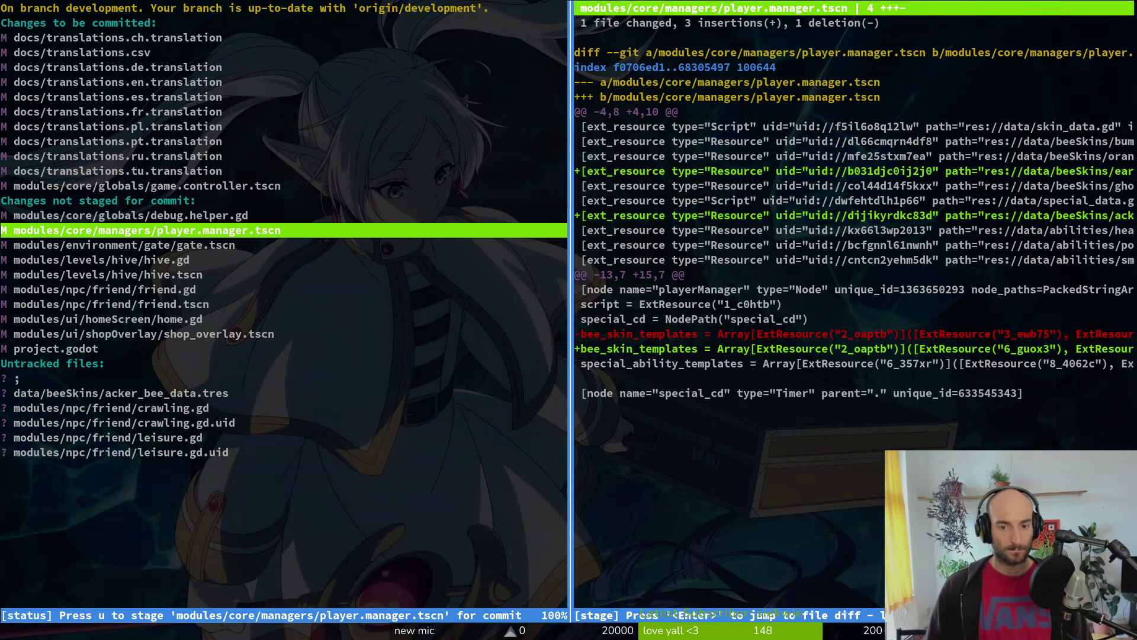
{"action": "key", "text": "u"}
Step: Stage gate.tscn, hive.gd and hive.tscn
{"action": "key", "text": "Down"}
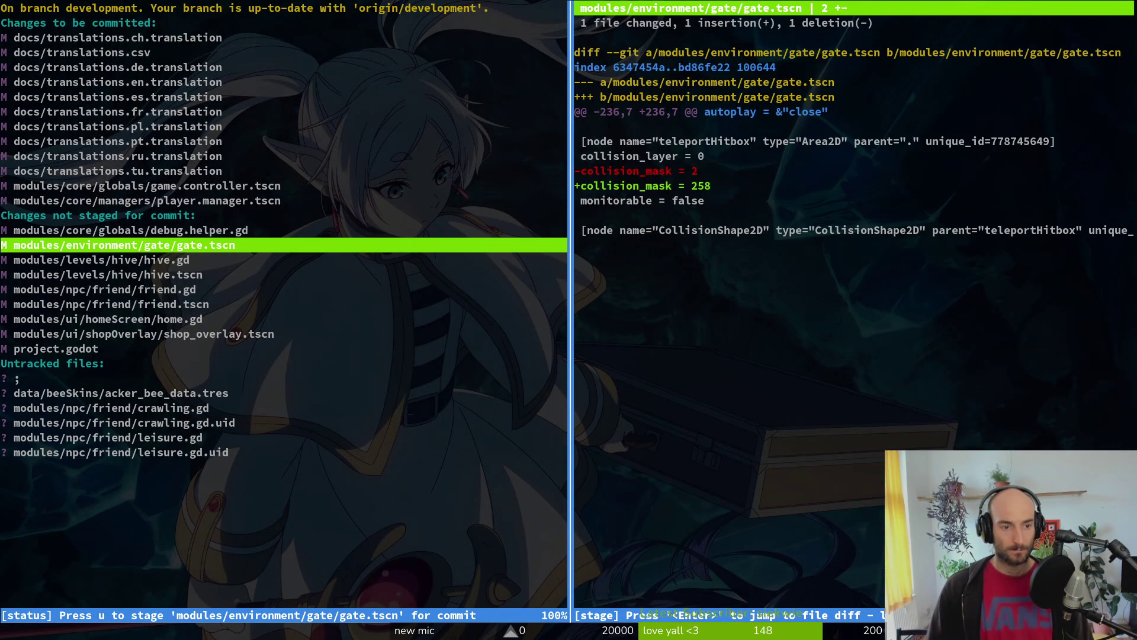
{"action": "key", "text": "u"}
{"action": "key", "text": "Down"}
{"action": "key", "text": "u"}
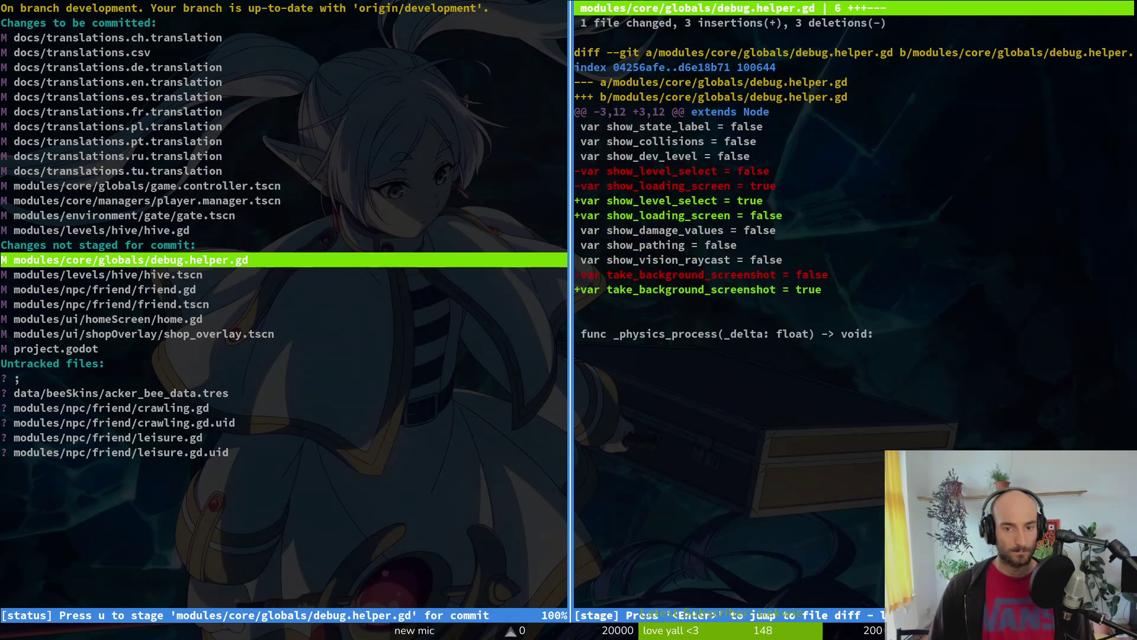
{"action": "key", "text": "Down"}
{"action": "key", "text": "Up"}
{"action": "key", "text": "Up"}
{"action": "key", "text": "Up"}
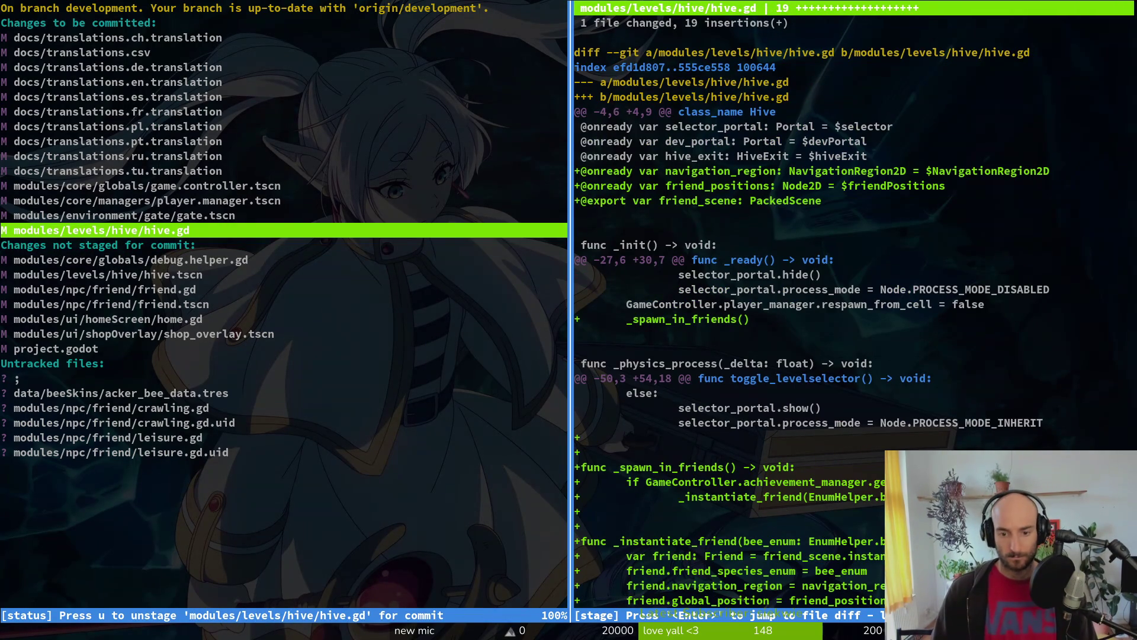
{"action": "key", "text": "Down"}
Step: Stage friend.gd, friend.tscn, home.gd and shop_overlay.tscn after reviewing their diffs
{"action": "key", "text": "Down"}
{"action": "key", "text": "Down"}
{"action": "key", "text": "u"}
{"action": "key", "text": "Down"}
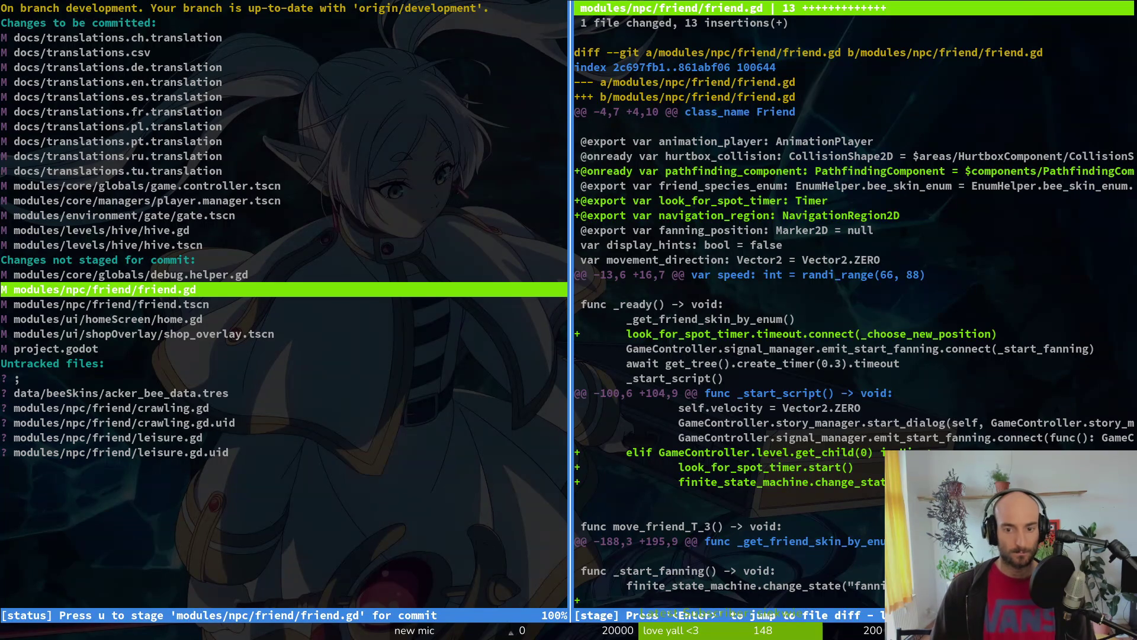
{"action": "key", "text": "u"}
{"action": "key", "text": "Down"}
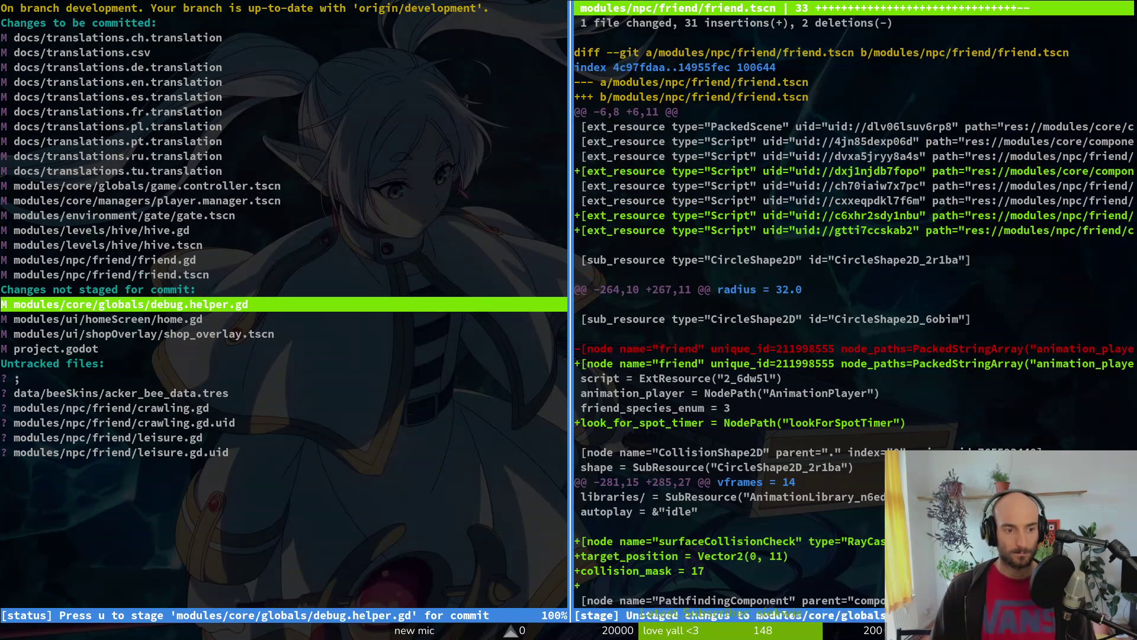
{"action": "key", "text": "u"}
{"action": "key", "text": "Down"}
{"action": "key", "text": "u"}
{"action": "key", "text": "Down"}
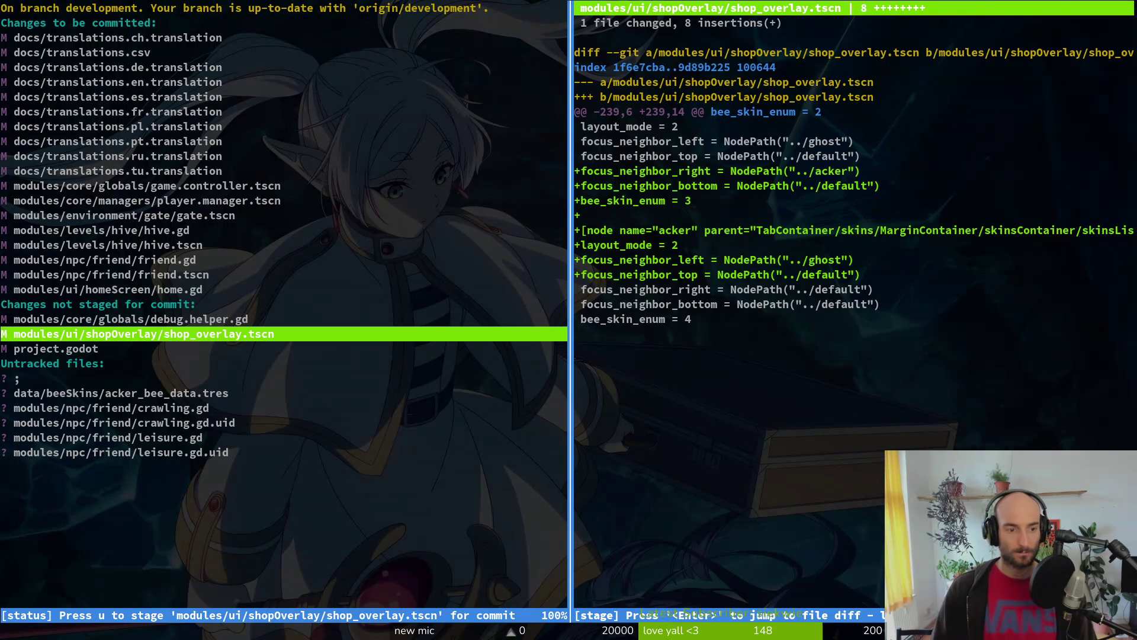
{"action": "key", "text": "u"}
Step: Skip debug.helper.gd and project.godot, stage the untracked files including acker_bee_data.tres, and quit tig
{"action": "key", "text": "Down"}
{"action": "key", "text": "Down"}
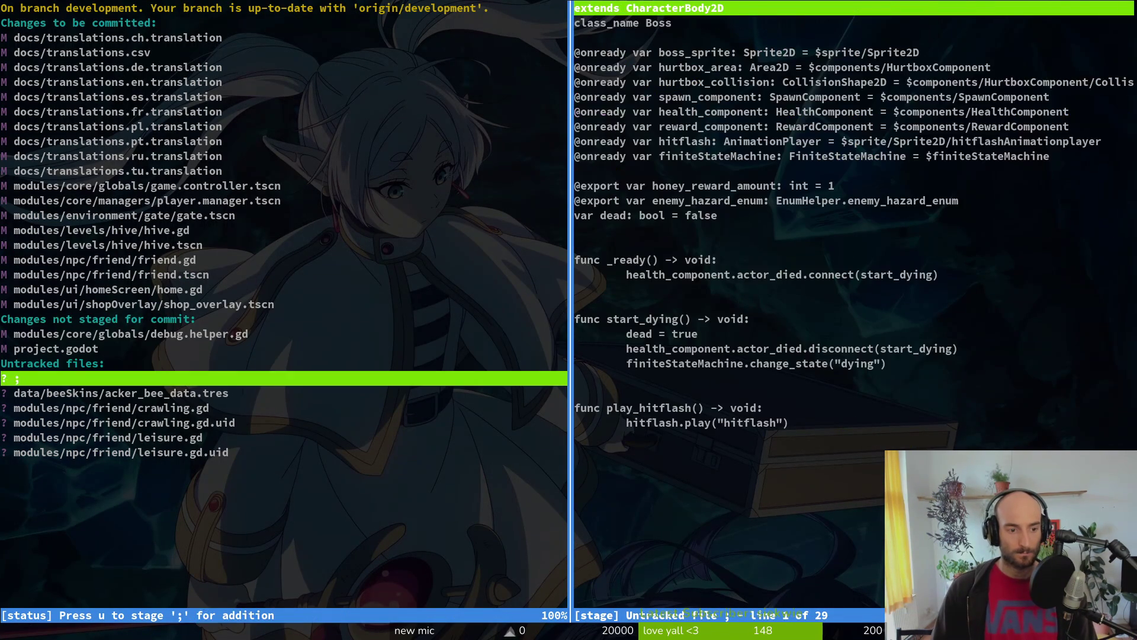
{"action": "key", "text": "Down"}
{"action": "key", "text": "u"}
{"action": "key", "text": "u"}
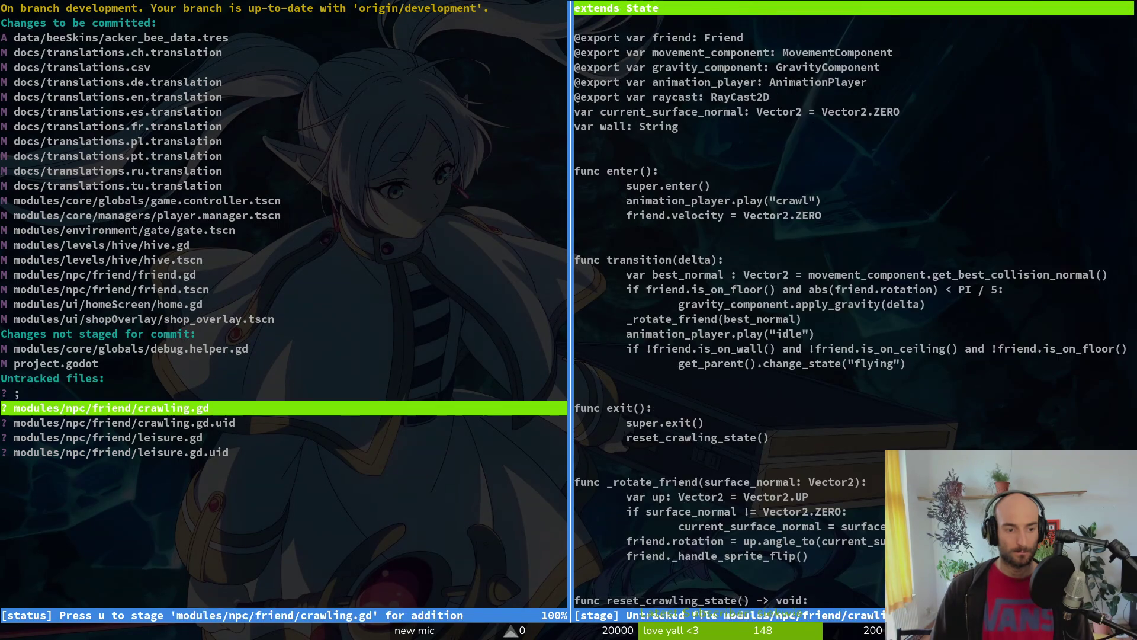
{"action": "key", "text": "u"}
{"action": "type", "text": "uuu"}
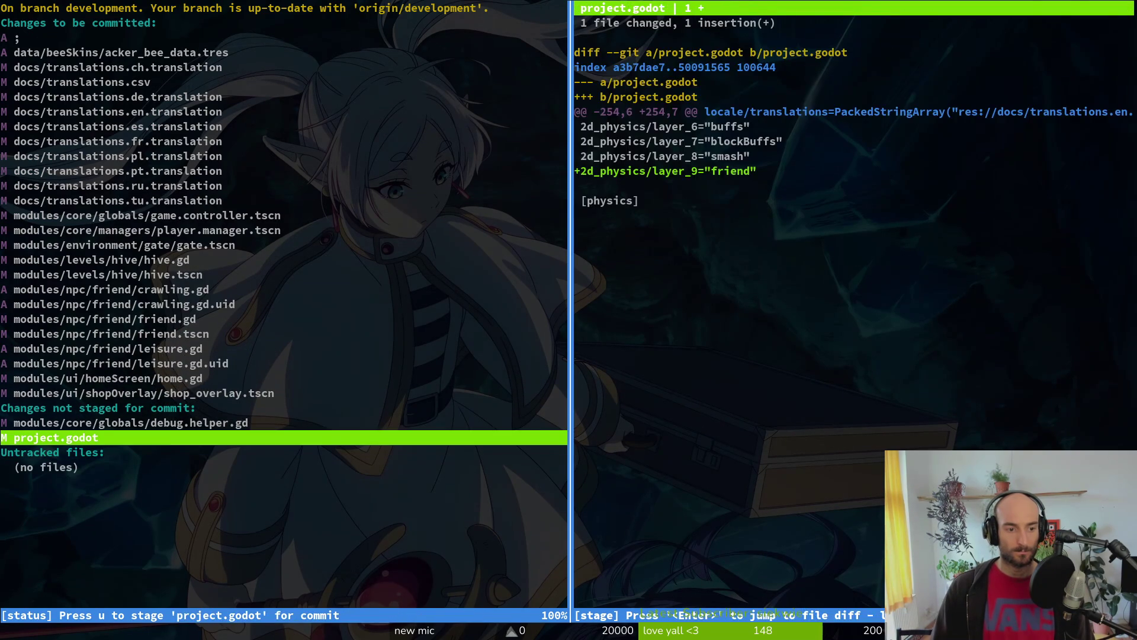
{"action": "type", "text": "qgit commit -m \"add"}
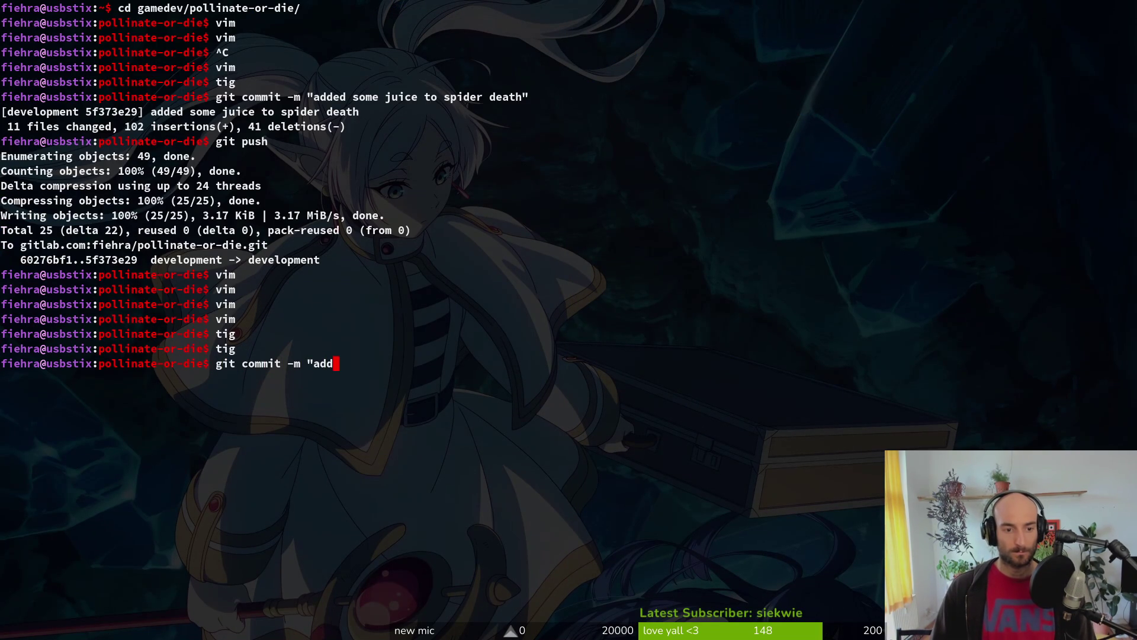
{"action": "type", "text": "new bee skins and made i"}
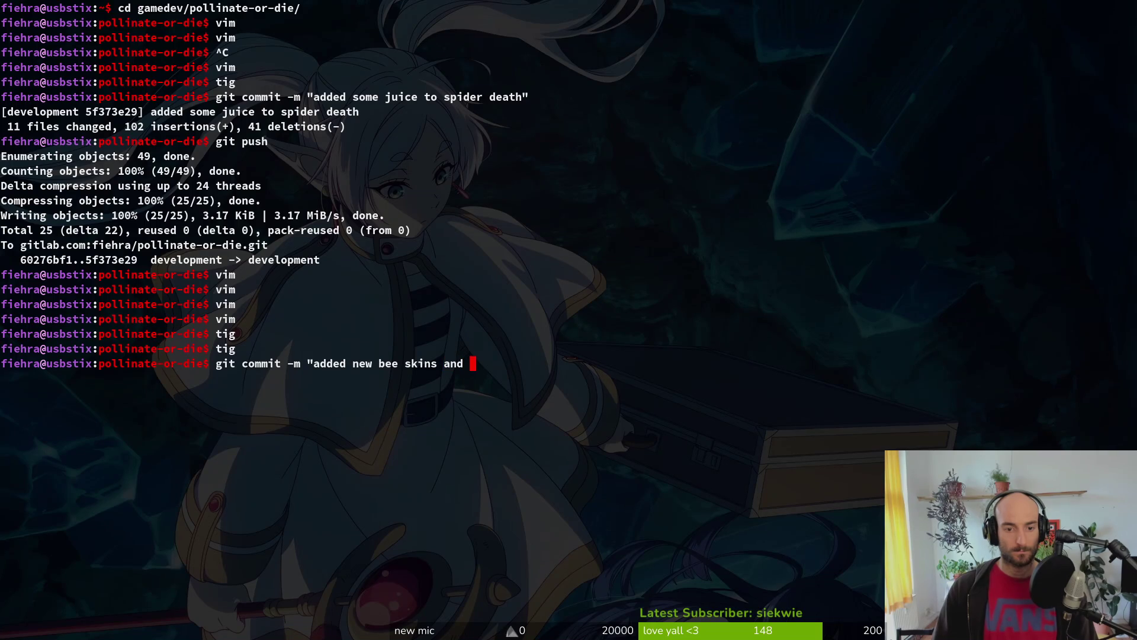
{"action": "type", "text": "t so the f"}
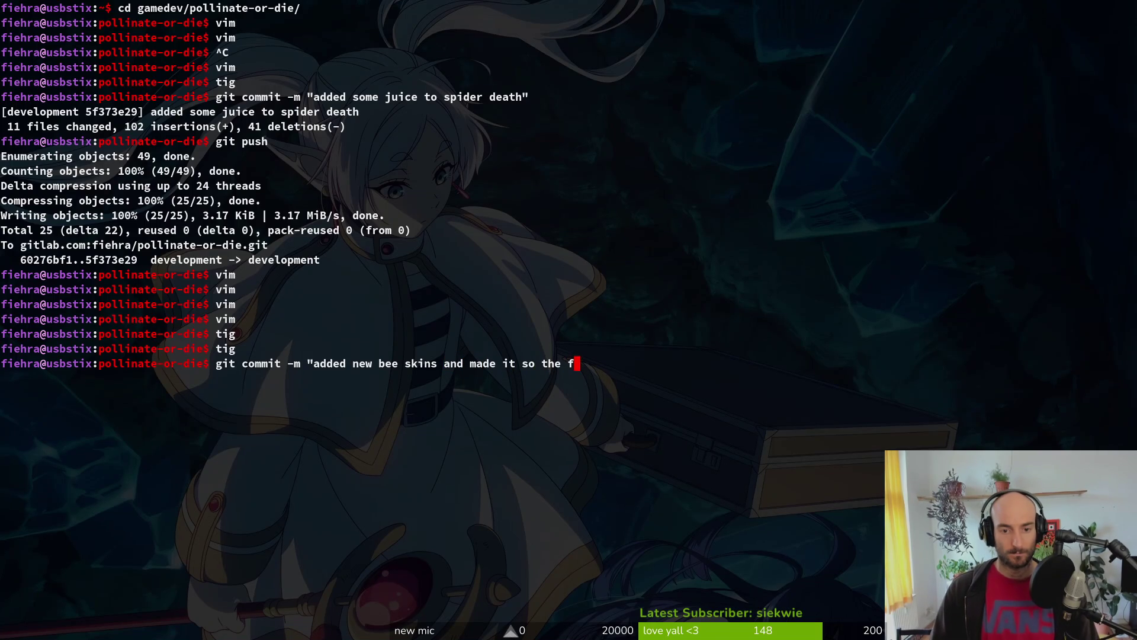
{"action": "type", "text": "riend shows ive whe"}
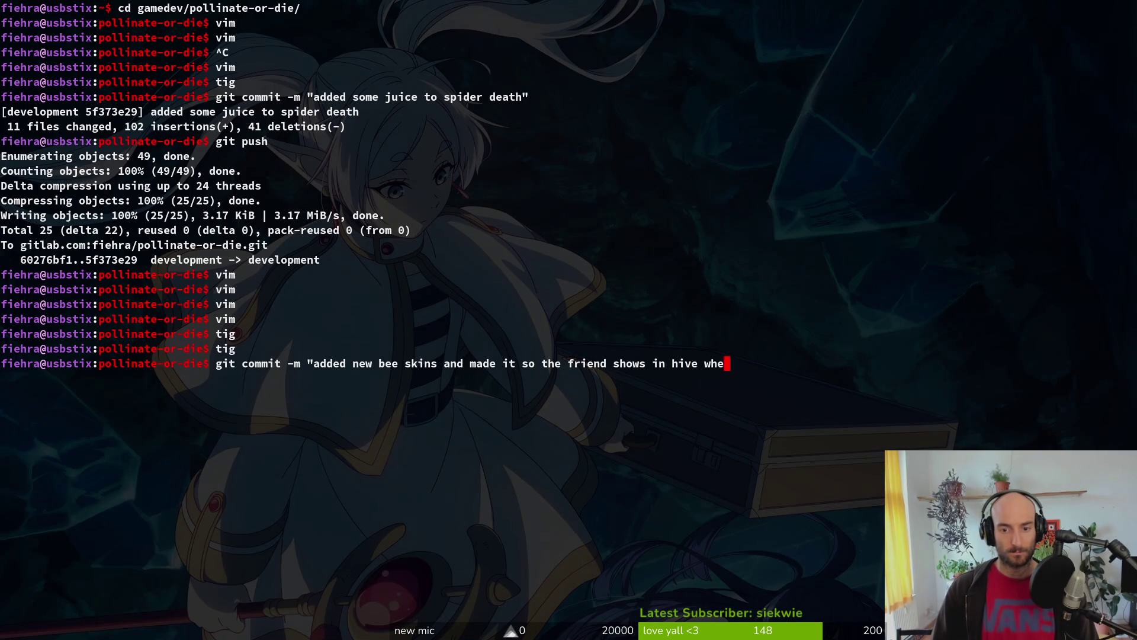
{"action": "type", "text": "n saving hem fr"}
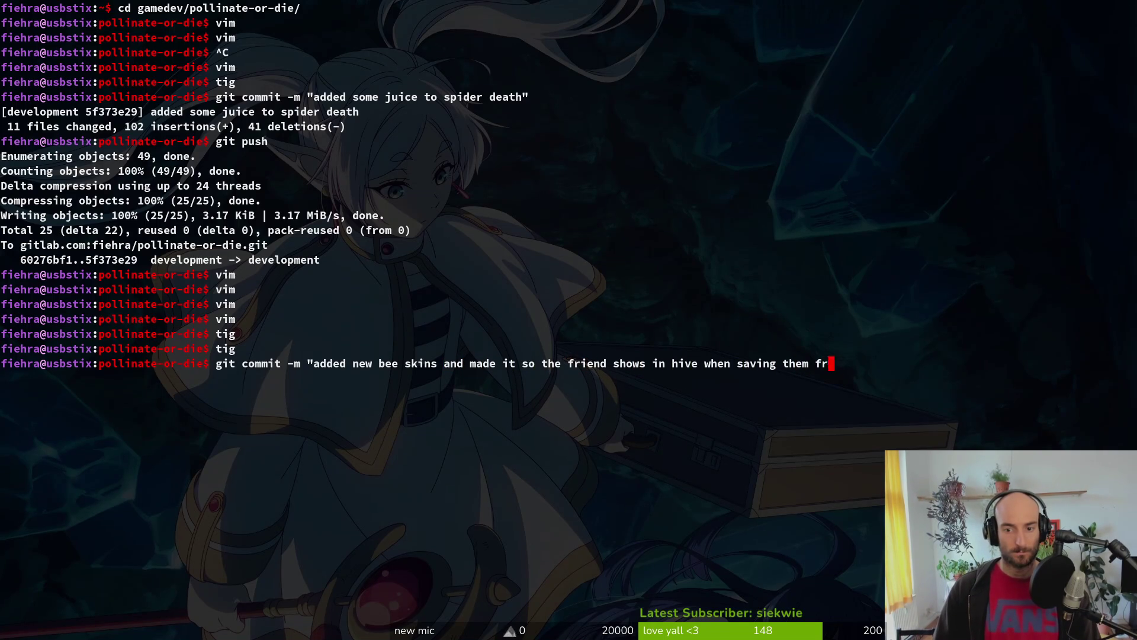
{"action": "type", "text": "rnet\""}
Step: Commit with the message about new bee skins and the hive friend, then git push
{"action": "key", "text": "Return"}
{"action": "type", "text": "git push"}
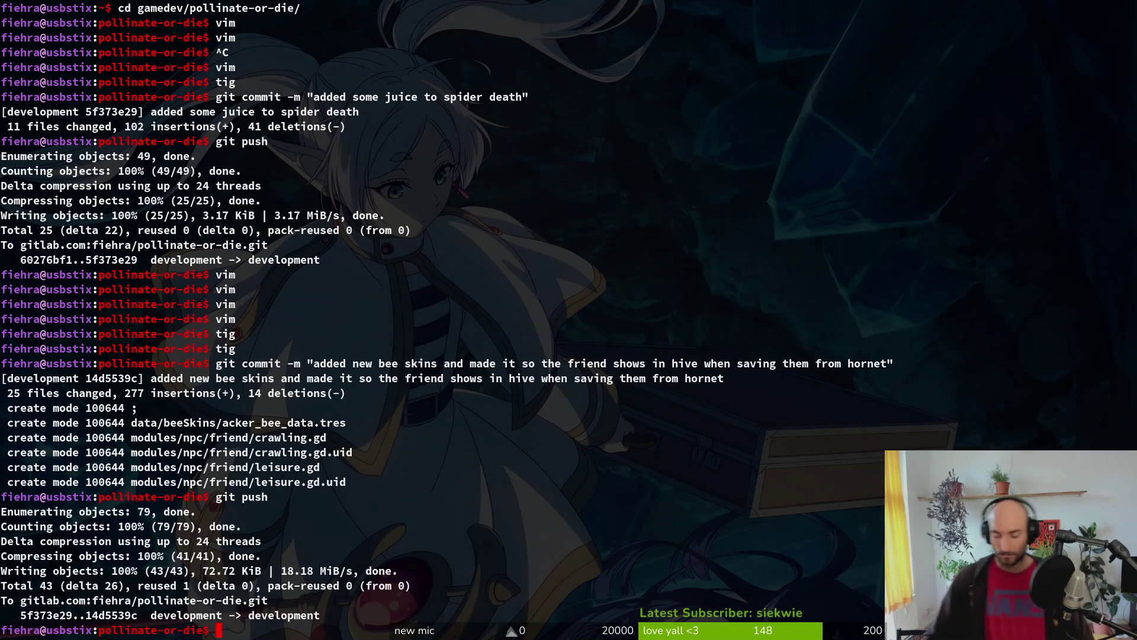
{"action": "key", "text": "alt+Tab"}
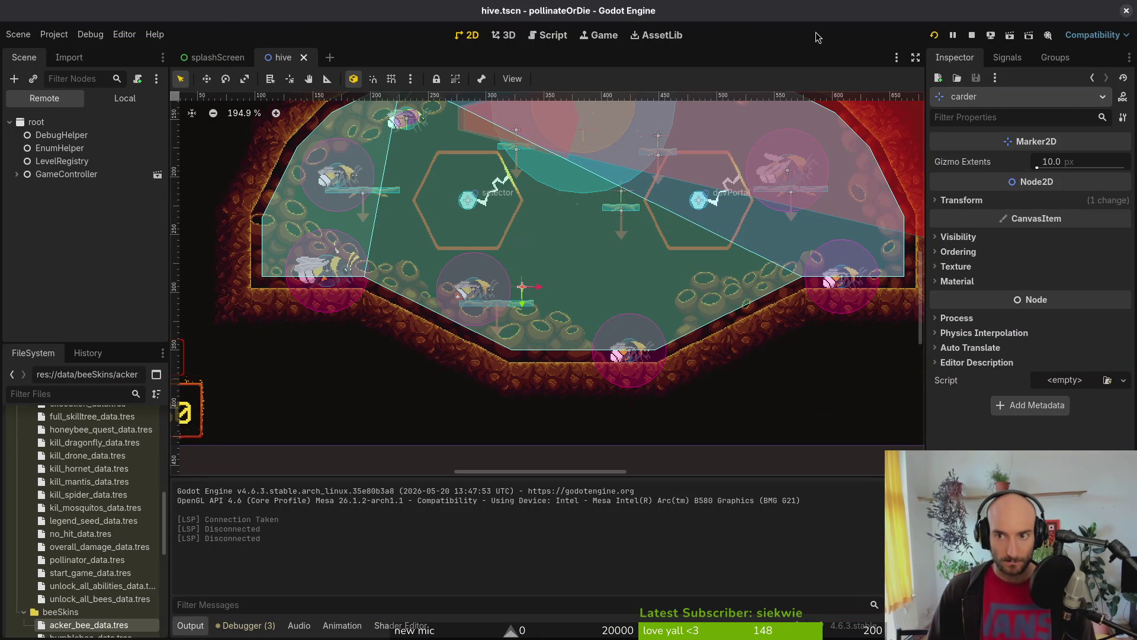
Step: Stop the running game and open shop_overlay.tscn via quick scene search
{"action": "left_click", "coordinate": [971, 35]}
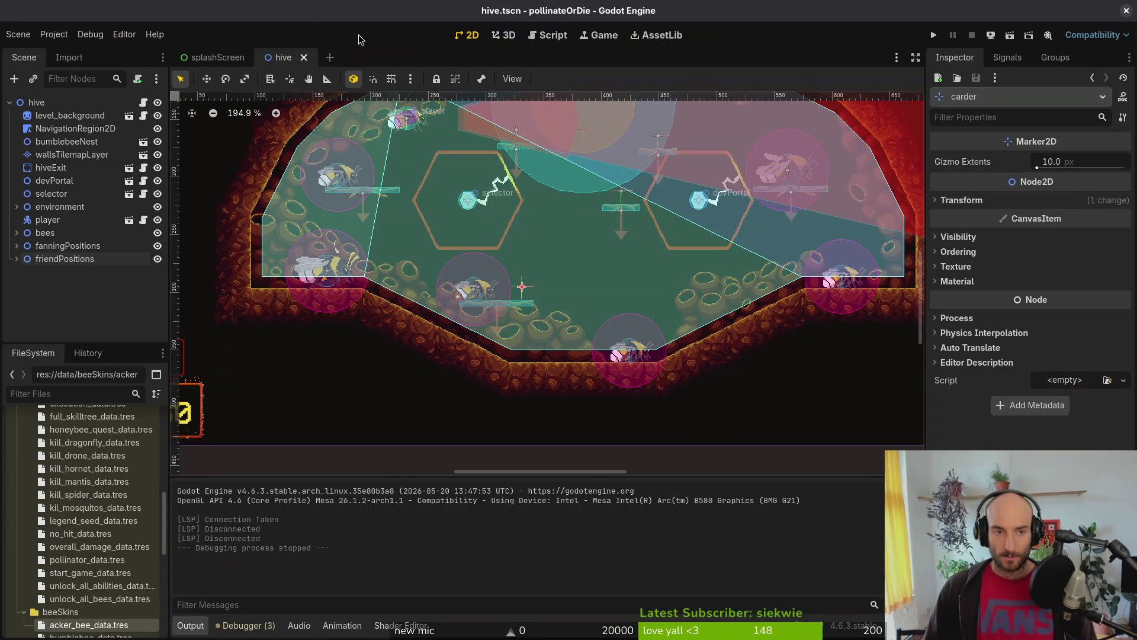
{"action": "key", "text": "alt+Tab"}
{"action": "key", "text": "alt+Tab"}
{"action": "key", "text": "alt+Tab"}
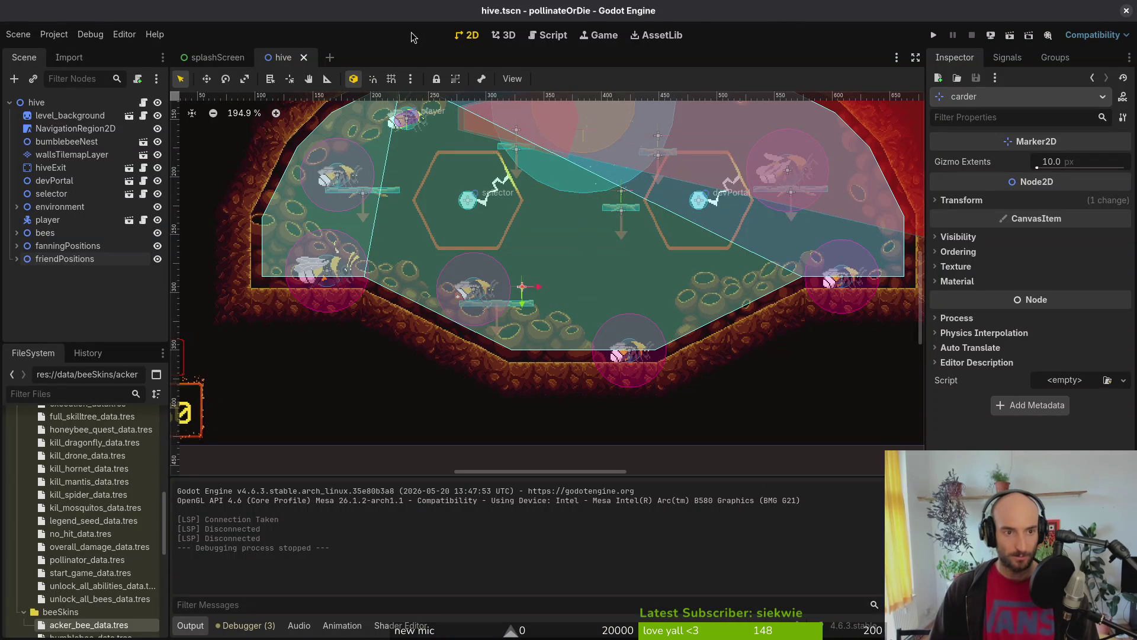
{"action": "key", "text": "alt+shift+o"}
{"action": "type", "text": "shopoverlay"}
{"action": "key", "text": "Return"}
Step: Set the orange skin button's bottom focus neighbour to acker
{"action": "left_click", "coordinate": [90, 245]}
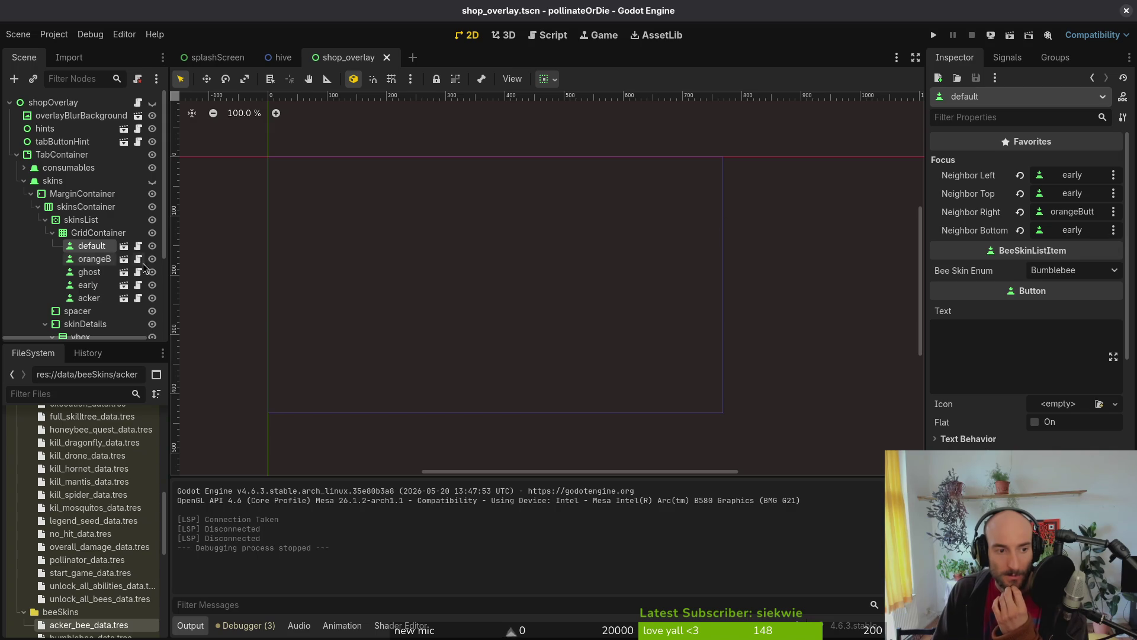
{"action": "left_click", "coordinate": [94, 259]}
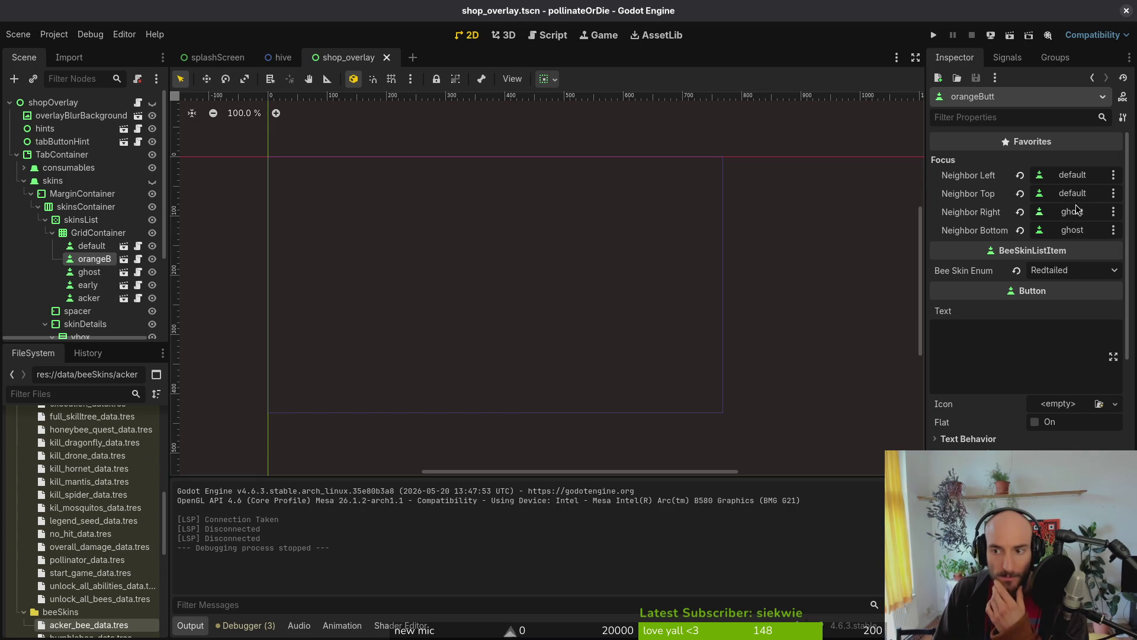
{"action": "left_click", "coordinate": [1073, 229]}
{"action": "scroll", "coordinate": [592, 367], "scroll_direction": "down", "scroll_amount": 5}
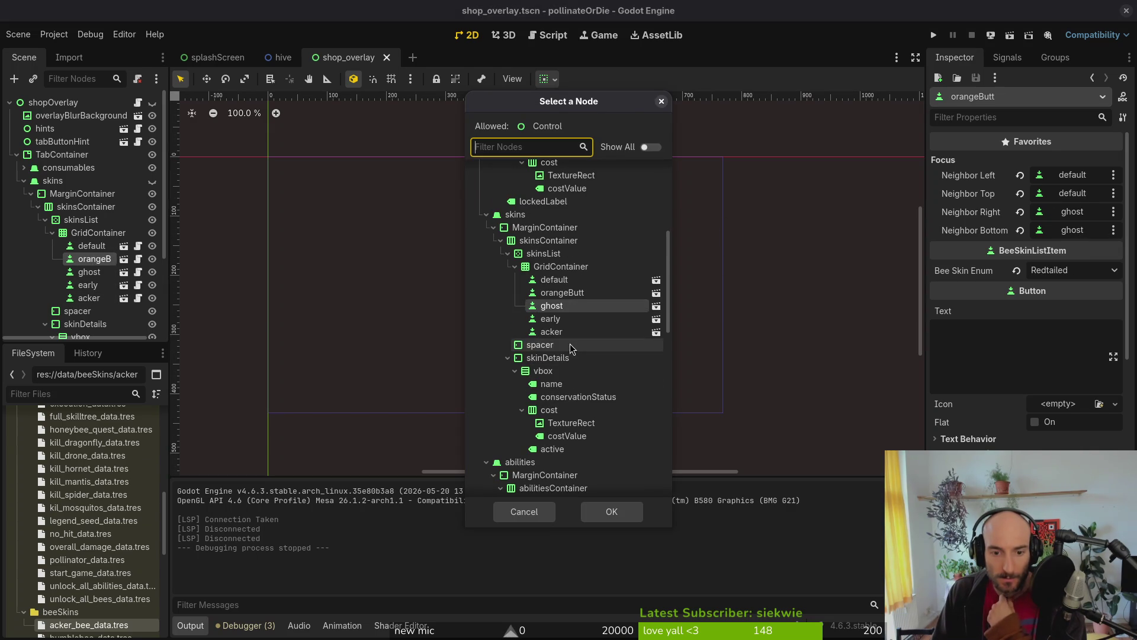
{"action": "left_click", "coordinate": [551, 331]}
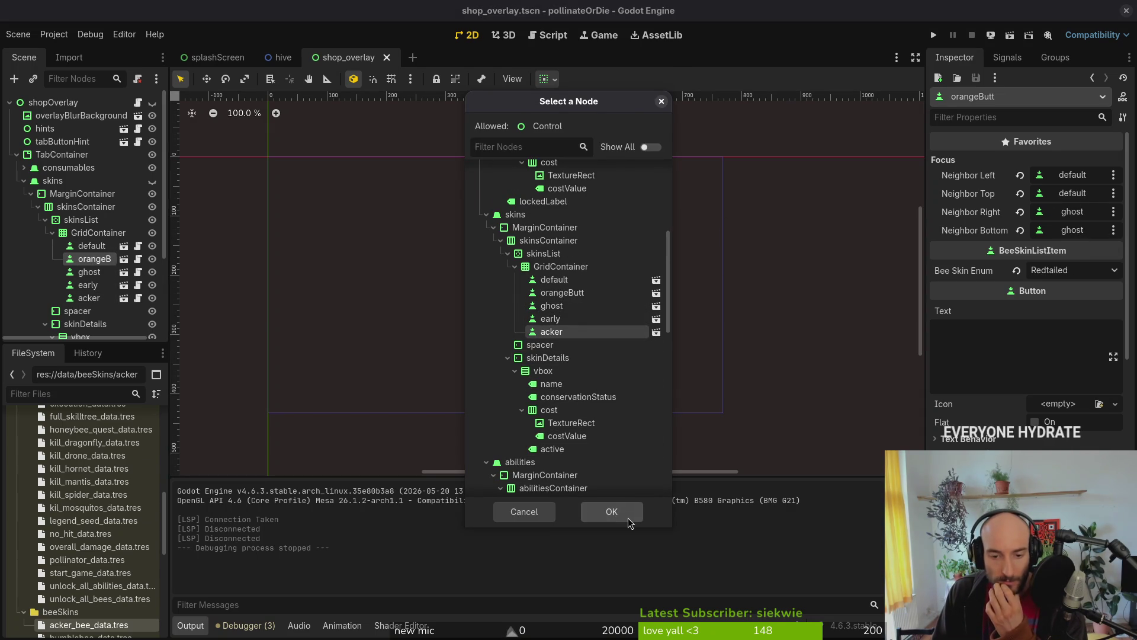
{"action": "left_click", "coordinate": [611, 511]}
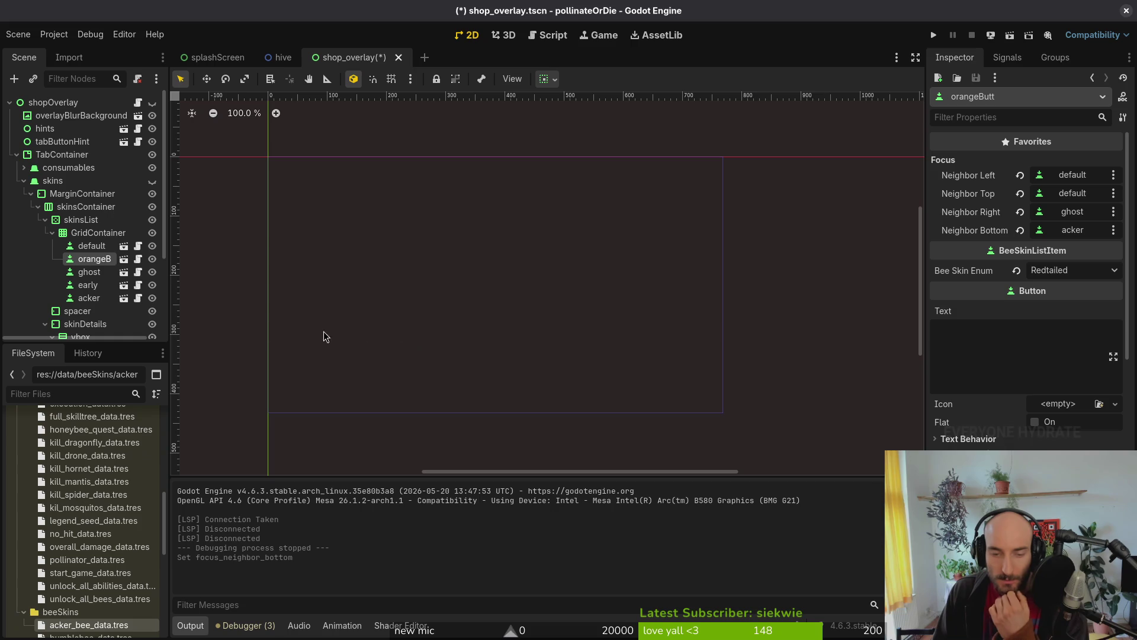
Step: Set the early skin button's left focus neighbour to acker
{"action": "left_click", "coordinate": [88, 273]}
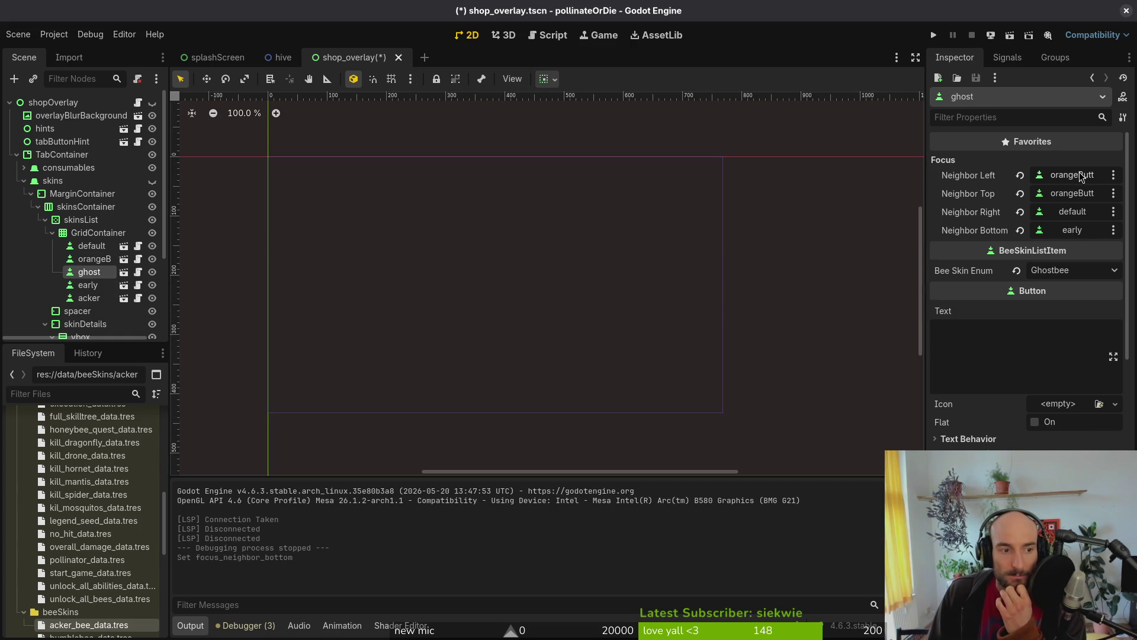
{"action": "left_click", "coordinate": [88, 285]}
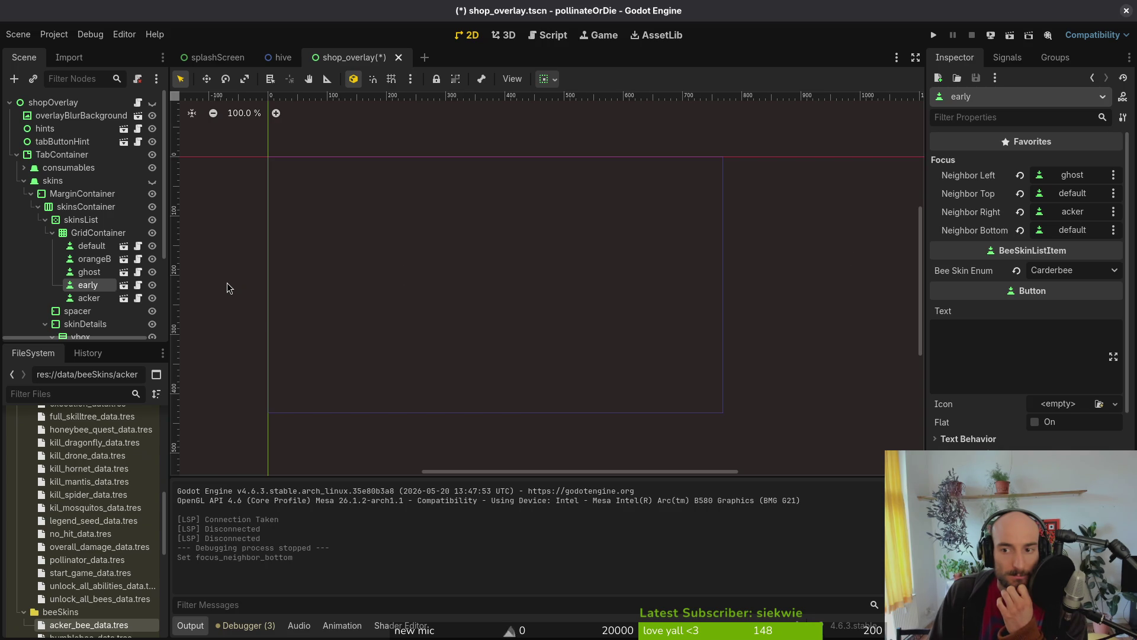
{"action": "left_click", "coordinate": [1074, 179]}
{"action": "scroll", "coordinate": [570, 428], "scroll_direction": "down", "scroll_amount": 5}
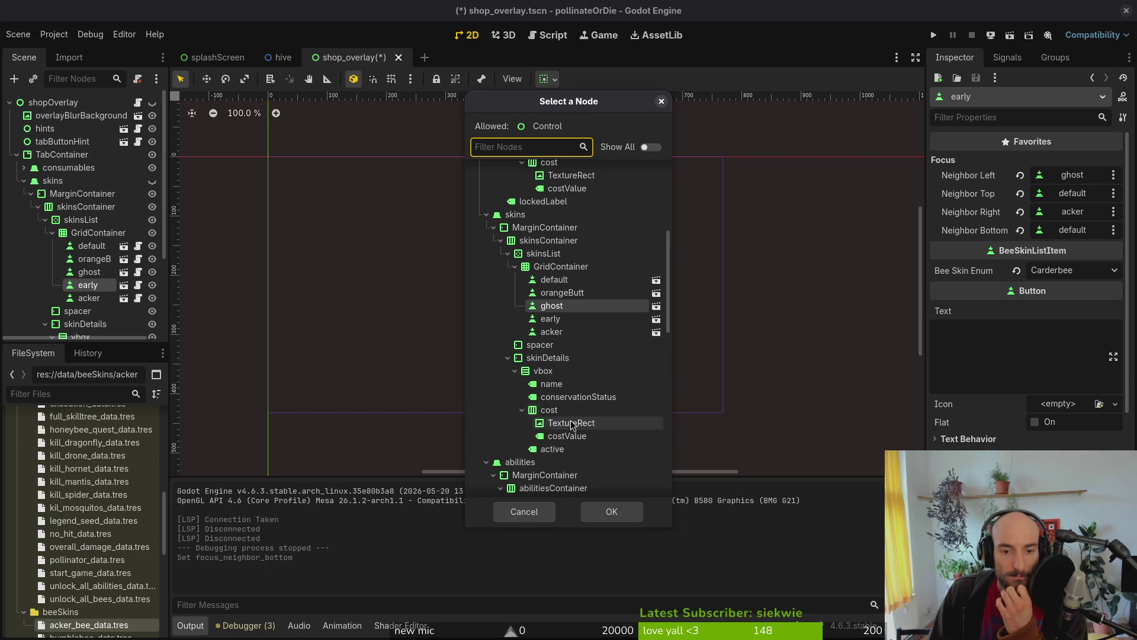
{"action": "left_click", "coordinate": [552, 331]}
{"action": "left_click", "coordinate": [610, 513]}
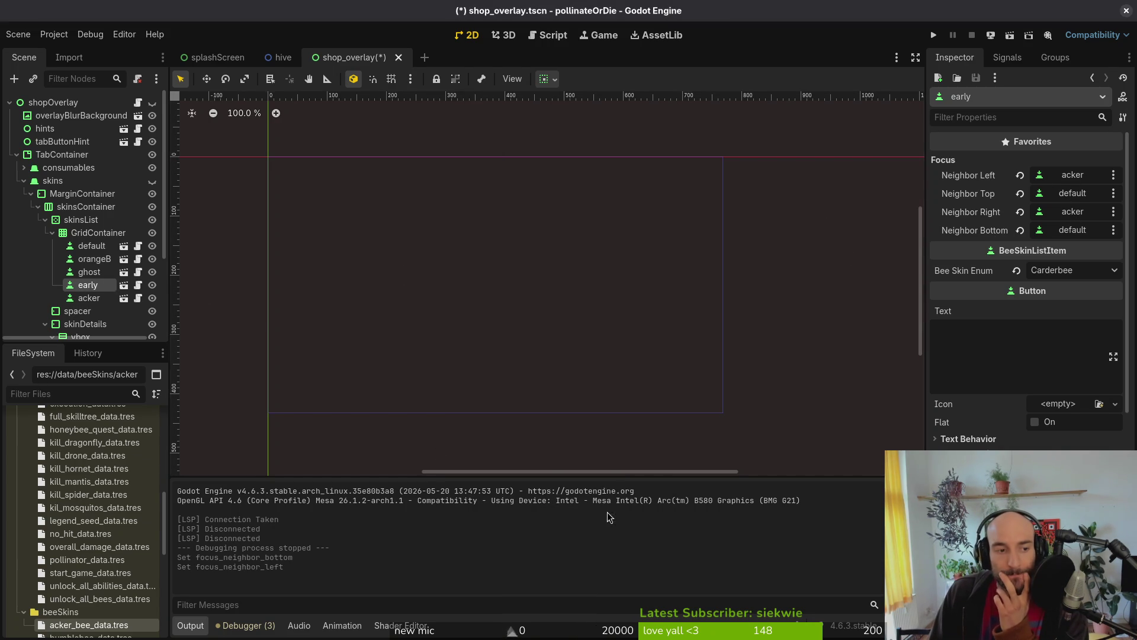
Step: Give the acker skin button right neighbour early and bottom neighbour orangeButt
{"action": "left_click", "coordinate": [75, 298]}
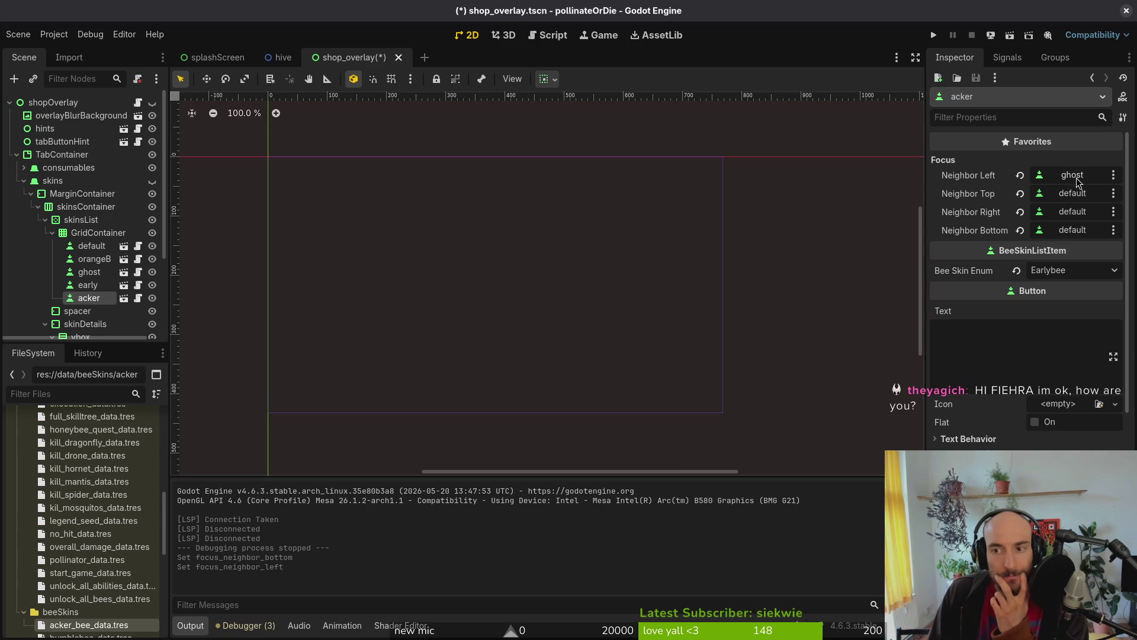
{"action": "left_click", "coordinate": [1088, 221]}
{"action": "scroll", "coordinate": [562, 297], "scroll_direction": "down", "scroll_amount": 5}
{"action": "left_click", "coordinate": [556, 335]}
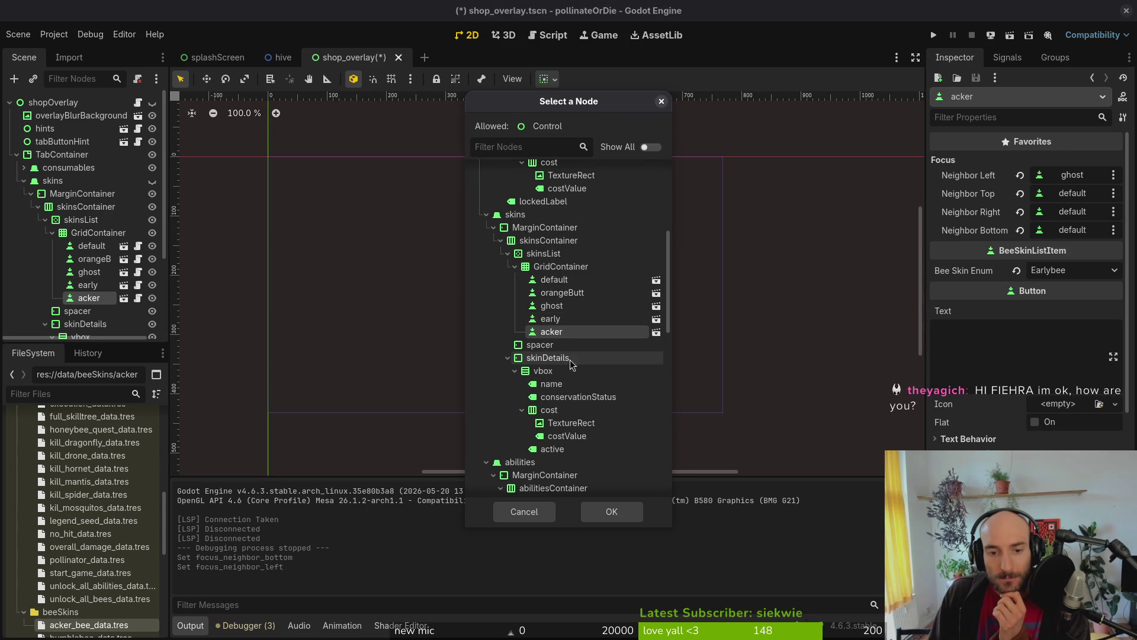
{"action": "left_click", "coordinate": [560, 320]}
{"action": "left_click", "coordinate": [612, 511]}
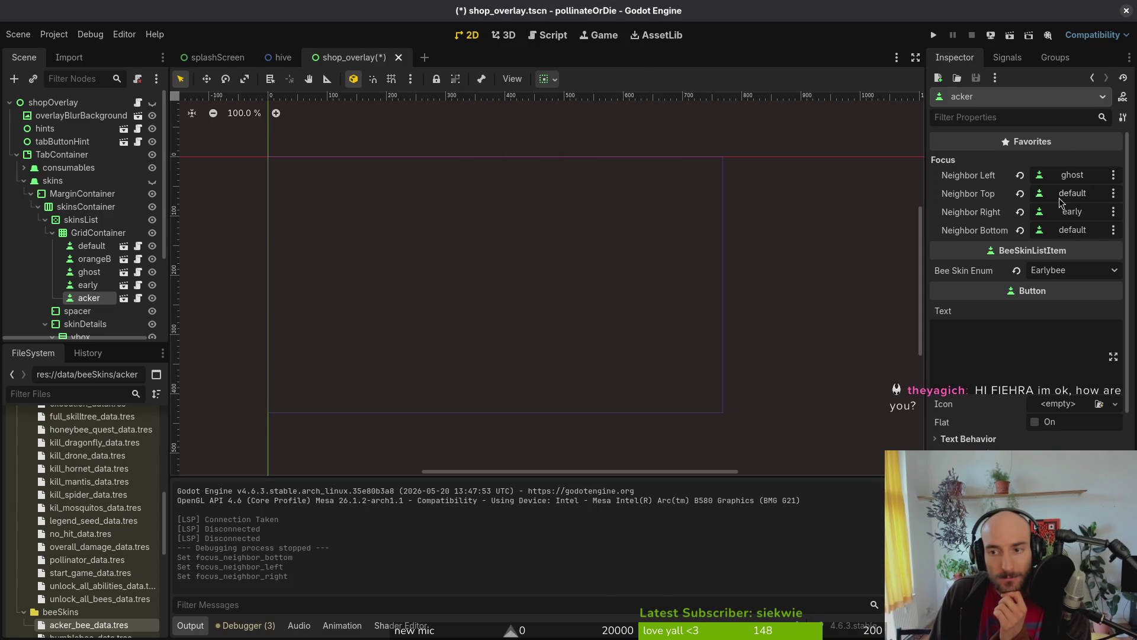
{"action": "left_click", "coordinate": [1078, 230]}
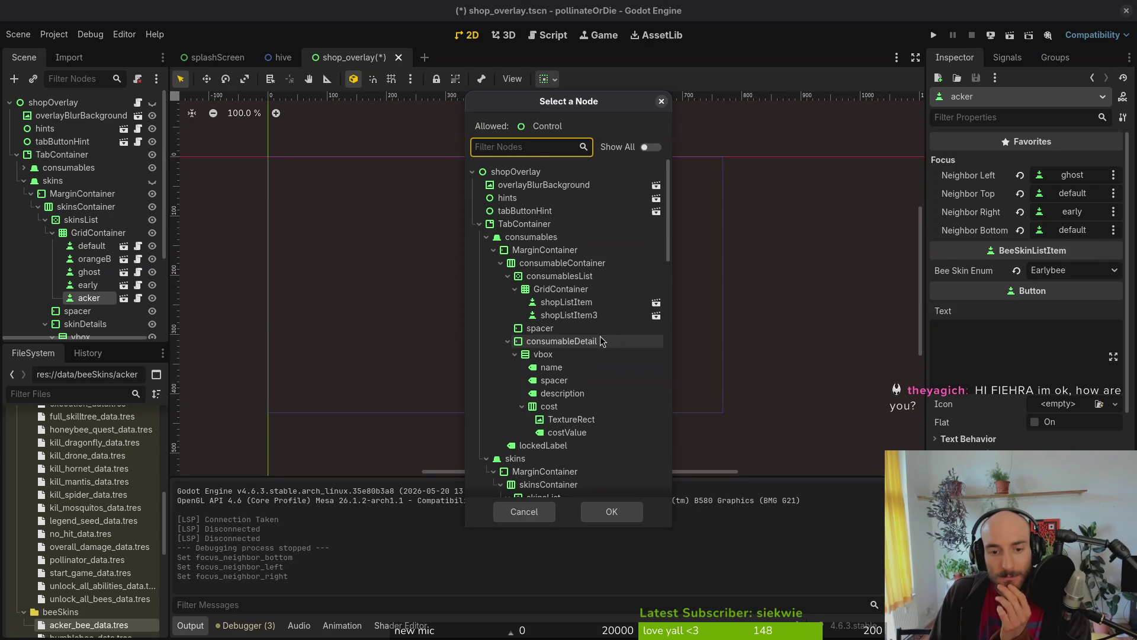
{"action": "scroll", "coordinate": [606, 353], "scroll_direction": "down", "scroll_amount": 3}
{"action": "left_click", "coordinate": [580, 293]}
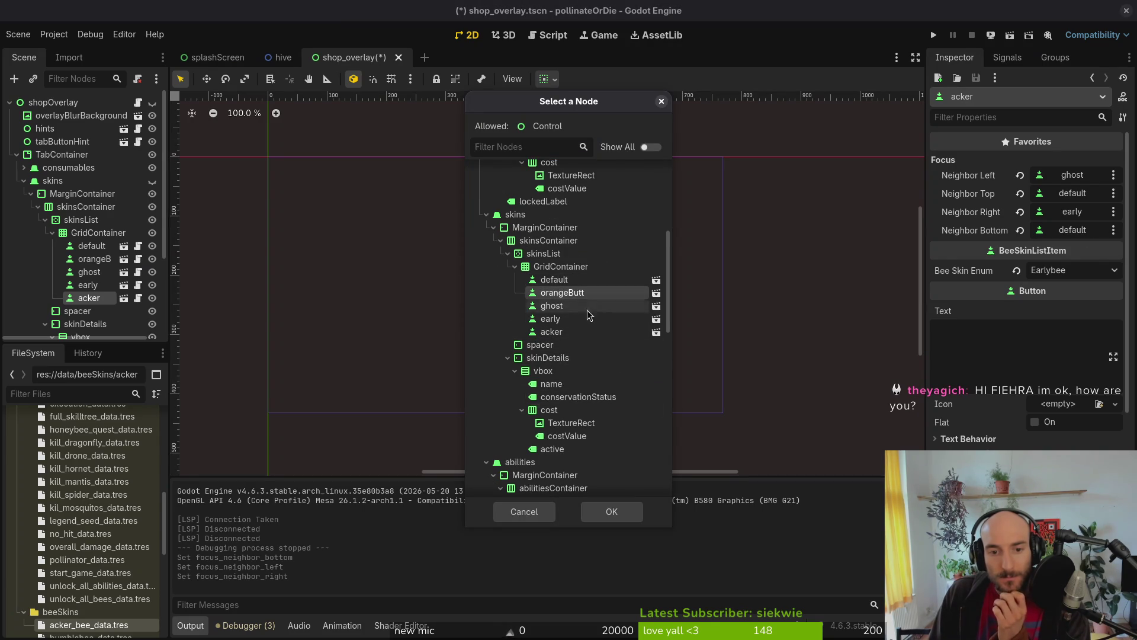
{"action": "left_click", "coordinate": [611, 512]}
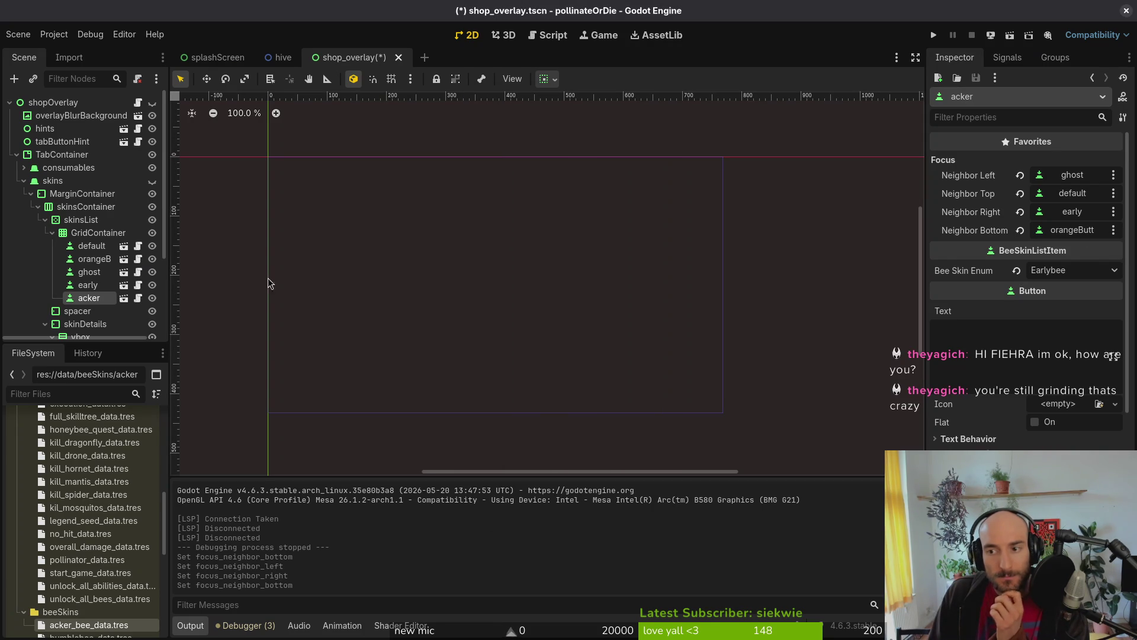
Step: Set the ghost skin button's bottom focus neighbour to ghost
{"action": "left_click", "coordinate": [89, 272]}
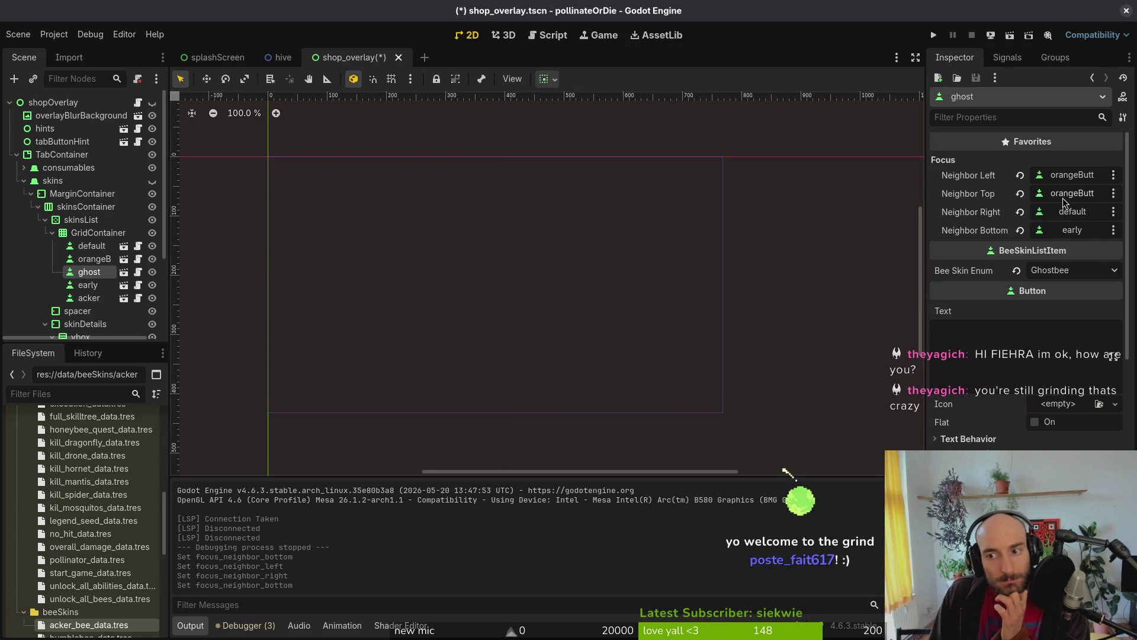
{"action": "left_click", "coordinate": [1072, 230]}
{"action": "scroll", "coordinate": [577, 332], "scroll_direction": "down", "scroll_amount": 5}
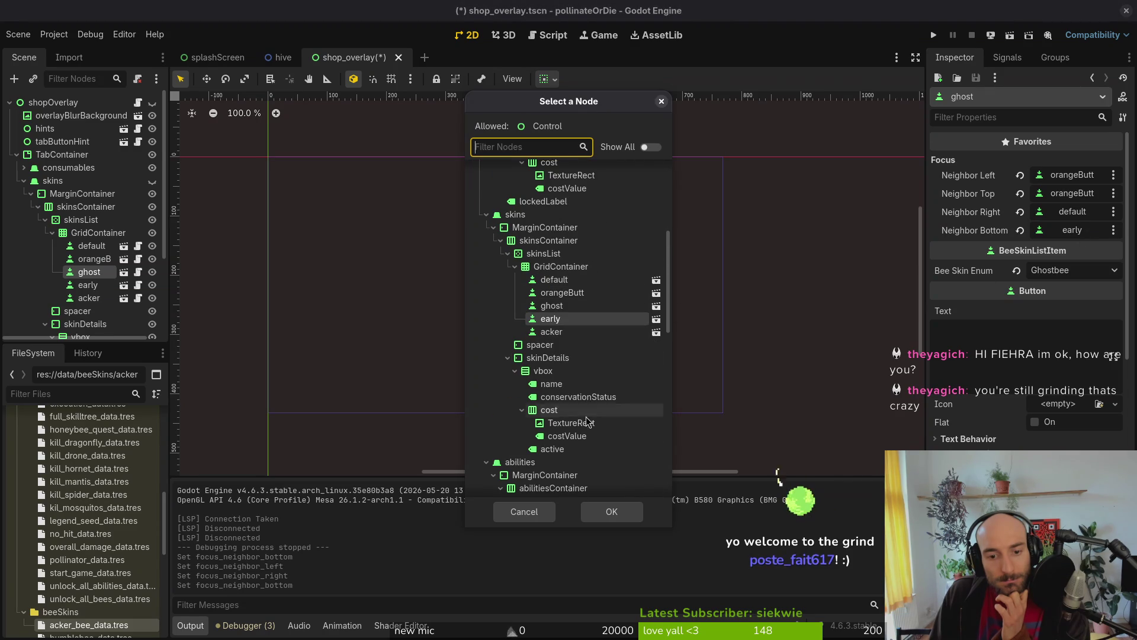
{"action": "left_click", "coordinate": [563, 306]}
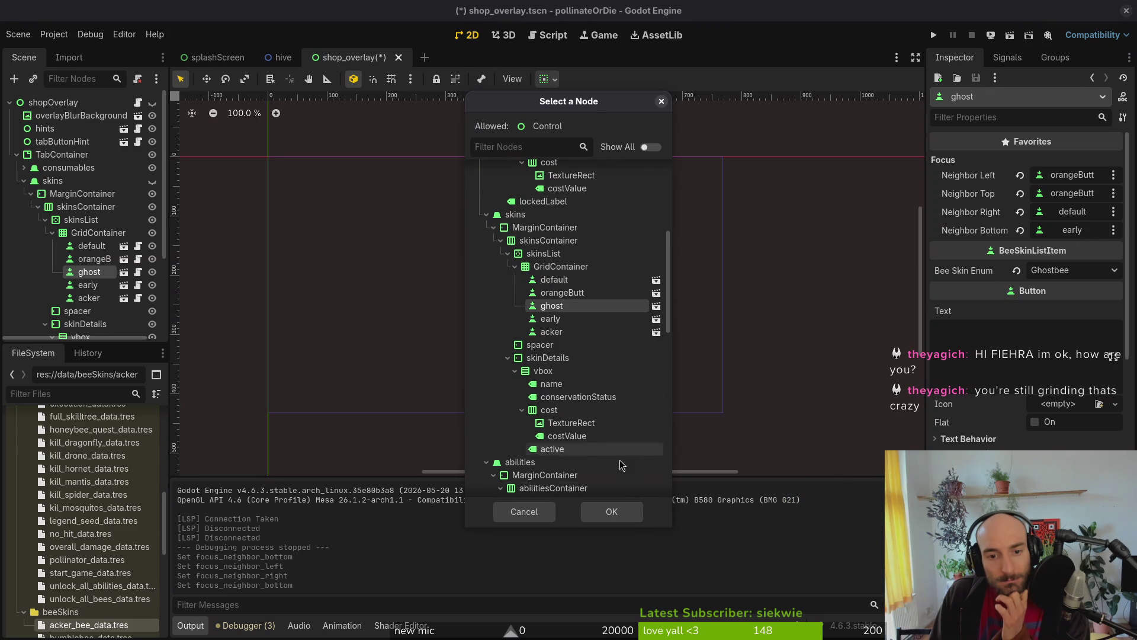
{"action": "left_click", "coordinate": [610, 513]}
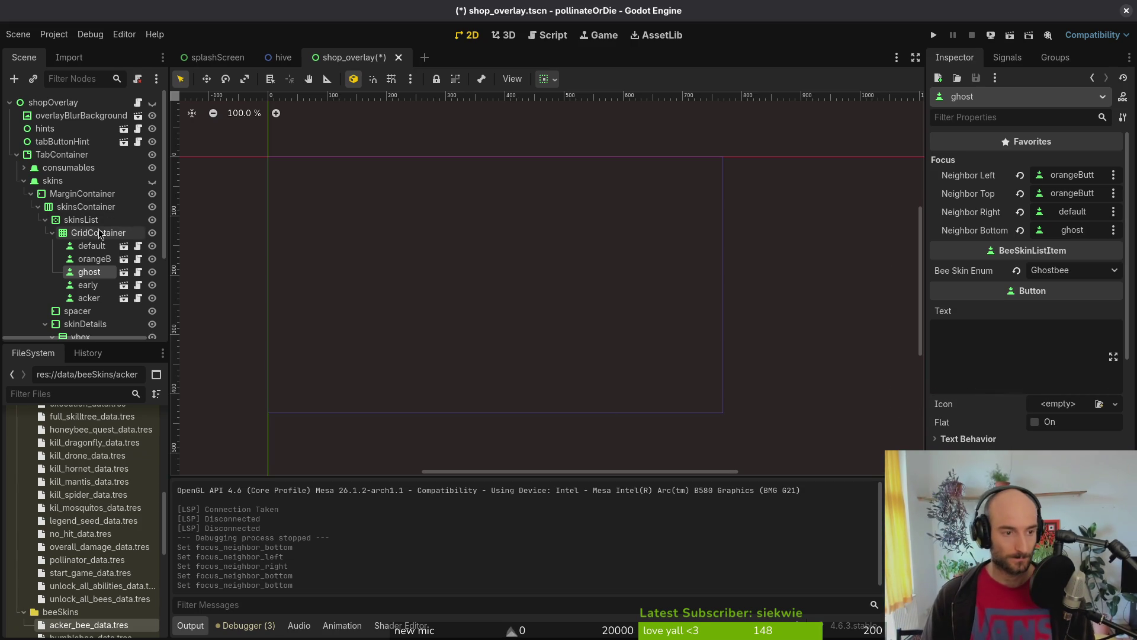
Step: Run the game, enter gameplay, view the overlay's skins tab, then stop the game
{"action": "left_click", "coordinate": [933, 35]}
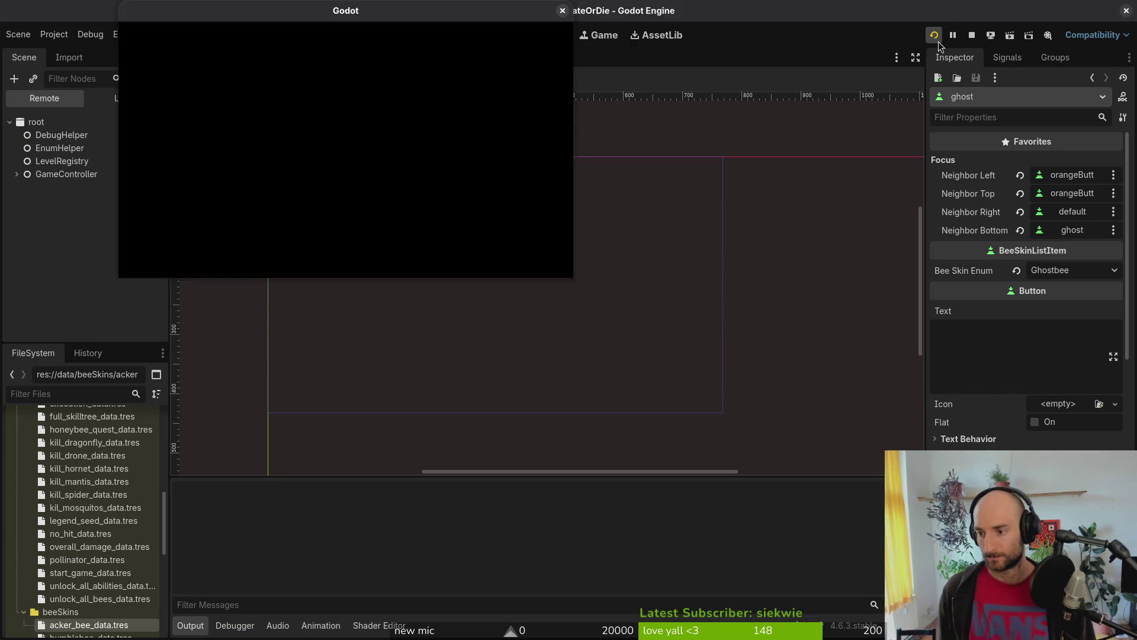
{"action": "key", "text": "Return"}
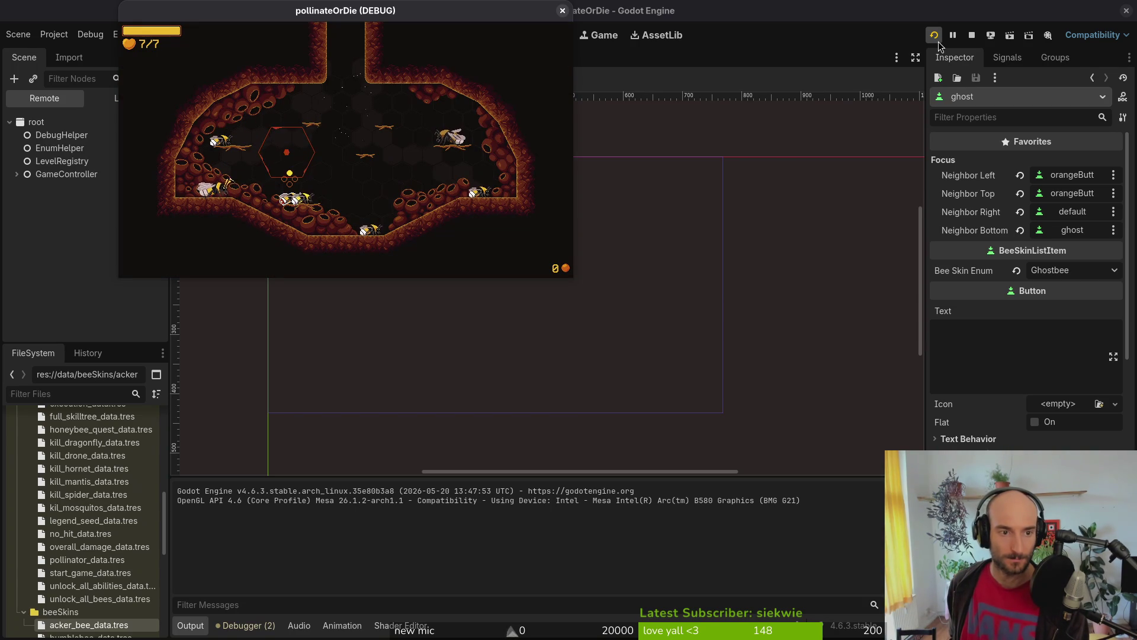
{"action": "key", "text": "Escape"}
{"action": "key", "text": "e"}
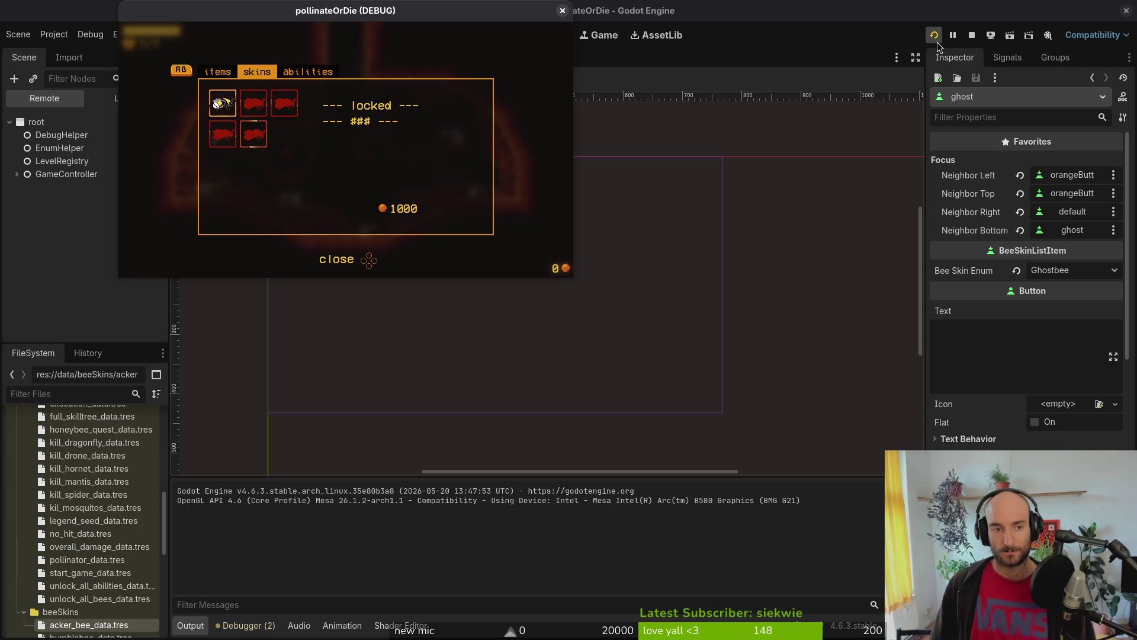
{"action": "key", "text": "F8"}
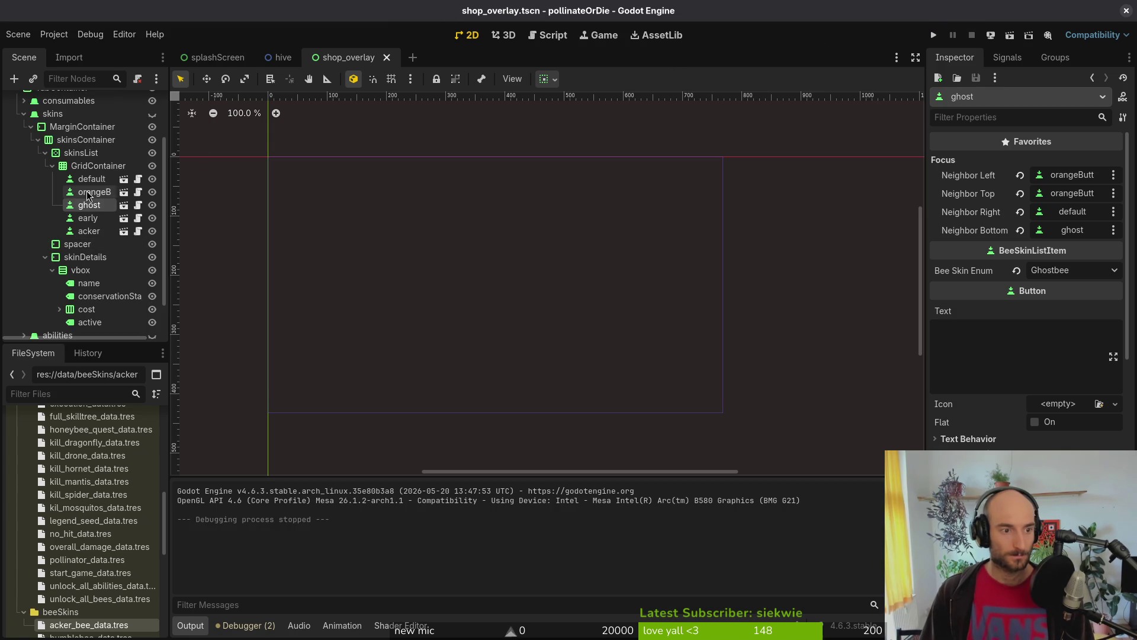
Step: Set the orangeButt skin button's top focus neighbour to acker
{"action": "left_click", "coordinate": [93, 192]}
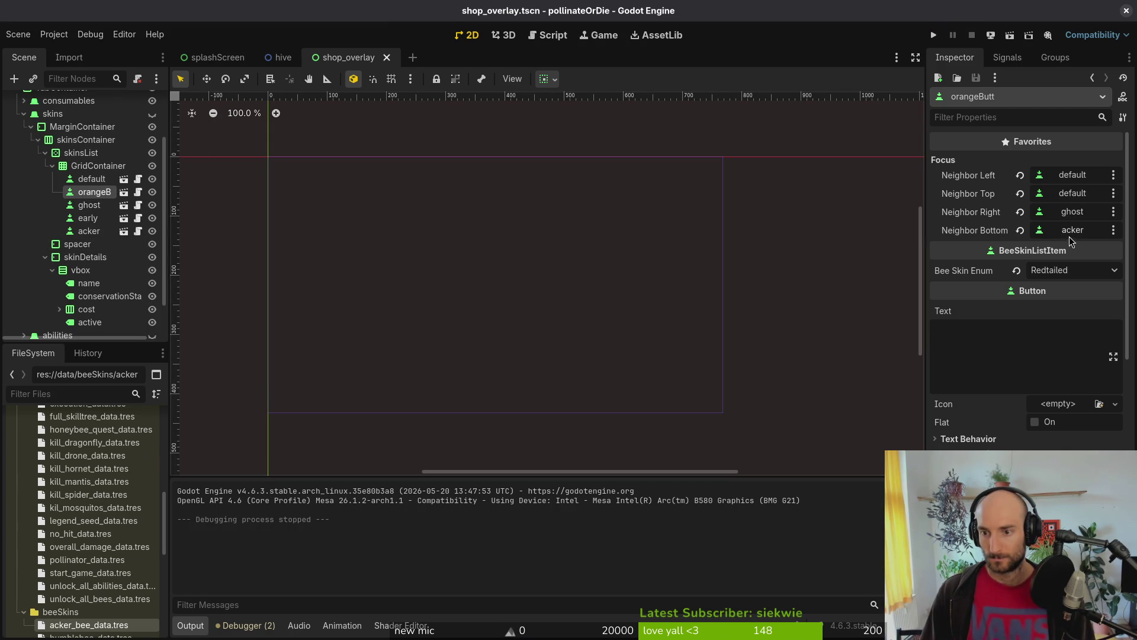
{"action": "left_click", "coordinate": [1075, 194]}
{"action": "scroll", "coordinate": [615, 401], "scroll_direction": "down", "scroll_amount": 5}
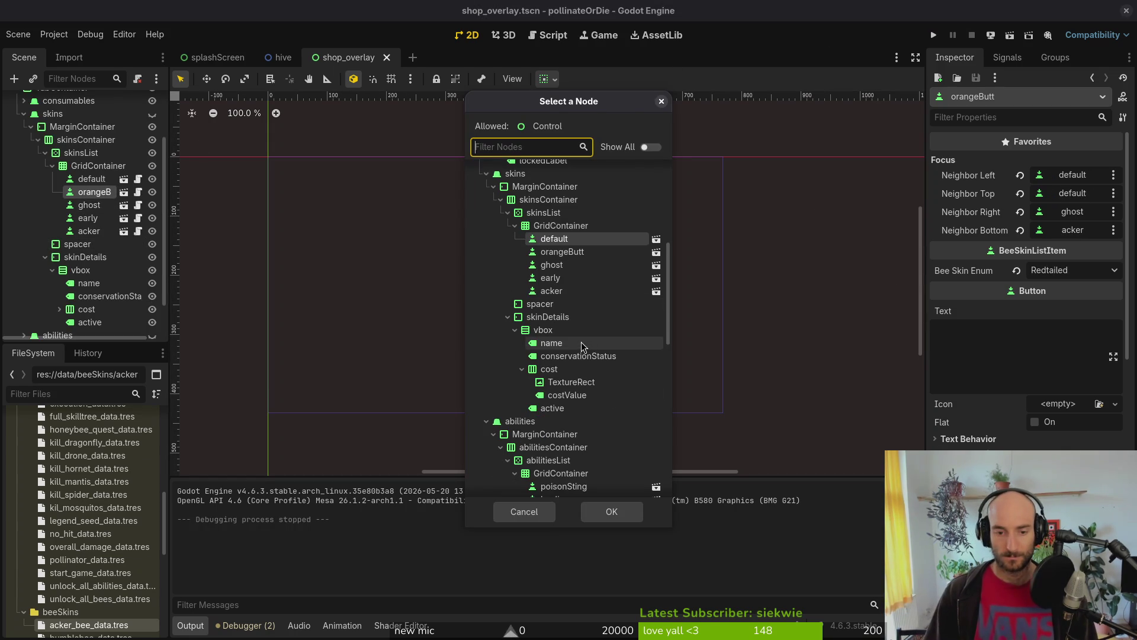
{"action": "left_click", "coordinate": [582, 280]}
{"action": "left_click", "coordinate": [585, 293]}
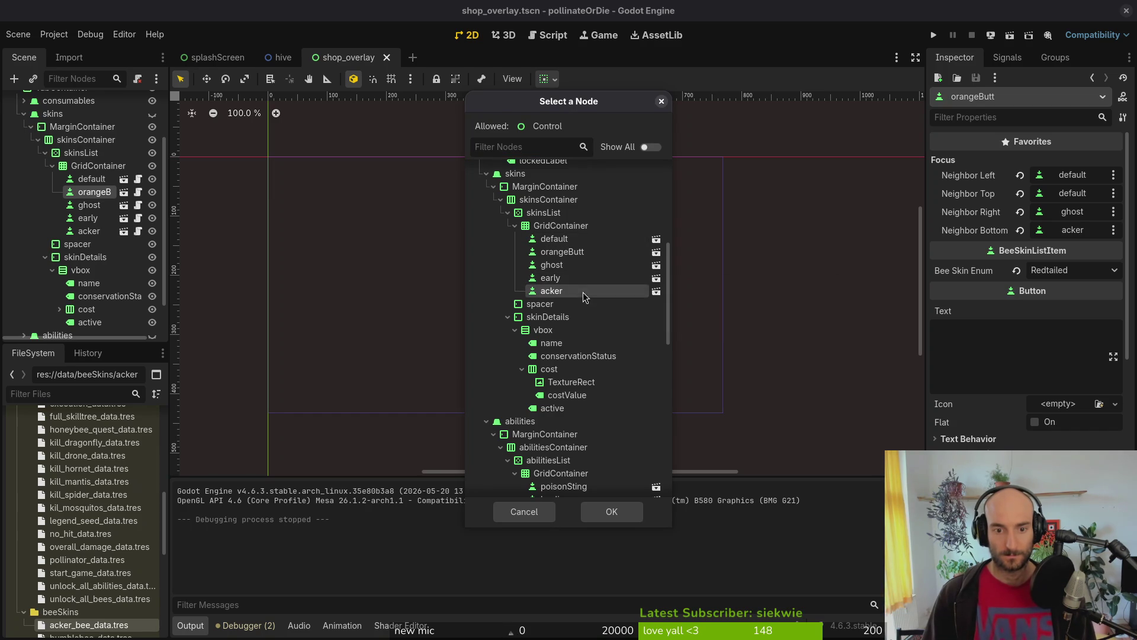
{"action": "left_click", "coordinate": [611, 511]}
Step: Give the default skin button top neighbour early and left neighbour ghost, then save
{"action": "left_click", "coordinate": [92, 178]}
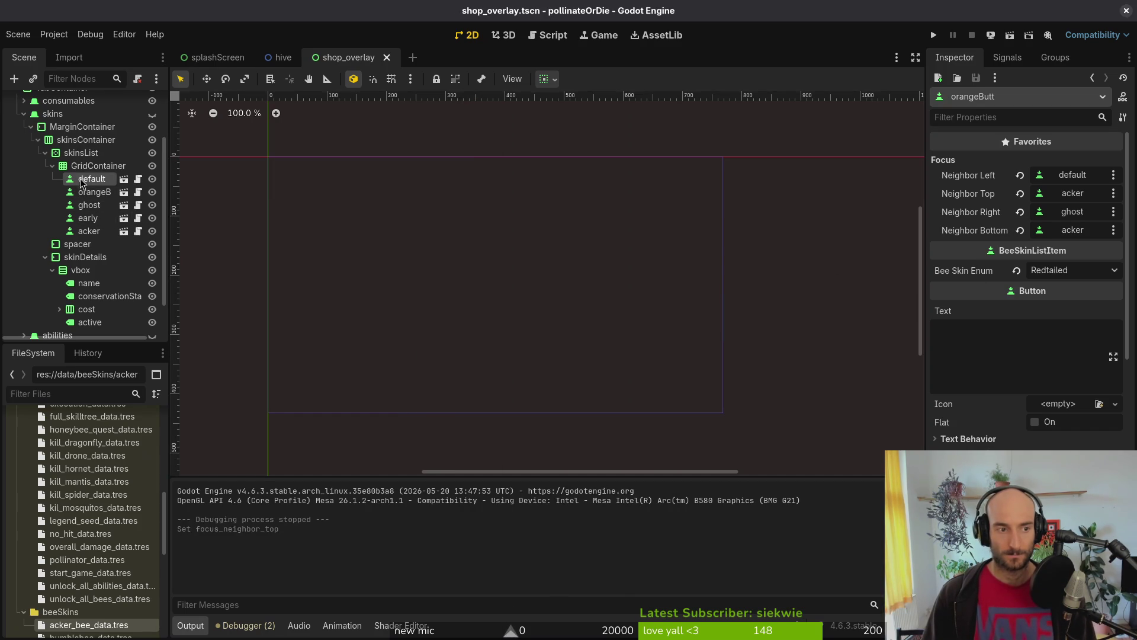
{"action": "left_click", "coordinate": [1088, 195]}
{"action": "scroll", "coordinate": [579, 305], "scroll_direction": "down", "scroll_amount": 5}
{"action": "left_click", "coordinate": [568, 335]}
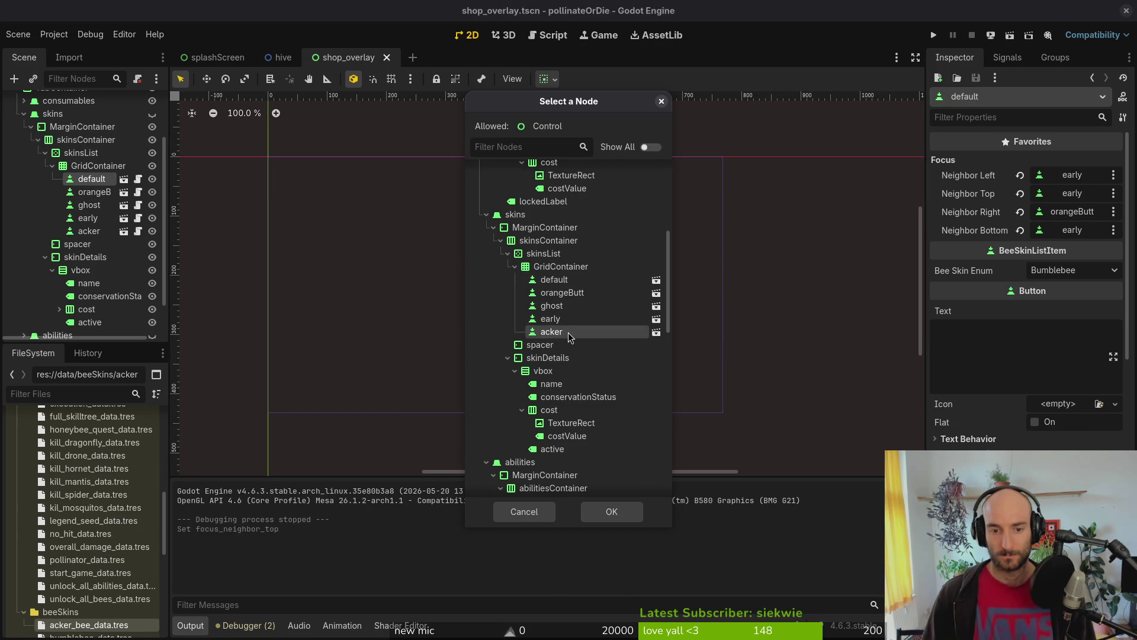
{"action": "left_click", "coordinate": [565, 318]}
{"action": "left_click", "coordinate": [611, 511]}
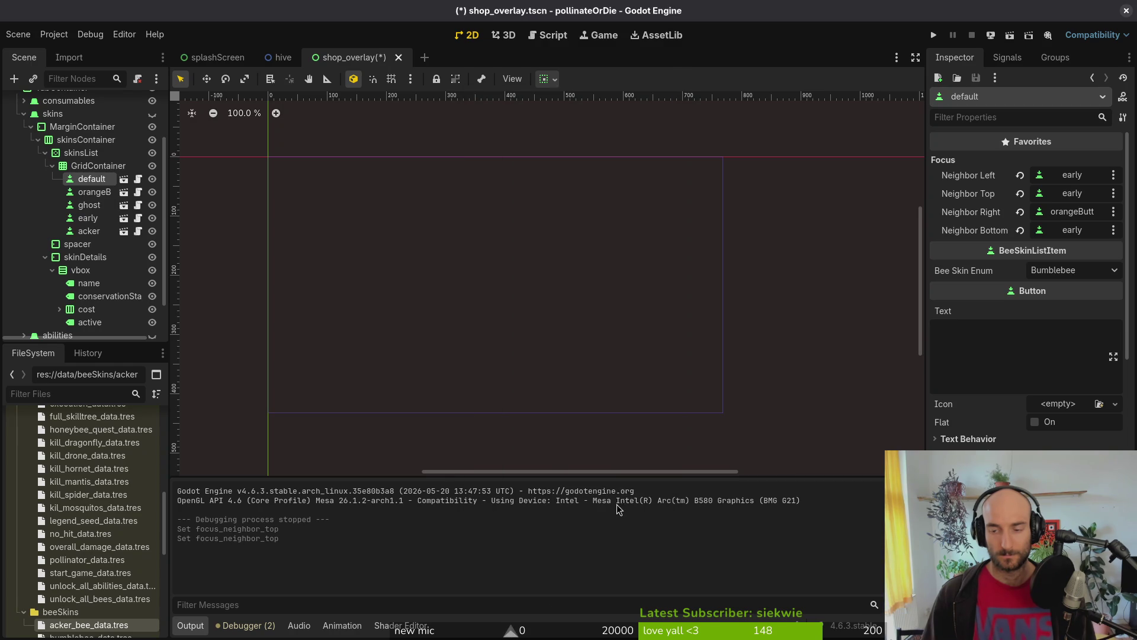
{"action": "left_click", "coordinate": [1076, 178]}
{"action": "scroll", "coordinate": [578, 320], "scroll_direction": "down", "scroll_amount": 5}
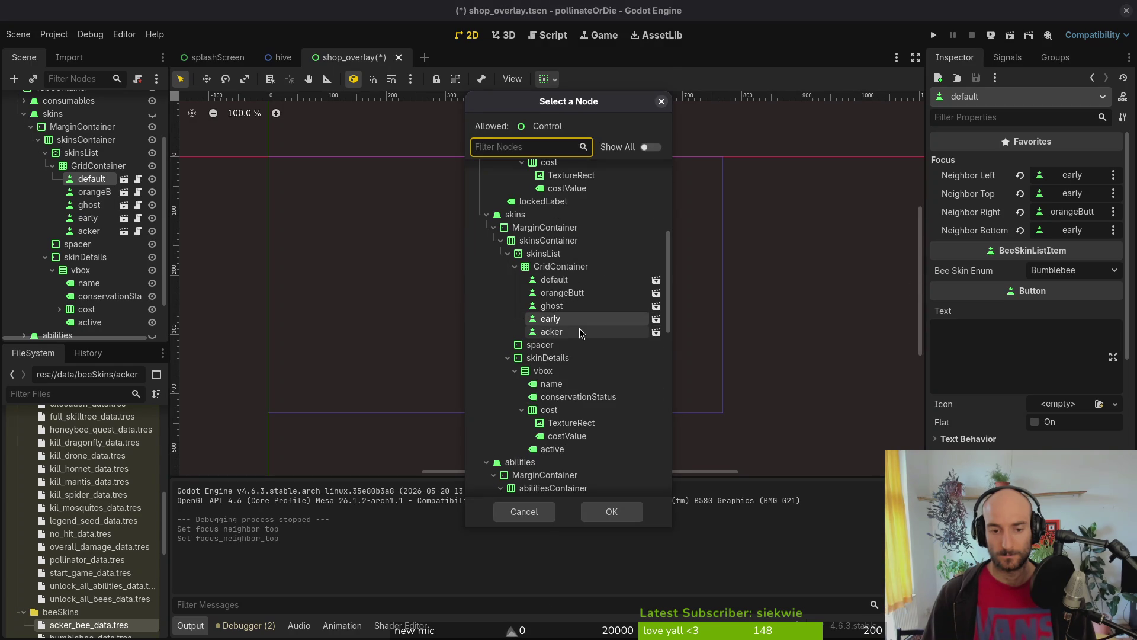
{"action": "left_click", "coordinate": [577, 305]}
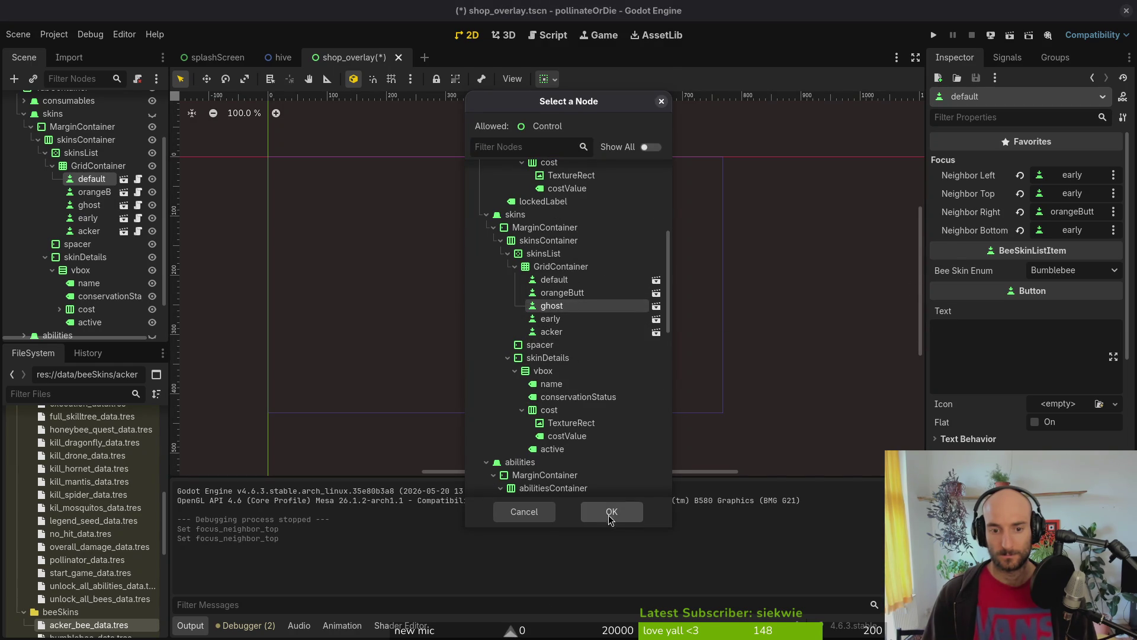
{"action": "left_click", "coordinate": [611, 511]}
{"action": "key", "text": "ctrl+s"}
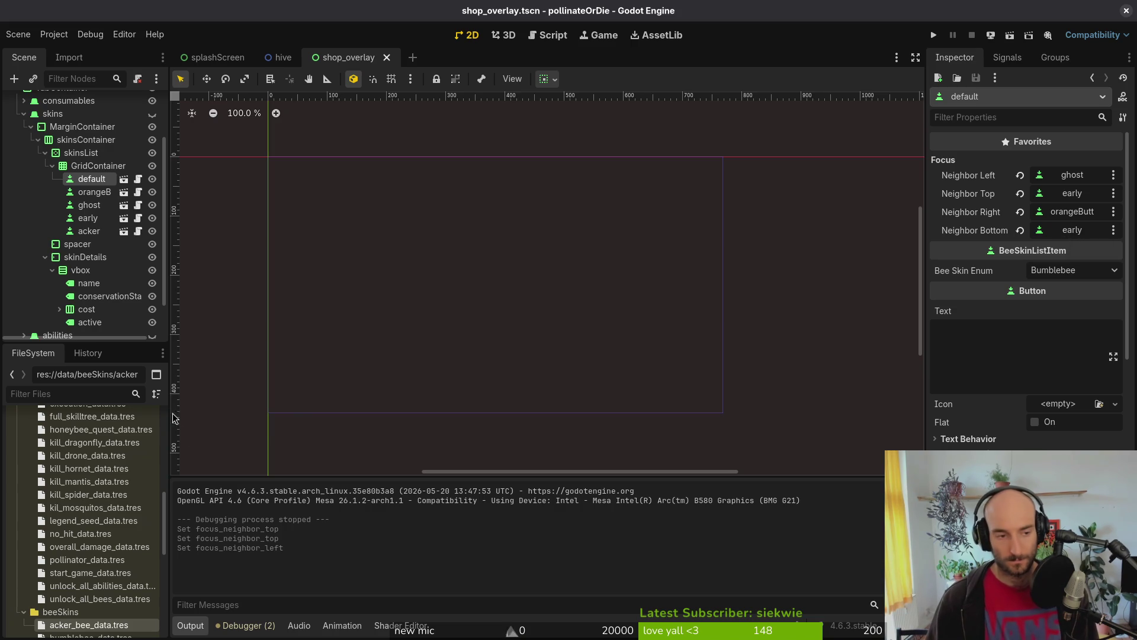
Step: After a quick test run, set the acker skin button's top focus neighbour to orangeButt
{"action": "left_click", "coordinate": [93, 232]}
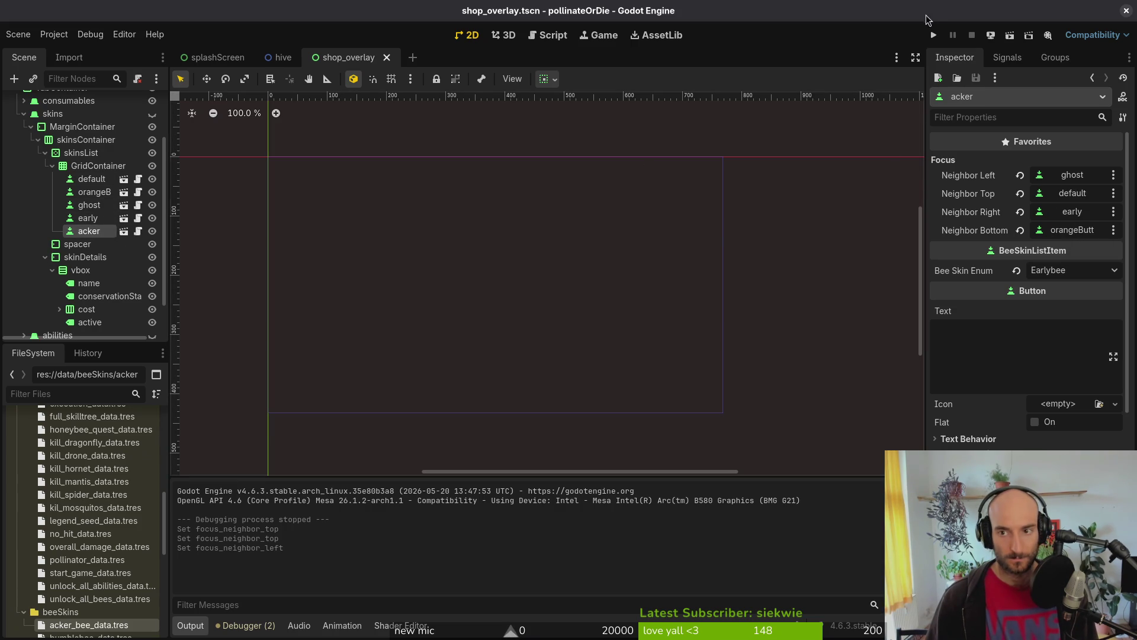
{"action": "left_click", "coordinate": [933, 37]}
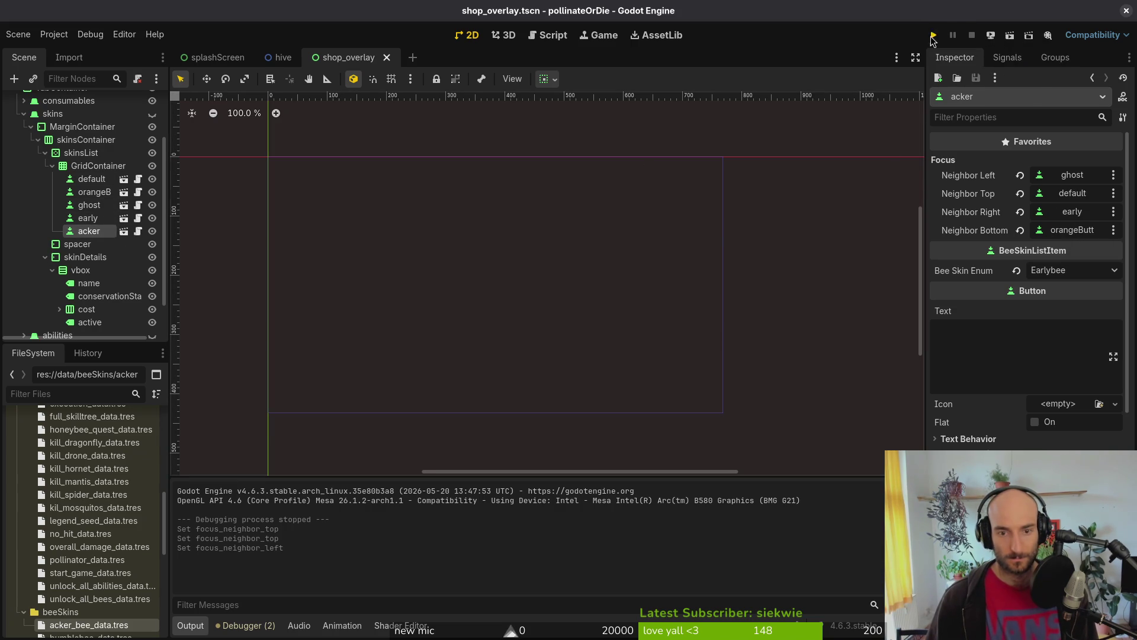
{"action": "key", "text": "F8"}
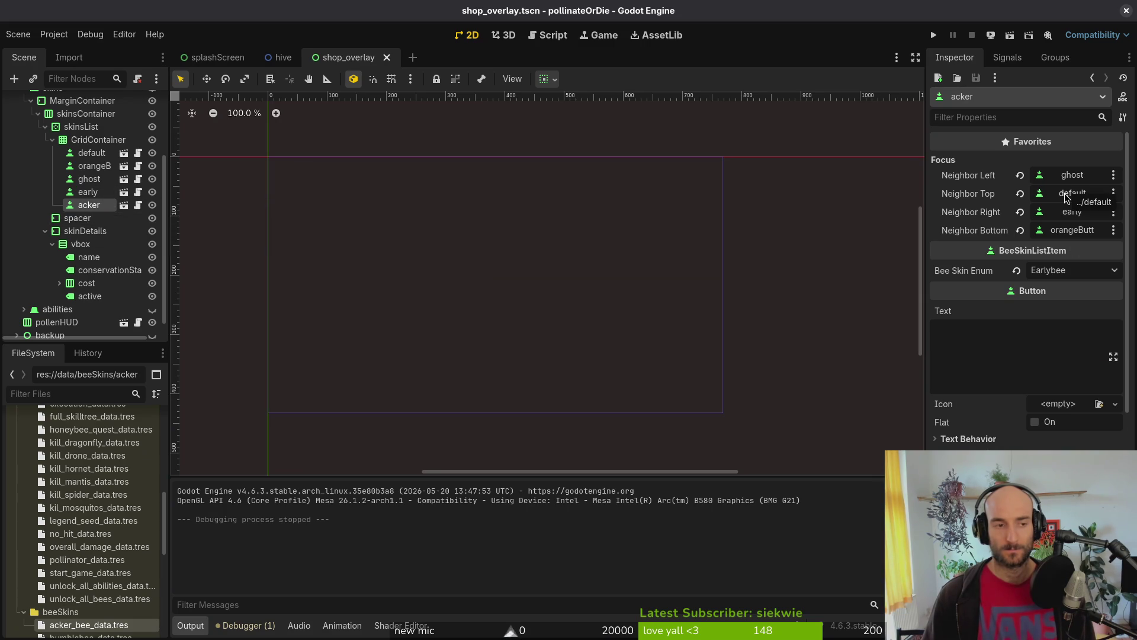
{"action": "left_click", "coordinate": [88, 191]}
{"action": "left_click", "coordinate": [94, 167]}
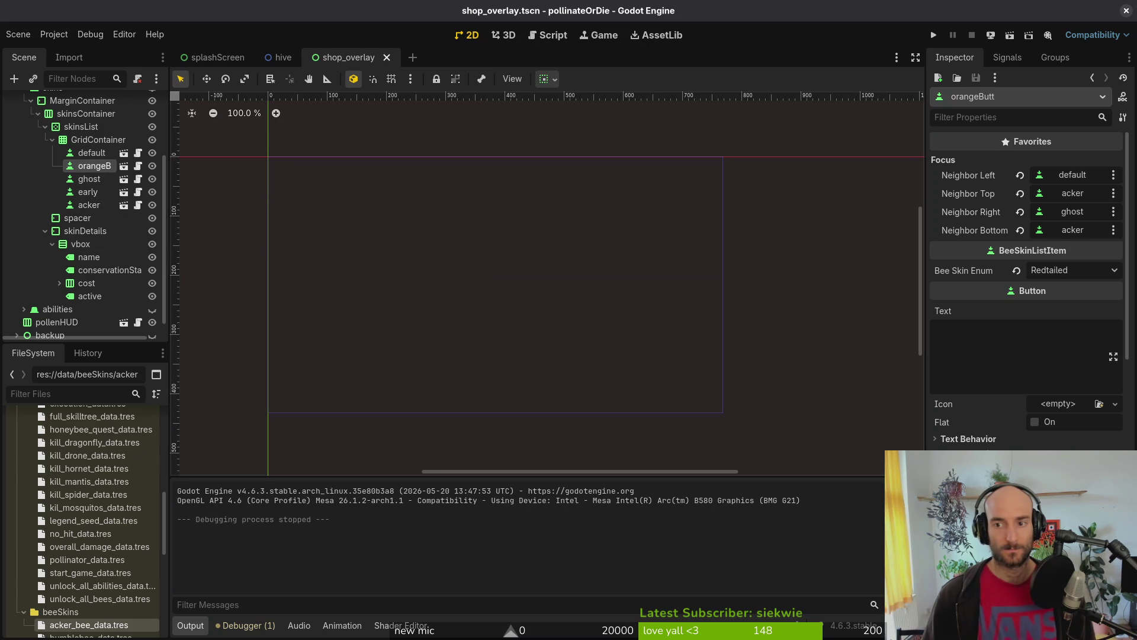
{"action": "left_click", "coordinate": [87, 192]}
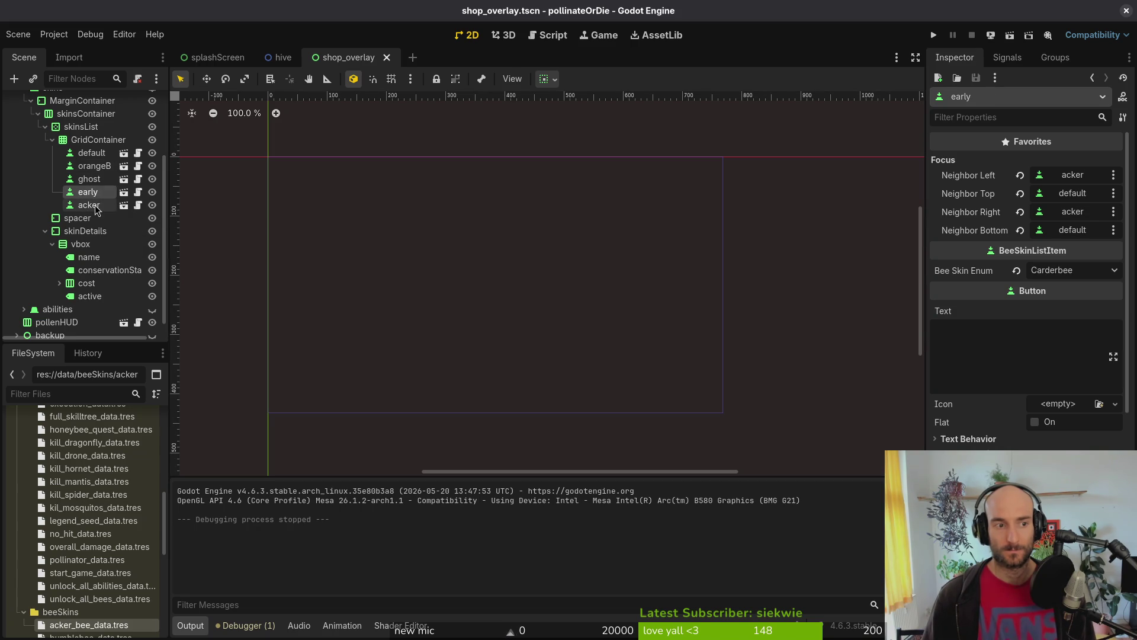
{"action": "left_click", "coordinate": [89, 205]}
{"action": "left_click", "coordinate": [1072, 193]}
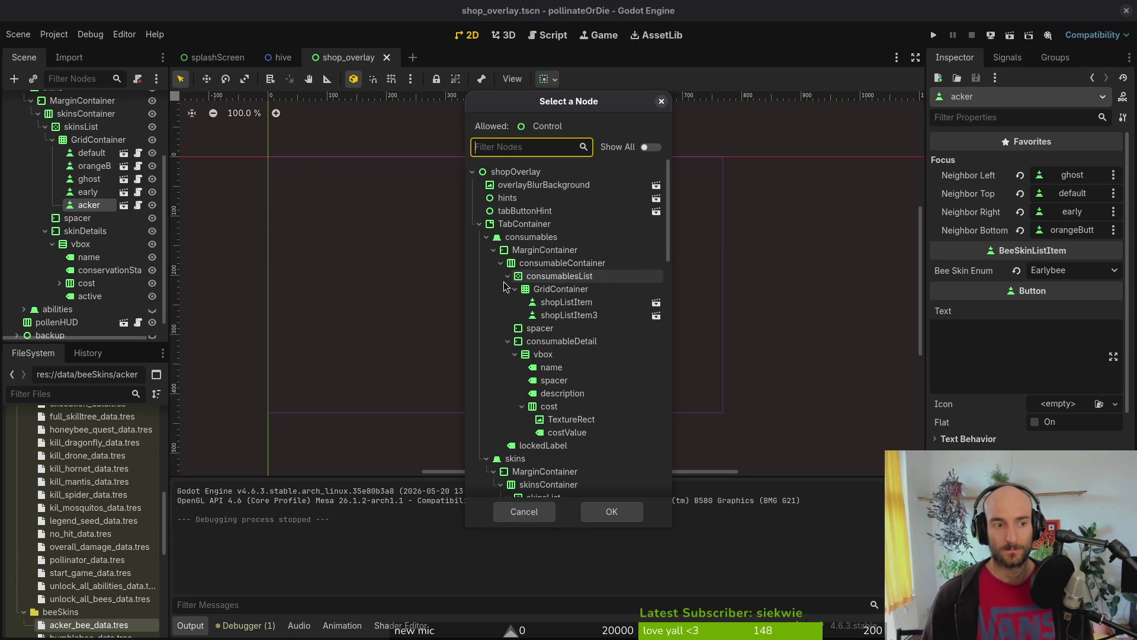
{"action": "scroll", "coordinate": [567, 302], "scroll_direction": "down", "scroll_amount": 3}
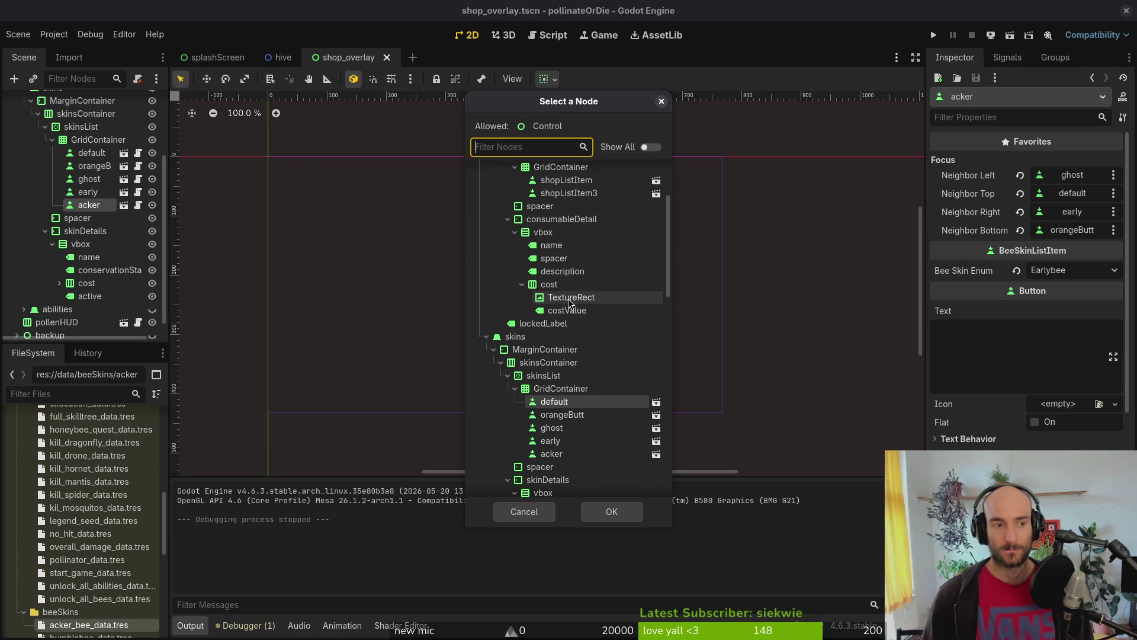
{"action": "left_click", "coordinate": [566, 415]}
{"action": "left_click", "coordinate": [612, 512]}
Step: Save and test the scene, then set acker's left focus neighbour to early and rerun
{"action": "key", "text": "ctrl+s"}
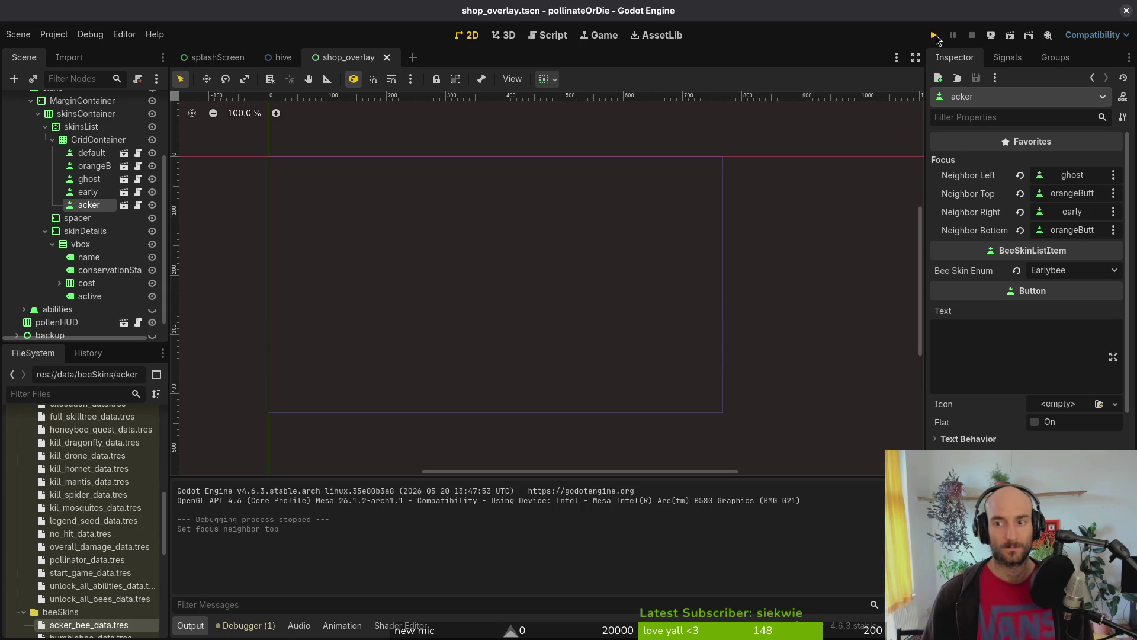
{"action": "left_click", "coordinate": [935, 36]}
{"action": "left_click", "coordinate": [563, 10]}
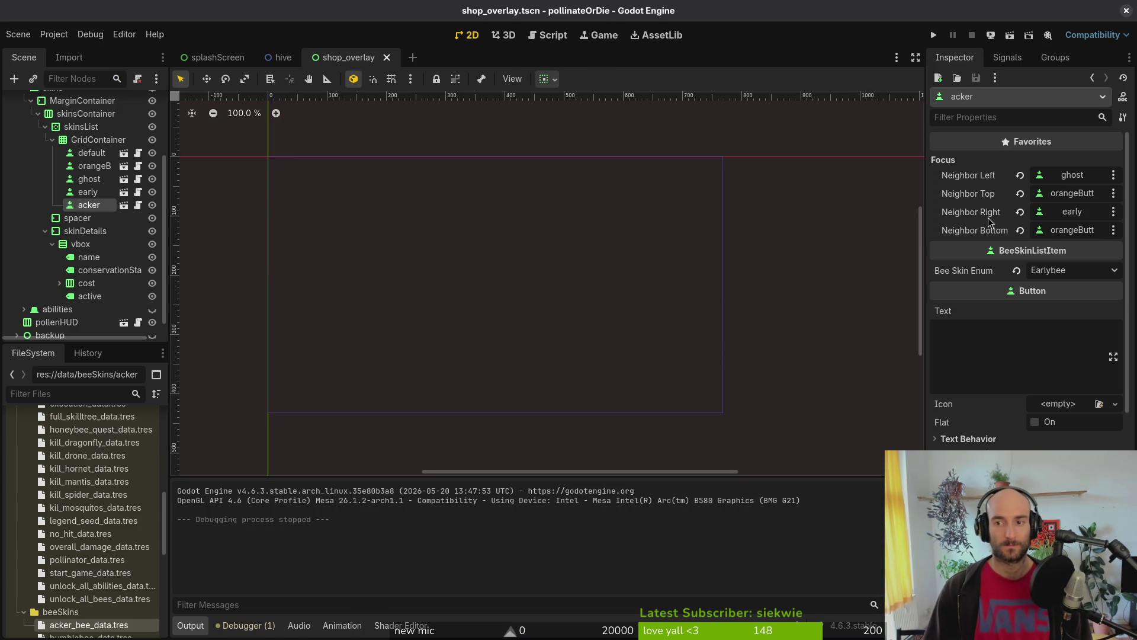
{"action": "left_click", "coordinate": [1069, 176]}
{"action": "scroll", "coordinate": [567, 278], "scroll_direction": "down", "scroll_amount": 5}
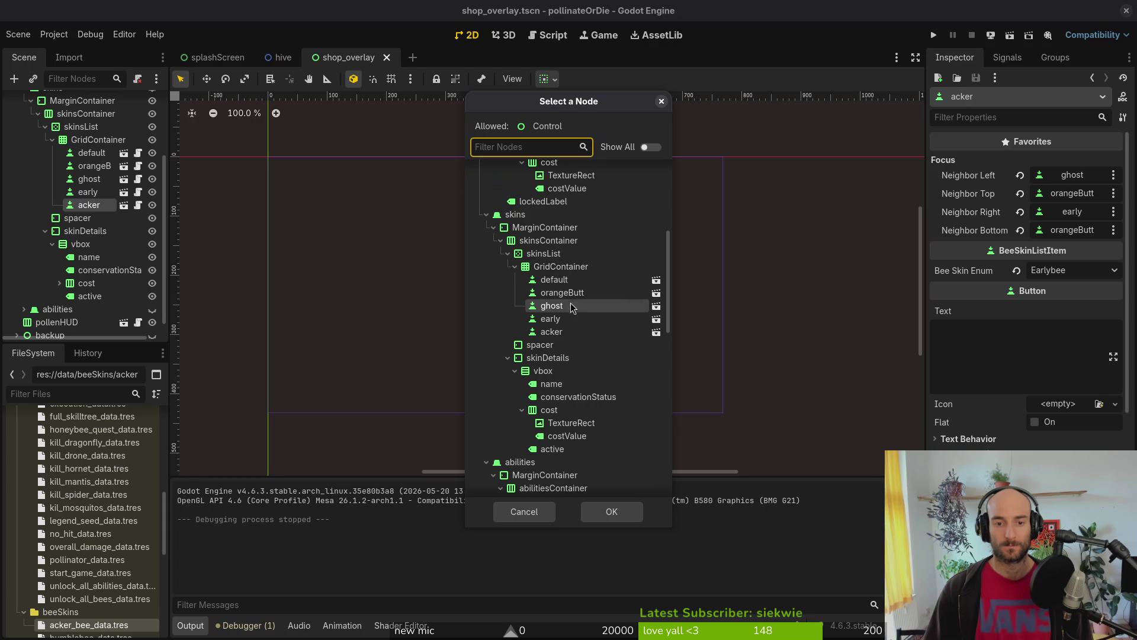
{"action": "left_click", "coordinate": [569, 319]}
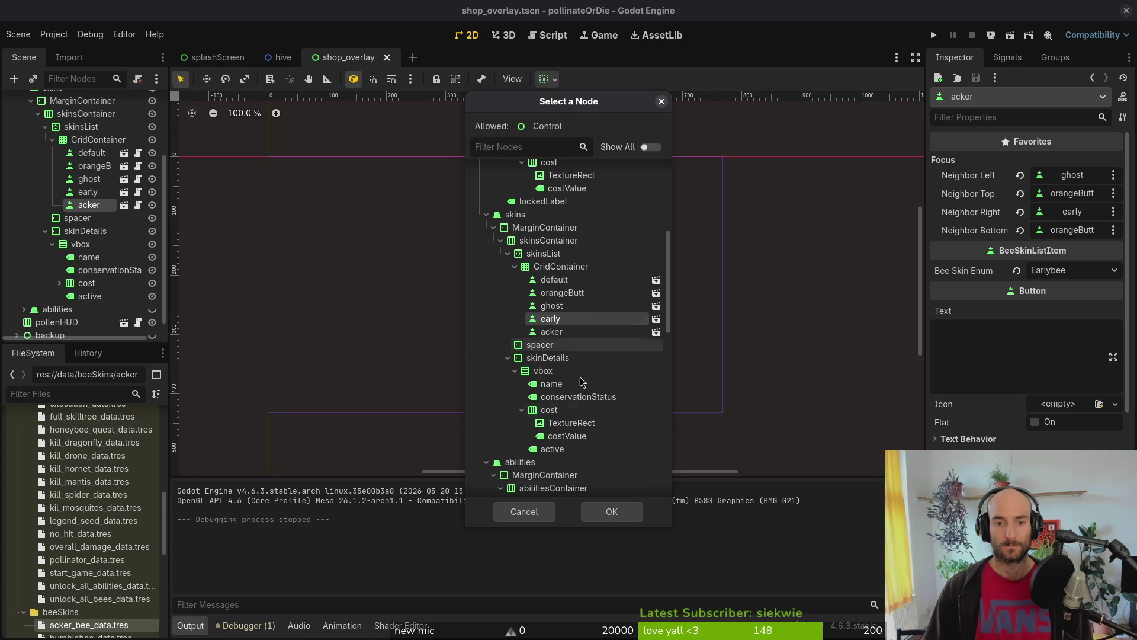
{"action": "left_click", "coordinate": [611, 511]}
{"action": "key", "text": "F5"}
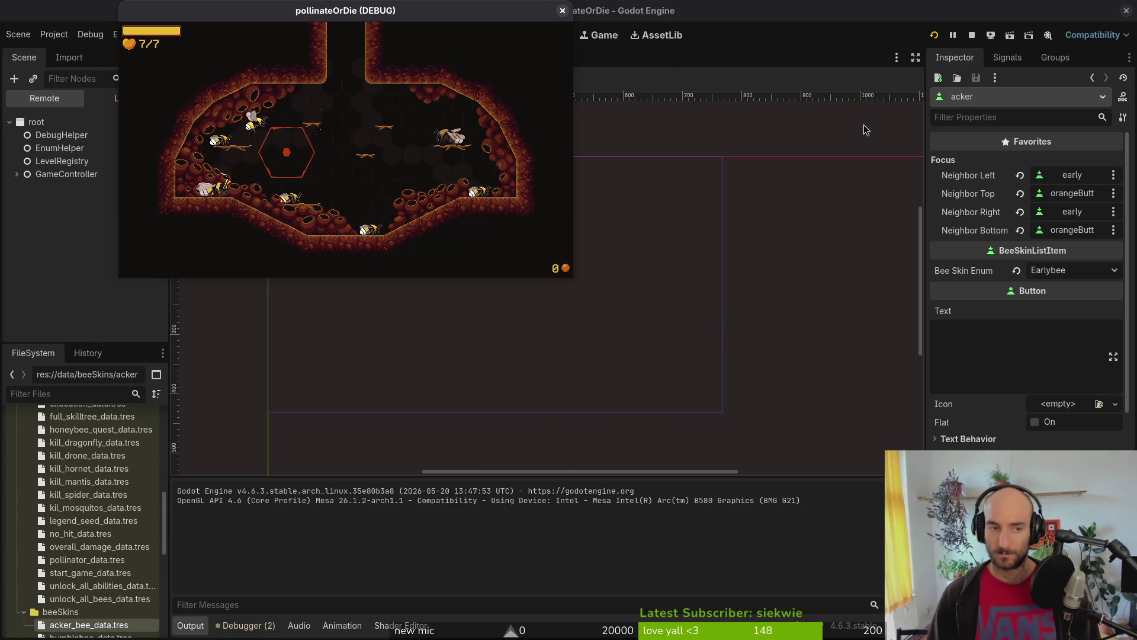
Step: Test arrow-key focus movement across the inventory's skins tab, then close the game
{"action": "key", "text": "Tab"}
{"action": "key", "text": "Tab"}
{"action": "key", "text": "Right"}
{"action": "key", "text": "Left"}
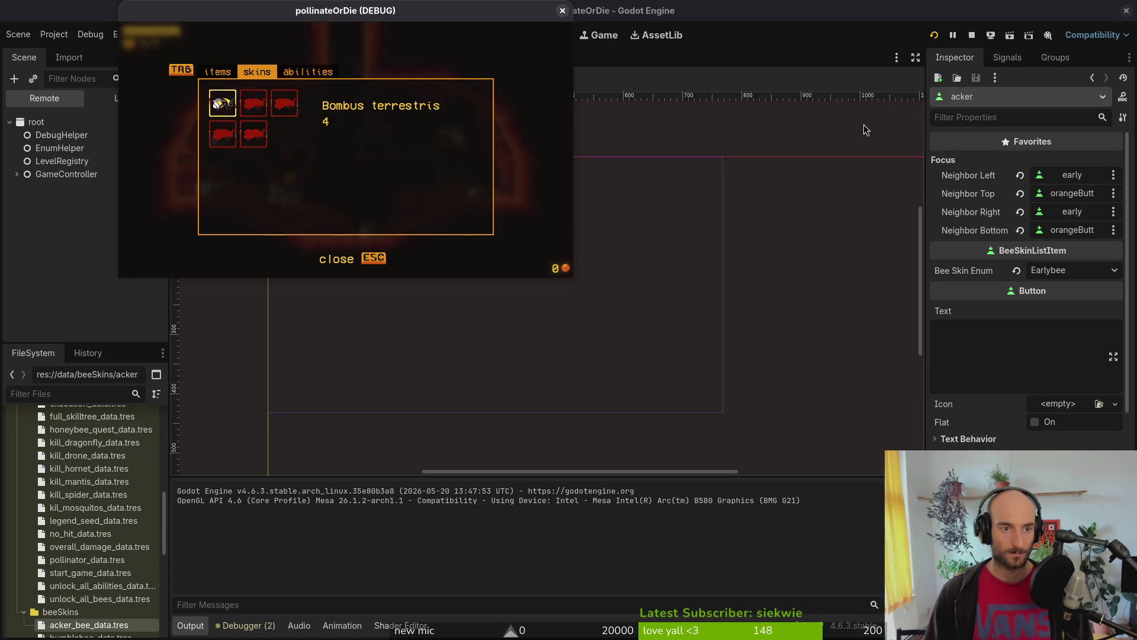
{"action": "key", "text": "Right"}
{"action": "key", "text": "Left"}
{"action": "key", "text": "Down"}
{"action": "key", "text": "Up"}
{"action": "key", "text": "Down"}
{"action": "key", "text": "Up"}
{"action": "key", "text": "Down"}
{"action": "key", "text": "Left"}
{"action": "key", "text": "Right"}
{"action": "key", "text": "Left"}
{"action": "key", "text": "Right"}
{"action": "key", "text": "Up"}
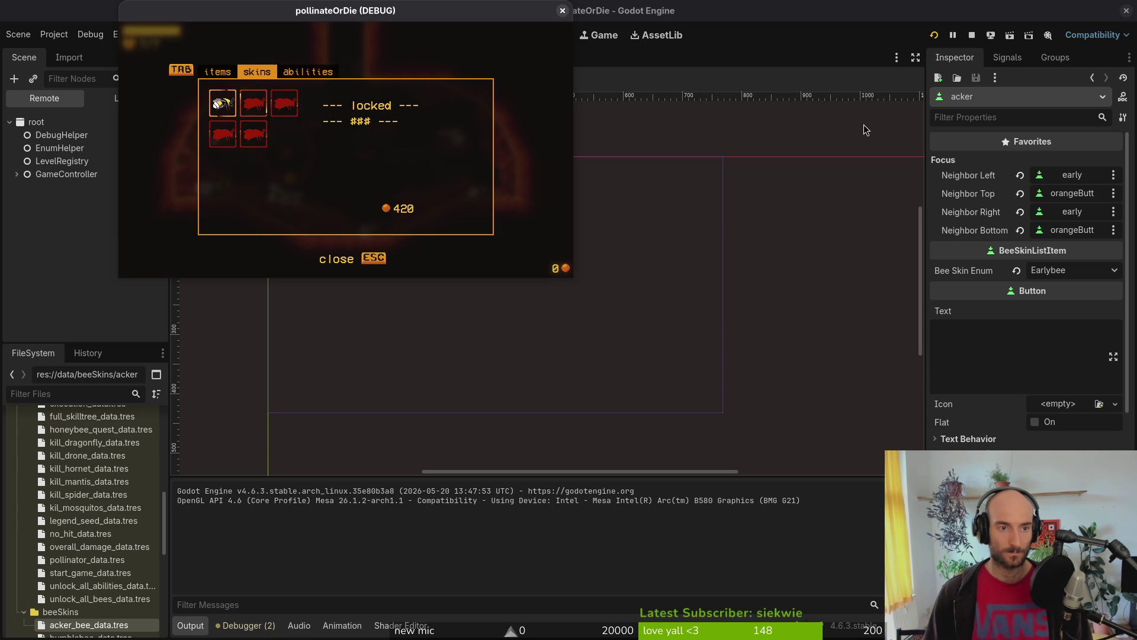
{"action": "key", "text": "F8"}
Step: Set the ghost skin button's top focus neighbour to ghost itself
{"action": "key", "text": "Up"}
{"action": "key", "text": "Up"}
{"action": "left_click", "coordinate": [1082, 199]}
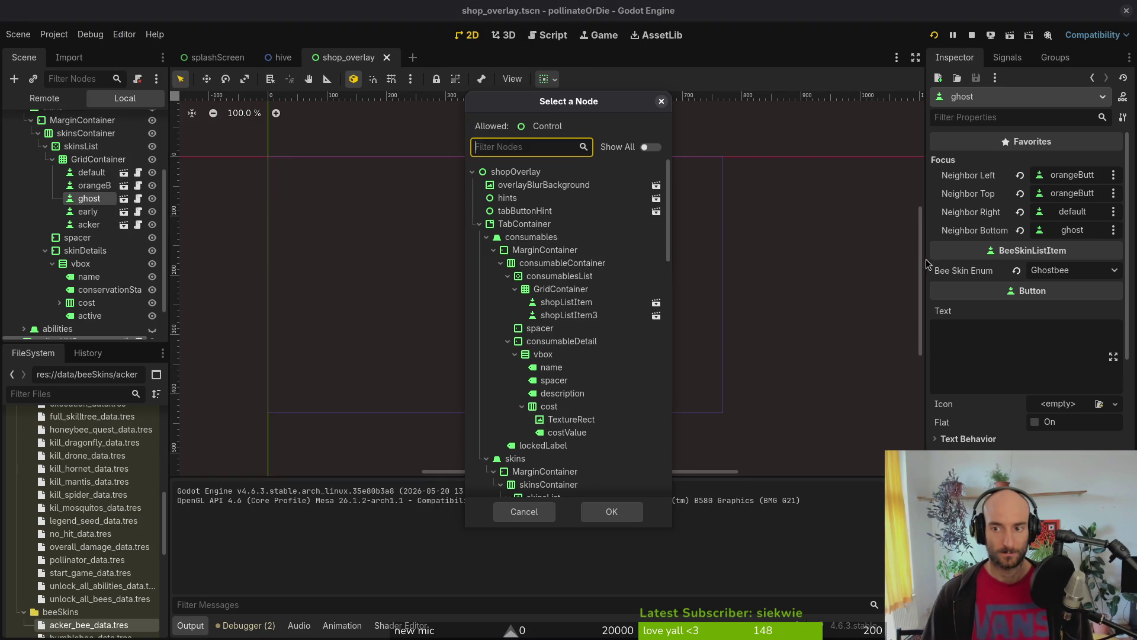
{"action": "scroll", "coordinate": [586, 367], "scroll_direction": "down", "scroll_amount": 5}
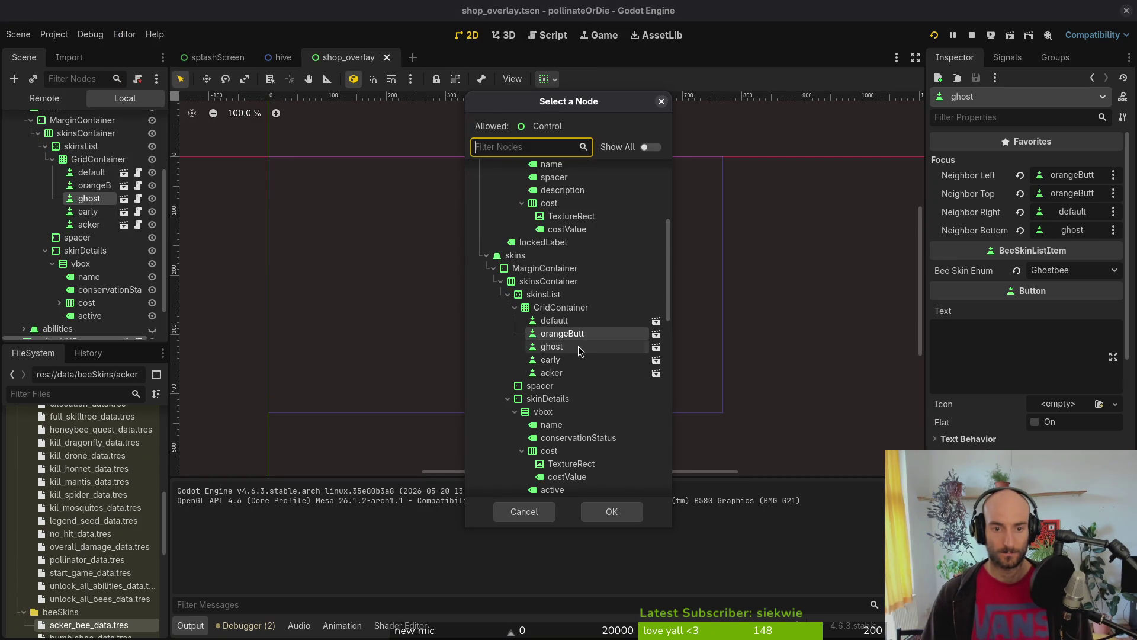
{"action": "left_click", "coordinate": [587, 346]}
{"action": "left_click", "coordinate": [611, 512]}
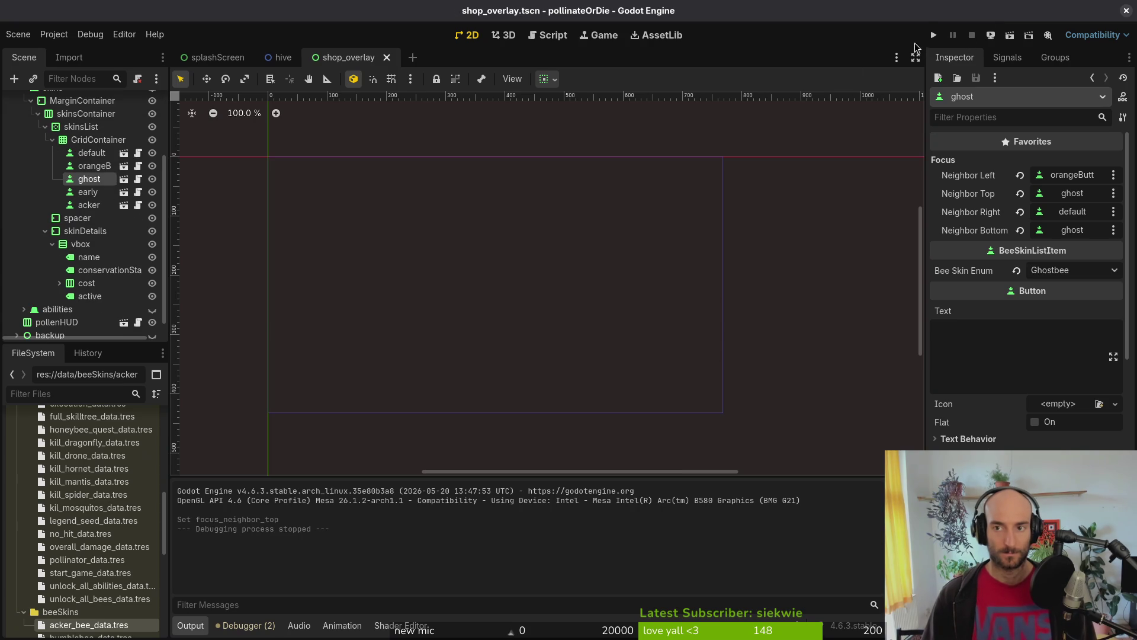
{"action": "key", "text": "alt+Tab"}
Step: In tig, stage shop_overlay.tscn and translations.csv after reviewing the translations diff
{"action": "type", "text": "rti"}
{"action": "key", "text": "BackSpace"}
{"action": "key", "text": "BackSpace"}
{"action": "key", "text": "BackSpace"}
{"action": "type", "text": "tig"}
{"action": "key", "text": "Return"}
{"action": "key", "text": "s"}
{"action": "key", "text": "Down"}
{"action": "key", "text": "Down"}
{"action": "key", "text": "Down"}
{"action": "key", "text": "u"}
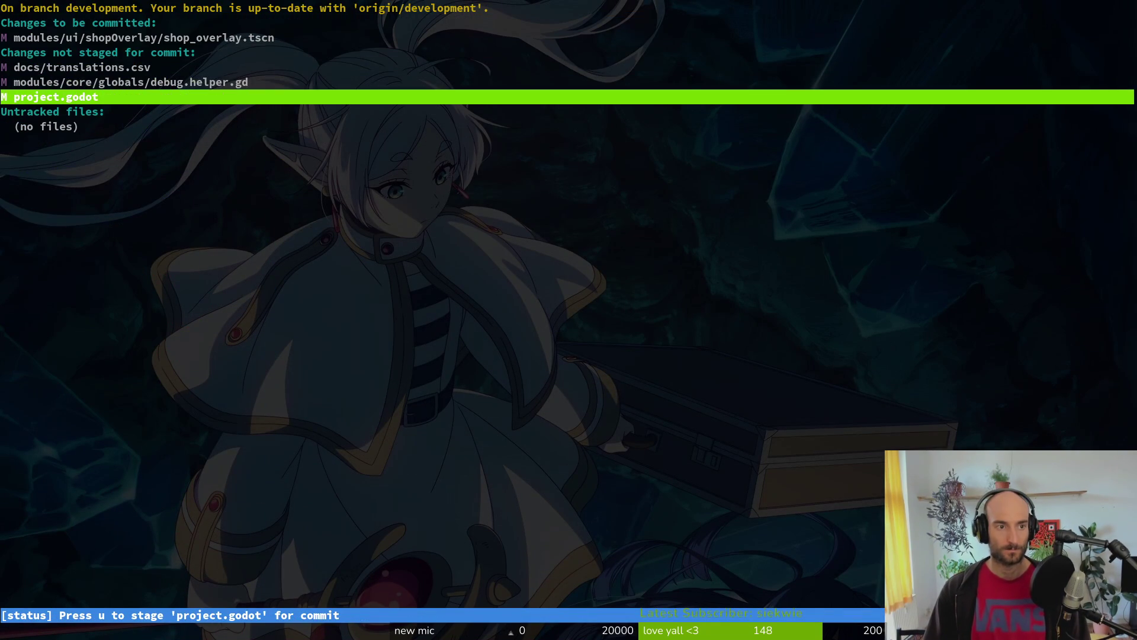
{"action": "key", "text": "Up"}
{"action": "key", "text": "Up"}
{"action": "key", "text": "Return"}
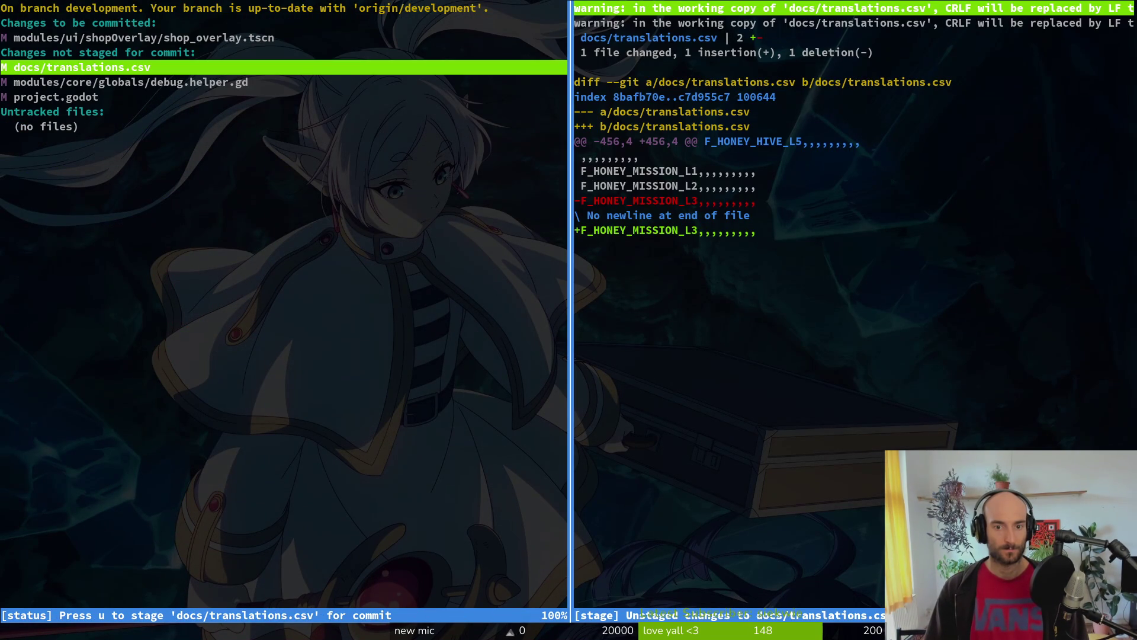
{"action": "key", "text": "u"}
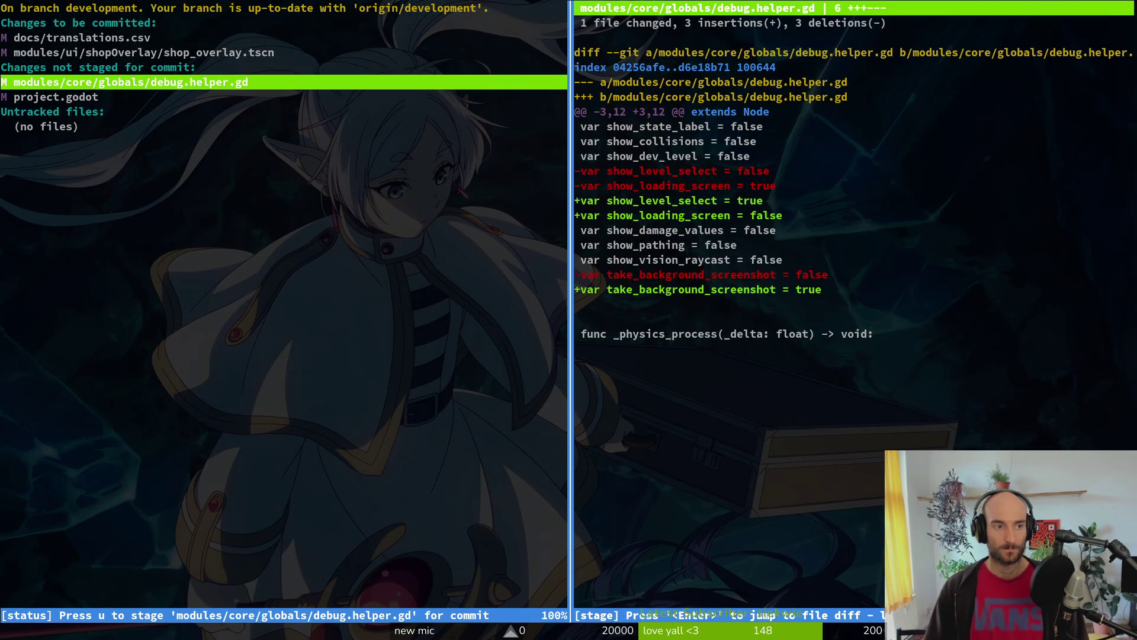
Step: Reopen tig, review the project.godot diff and stage project.godot
{"action": "type", "text": "Q"}
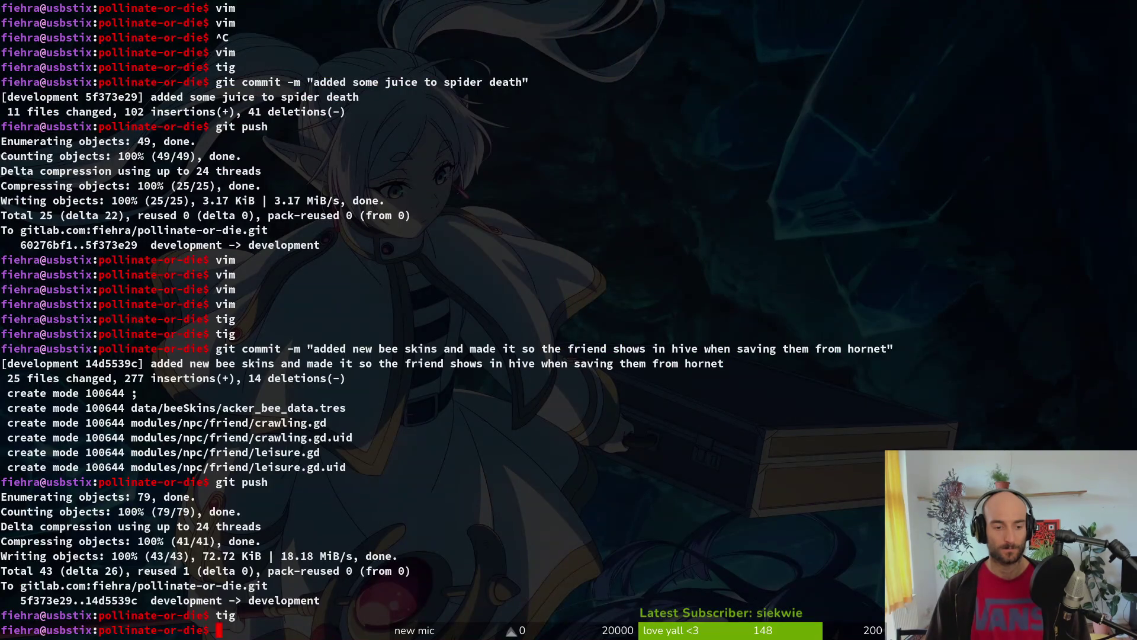
{"action": "type", "text": "tig"}
{"action": "key", "text": "Return"}
{"action": "key", "text": "s"}
{"action": "key", "text": "Down"}
{"action": "key", "text": "Down"}
{"action": "key", "text": "Down"}
{"action": "key", "text": "Down"}
{"action": "key", "text": "Return"}
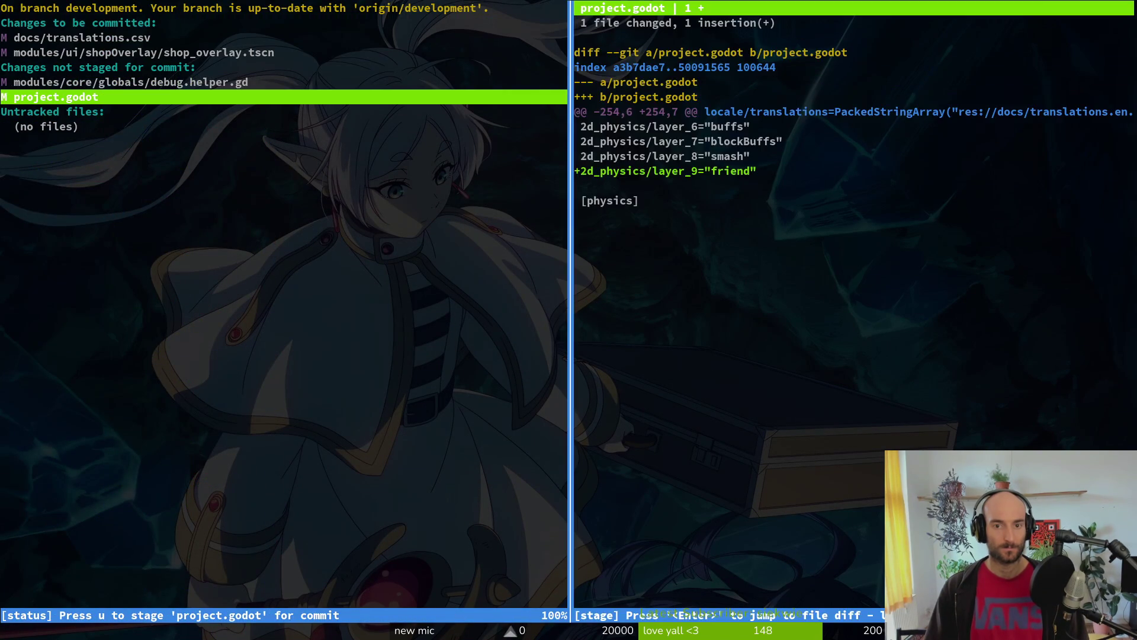
{"action": "type", "text": "Qg"}
{"action": "key", "text": "BackSpace"}
{"action": "type", "text": "tig"}
{"action": "key", "text": "Return"}
{"action": "key", "text": "s"}
{"action": "key", "text": "Down"}
{"action": "key", "text": "Down"}
{"action": "key", "text": "Down"}
Step: Commit as "fixed focus in beeskin tab and added friend to physics layers" and push to development
{"action": "type", "text": "Qgit"}
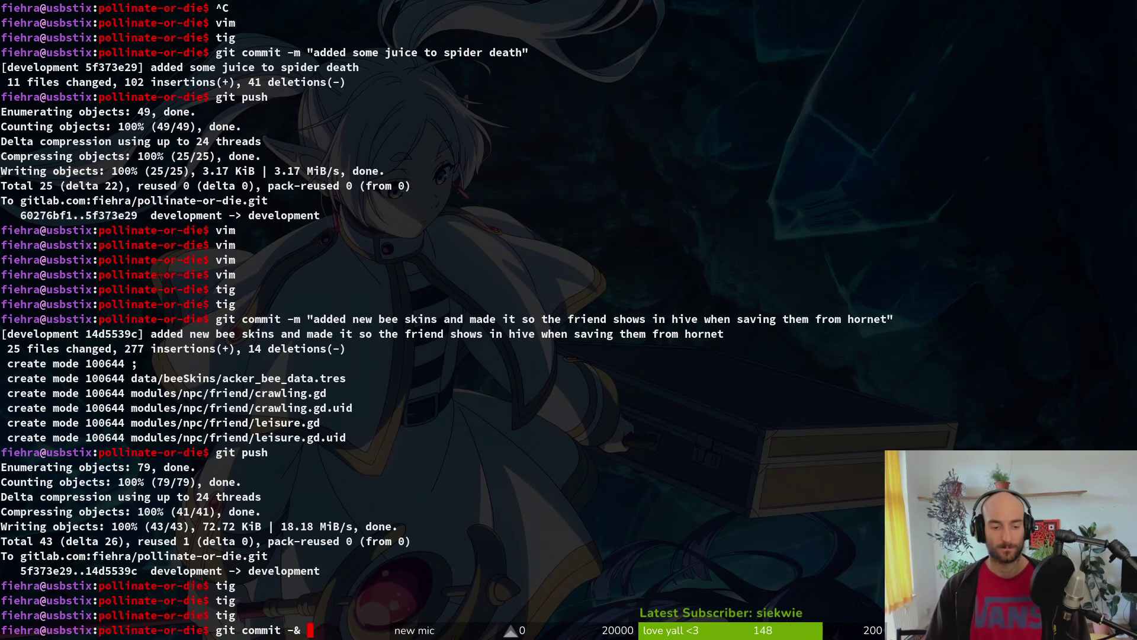
{"action": "type", "text": "d foxu"}
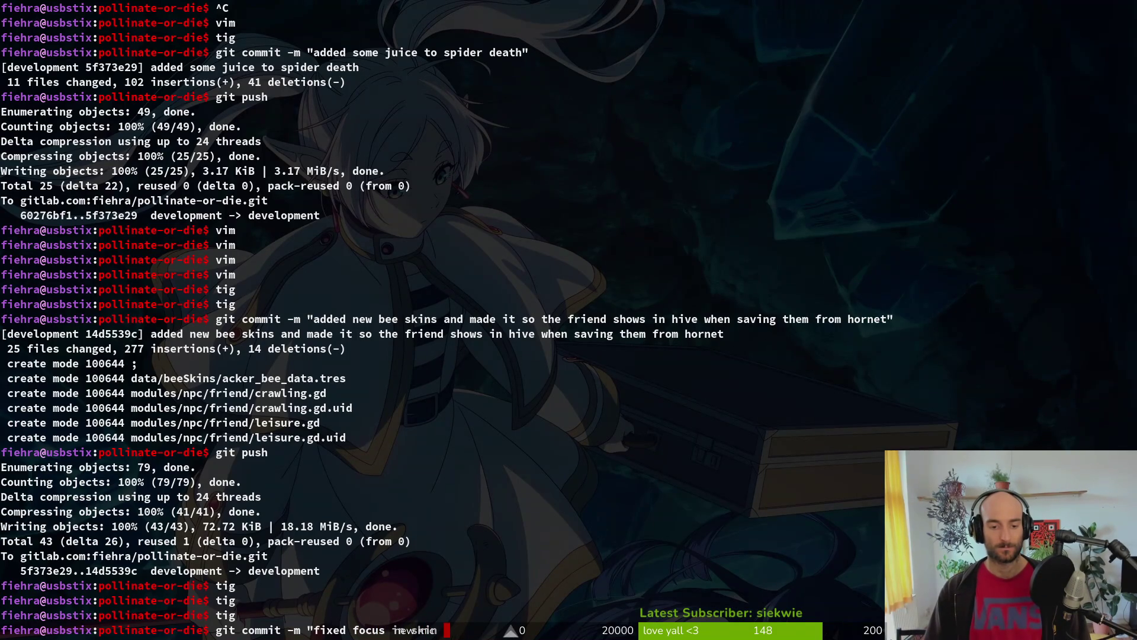
{"action": "key", "text": "BackSpace"}
{"action": "key", "text": "BackSpace"}
{"action": "key", "text": "BackSpace"}
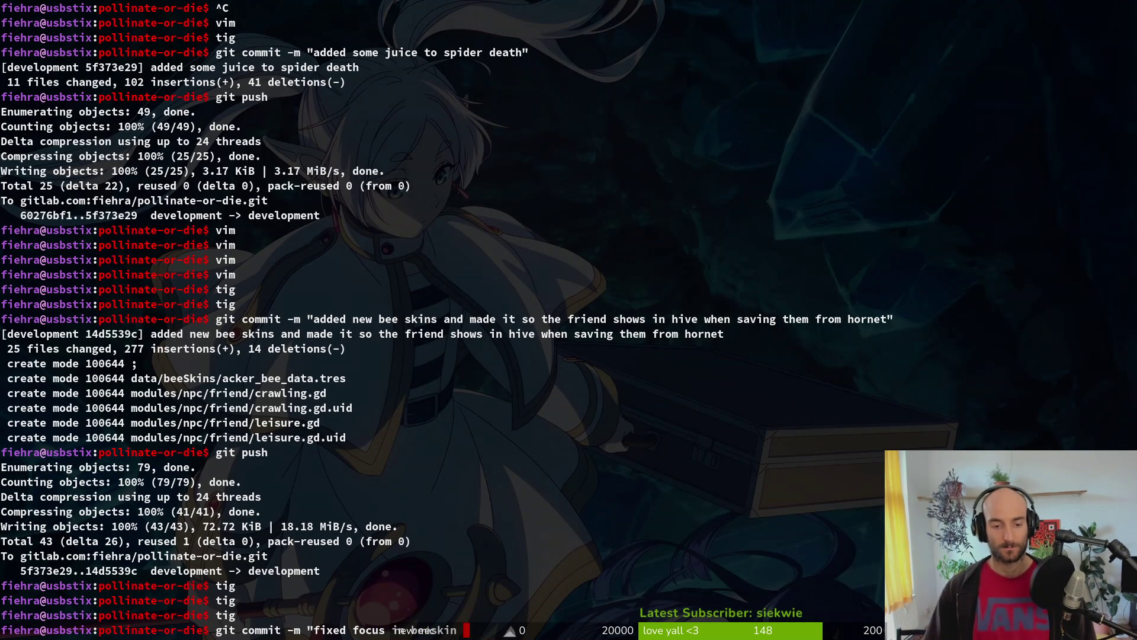
{"action": "type", "text": "tab and added friend"}
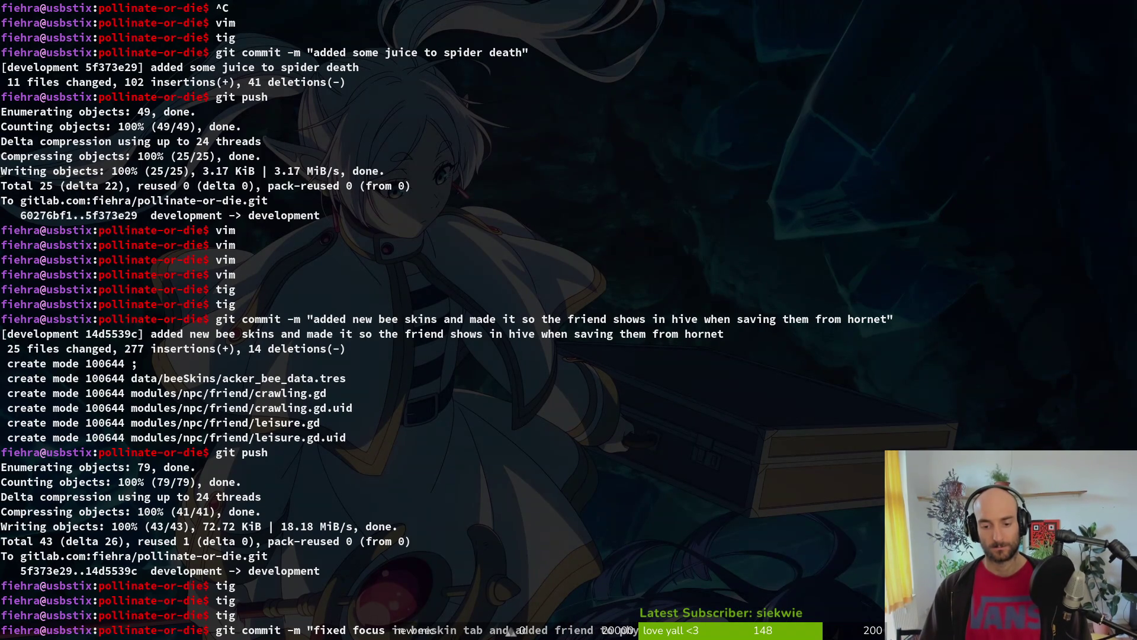
{"action": "key", "text": "Return"}
{"action": "type", "text": "git push"}
{"action": "key", "text": "Return"}
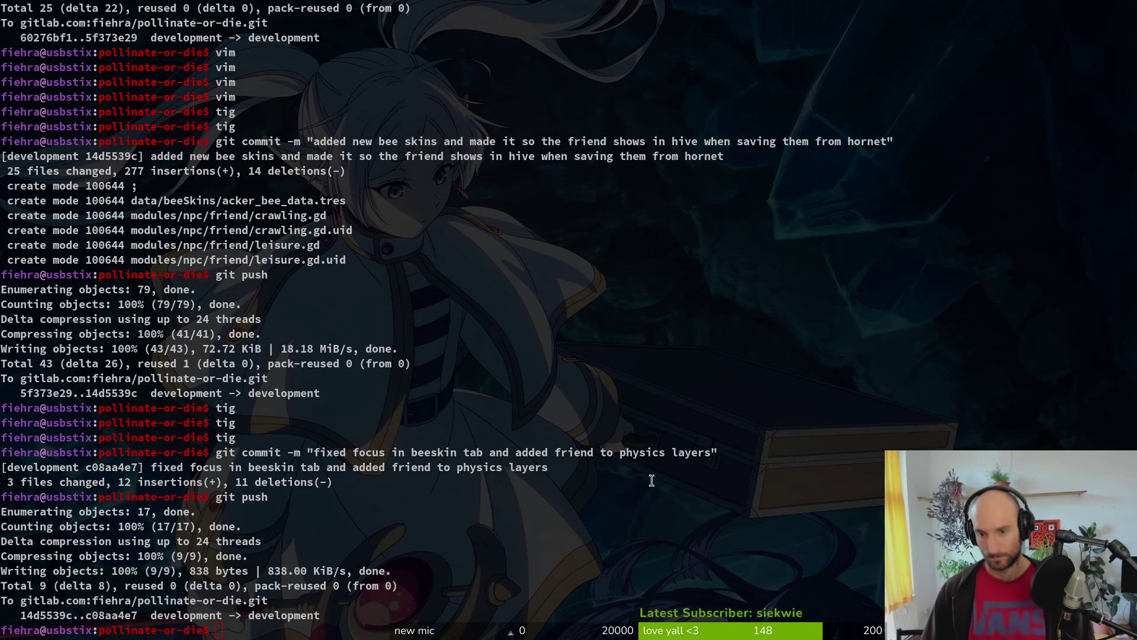
{"action": "key", "text": "alt+Tab"}
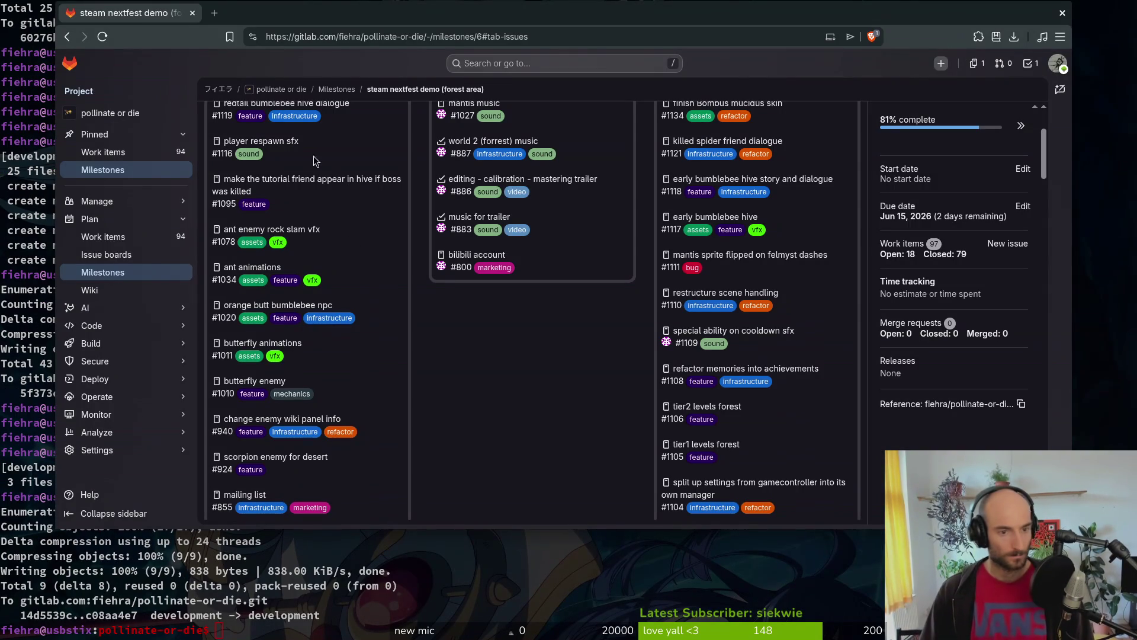
Step: Close GitLab issue #1095 about the tutorial friend appearing in the hive
{"action": "left_click", "coordinate": [299, 178]}
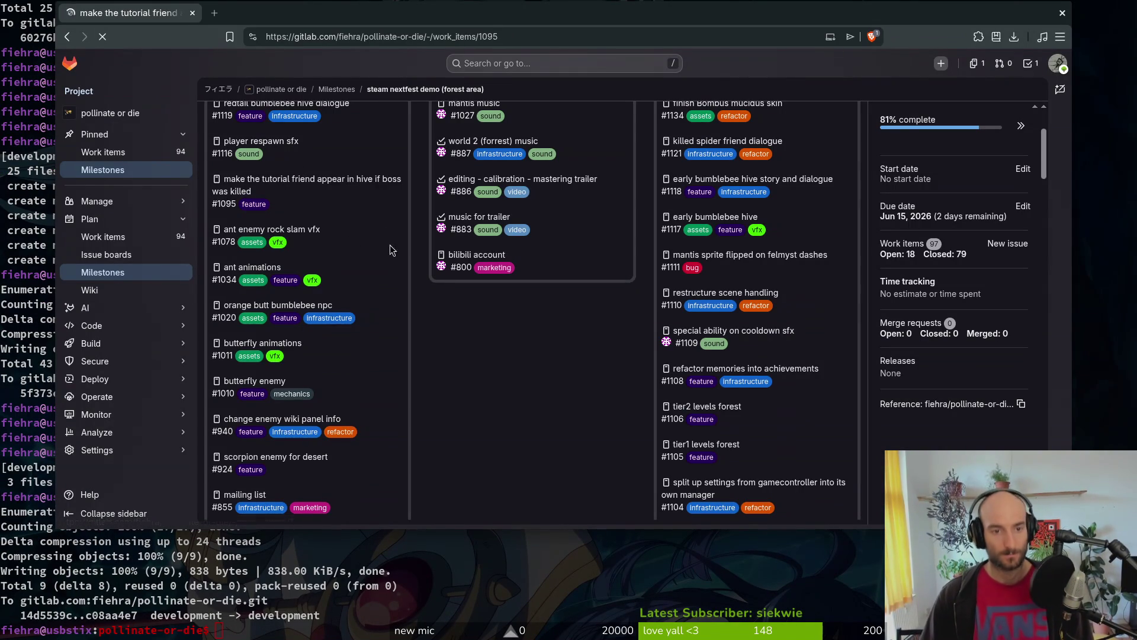
{"action": "scroll", "coordinate": [456, 313], "scroll_direction": "down", "scroll_amount": 3}
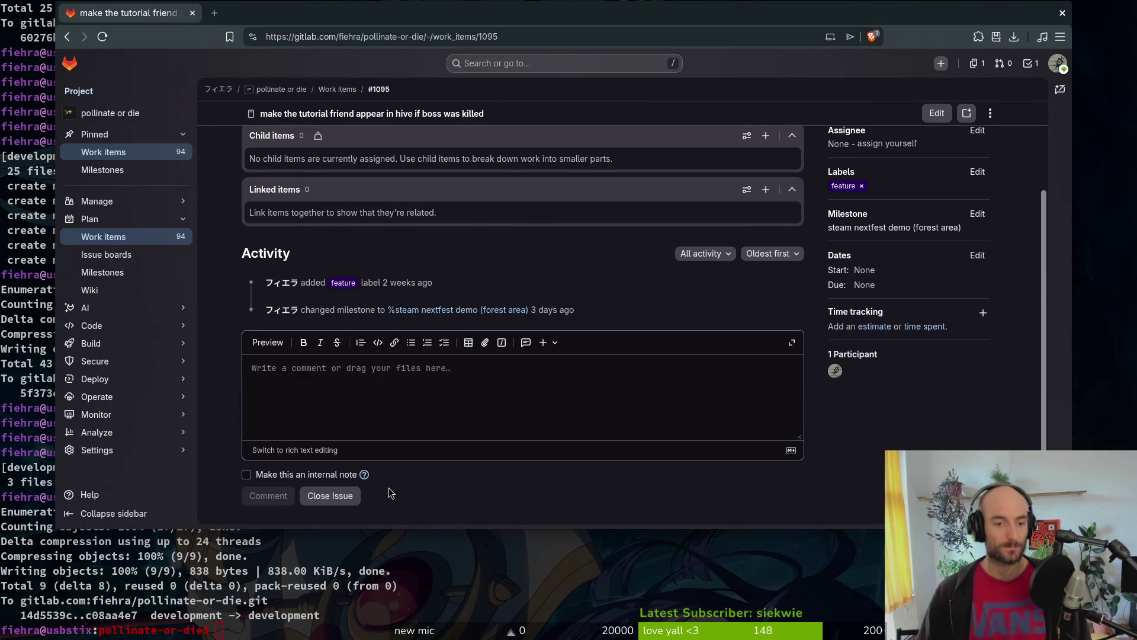
{"action": "left_click", "coordinate": [357, 495]}
Step: Check the steam nextfest demo (forest area) milestone, now at 82% complete
{"action": "scroll", "coordinate": [599, 383], "scroll_direction": "up", "scroll_amount": 3}
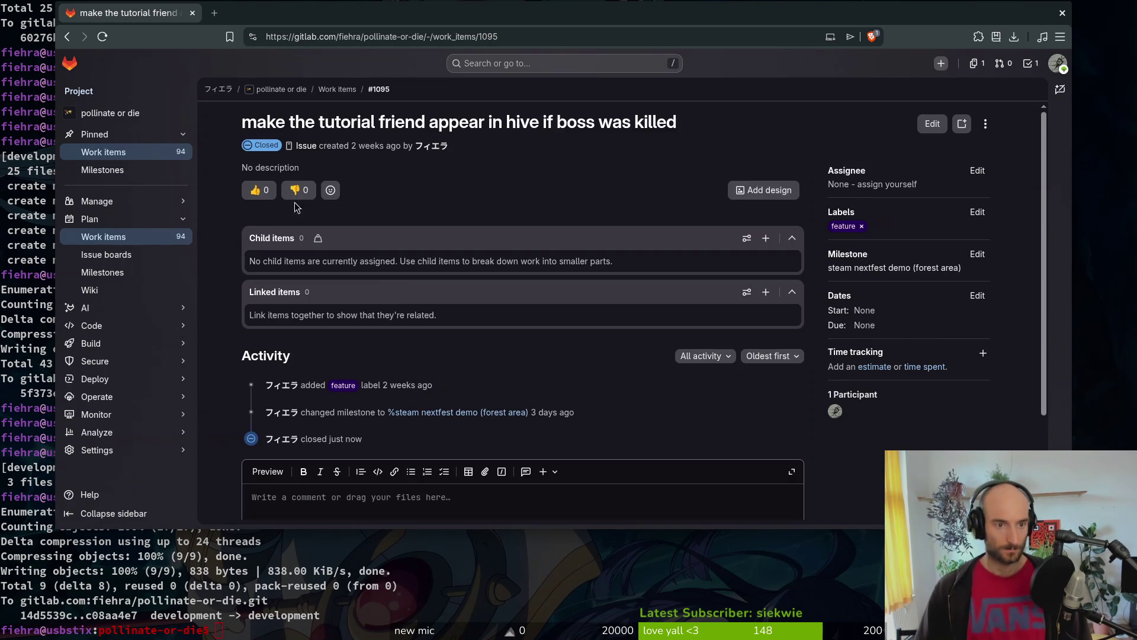
{"action": "left_click", "coordinate": [104, 271]}
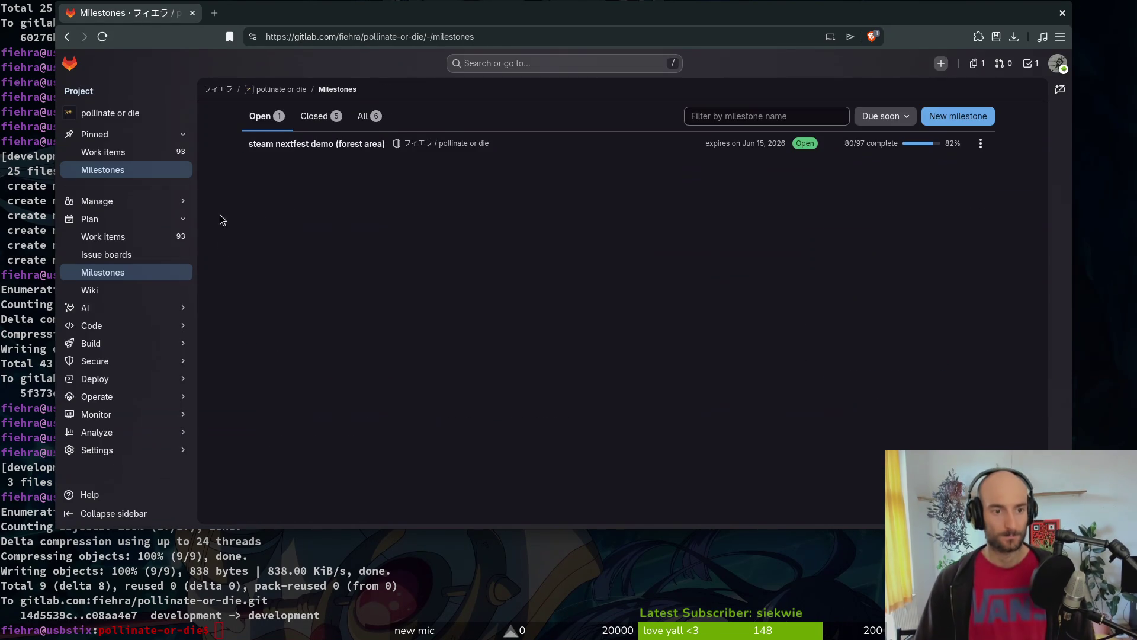
{"action": "left_click", "coordinate": [290, 146]}
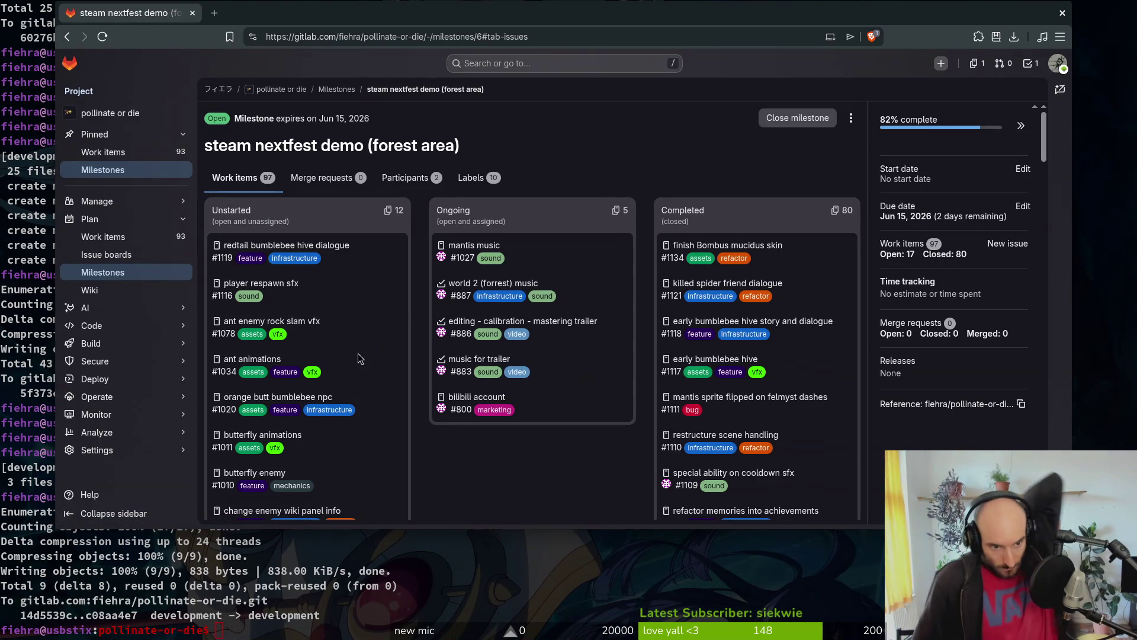
{"action": "scroll", "coordinate": [374, 357], "scroll_direction": "down", "scroll_amount": 3}
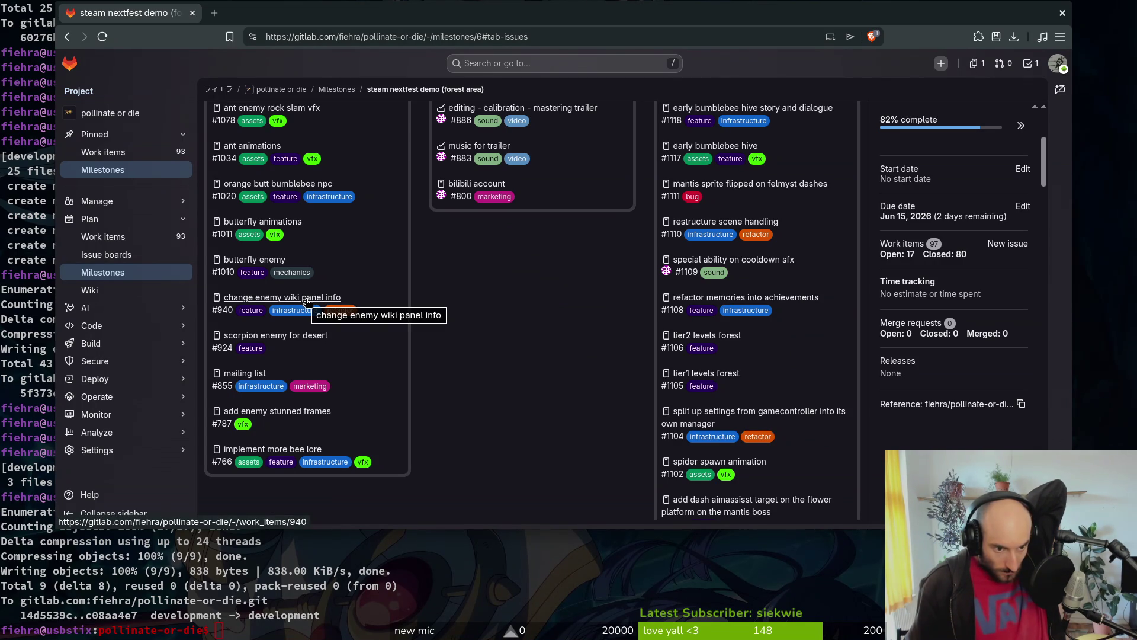
{"action": "left_click", "coordinate": [371, 632]}
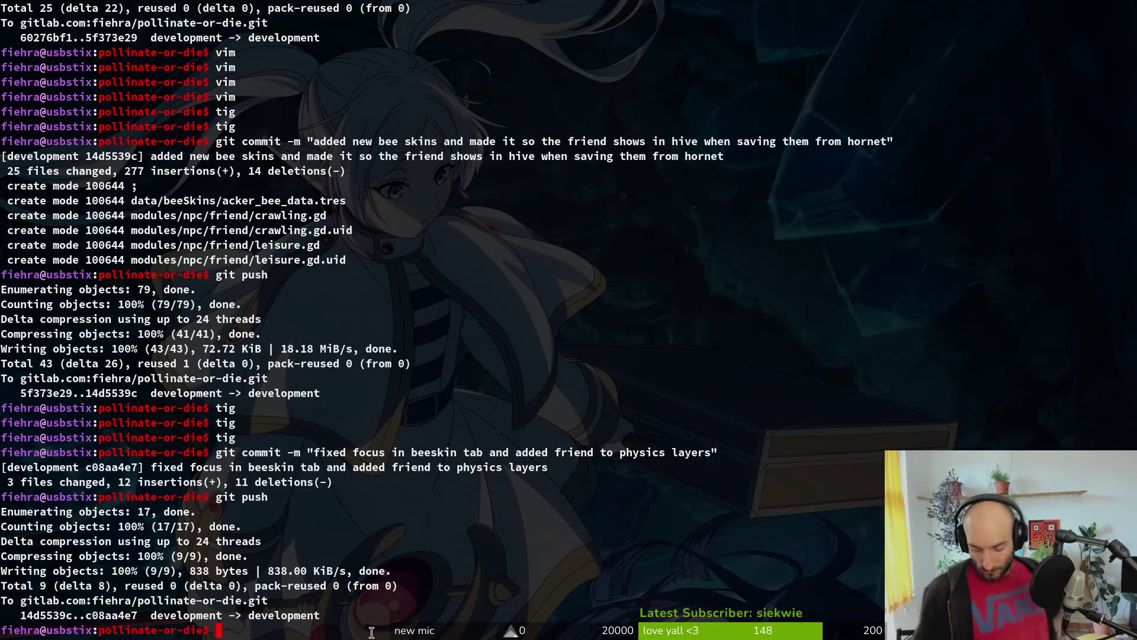
Step: Launch Vim and fuzzy-find the archives_overlay.gd script
{"action": "type", "text": "vim"}
{"action": "key", "text": "Return"}
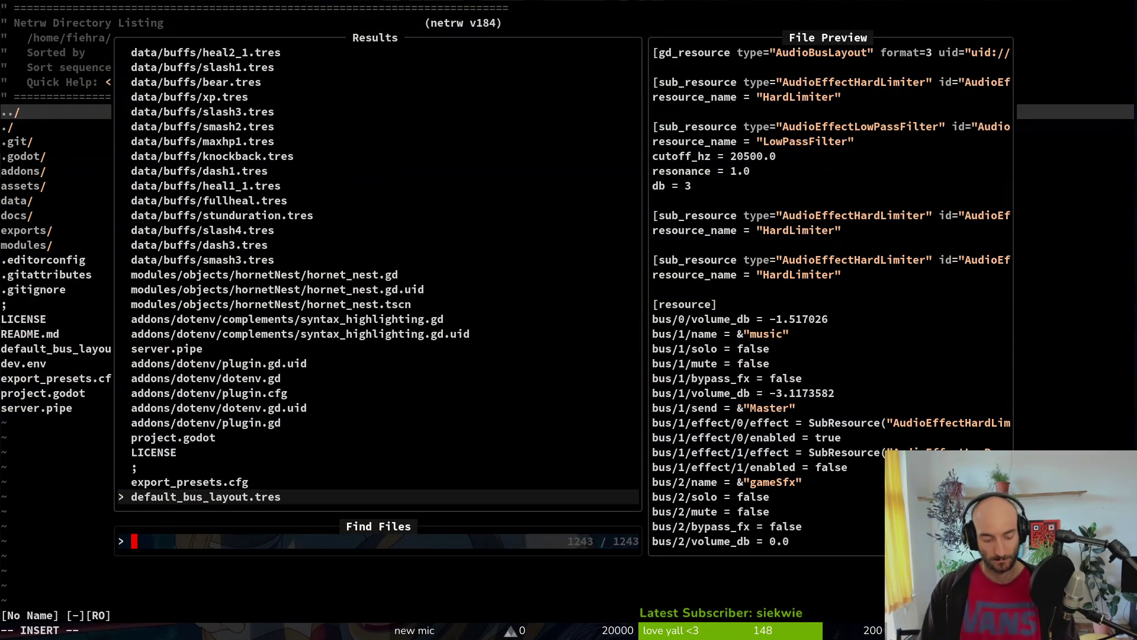
{"action": "type", "text": "endeta"}
{"action": "key", "text": "BackSpace"}
{"action": "key", "text": "BackSpace"}
{"action": "key", "text": "BackSpace"}
{"action": "key", "text": "BackSpace"}
{"action": "type", "text": "ai"}
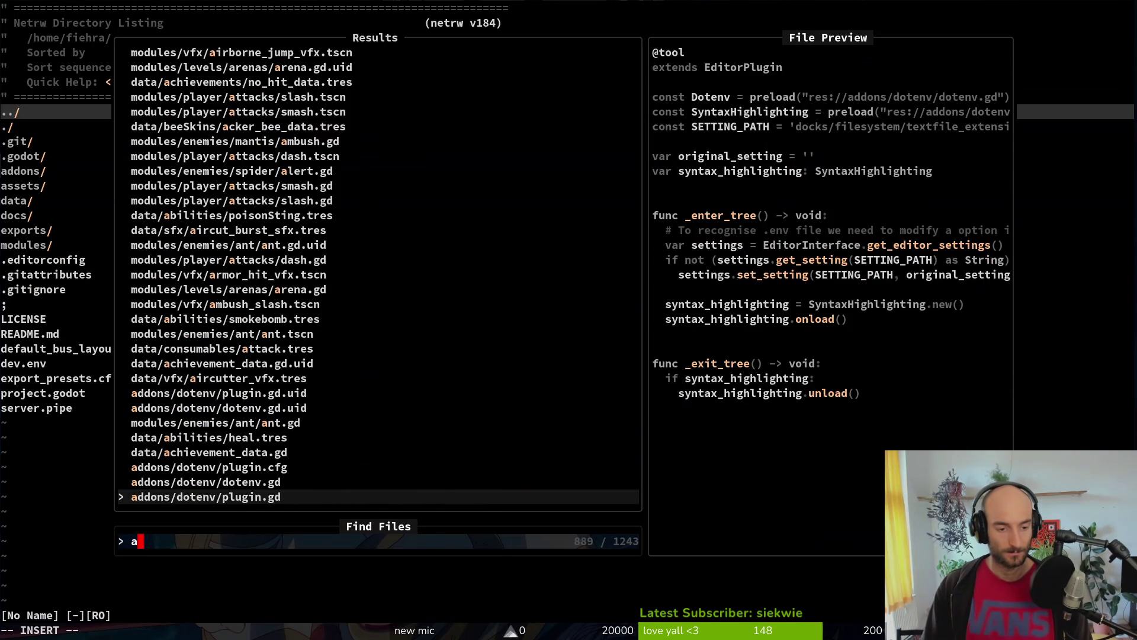
{"action": "key", "text": "BackSpace"}
{"action": "type", "text": "rchiover"}
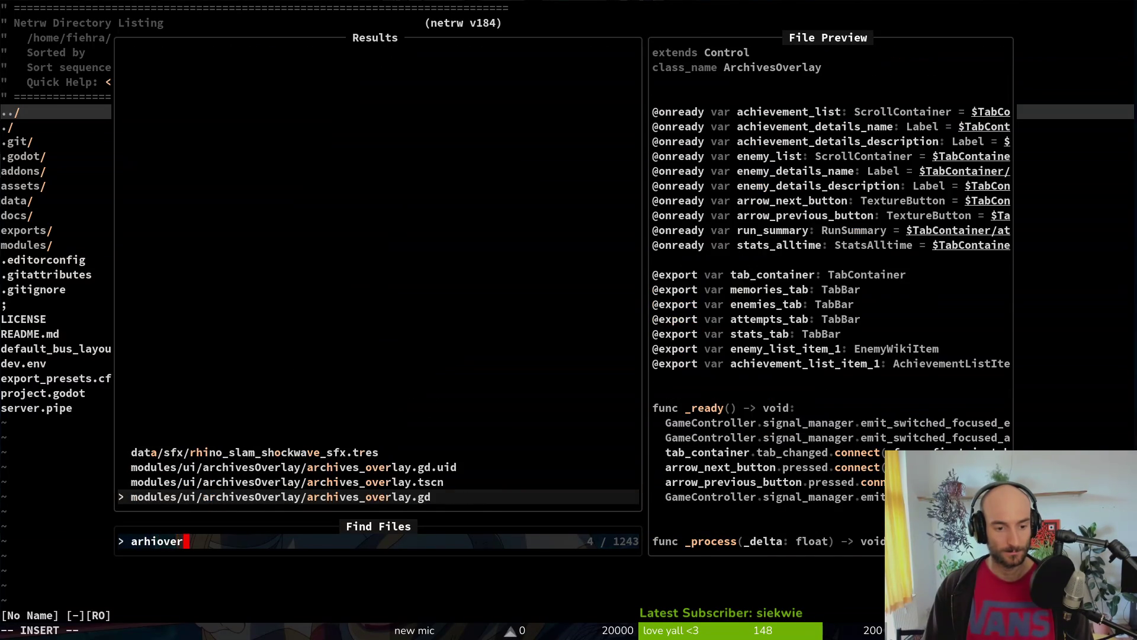
{"action": "key", "text": "Return"}
Step: Change the first enemy_details_description assignment in _update_enemy_details to enemy_details_HP
{"action": "key", "text": "G"}
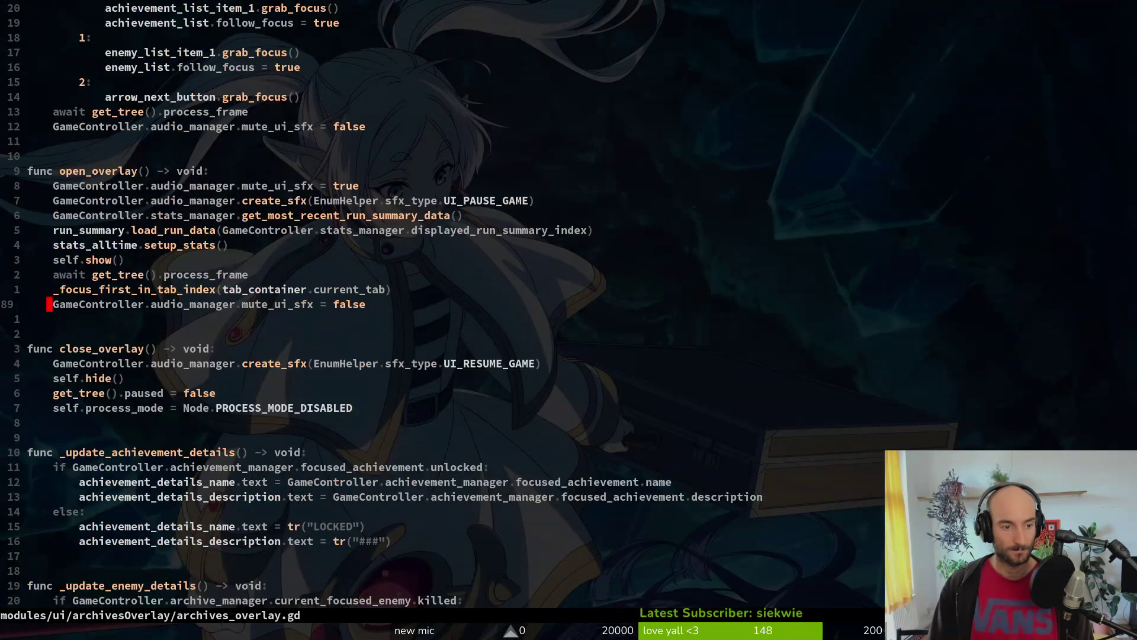
{"action": "key", "text": "ctrl+u"}
{"action": "key", "text": "j"}
{"action": "key", "text": "j"}
{"action": "key", "text": "j"}
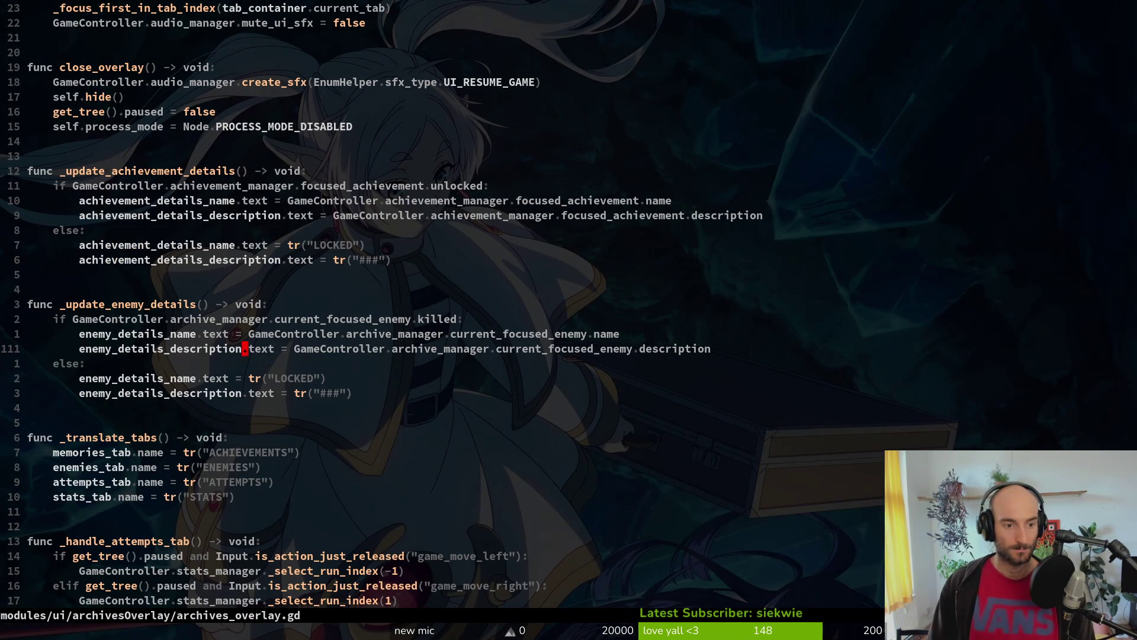
{"action": "type", "text": "ciwene"}
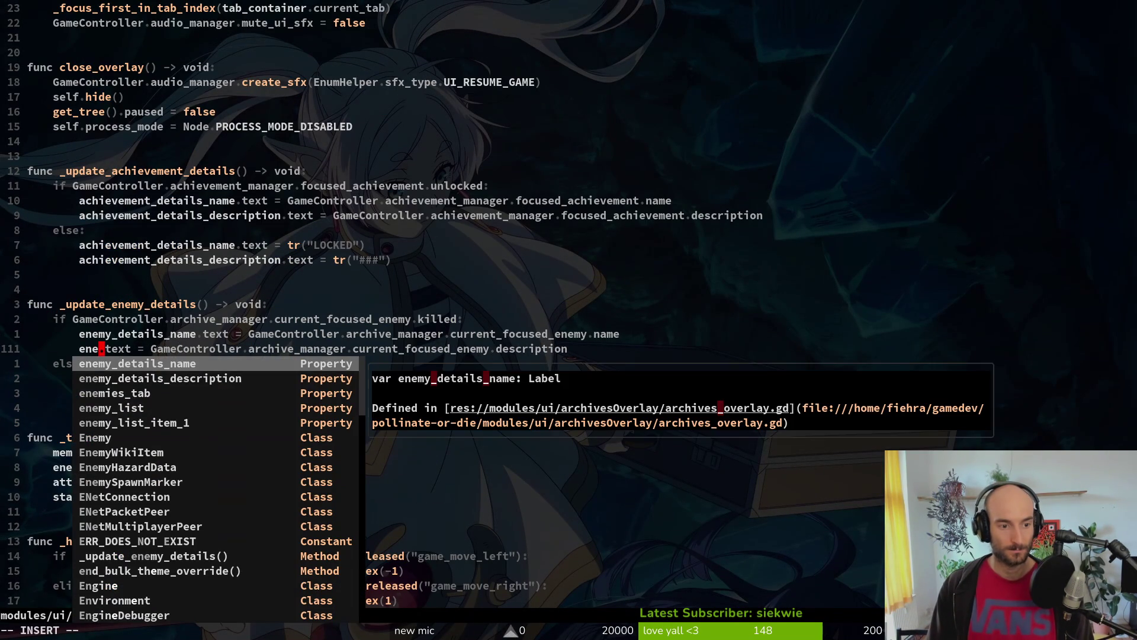
{"action": "key", "text": "Return"}
{"action": "key", "text": "Escape"}
{"action": "key", "text": "ctrl+s"}
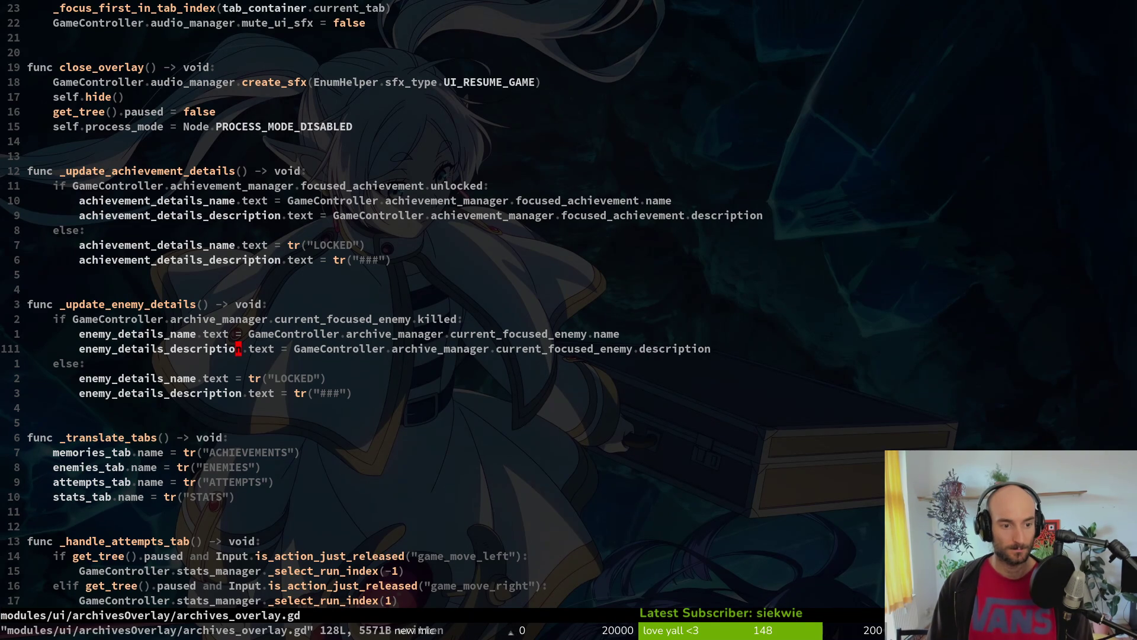
{"action": "type", "text": "cbenemy_details_HP"}
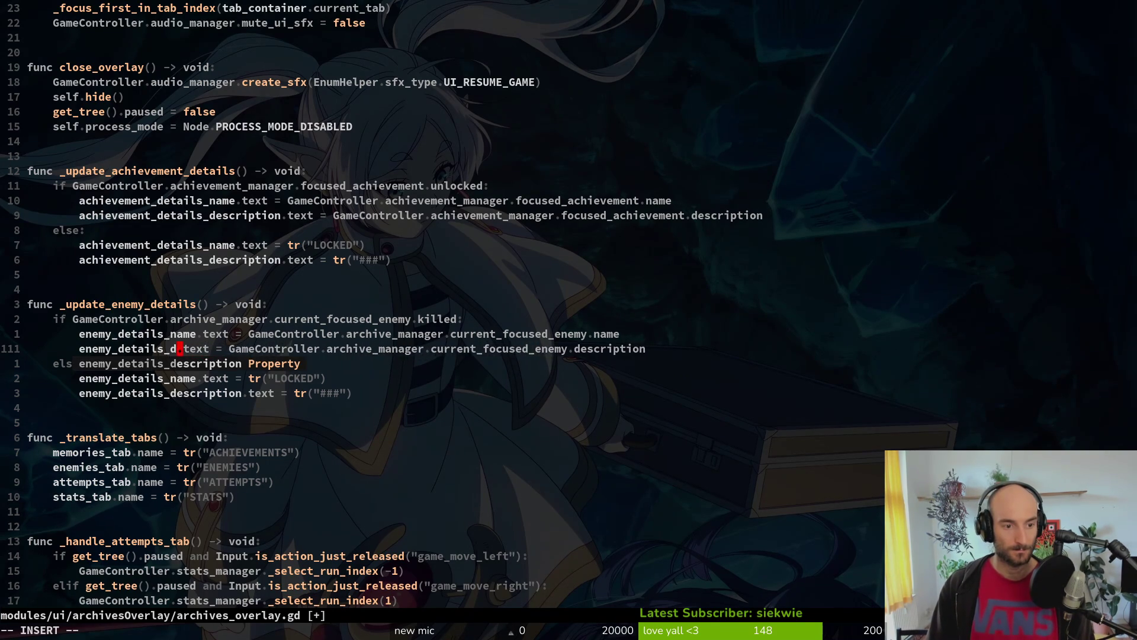
{"action": "key", "text": "Escape"}
Step: Rename the else-branch description assignment to enemy_details_HP as well
{"action": "key", "text": "j"}
{"action": "key", "text": "j"}
{"action": "key", "text": "j"}
{"action": "type", "text": "ciweney"}
{"action": "key", "text": "BackSpace"}
{"action": "type", "text": "my_details_HP"}
{"action": "key", "text": "Escape"}
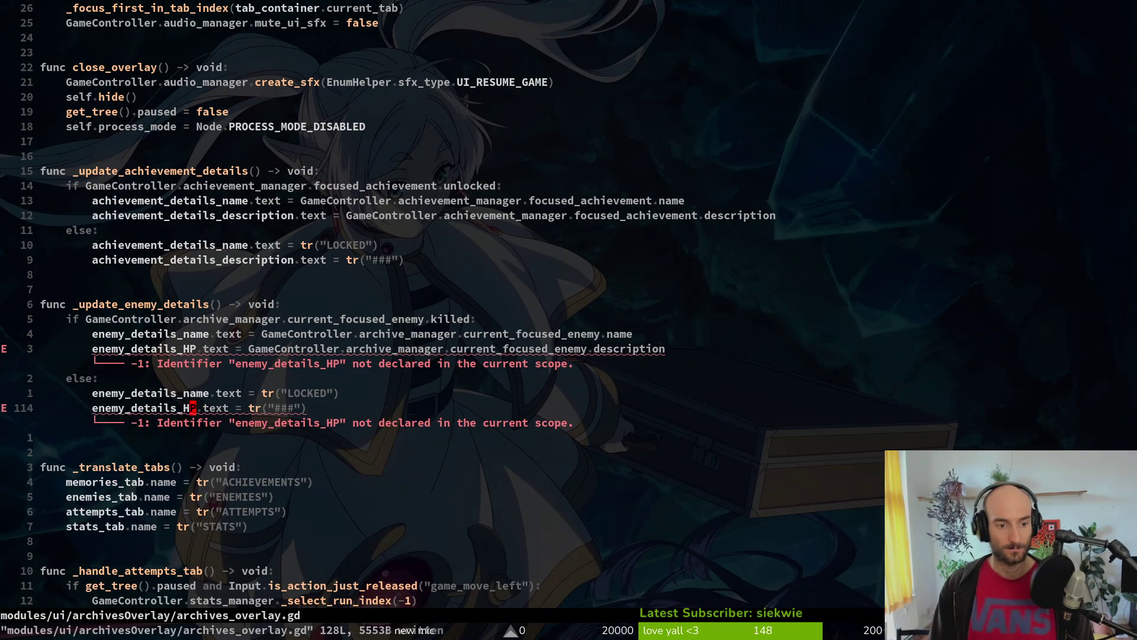
{"action": "key", "text": "k"}
{"action": "key", "text": "k"}
{"action": "key", "text": "k"}
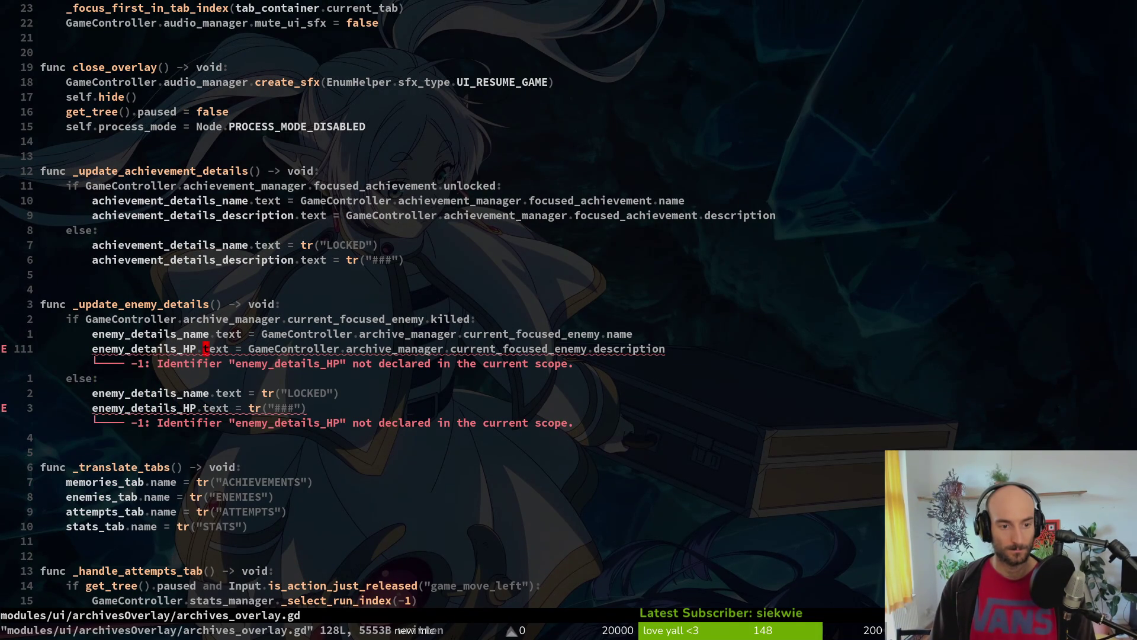
Step: Search the project for every use of current_focused_enemy
{"action": "key", "text": "w"}
{"action": "key", "text": "v"}
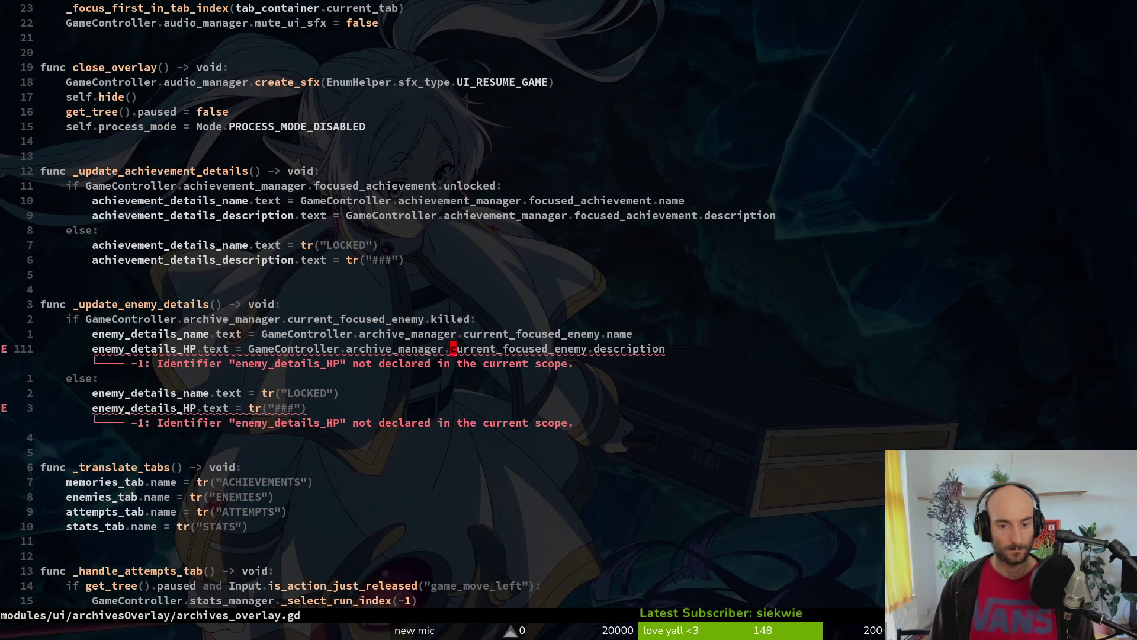
{"action": "key", "text": "space"}
{"action": "key", "text": "f"}
{"action": "key", "text": "w"}
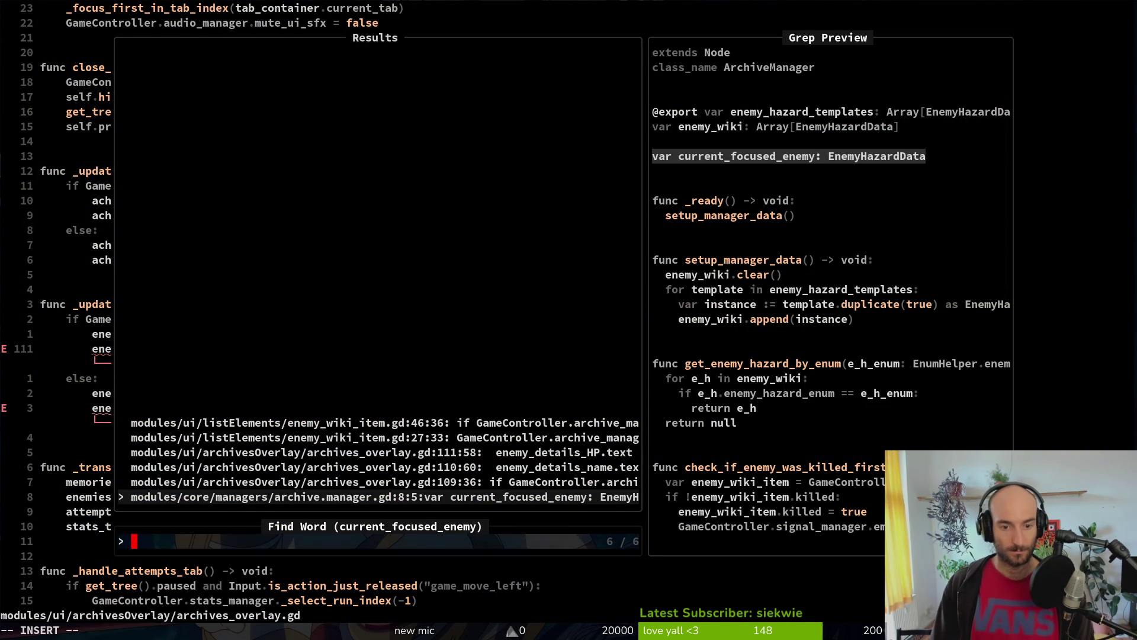
Step: Rename current_focused_enemy to focused_enemy in the archive manager and save it
{"action": "key", "text": "Return"}
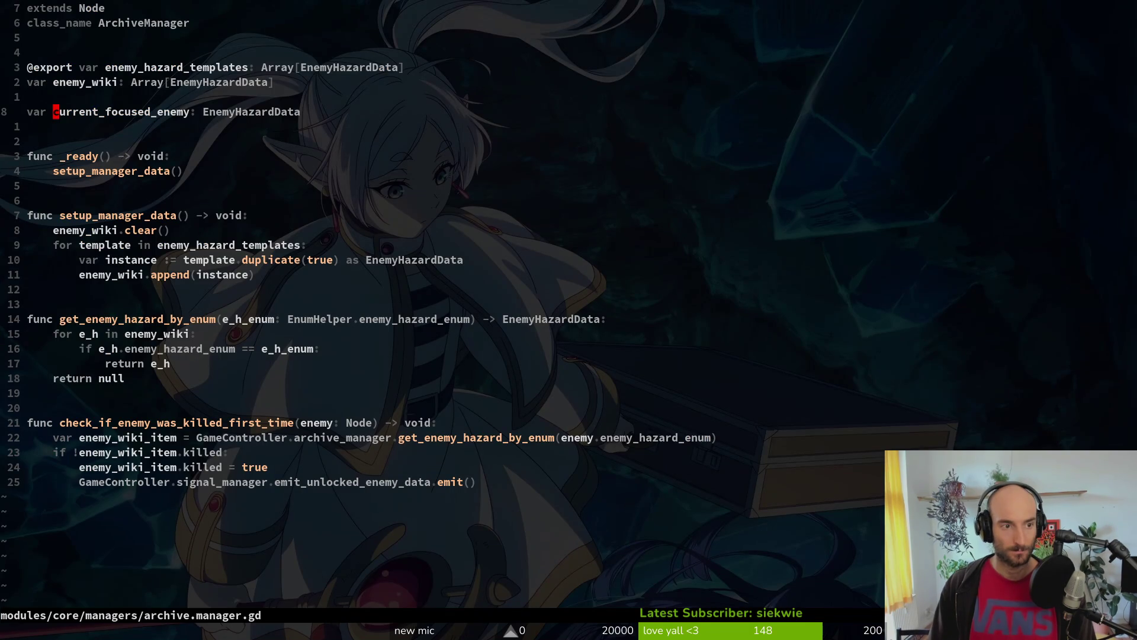
{"action": "type", "text": "cwfocuses"}
{"action": "key", "text": "BackSpace"}
{"action": "key", "text": "BackSpace"}
{"action": "type", "text": "sed_enemey"}
{"action": "key", "text": "BackSpace"}
{"action": "key", "text": "BackSpace"}
{"action": "type", "text": "y"}
{"action": "key", "text": "Escape"}
{"action": "type", "text": ":w"}
{"action": "key", "text": "Return"}
{"action": "key", "text": "u"}
{"action": "key", "text": "v"}
{"action": "key", "text": "e"}
{"action": "key", "text": "Escape"}
{"action": "key", "text": "ctrl+r"}
{"action": "key", "text": "k"}
{"action": "key", "text": "i"}
Step: Replace current_focused_enemy with focused_enemy at each use in archives_overlay.gd
{"action": "key", "text": "space"}
{"action": "type", "text": "pscurrent_focused_enemy"}
{"action": "key", "text": "Return"}
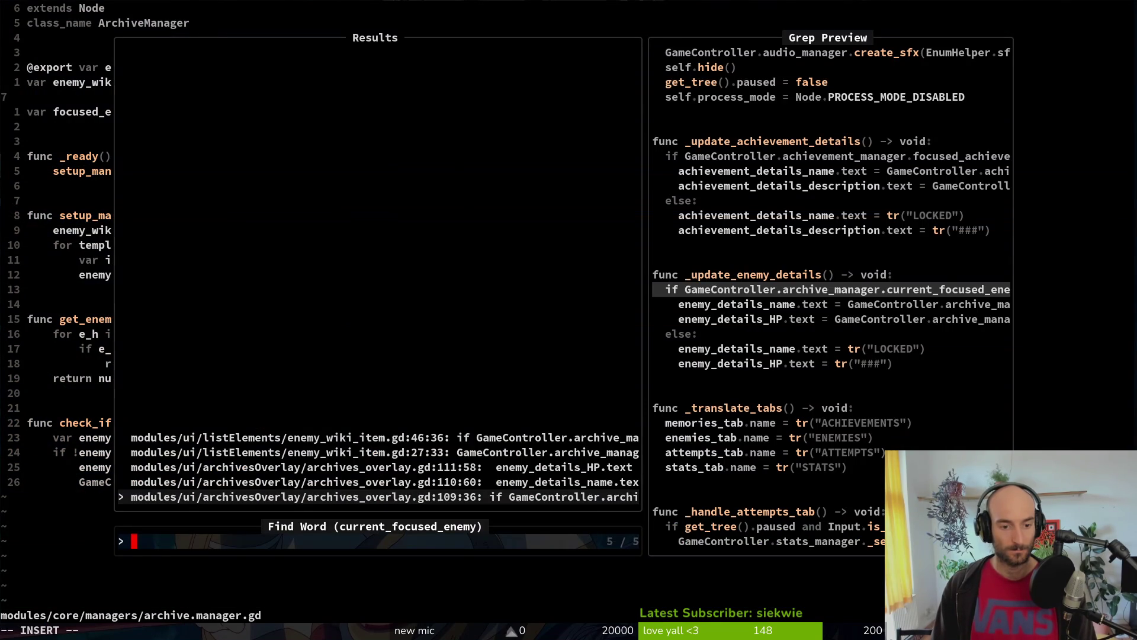
{"action": "key", "text": "Return"}
{"action": "type", "text": "ciw"}
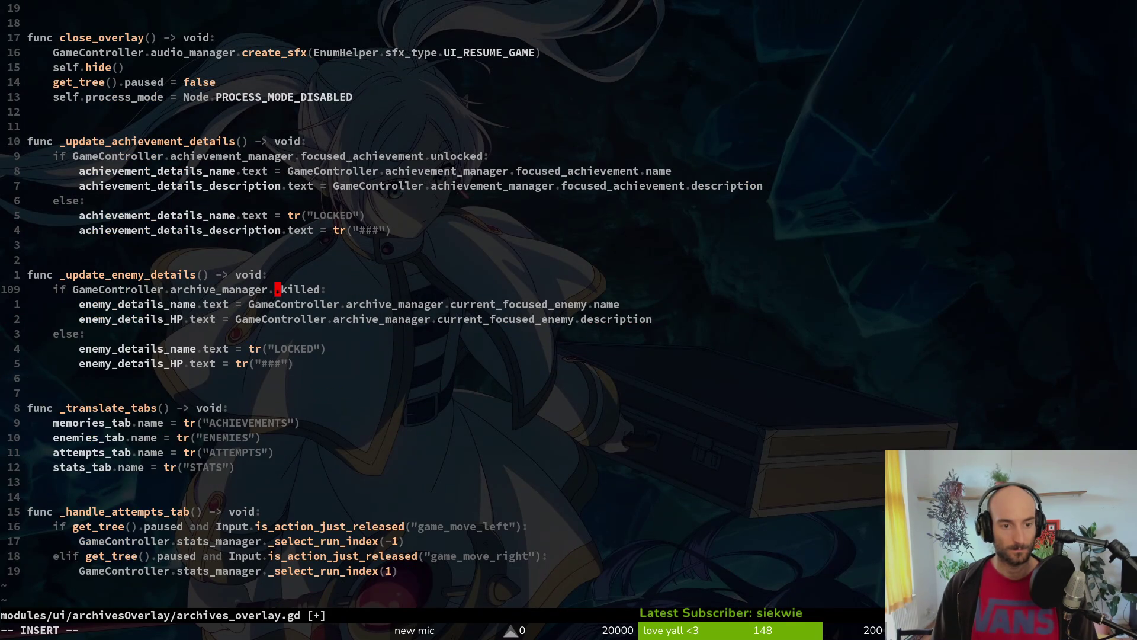
{"action": "type", "text": "focused_enemy"}
{"action": "key", "text": "Escape"}
{"action": "key", "text": "Escape"}
{"action": "key", "text": "b"}
{"action": "key", "text": "j"}
{"action": "key", "text": "j"}
{"action": "key", "text": "w"}
{"action": "key", "text": "d"}
{"action": "key", "text": "f"}
{"action": "key", "text": "_"}
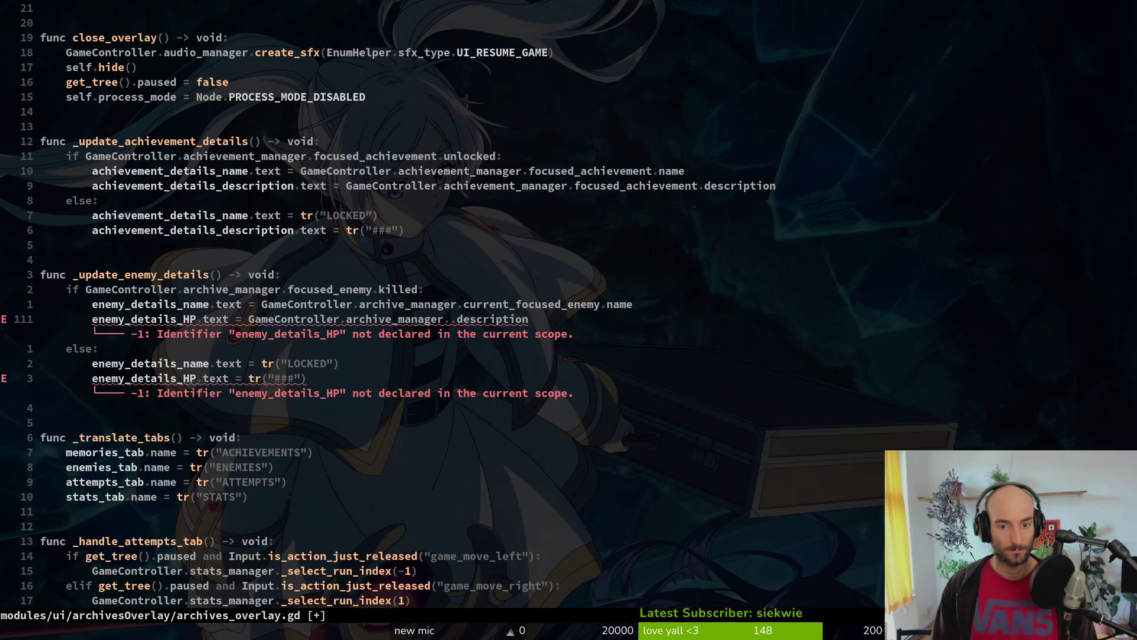
{"action": "key", "text": "k"}
{"action": "key", "text": "w"}
{"action": "key", "text": "w"}
{"action": "key", "text": "."}
{"action": "key", "text": "j"}
{"action": "key", "text": "j"}
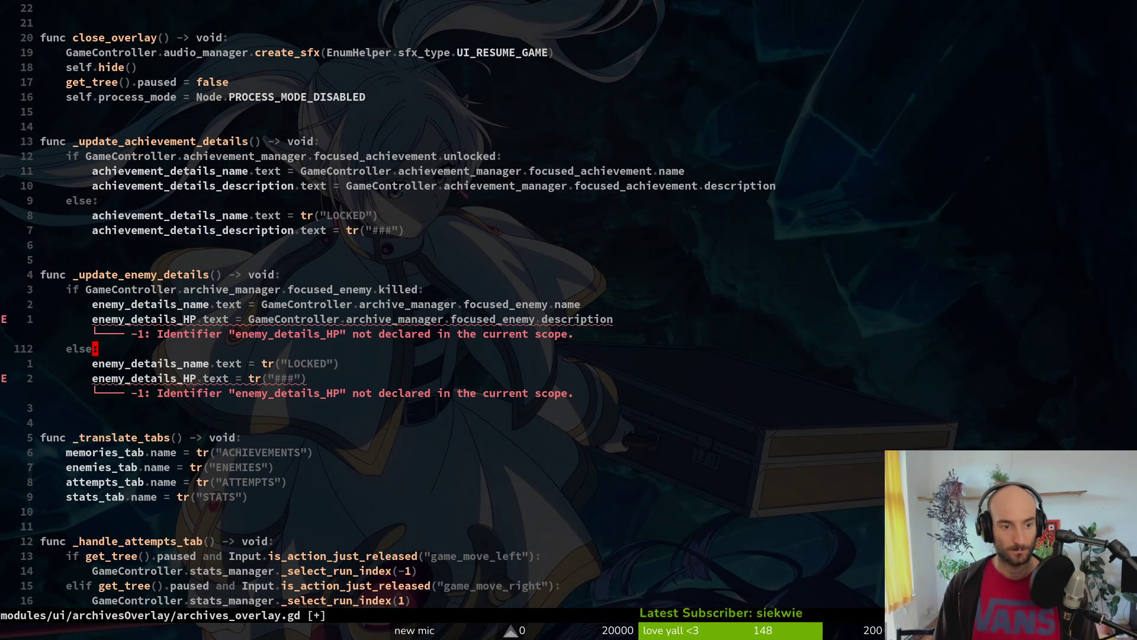
{"action": "key", "text": "j"}
{"action": "key", "text": "$"}
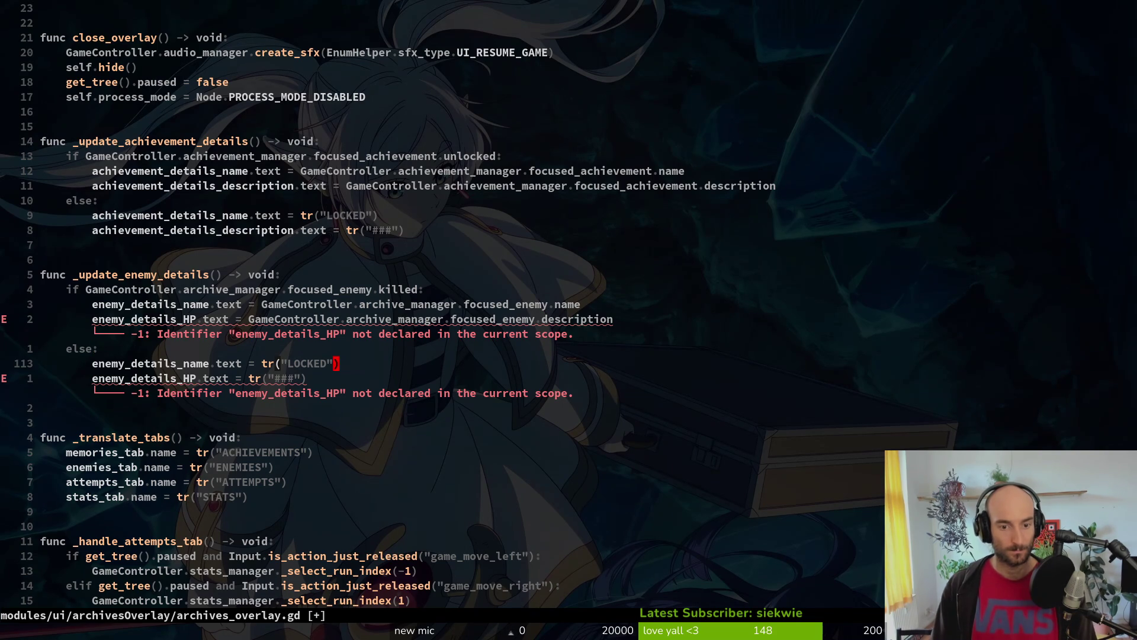
Step: Rename the line-10 onready label to enemy_details_HP with its path ending in hp, and save
{"action": "key", "text": "ctrl+o"}
{"action": "key", "text": "ctrl+o"}
{"action": "key", "text": "ctrl+o"}
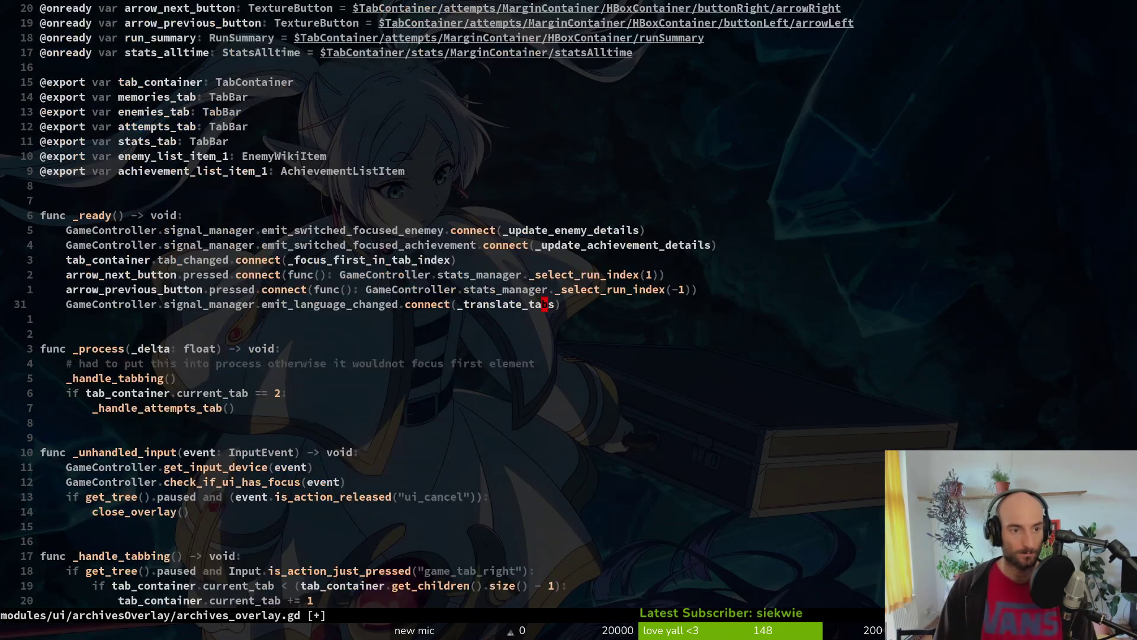
{"action": "key", "text": "2"}
{"action": "key", "text": "0"}
{"action": "key", "text": "k"}
{"action": "key", "text": "j"}
{"action": "key", "text": "j"}
{"action": "key", "text": "k"}
{"action": "key", "text": "k"}
{"action": "key", "text": "k"}
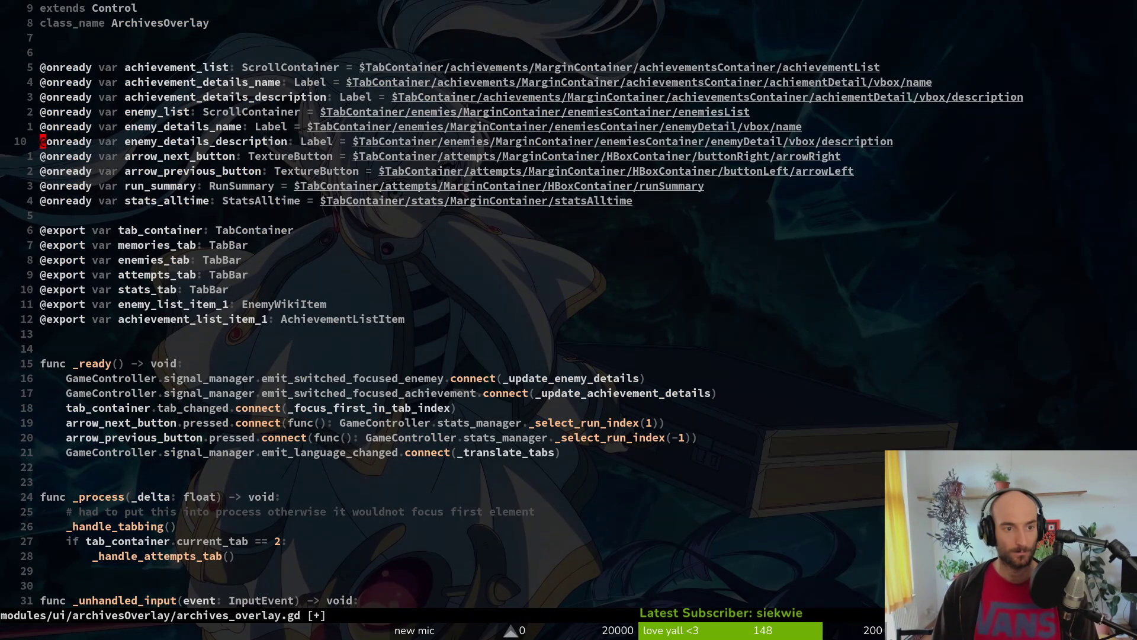
{"action": "type", "text": "cwenemy_details_HP"}
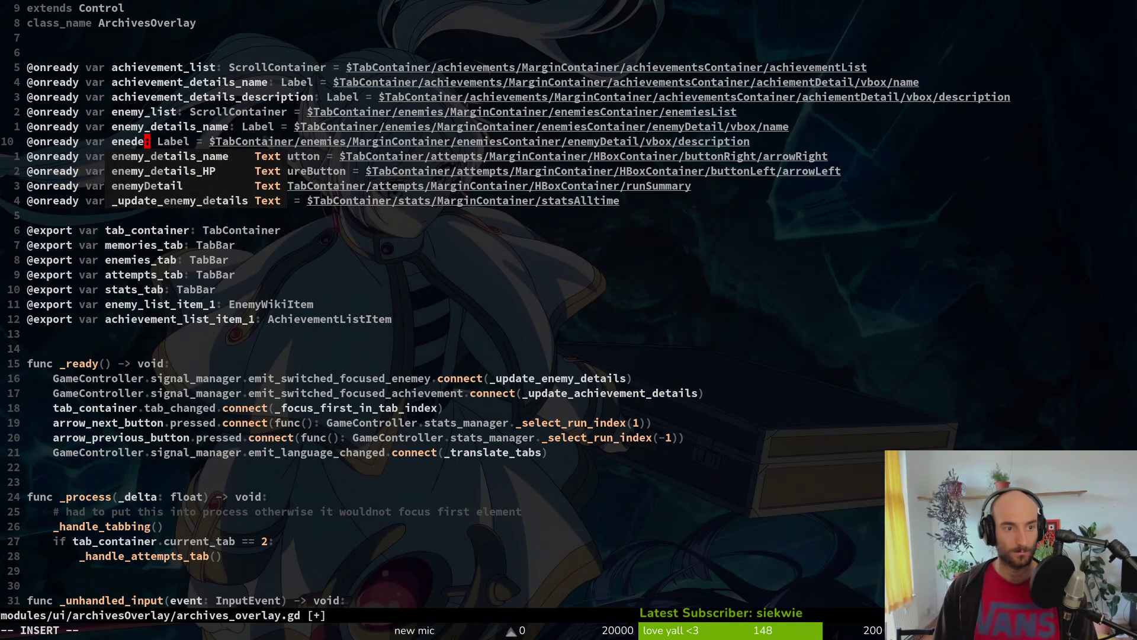
{"action": "key", "text": "Escape"}
{"action": "type", "text": ":w"}
{"action": "key", "text": "Return"}
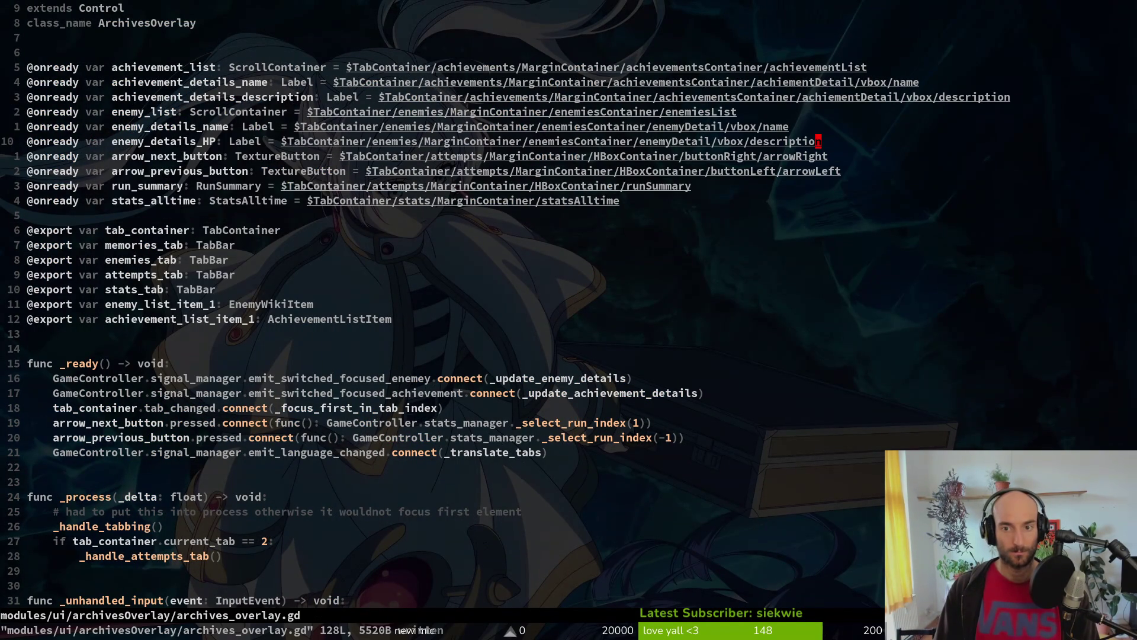
{"action": "type", "text": "ciwhp"}
{"action": "key", "text": "Escape"}
{"action": "type", "text": ":w"}
{"action": "key", "text": "Return"}
{"action": "key", "text": "alt+Tab"}
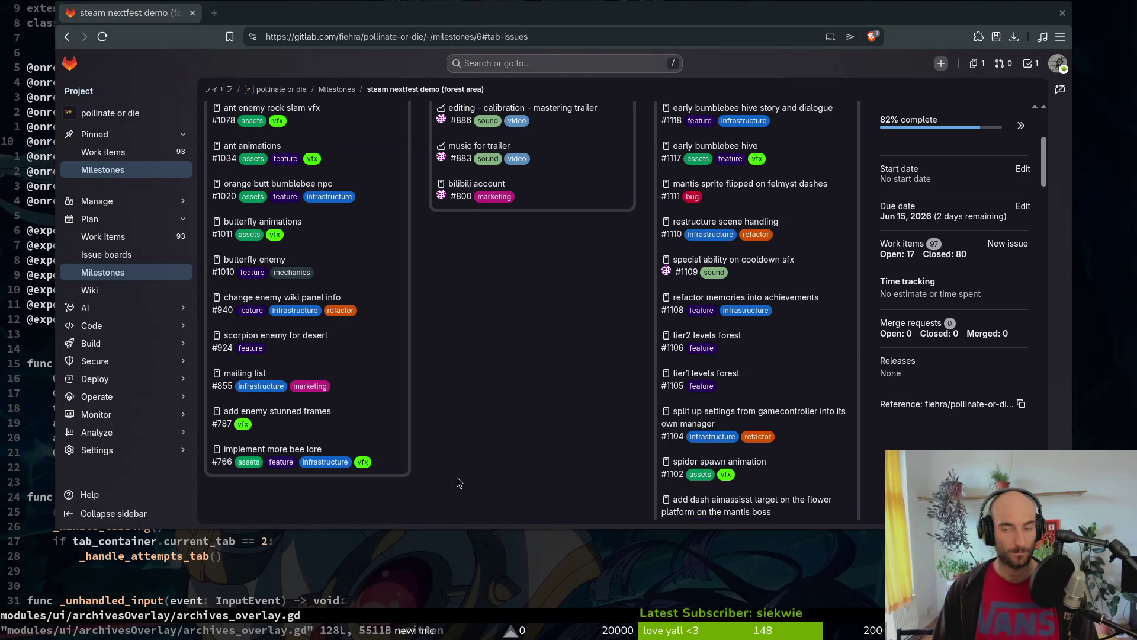
{"action": "key", "text": "alt+Tab"}
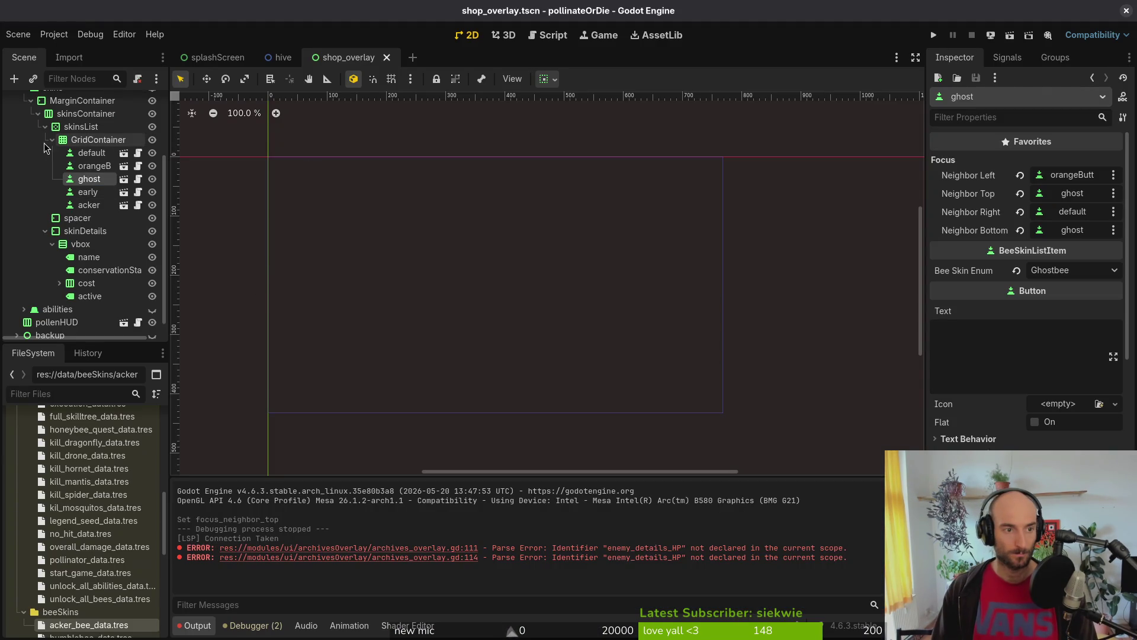
Step: Open the archives_overlay.tscn scene in Godot via quick open
{"action": "key", "text": "alt+shift+o"}
{"action": "type", "text": "arhove"}
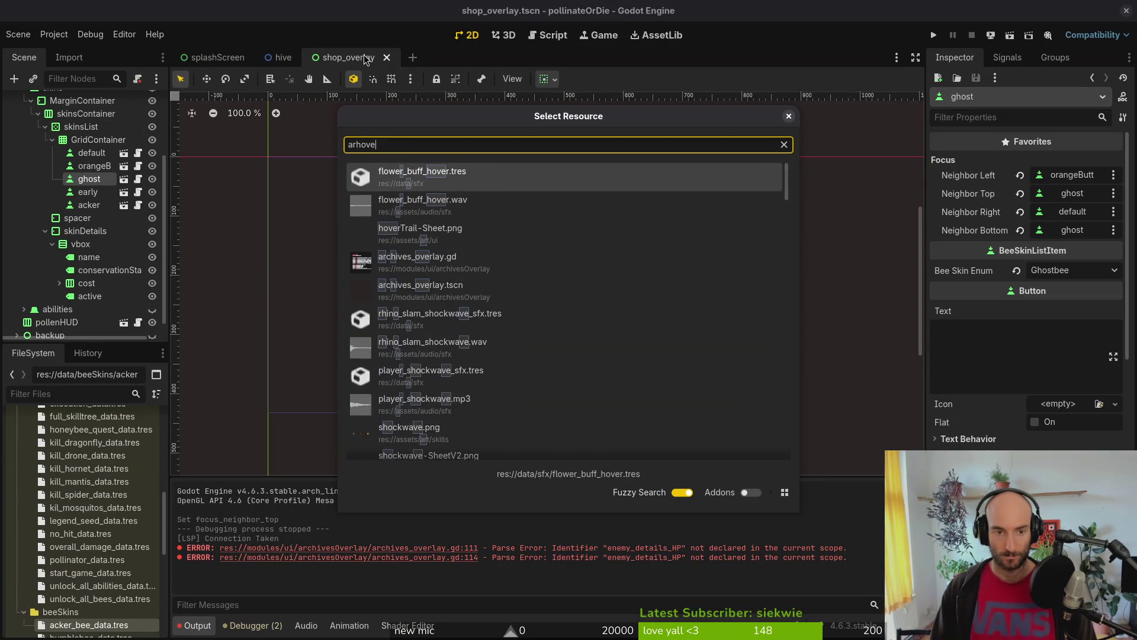
{"action": "type", "text": "rlay"}
{"action": "key", "text": "Down"}
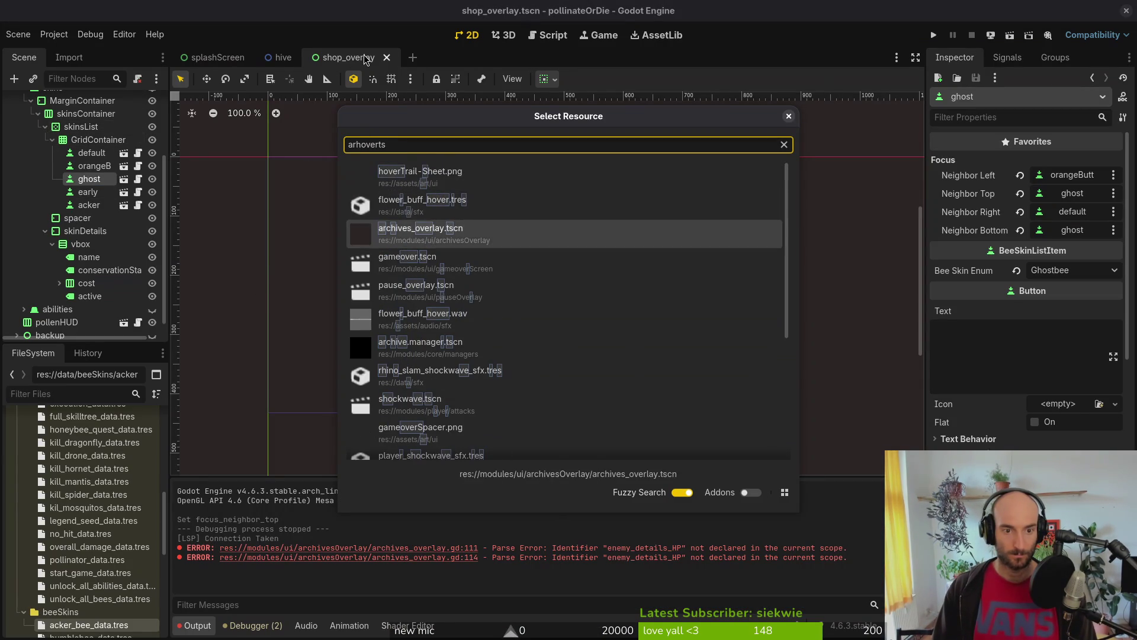
{"action": "key", "text": "Return"}
Step: Expand the scene tree down to TabContainer > enemies > enemyDetail > vbox
{"action": "left_click", "coordinate": [10, 102]}
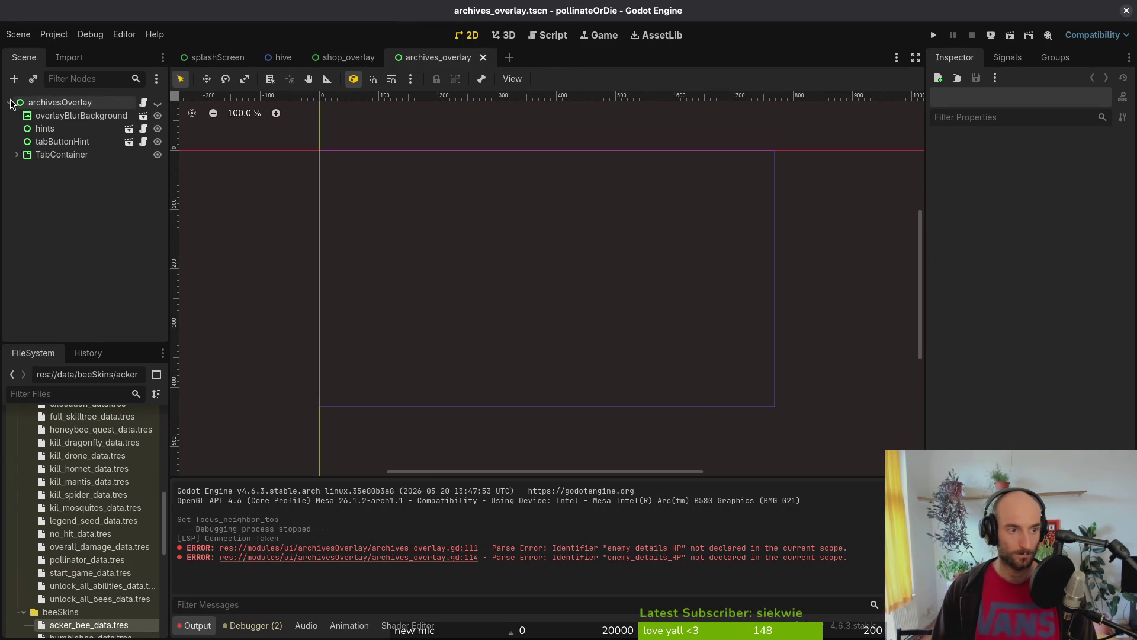
{"action": "left_click", "coordinate": [16, 155]}
{"action": "left_click", "coordinate": [31, 181]}
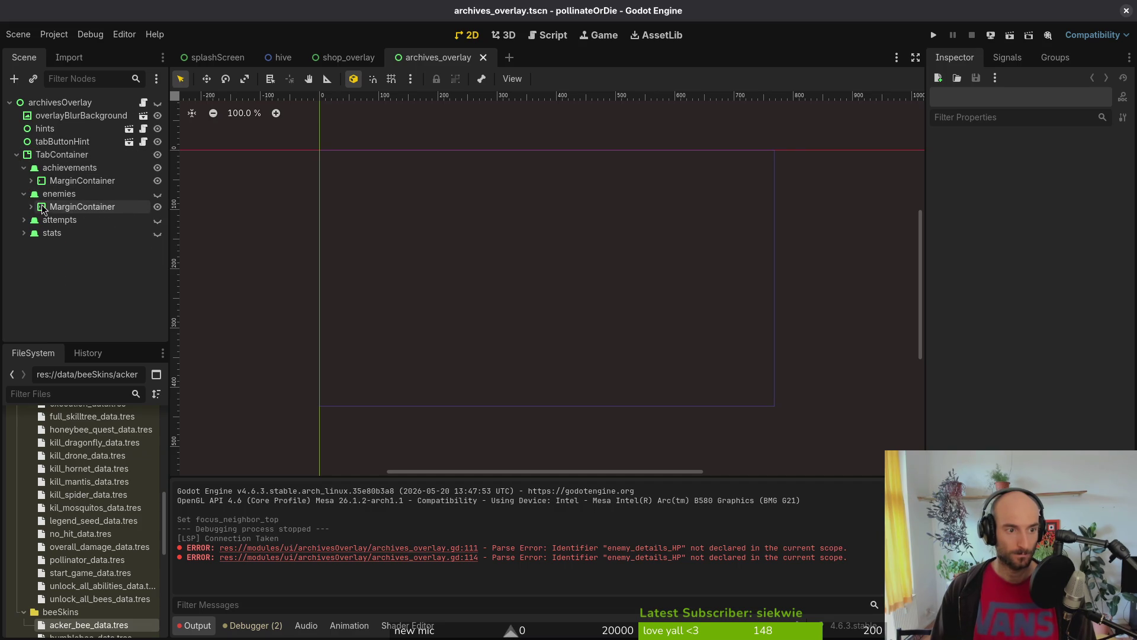
{"action": "left_click", "coordinate": [32, 207]}
{"action": "left_click", "coordinate": [52, 246]}
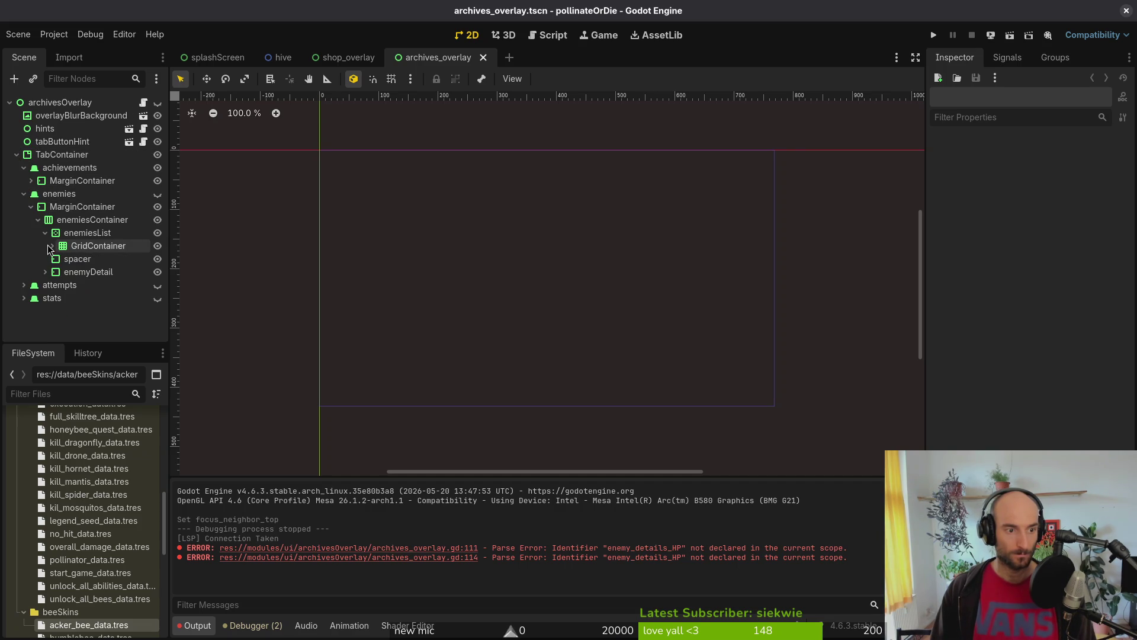
{"action": "left_click", "coordinate": [45, 272]}
{"action": "left_click", "coordinate": [52, 285]}
{"action": "scroll", "coordinate": [77, 284], "scroll_direction": "down", "scroll_amount": 1}
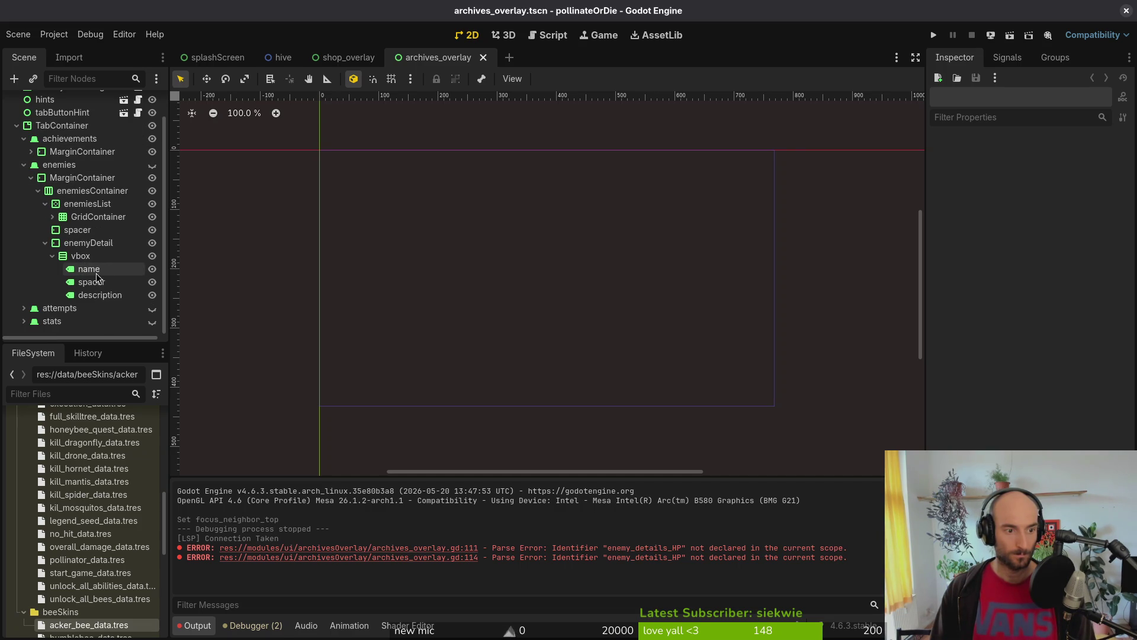
Step: Rename the vbox's description label node to hp
{"action": "left_click", "coordinate": [108, 294]}
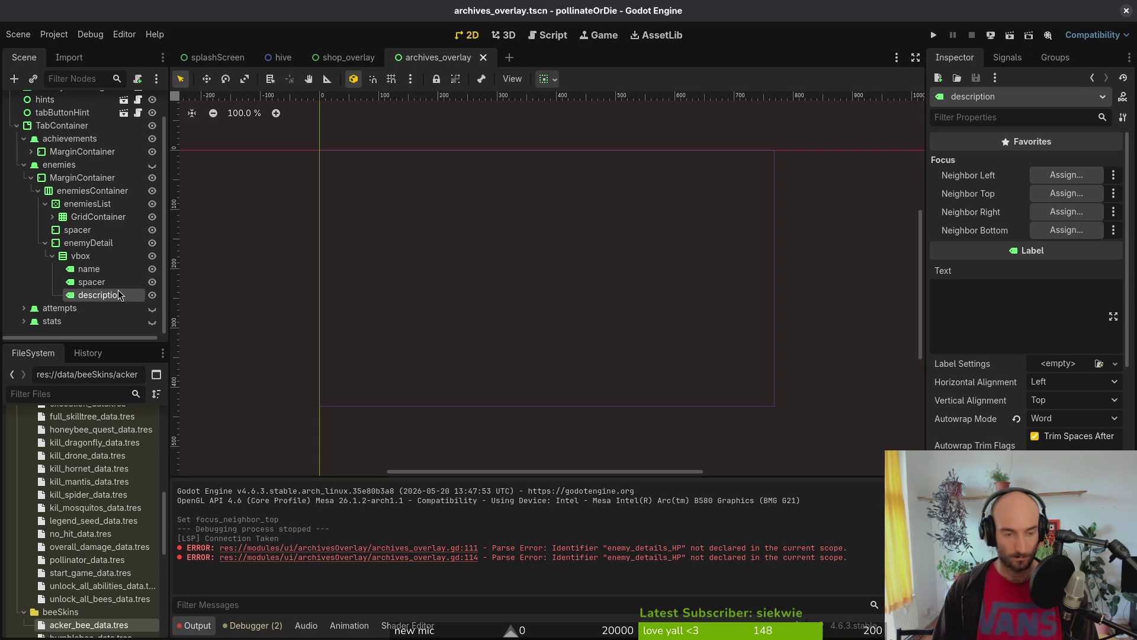
{"action": "double_click", "coordinate": [119, 295]}
{"action": "type", "text": "hp"}
{"action": "key", "text": "Return"}
{"action": "key", "text": "alt+Tab"}
{"action": "key", "text": "alt+Tab"}
{"action": "key", "text": "alt+Tab"}
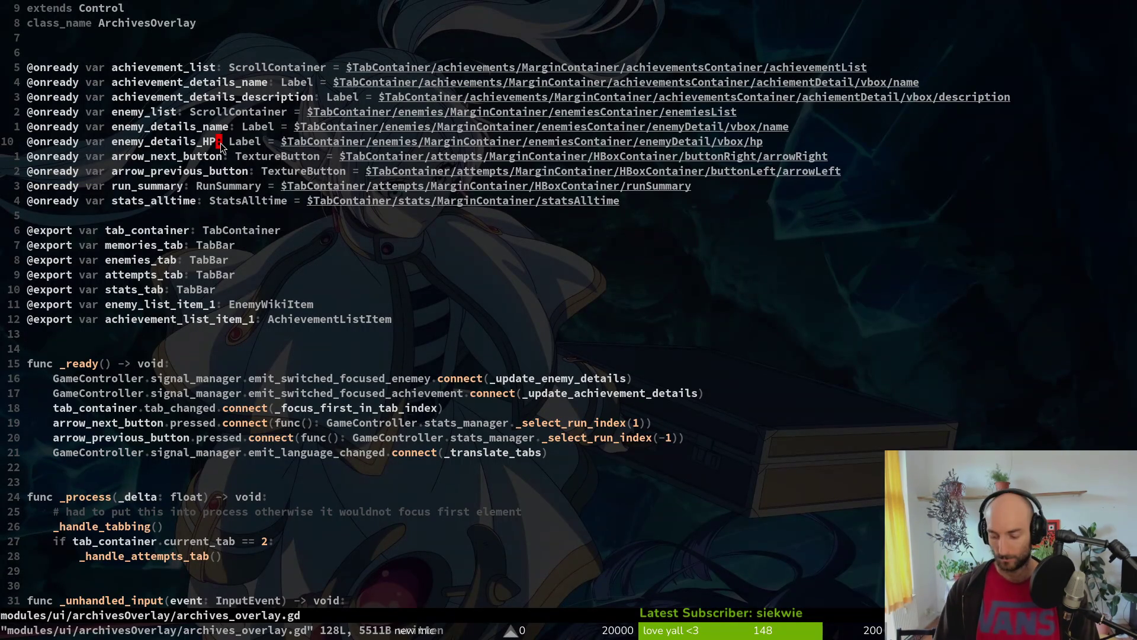
Step: Lowercase the HP in the enemy_details_HP declaration and save the script
{"action": "key", "text": "o"}
{"action": "key", "text": "Escape"}
{"action": "type", "text": "ucwhp"}
{"action": "key", "text": "Escape"}
{"action": "type", "text": ":w"}
{"action": "key", "text": "Return"}
Step: Rename both enemy_details_HP usages near line 111 to enemy_details_hp and save
{"action": "key", "text": "ctrl+d"}
{"action": "key", "text": "ctrl+d"}
{"action": "key", "text": "ctrl+d"}
{"action": "key", "text": "ctrl+u"}
{"action": "type", "text": "j"}
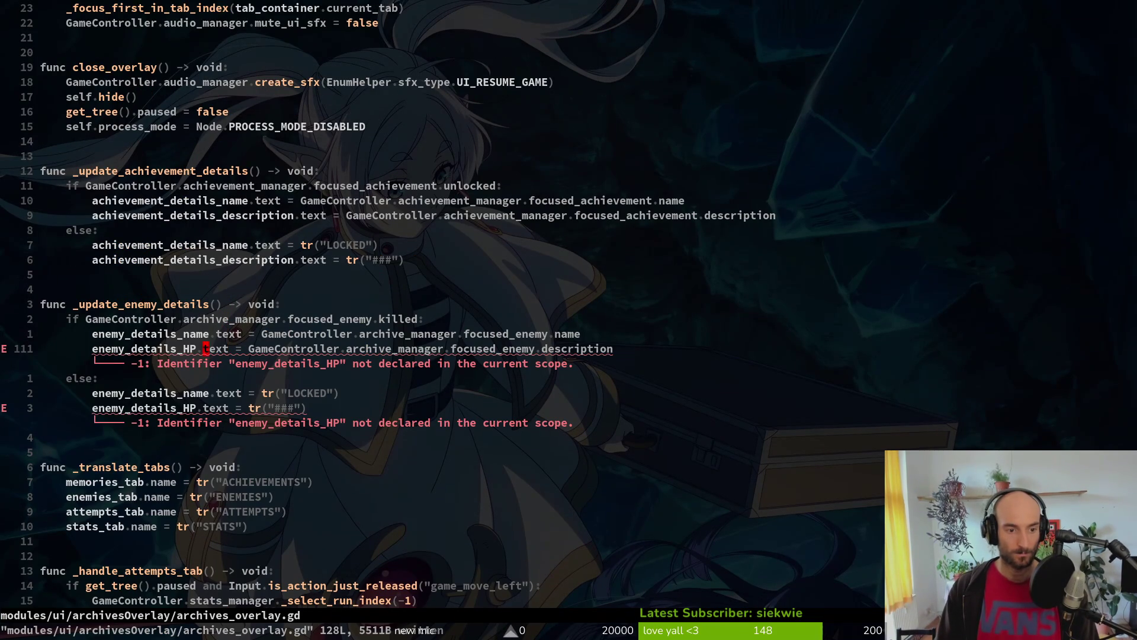
{"action": "type", "text": "Bcwenemy_details_hp"}
{"action": "key", "text": "Escape"}
{"action": "key", "text": "b"}
{"action": "key", "text": "j"}
{"action": "key", "text": "j"}
{"action": "key", "text": "j"}
{"action": "key", "text": "period"}
{"action": "type", "text": ":w"}
{"action": "key", "text": "Return"}
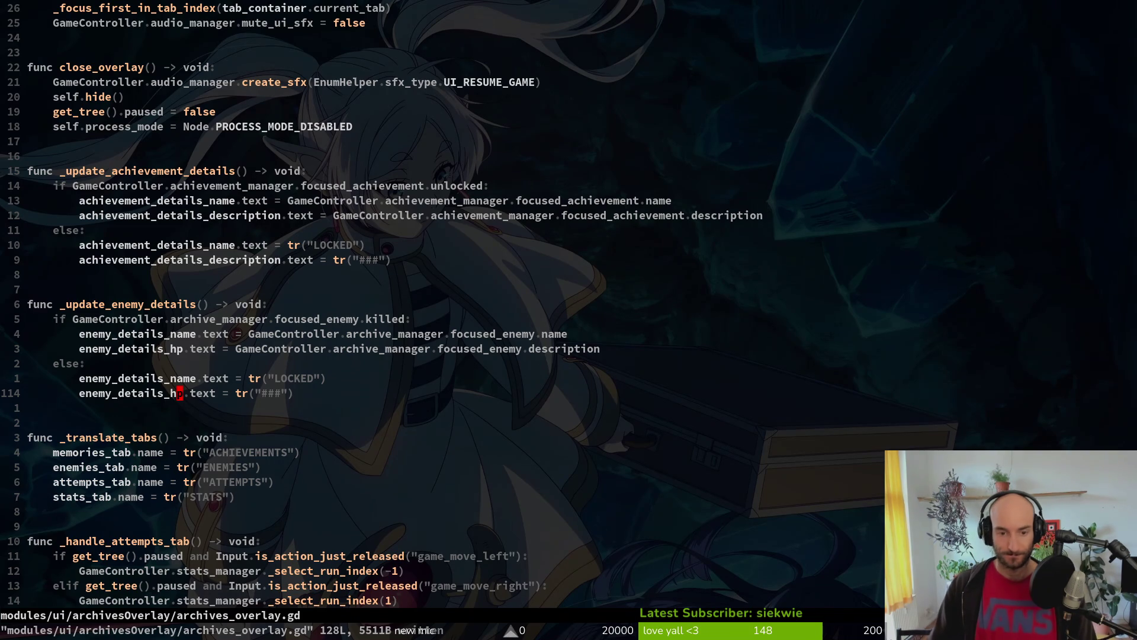
Step: Point the hp label's text at focused_enemy.health instead of the description
{"action": "key", "text": "k"}
{"action": "key", "text": "k"}
{"action": "key", "text": "k"}
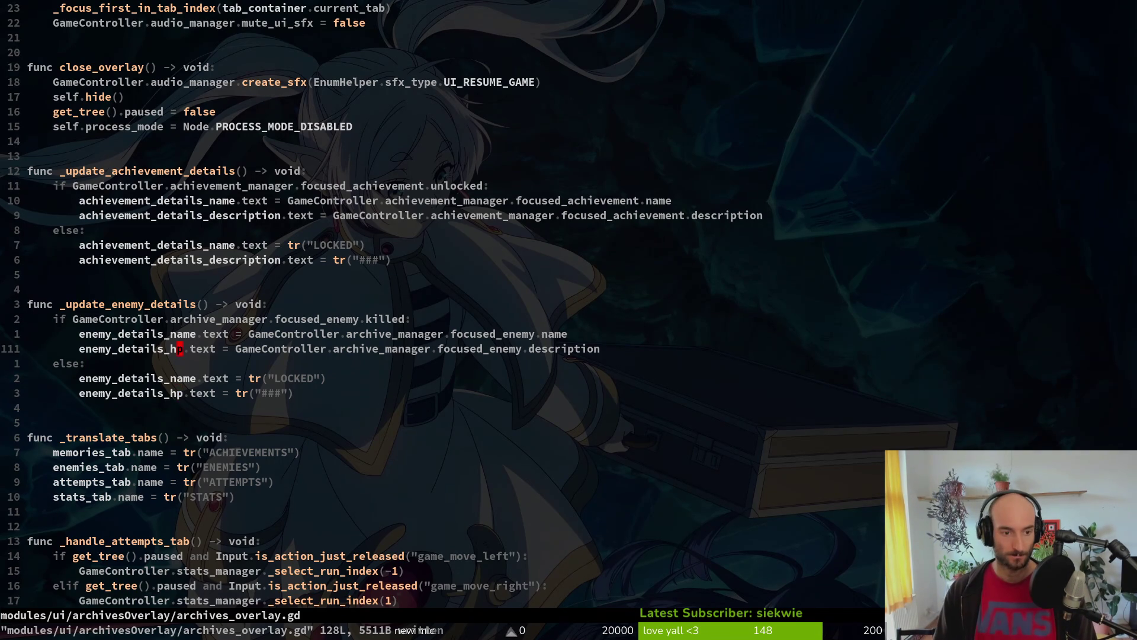
{"action": "type", "text": "ciw"}
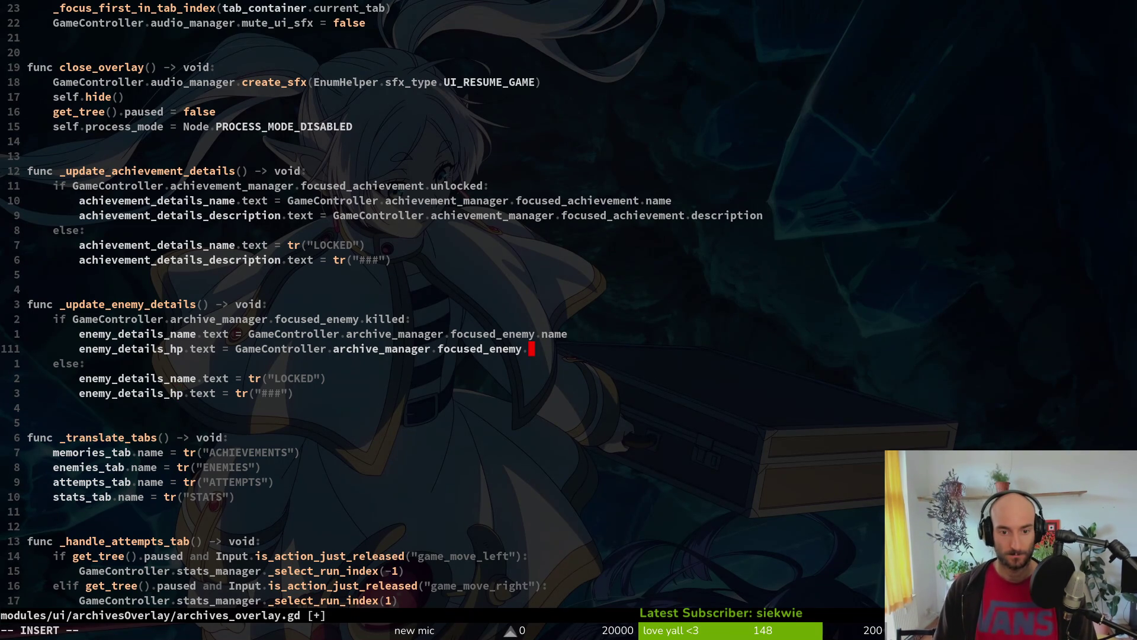
{"action": "type", "text": "h"}
{"action": "key", "text": "BackSpace"}
{"action": "type", "text": "hes"}
{"action": "key", "text": "BackSpace"}
{"action": "type", "text": "alth"}
{"action": "key", "text": "Escape"}
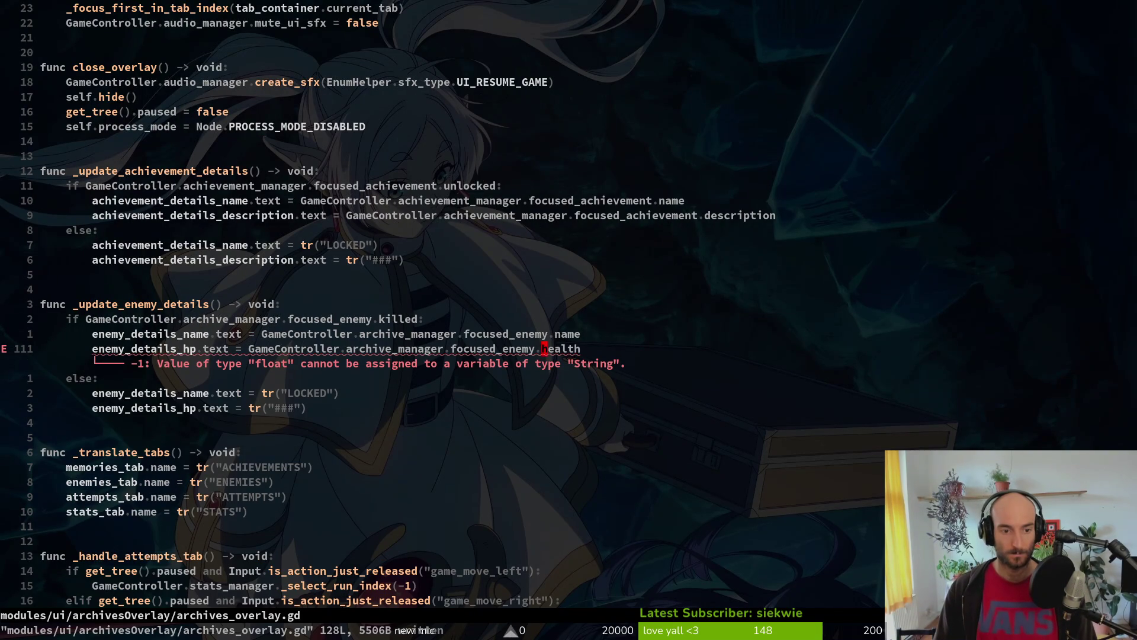
Step: Wrap the focused_enemy.health value in str() and launch the game from Godot
{"action": "type", "text": "istr("}
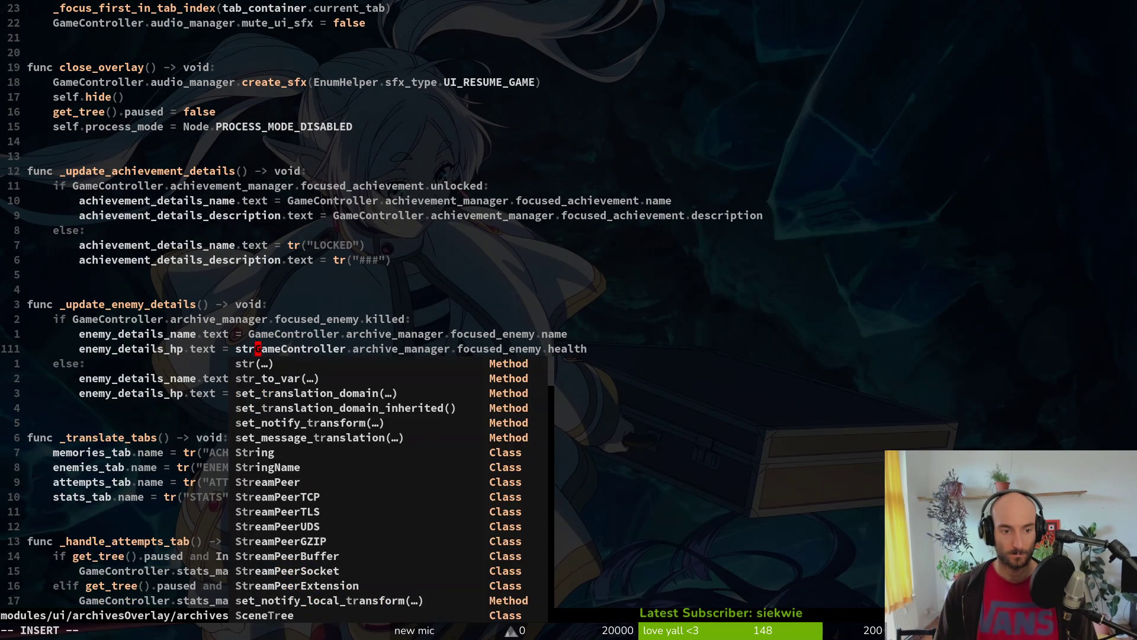
{"action": "key", "text": "Escape"}
{"action": "type", "text": "A)"}
{"action": "key", "text": "Escape"}
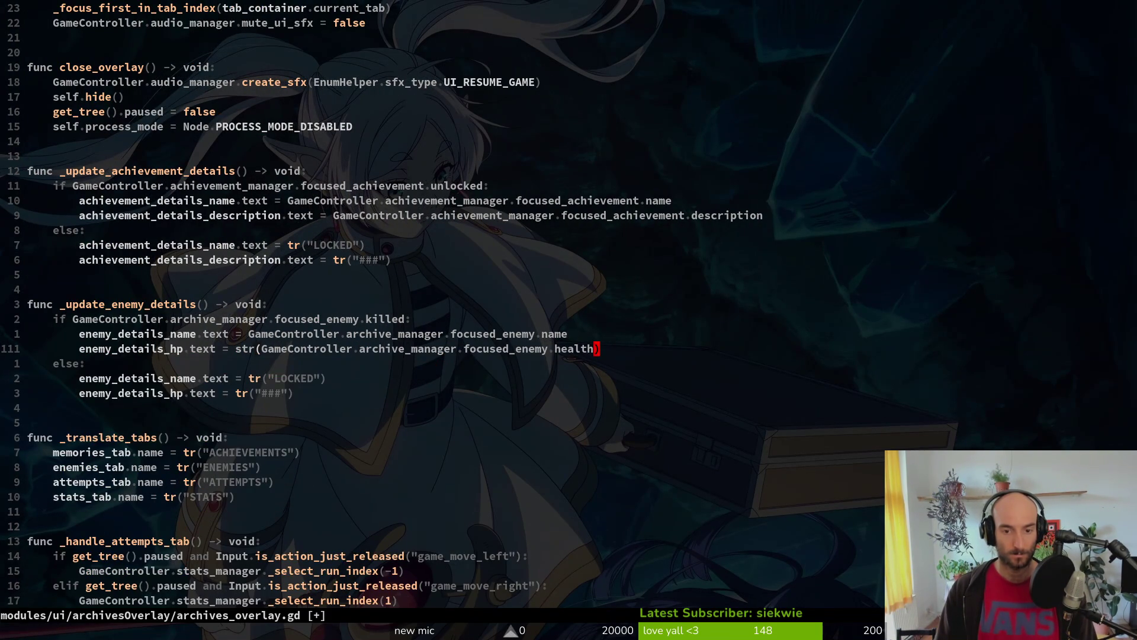
{"action": "key", "text": "alt+Tab"}
{"action": "key", "text": "F5"}
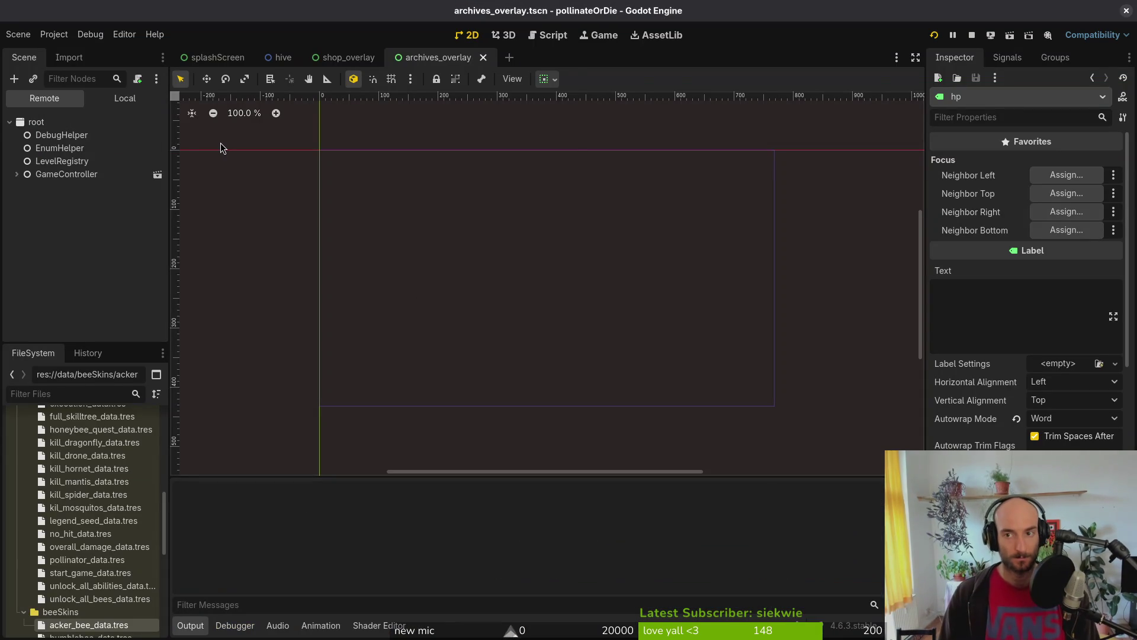
Step: Continue from the main menu into gameplay and open the archives overlay with E
{"action": "key", "text": "Return"}
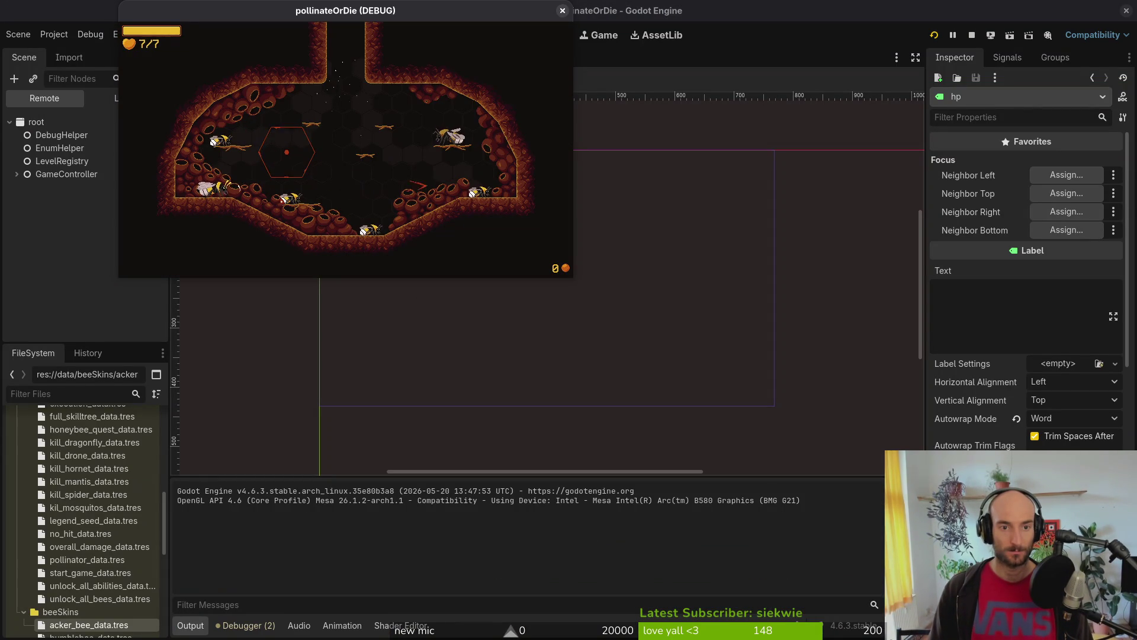
{"action": "key", "text": "e"}
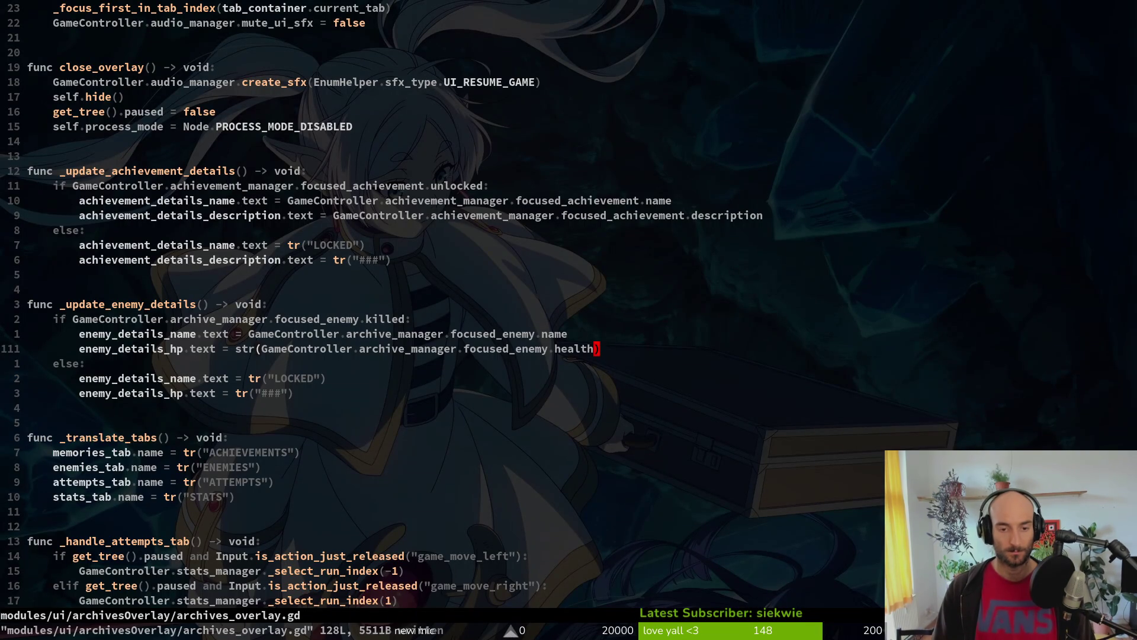
Step: Search the project for current_focused_enemy and change its first use in enemy_wiki_item.gd to focused_enemy
{"action": "key", "text": "space"}
{"action": "key", "text": "g"}
{"action": "key", "text": "super+v"}
{"action": "key", "text": "Down"}
{"action": "key", "text": "Down"}
{"action": "key", "text": "Down"}
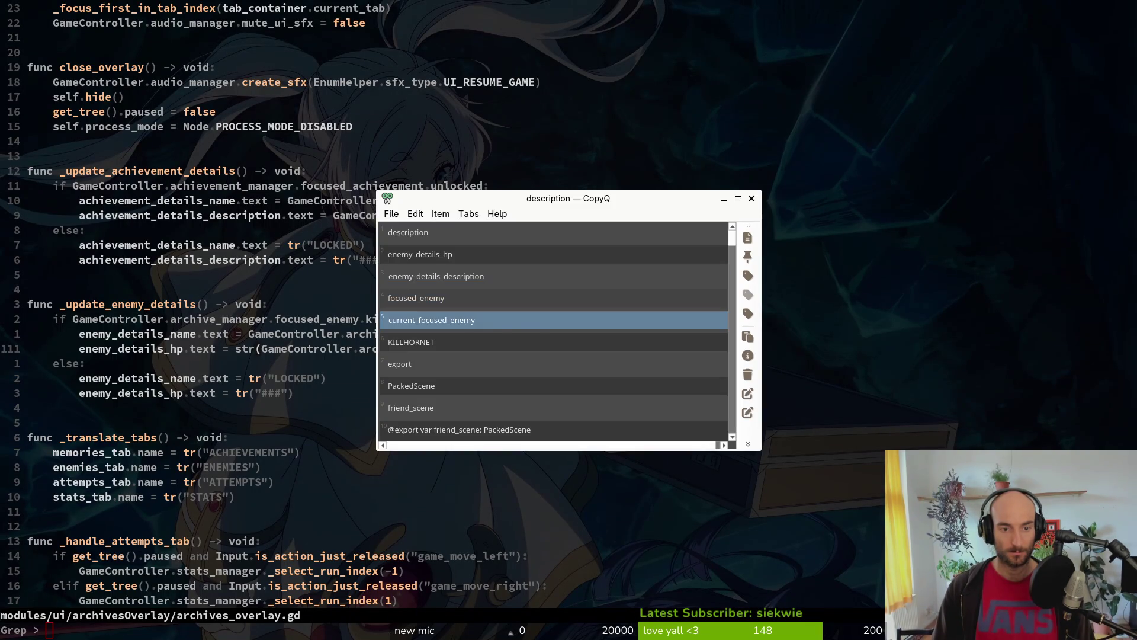
{"action": "key", "text": "Return"}
{"action": "key", "text": "Return"}
{"action": "key", "text": "Return"}
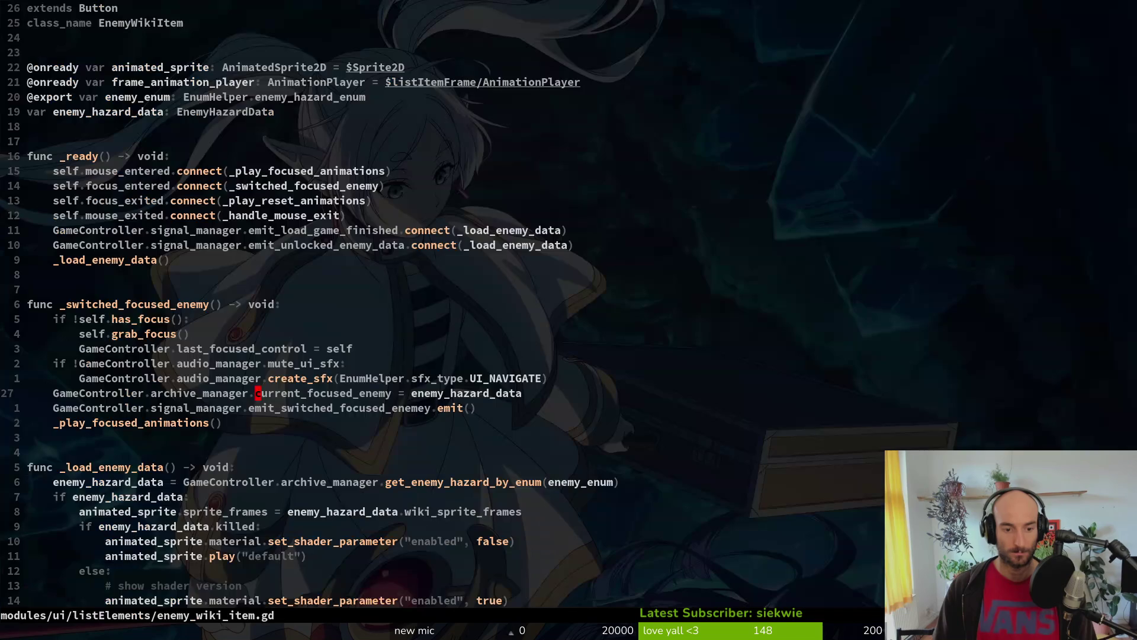
{"action": "type", "text": "ciw"}
{"action": "type", "text": "focused_enemy"}
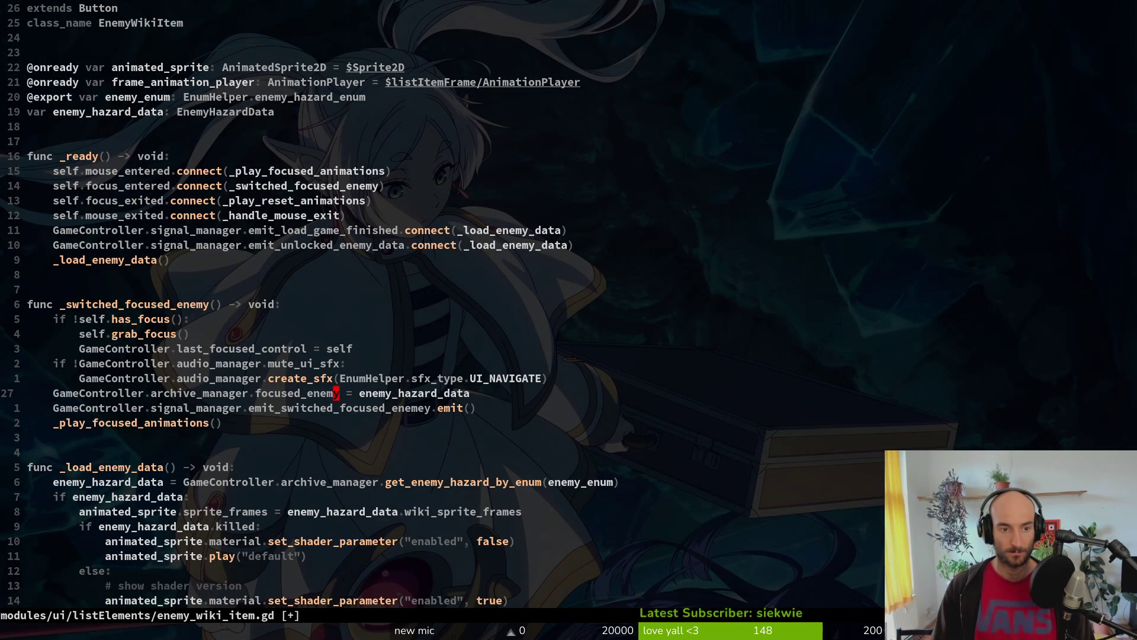
{"action": "key", "text": "ctrl+s"}
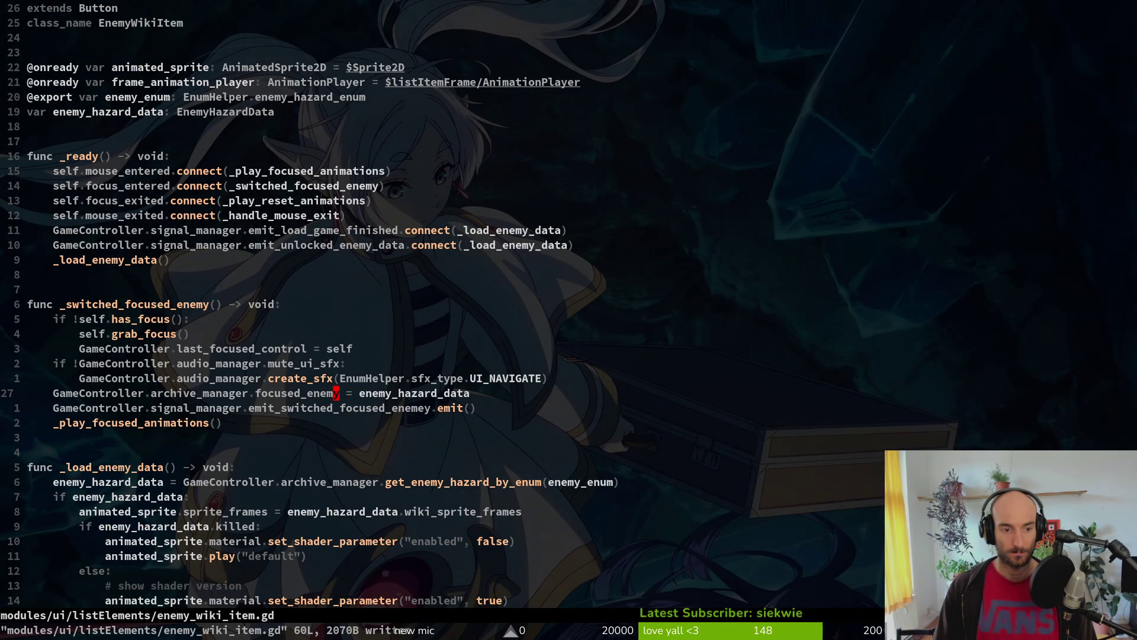
Step: Select current_focused_enemy in the line 46 condition, undoing a mistaken edit
{"action": "key", "text": "ctrl+d"}
{"action": "key", "text": "k"}
{"action": "key", "text": "w"}
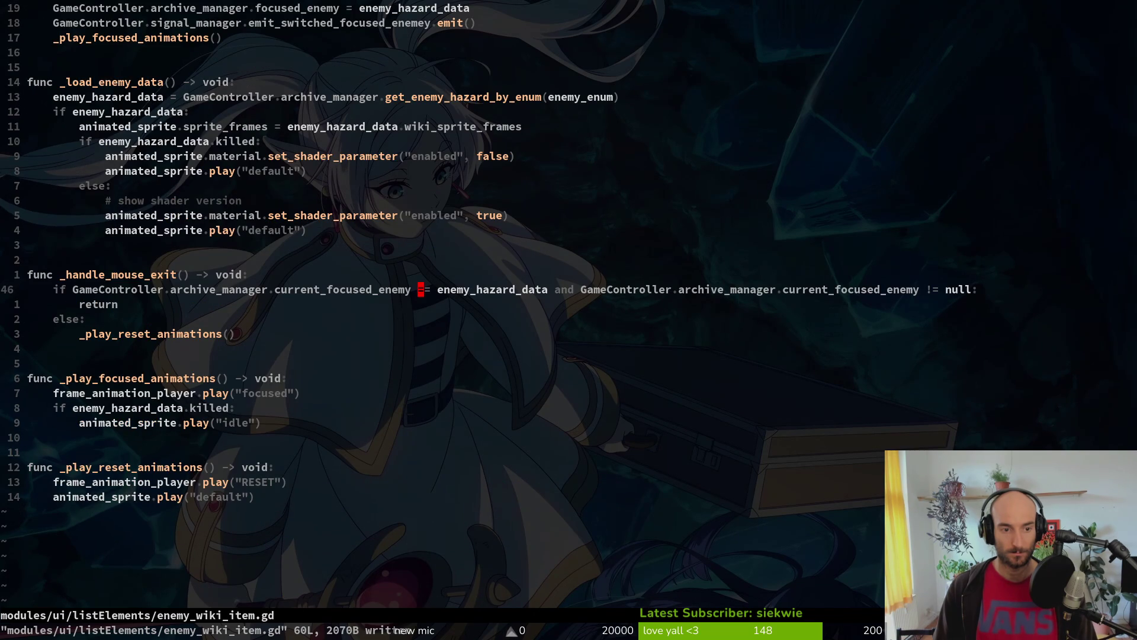
{"action": "key", "text": "b"}
{"action": "key", "text": "v"}
{"action": "key", "text": "e"}
{"action": "key", "text": "w"}
{"action": "key", "text": "w"}
{"action": "key", "text": "w"}
{"action": "key", "text": "c"}
{"action": "key", "text": "Escape"}
{"action": "key", "text": "u"}
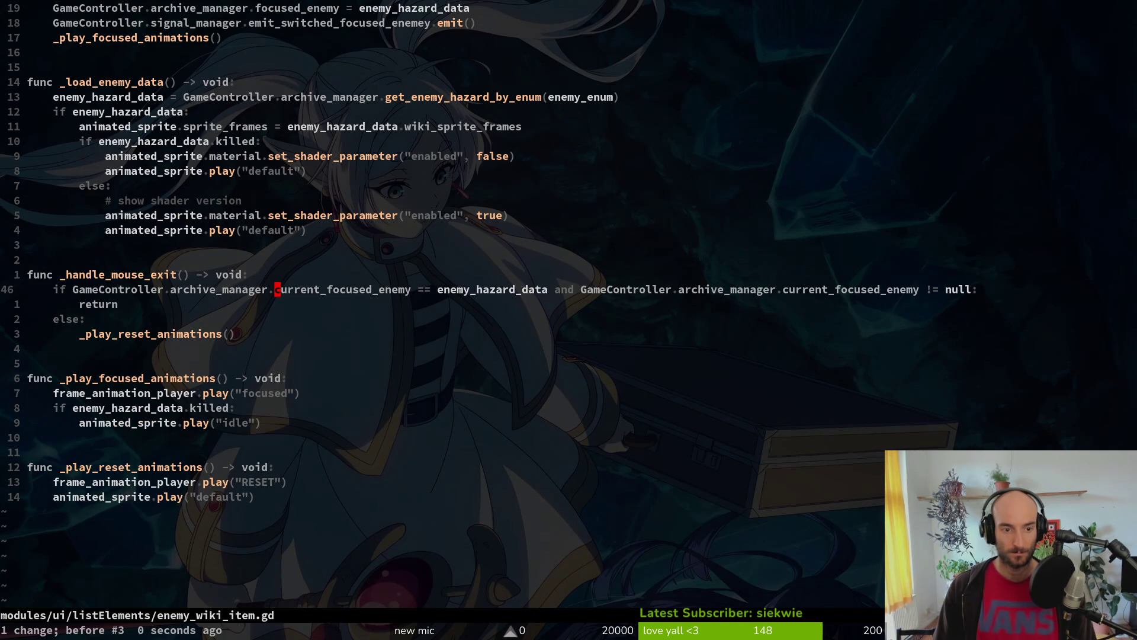
Step: Change both remaining uses to focused_enemy, save with :w, and relaunch the game
{"action": "type", "text": "cw"}
{"action": "type", "text": "focused_enemy"}
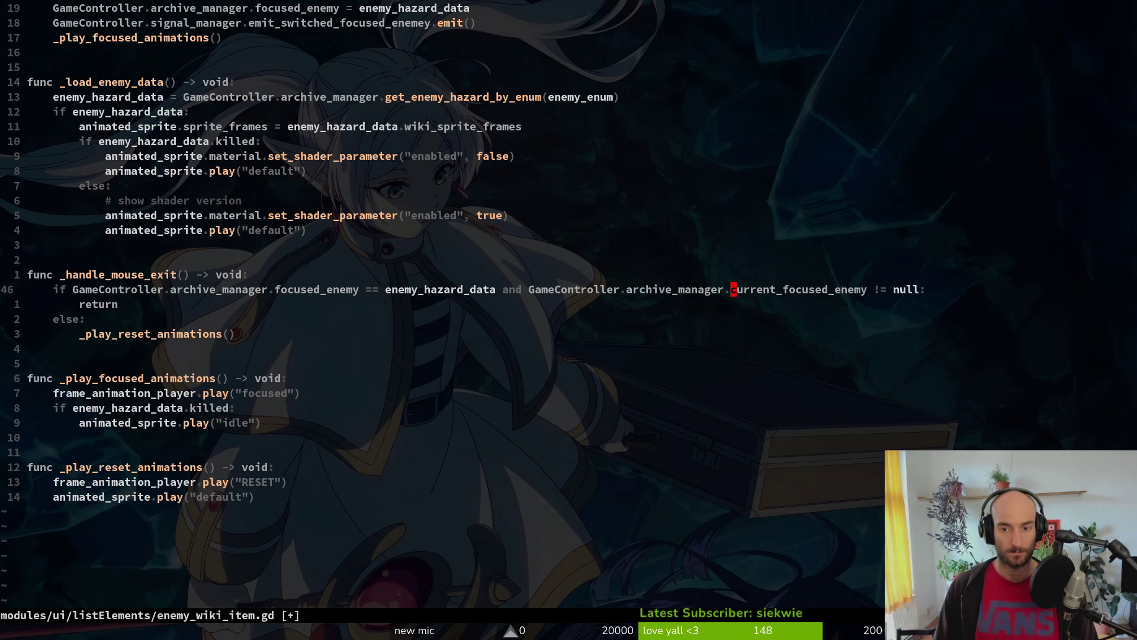
{"action": "type", "text": "cwfocused_enemy"}
{"action": "key", "text": "Escape"}
{"action": "type", "text": ":wq"}
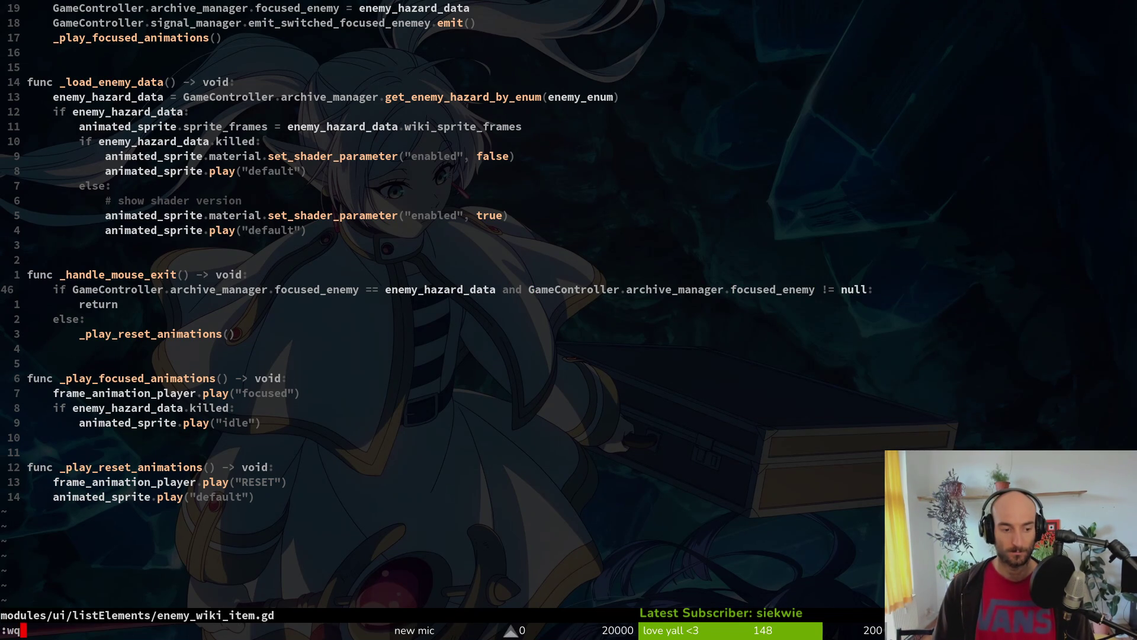
{"action": "key", "text": "Return"}
{"action": "key", "text": "F5"}
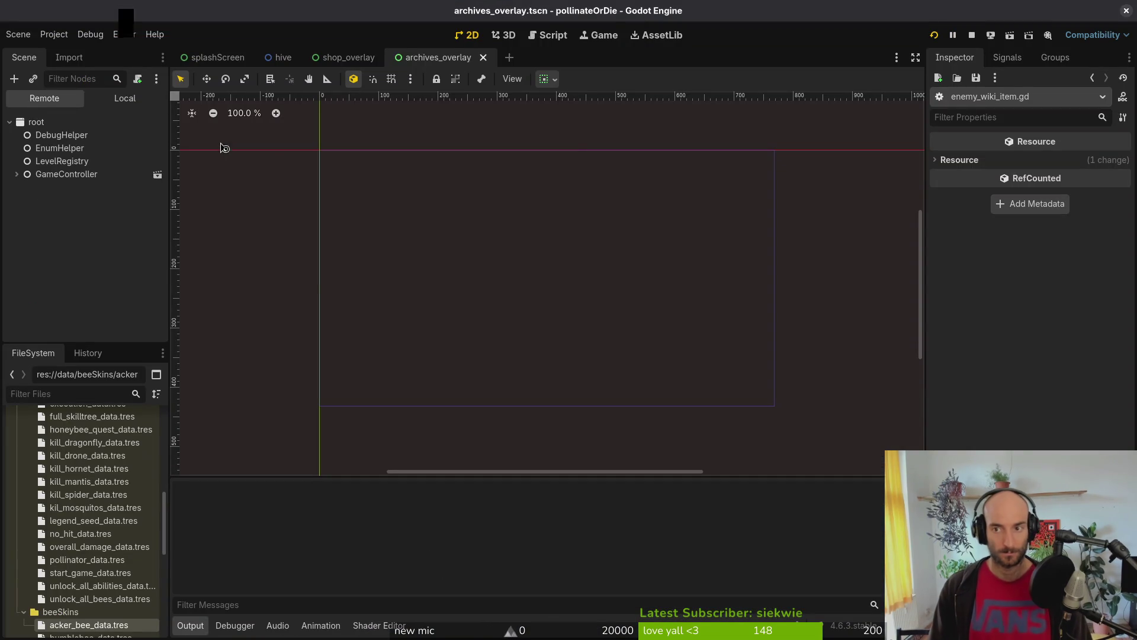
Step: Enter gameplay, open the archives enemies tab, browse fruitfly and mosquito entries, then close the game
{"action": "key", "text": "Return"}
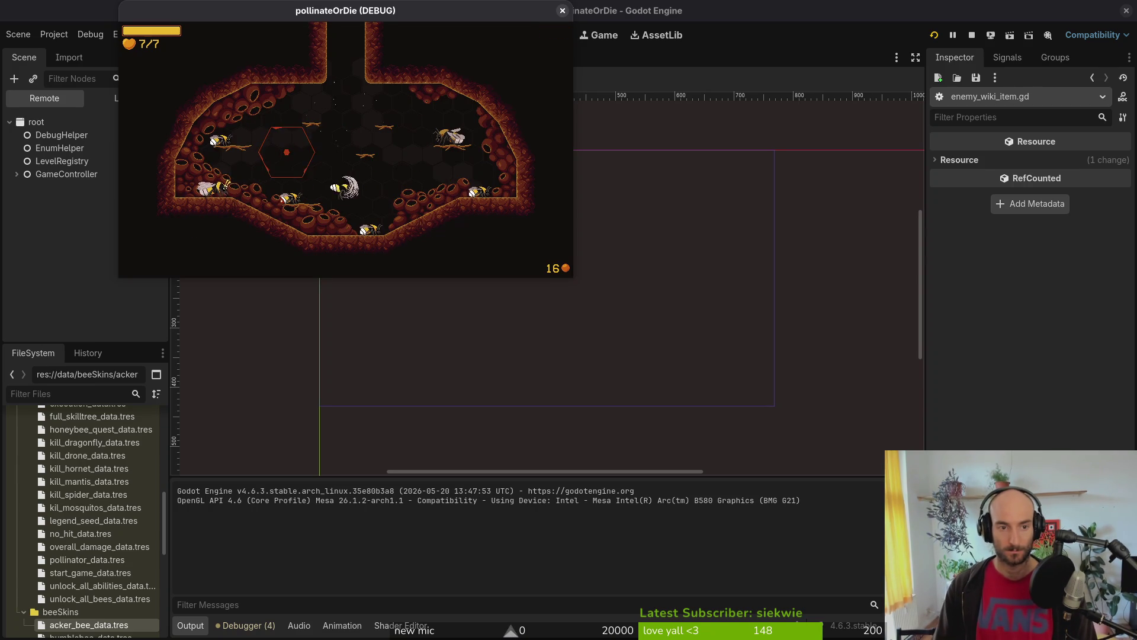
{"action": "key", "text": "Tab"}
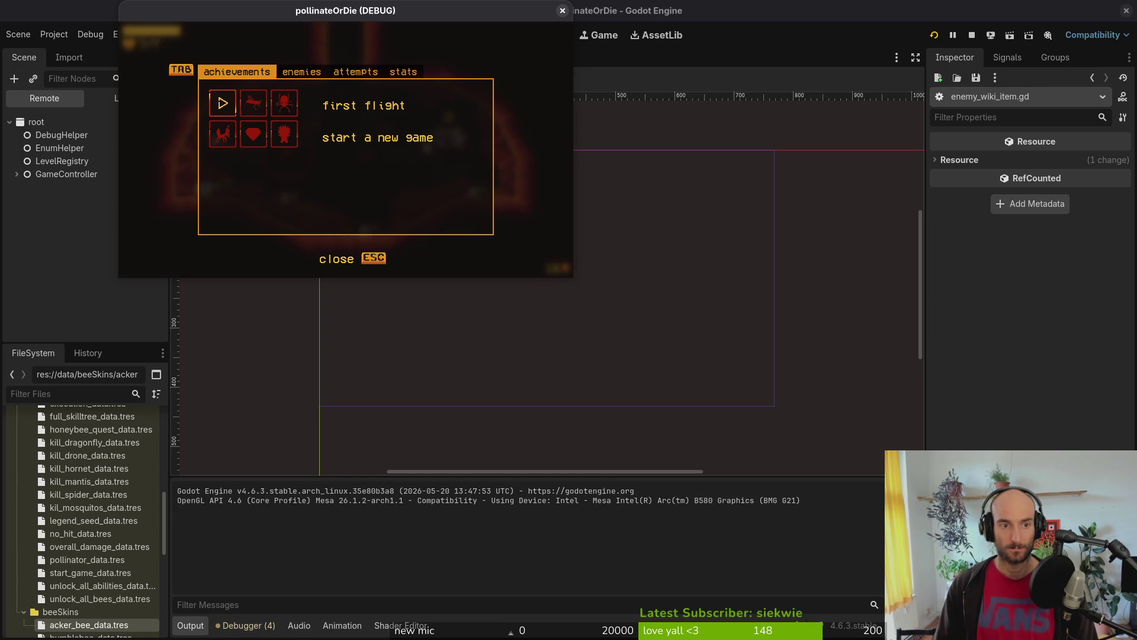
{"action": "key", "text": "Tab"}
{"action": "key", "text": "Right"}
{"action": "key", "text": "Right"}
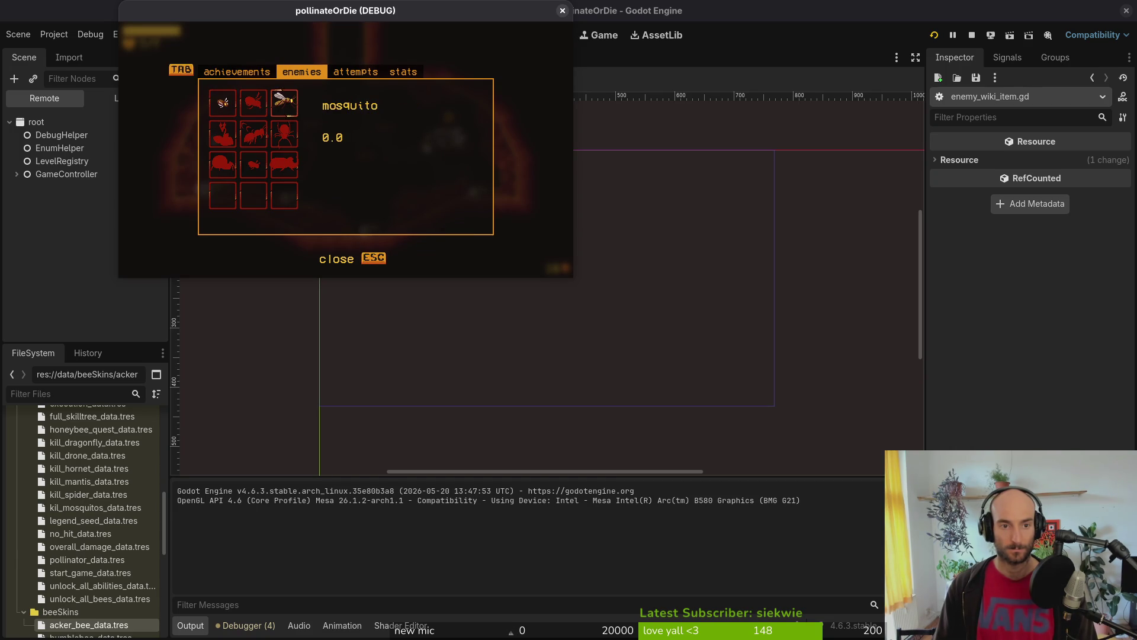
{"action": "key", "text": "Left"}
{"action": "key", "text": "Left"}
{"action": "key", "text": "Right"}
{"action": "key", "text": "Right"}
{"action": "key", "text": "Right"}
{"action": "key", "text": "Up"}
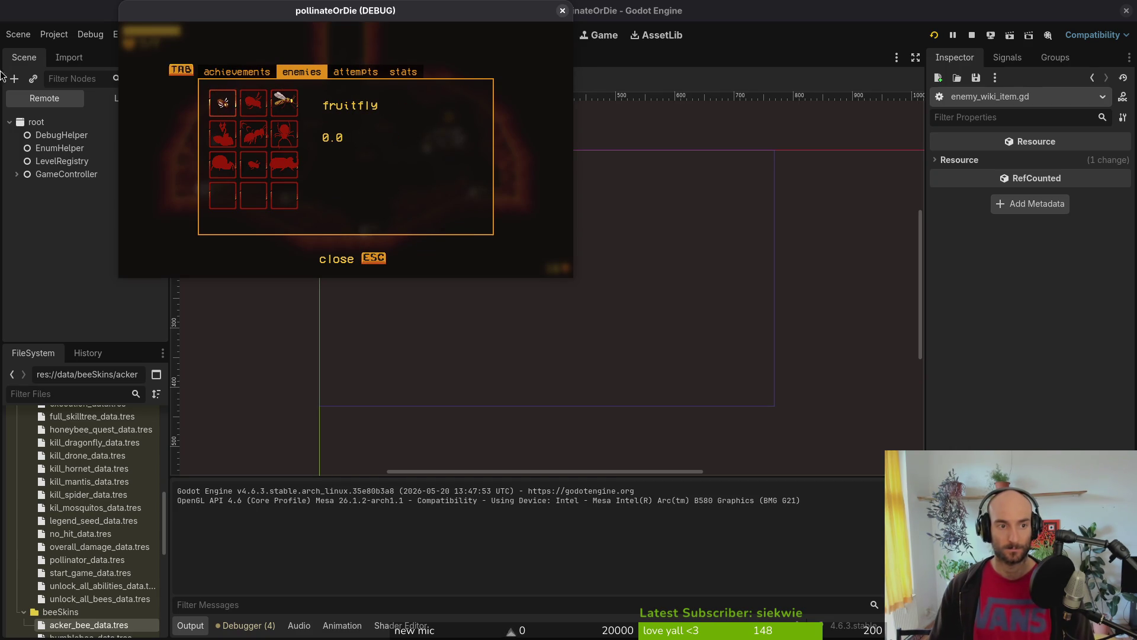
{"action": "key", "text": "F8"}
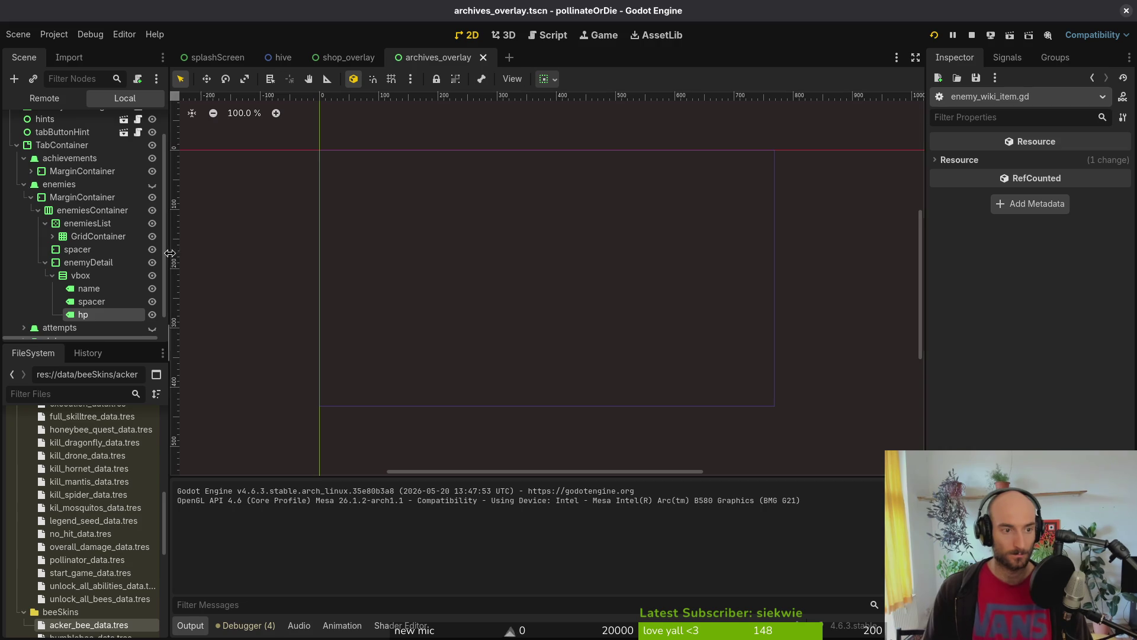
Step: Add an HBoxContainer under vbox and move the hp label into it
{"action": "left_click", "coordinate": [83, 315]}
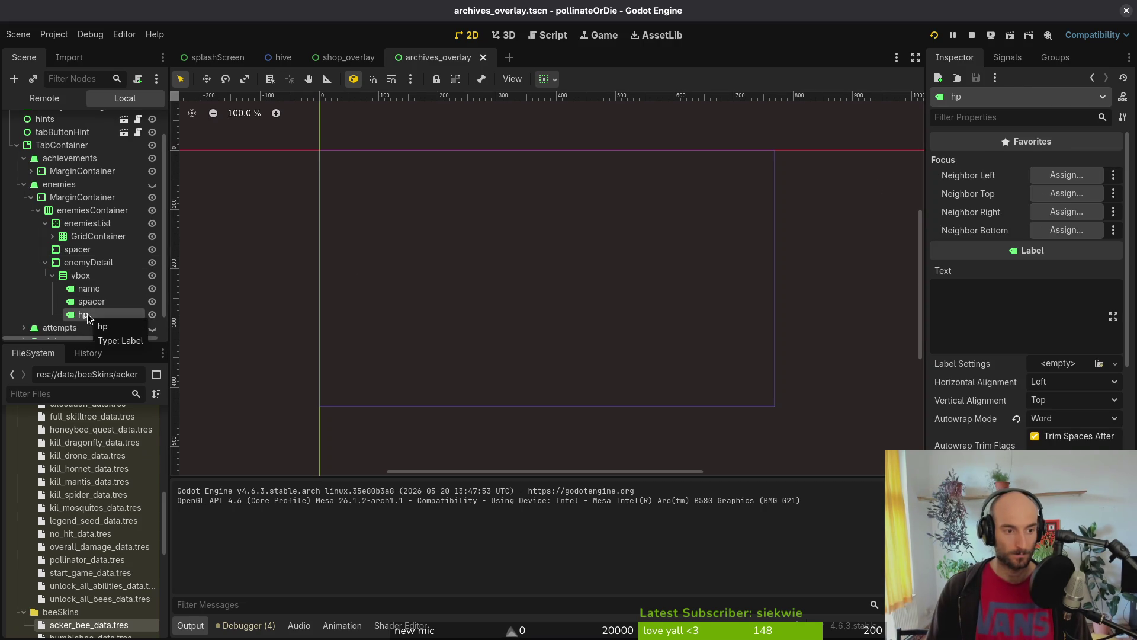
{"action": "left_click", "coordinate": [92, 278]}
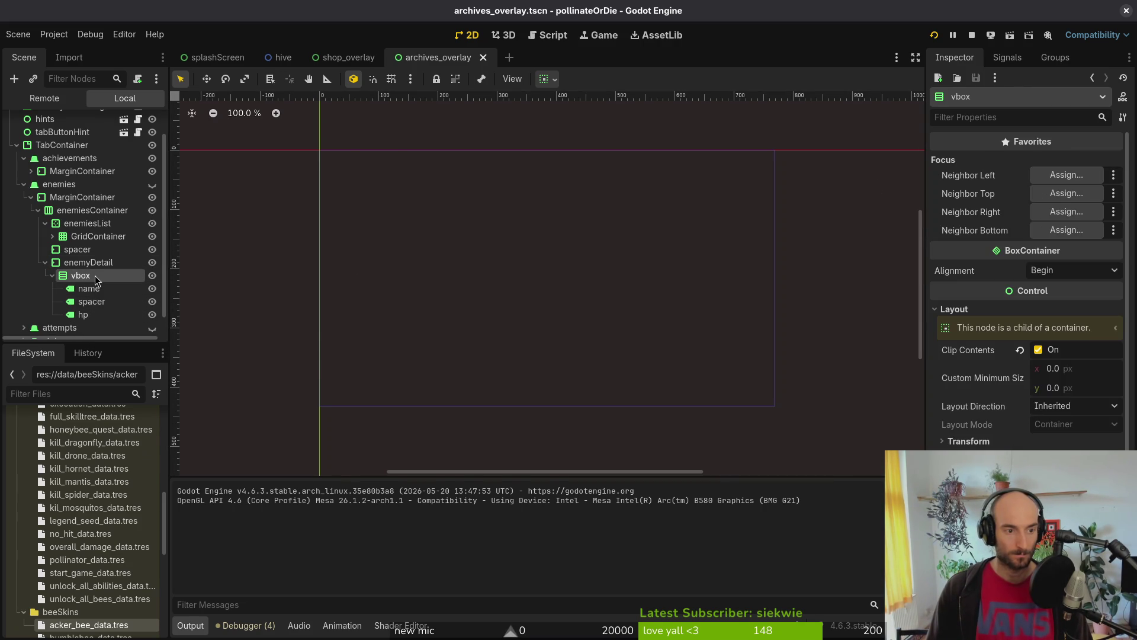
{"action": "key", "text": "ctrl+a"}
{"action": "type", "text": "hbox"}
{"action": "key", "text": "Escape"}
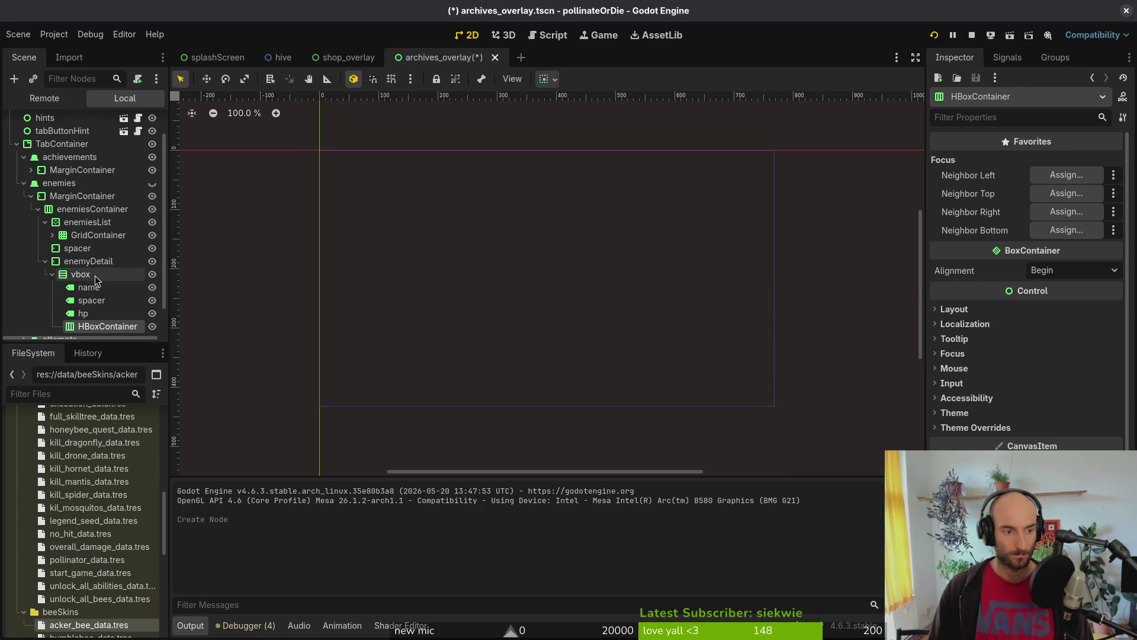
{"action": "left_click_drag", "start_coordinate": [83, 314], "coordinate": [84, 274]}
{"action": "left_click", "coordinate": [85, 274]}
Step: Add a Label named health above hp in the HBoxContainer with text HEALTH
{"action": "key", "text": "ctrl+a"}
{"action": "type", "text": "lab"}
{"action": "key", "text": "Return"}
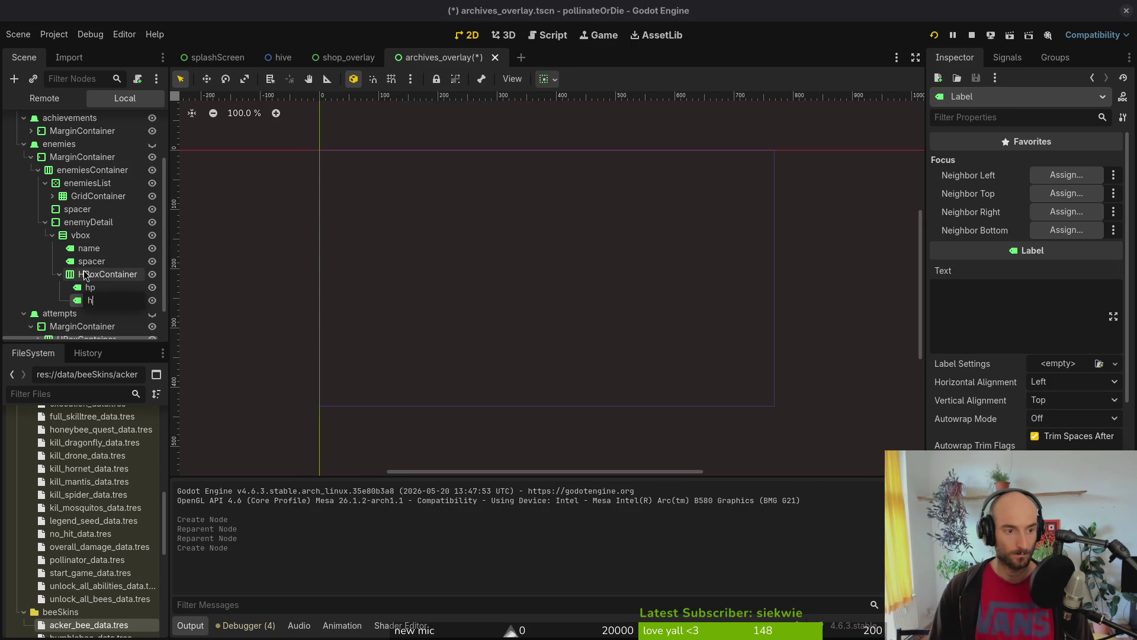
{"action": "type", "text": "h"}
{"action": "key", "text": "Return"}
{"action": "left_click_drag", "start_coordinate": [96, 300], "coordinate": [99, 284]}
{"action": "left_click", "coordinate": [1017, 290]}
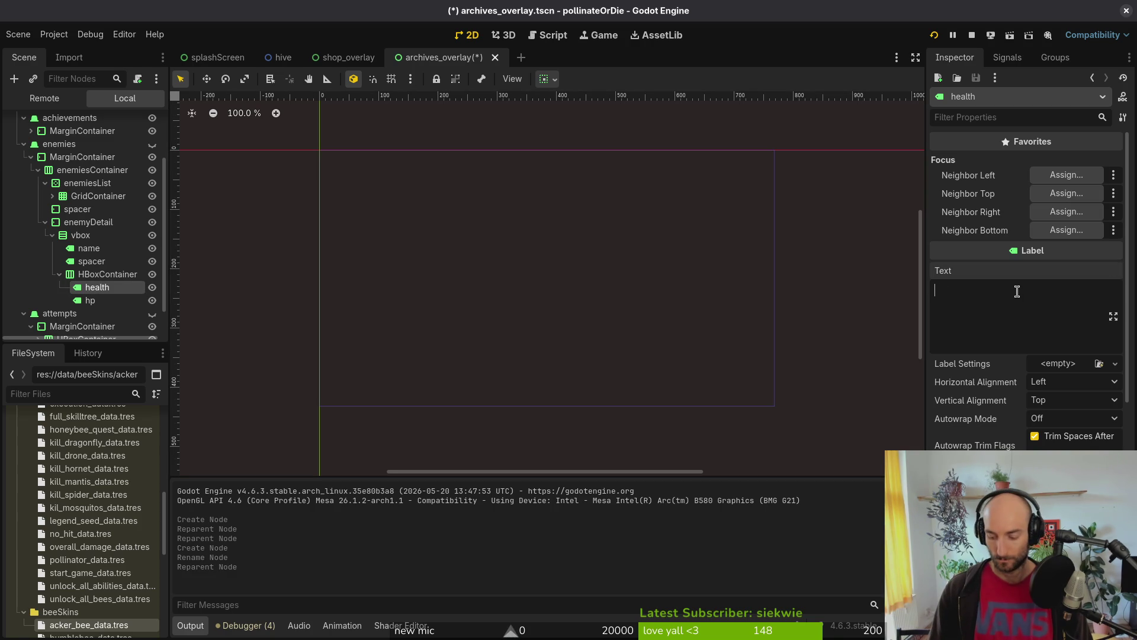
{"action": "type", "text": "HEALTH:"}
{"action": "key", "text": "Return"}
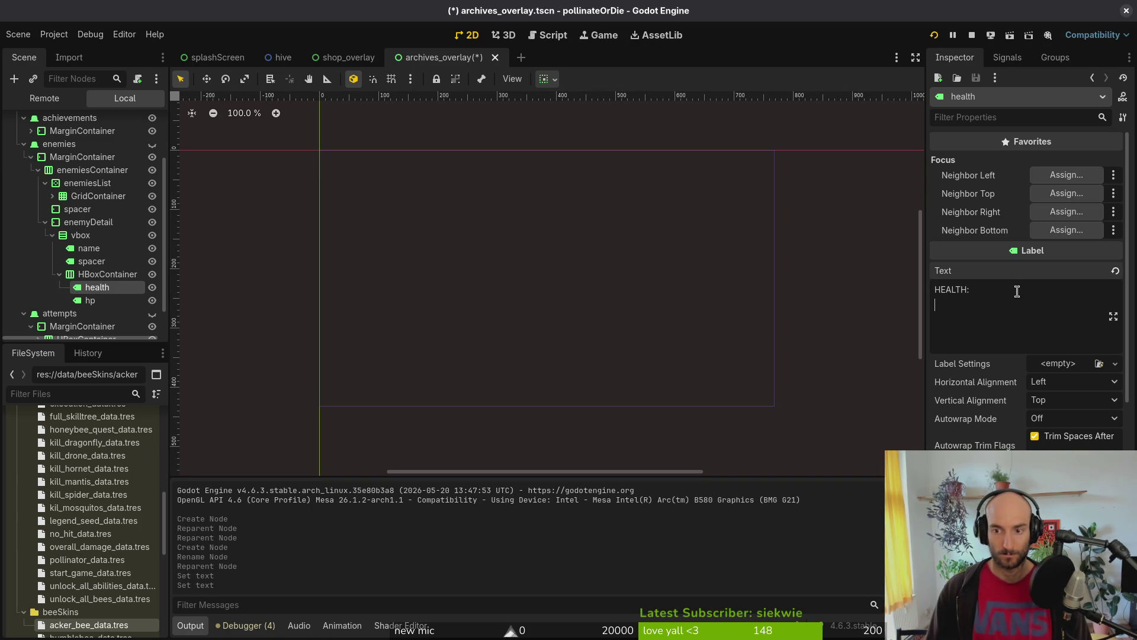
{"action": "key", "text": "BackSpace"}
{"action": "key", "text": "BackSpace"}
{"action": "key", "text": "BackSpace"}
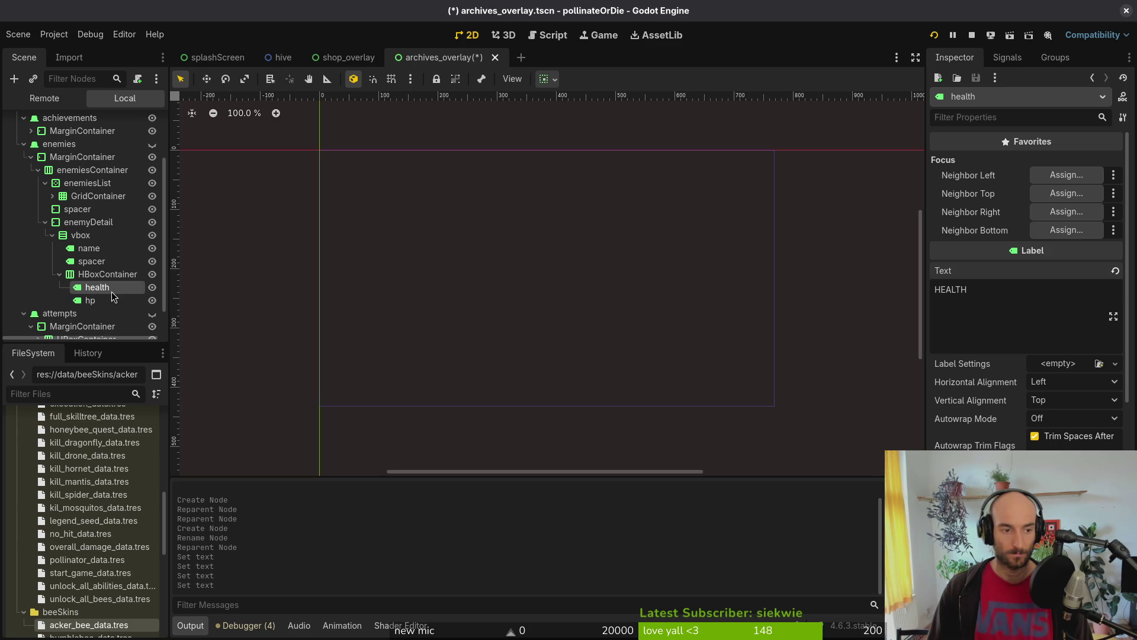
Step: Paste a copy of the spacer label between health and hp and set its text to ':'
{"action": "left_click", "coordinate": [91, 262]}
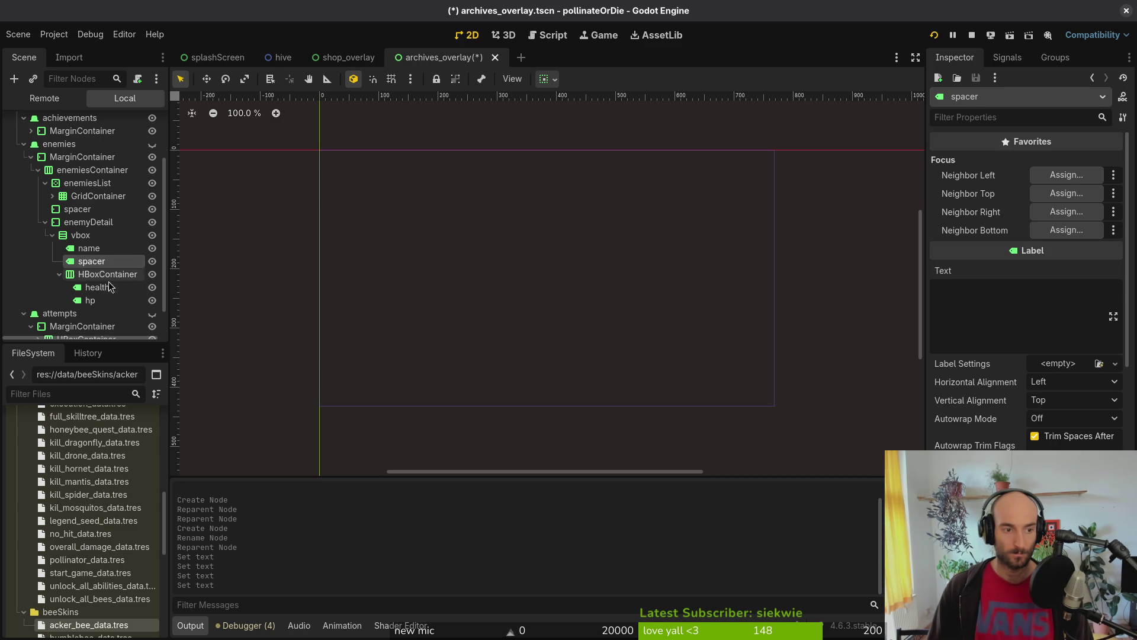
{"action": "left_click", "coordinate": [104, 288]}
{"action": "key", "text": "ctrl+v"}
{"action": "left_click_drag", "start_coordinate": [106, 300], "coordinate": [105, 309]}
{"action": "left_click", "coordinate": [1029, 289]}
{"action": "type", "text": ":"}
Step: Review the health and hp labels, collapse the HBoxContainer, and save archives_overlay.tscn
{"action": "left_click", "coordinate": [95, 287]}
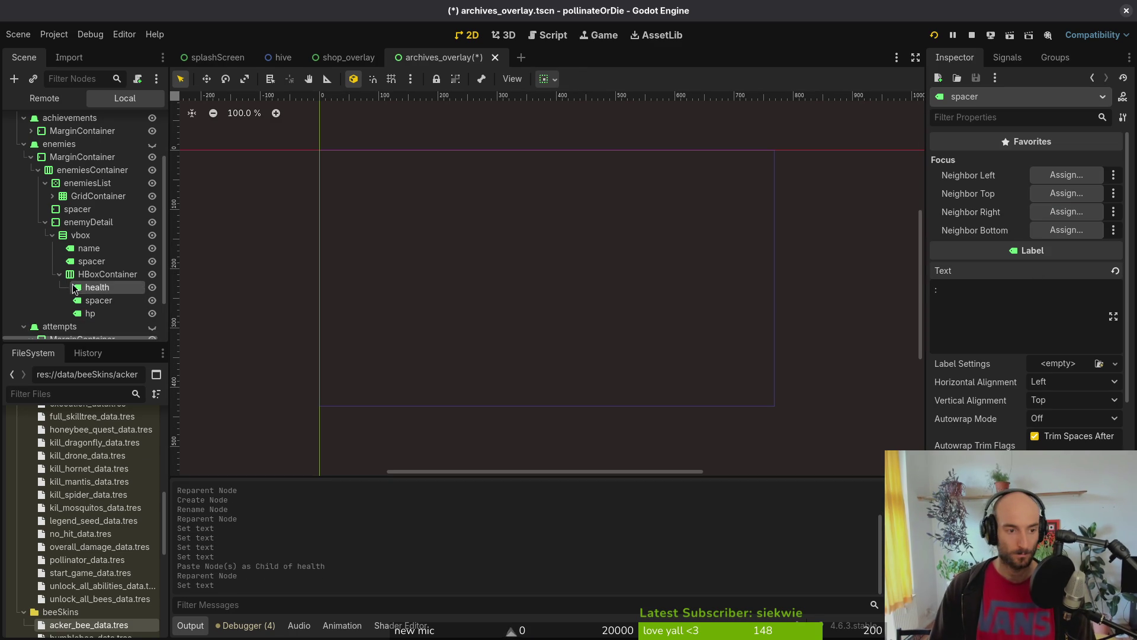
{"action": "left_click", "coordinate": [92, 312]}
{"action": "left_click", "coordinate": [107, 274]}
{"action": "left_click", "coordinate": [60, 274]}
{"action": "key", "text": "ctrl+s"}
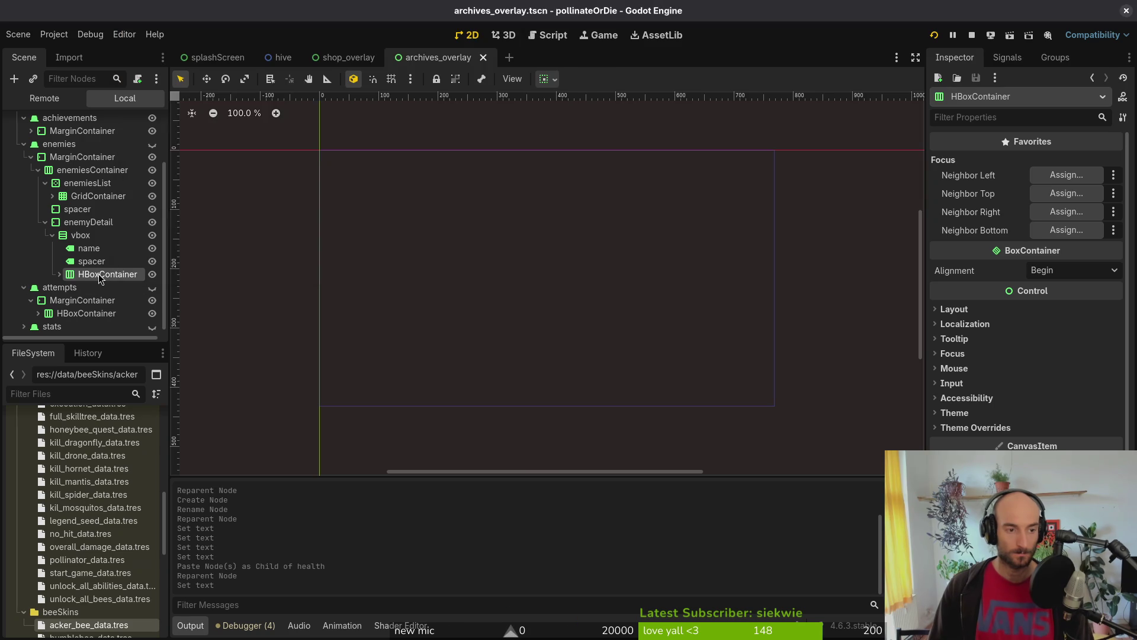
{"action": "key", "text": "alt+Tab"}
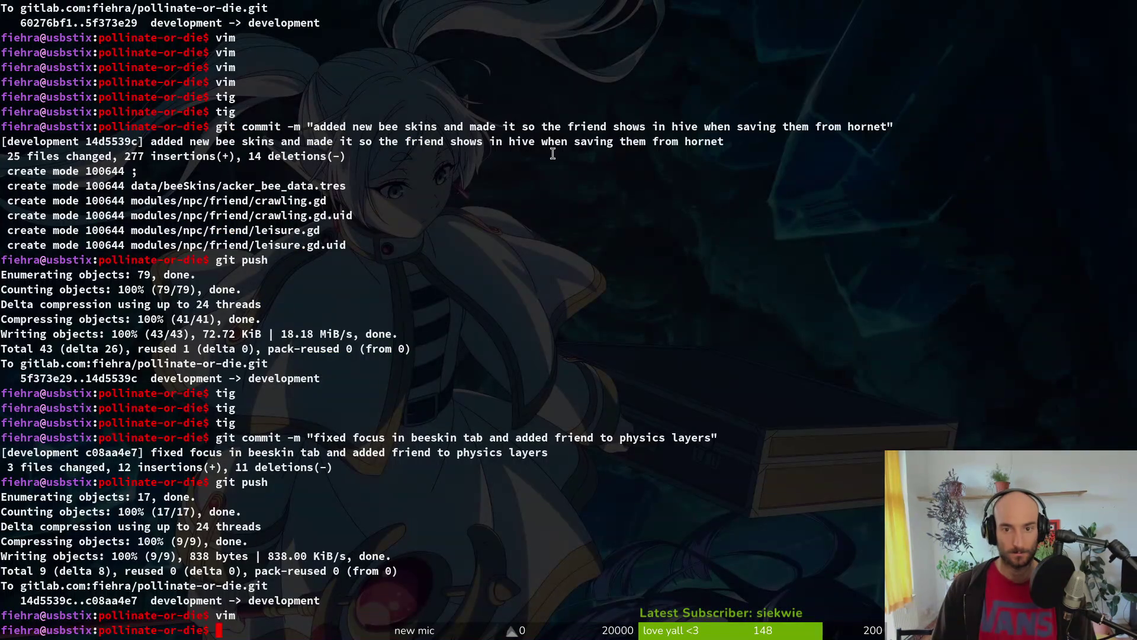
Step: Launch vim and open archives_overlay.gd through the file finder
{"action": "type", "text": "vim"}
{"action": "key", "text": "Return"}
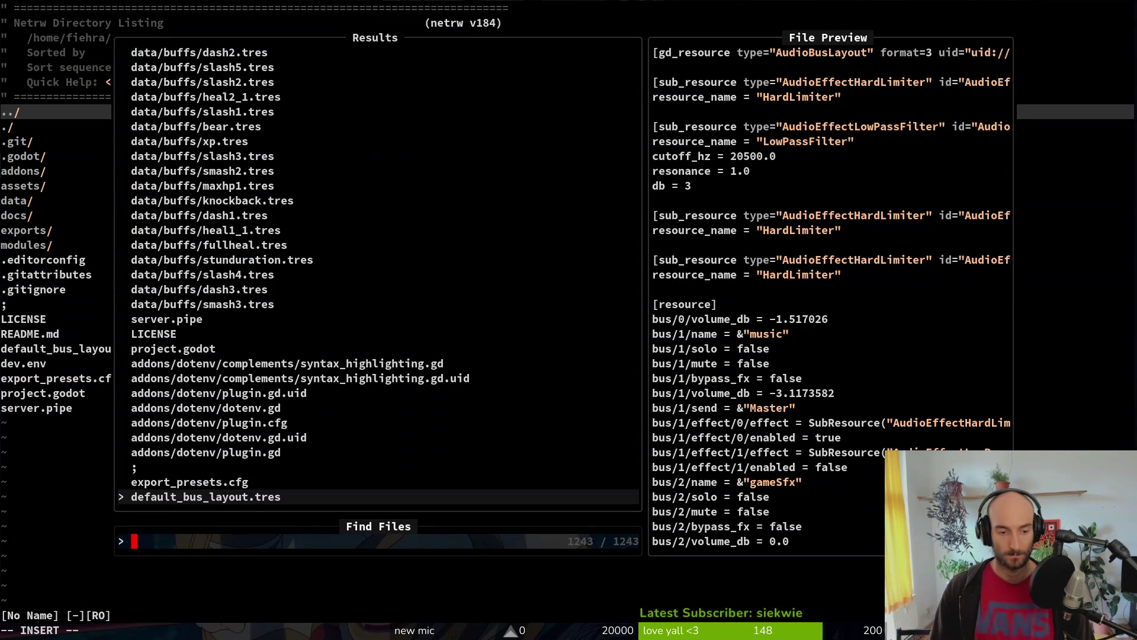
{"action": "type", "text": "arover"}
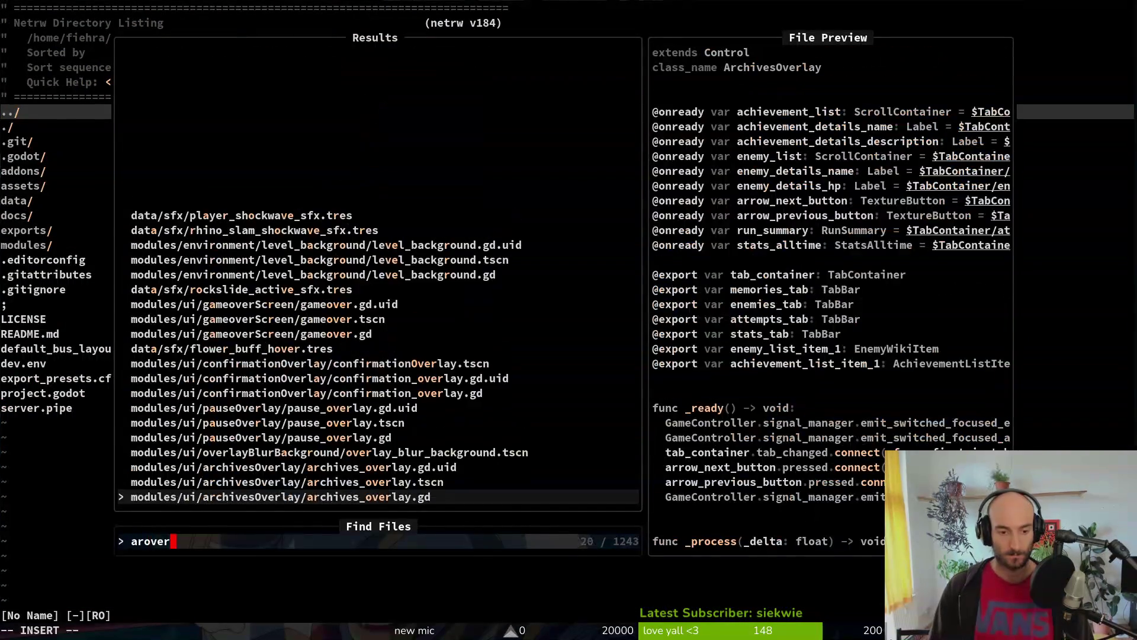
{"action": "key", "text": "Return"}
Step: Change the enemy_details_hp node path to vbox/HBoxContainer/hp and save the script
{"action": "key", "text": "j"}
{"action": "key", "text": "j"}
{"action": "key", "text": "j"}
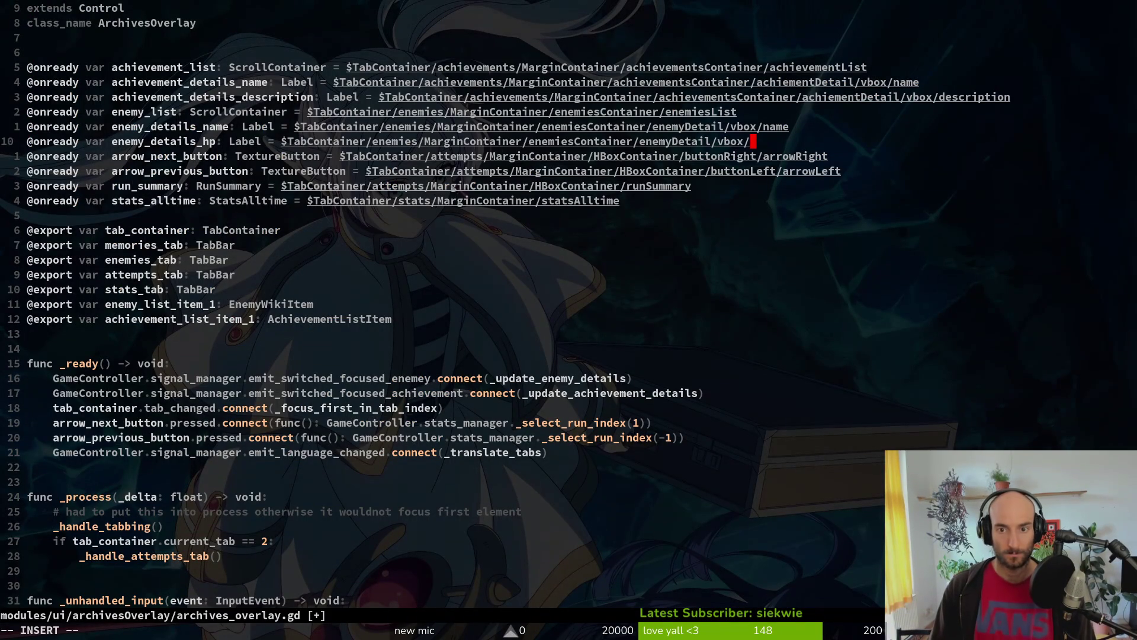
{"action": "key", "text": "BackSpace"}
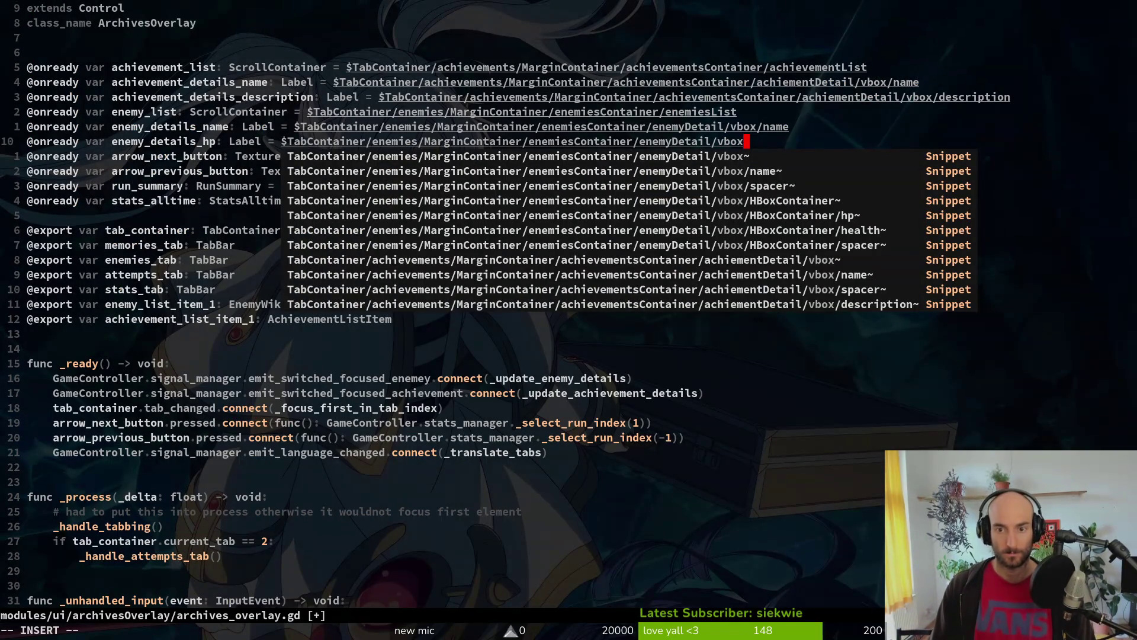
{"action": "type", "text": "ea"}
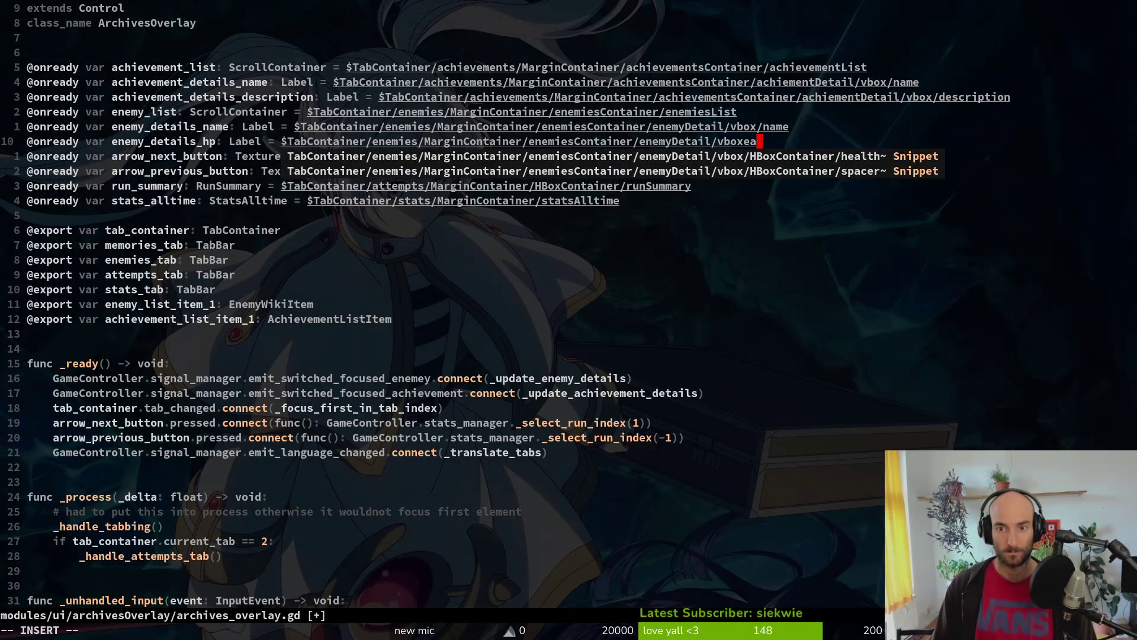
{"action": "key", "text": "BackSpace"}
{"action": "key", "text": "BackSpace"}
{"action": "key", "text": "BackSpace"}
{"action": "type", "text": "hp"}
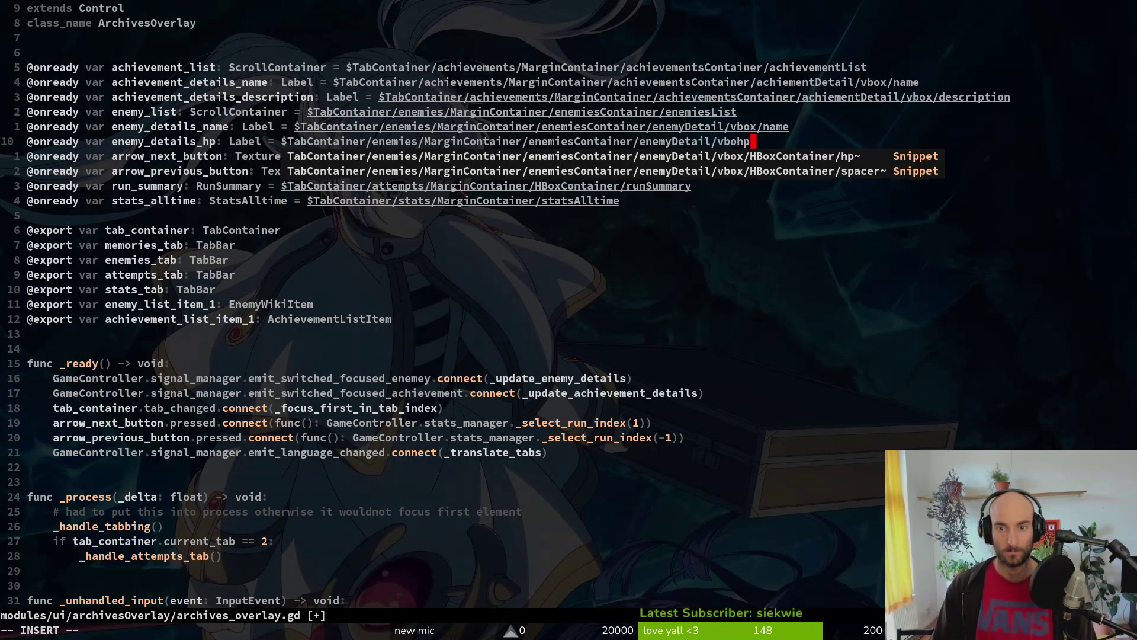
{"action": "key", "text": "Return"}
{"action": "key", "text": "Escape"}
{"action": "type", "text": ":w"}
{"action": "key", "text": "Return"}
Step: Stop the running game in Godot and launch it again to test the change
{"action": "key", "text": "alt+Tab"}
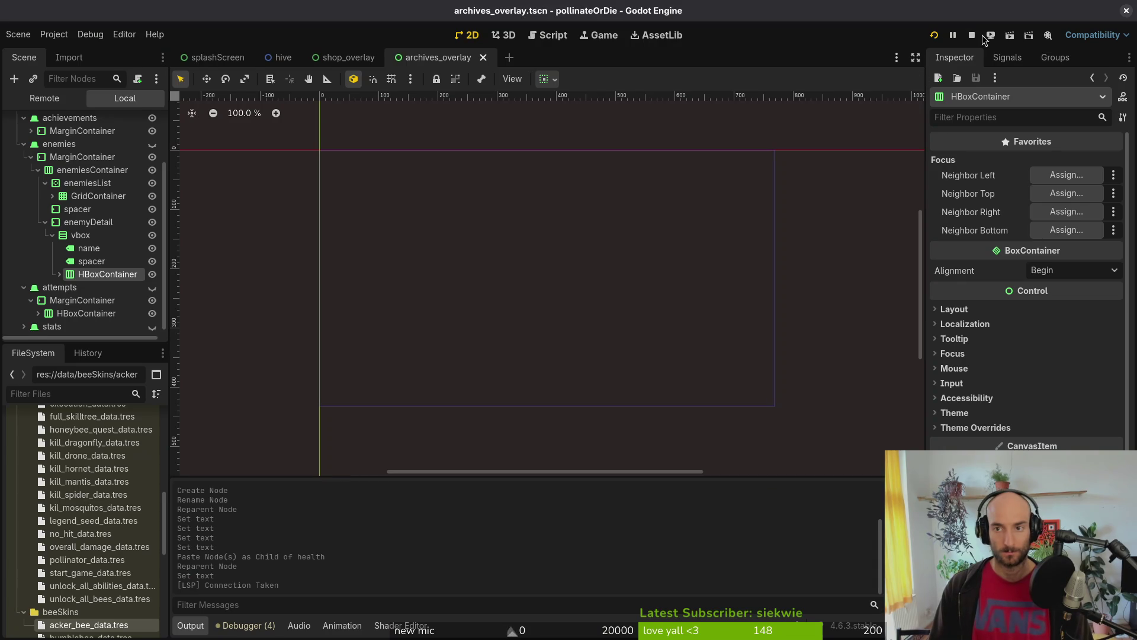
{"action": "left_click", "coordinate": [972, 35]}
{"action": "left_click", "coordinate": [934, 36]}
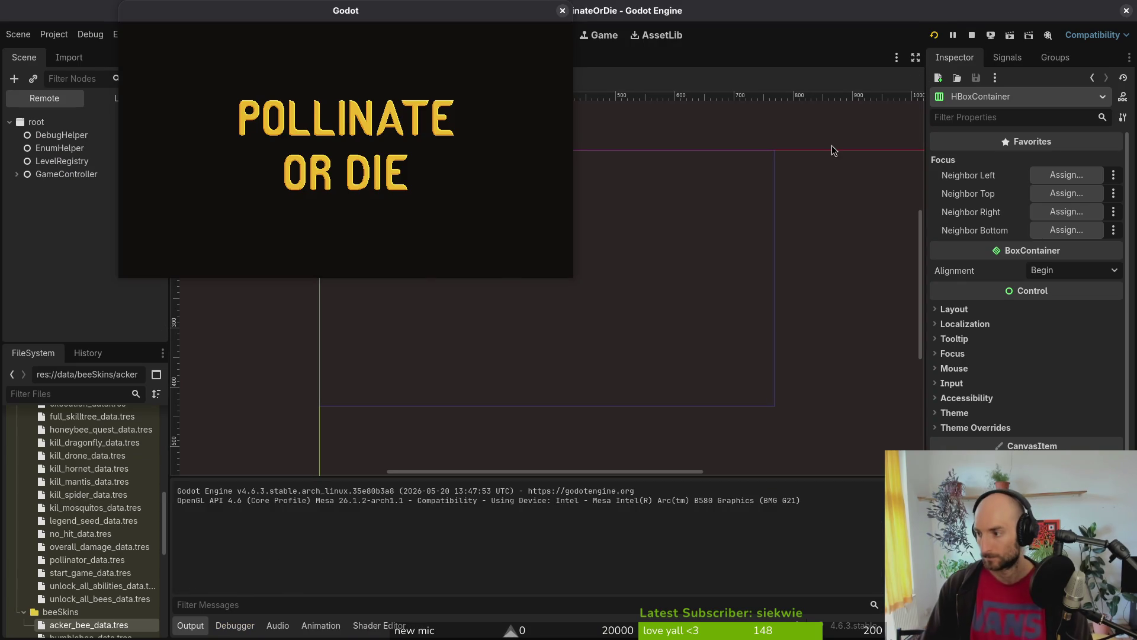
{"action": "key", "text": "alt+Tab"}
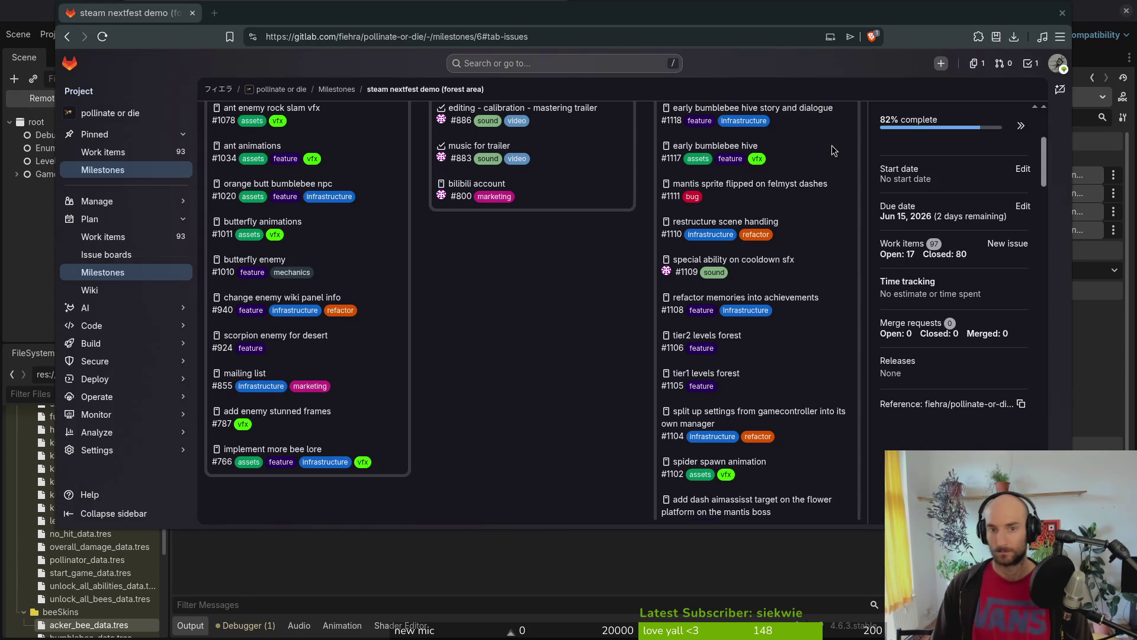
Step: Go to Google Drive in a new tab and open pollinateOrDie > gameLocalization > gameLocale
{"action": "key", "text": "ctrl+t"}
{"action": "type", "text": "drive"}
{"action": "key", "text": "Return"}
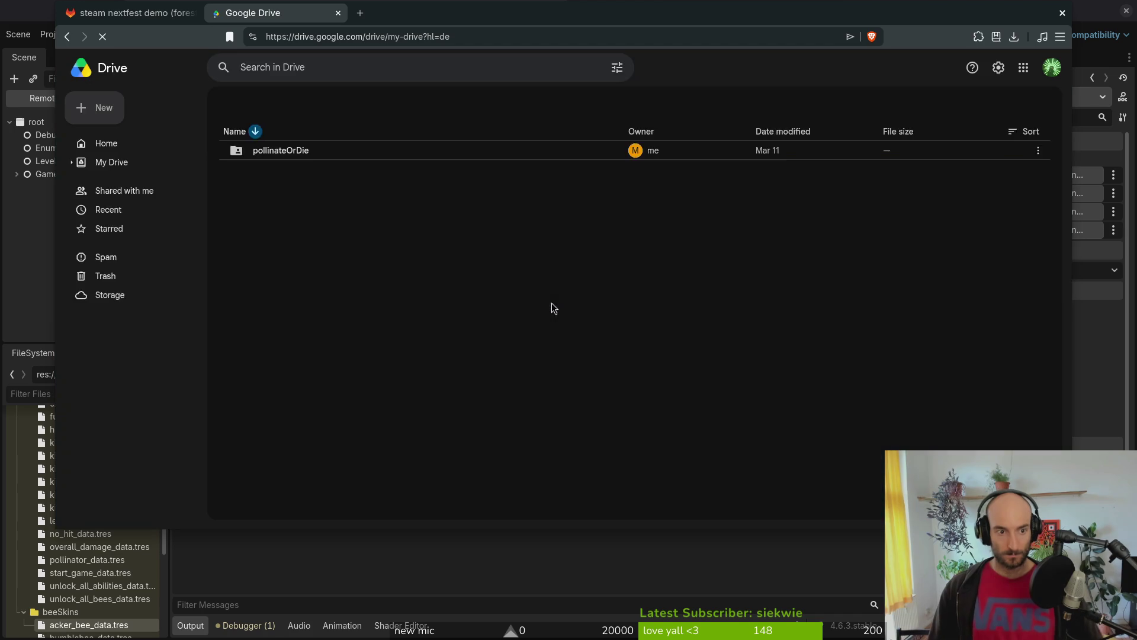
{"action": "double_click", "coordinate": [357, 184]}
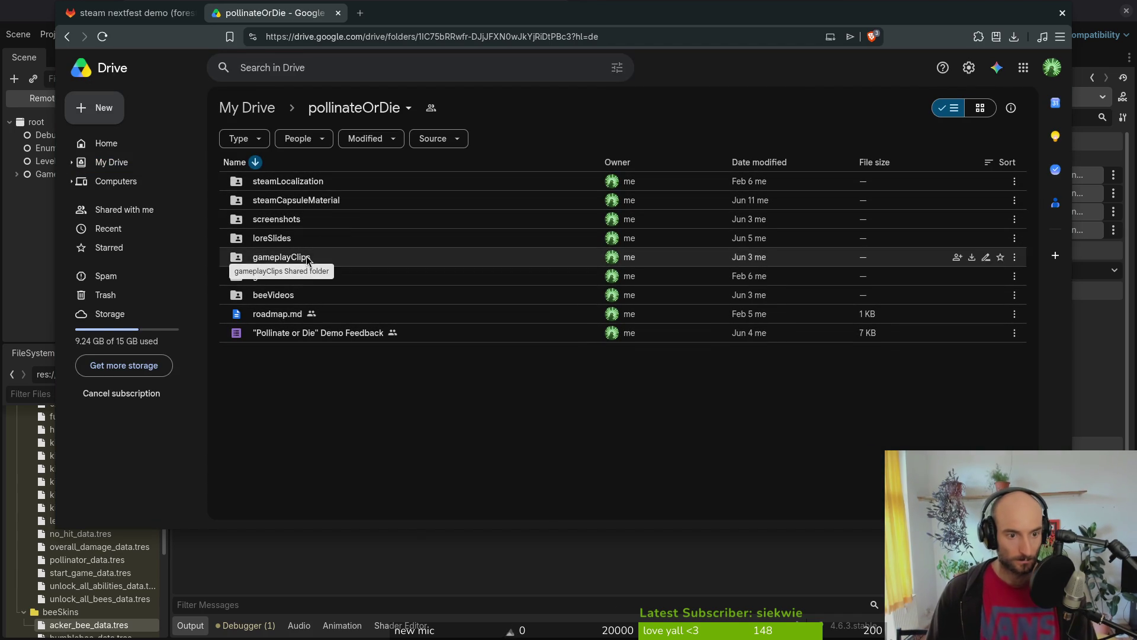
{"action": "double_click", "coordinate": [389, 281]}
{"action": "double_click", "coordinate": [392, 187]}
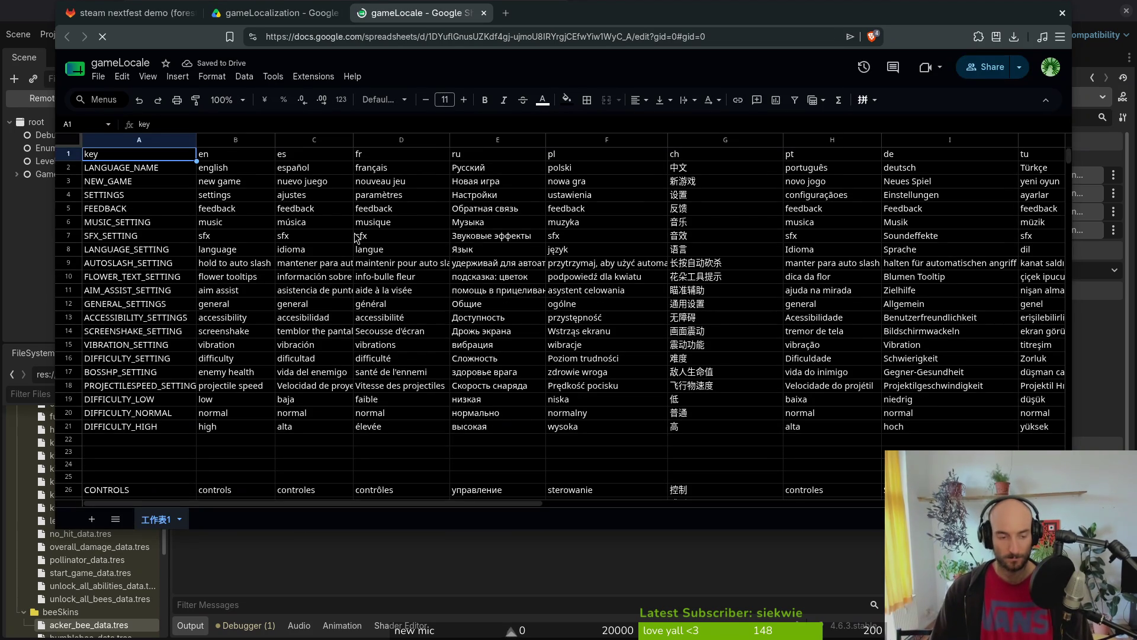
Step: Find 'health' in the sheet and step through all of its matches
{"action": "key", "text": "ctrl+f"}
{"action": "type", "text": "health"}
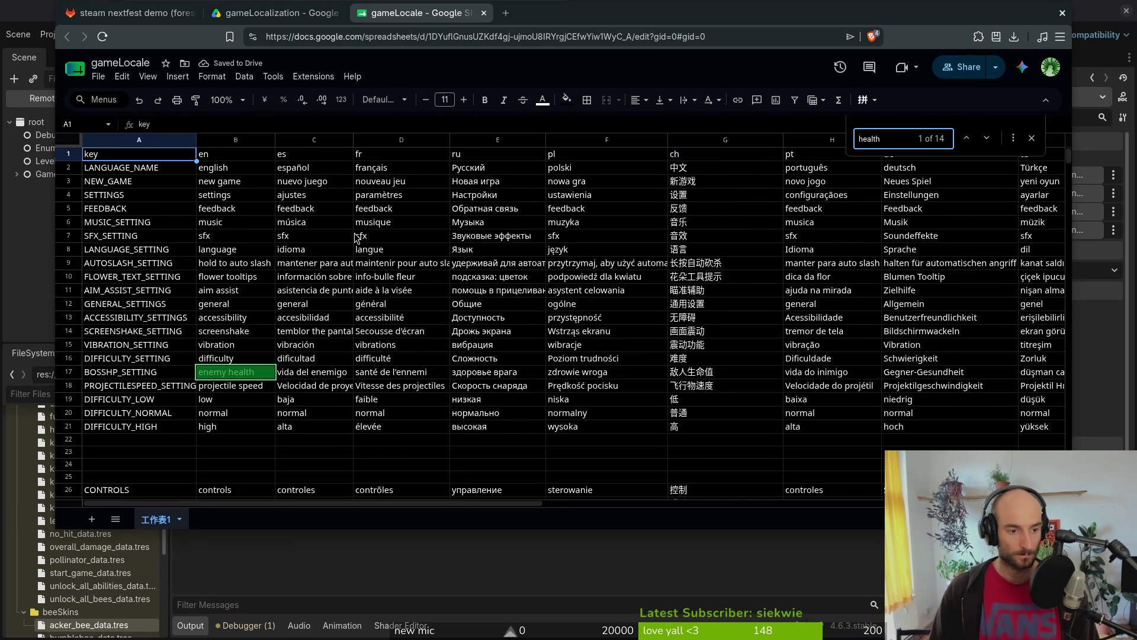
{"action": "key", "text": "Return"}
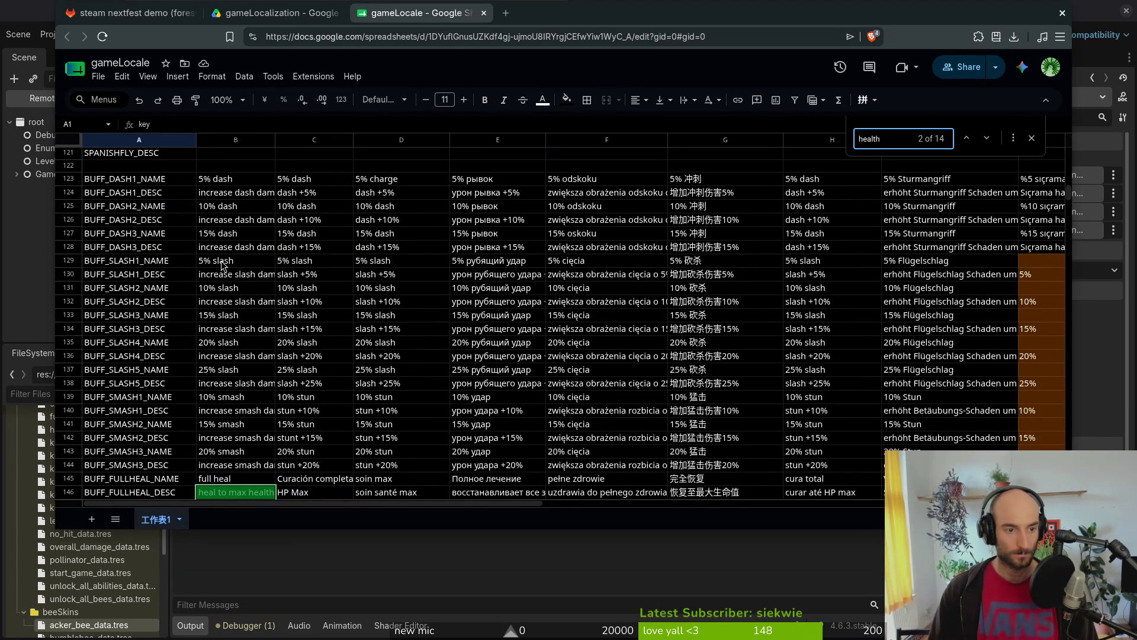
{"action": "scroll", "coordinate": [397, 246], "scroll_direction": "up", "scroll_amount": 3}
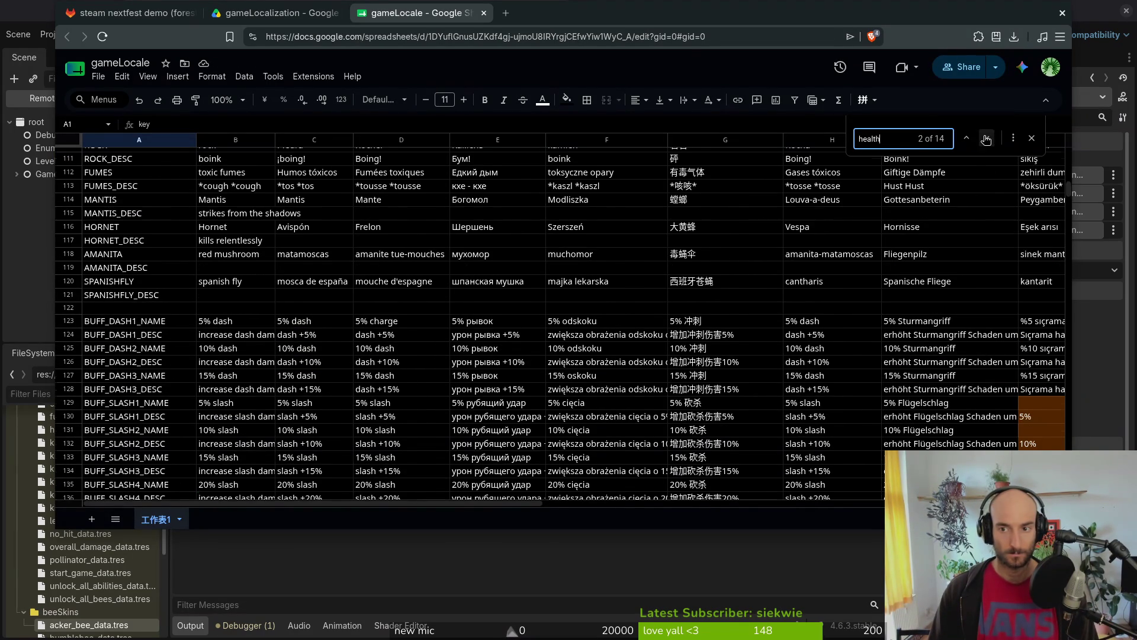
{"action": "left_click", "coordinate": [986, 140]}
{"action": "left_click", "coordinate": [986, 139]}
{"action": "left_click", "coordinate": [986, 139]}
{"action": "left_click", "coordinate": [987, 139]}
{"action": "left_click", "coordinate": [986, 139]}
{"action": "left_click", "coordinate": [986, 139]}
{"action": "left_click", "coordinate": [986, 139]}
{"action": "left_click", "coordinate": [986, 139]}
{"action": "left_click", "coordinate": [986, 139]}
{"action": "left_click", "coordinate": [986, 139]}
{"action": "left_click", "coordinate": [986, 139]}
{"action": "left_click", "coordinate": [986, 140]}
{"action": "left_click", "coordinate": [986, 139]}
{"action": "left_click", "coordinate": [986, 139]}
{"action": "left_click", "coordinate": [986, 139]}
{"action": "left_click", "coordinate": [986, 139]}
{"action": "left_click", "coordinate": [986, 139]}
{"action": "left_click", "coordinate": [986, 140]}
{"action": "left_click", "coordinate": [986, 139]}
{"action": "left_click", "coordinate": [986, 139]}
{"action": "left_click", "coordinate": [986, 139]}
{"action": "left_click", "coordinate": [986, 139]}
{"action": "left_click", "coordinate": [986, 139]}
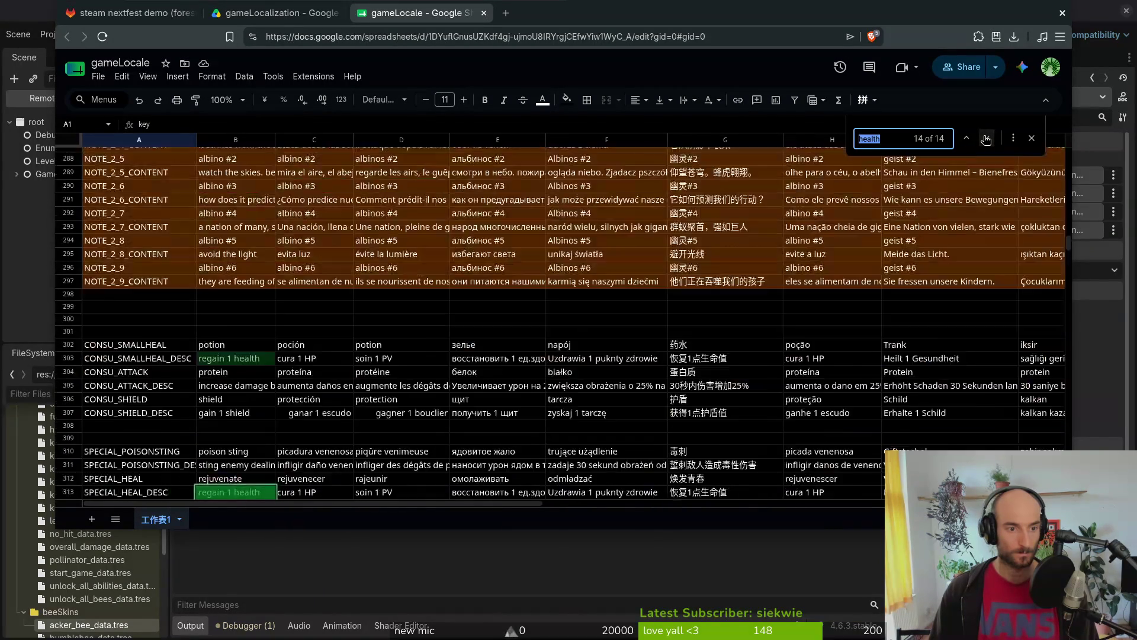
{"action": "left_click", "coordinate": [986, 139]}
{"action": "left_click", "coordinate": [986, 139]}
{"action": "left_click", "coordinate": [986, 139]}
{"action": "left_click", "coordinate": [986, 140]}
{"action": "left_click", "coordinate": [986, 140]}
{"action": "left_click", "coordinate": [986, 140]}
Step: Scroll the translation table and open row options for the KILLED_BY row
{"action": "scroll", "coordinate": [131, 266], "scroll_direction": "up", "scroll_amount": 15}
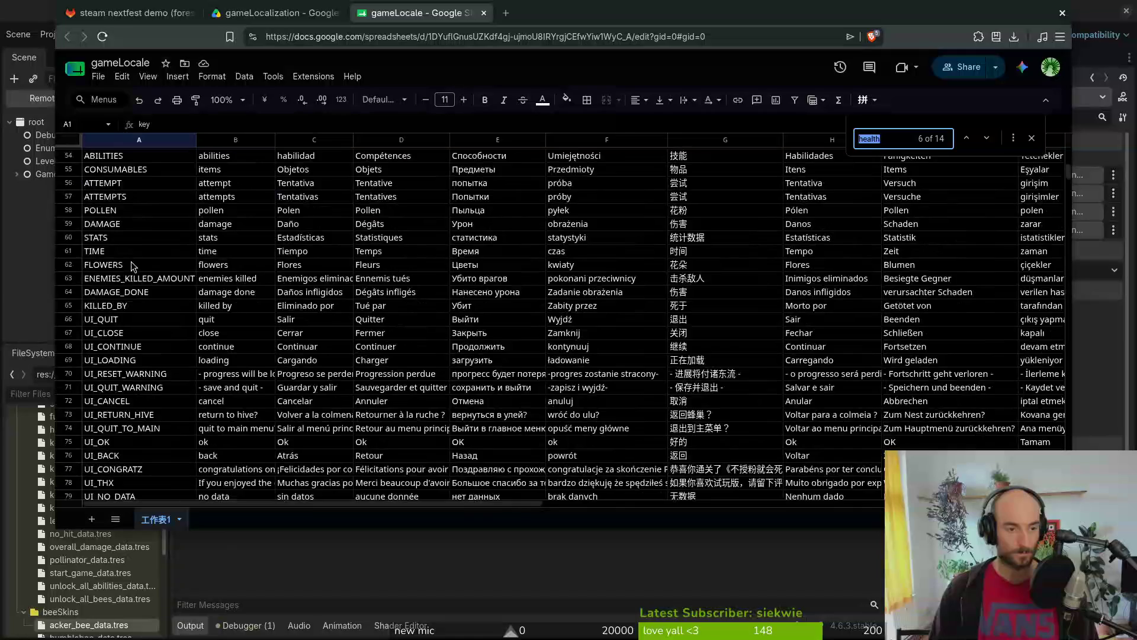
{"action": "scroll", "coordinate": [132, 265], "scroll_direction": "up", "scroll_amount": 10}
{"action": "scroll", "coordinate": [167, 287], "scroll_direction": "down", "scroll_amount": 20}
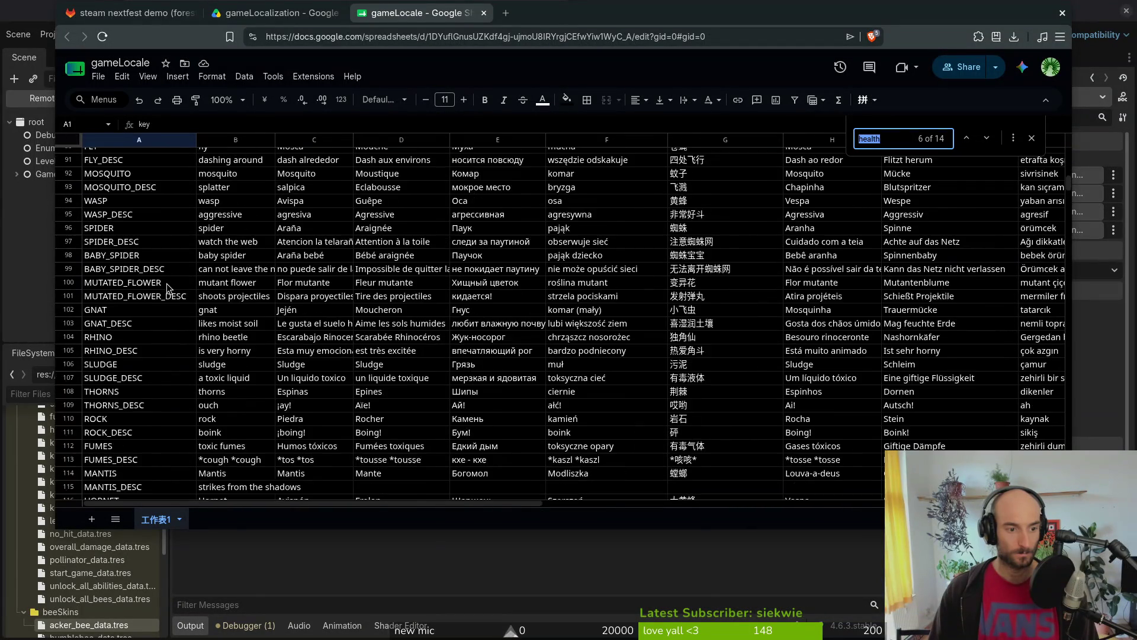
{"action": "scroll", "coordinate": [169, 283], "scroll_direction": "down", "scroll_amount": 9}
{"action": "scroll", "coordinate": [172, 282], "scroll_direction": "up", "scroll_amount": 5}
{"action": "scroll", "coordinate": [176, 277], "scroll_direction": "up", "scroll_amount": 18}
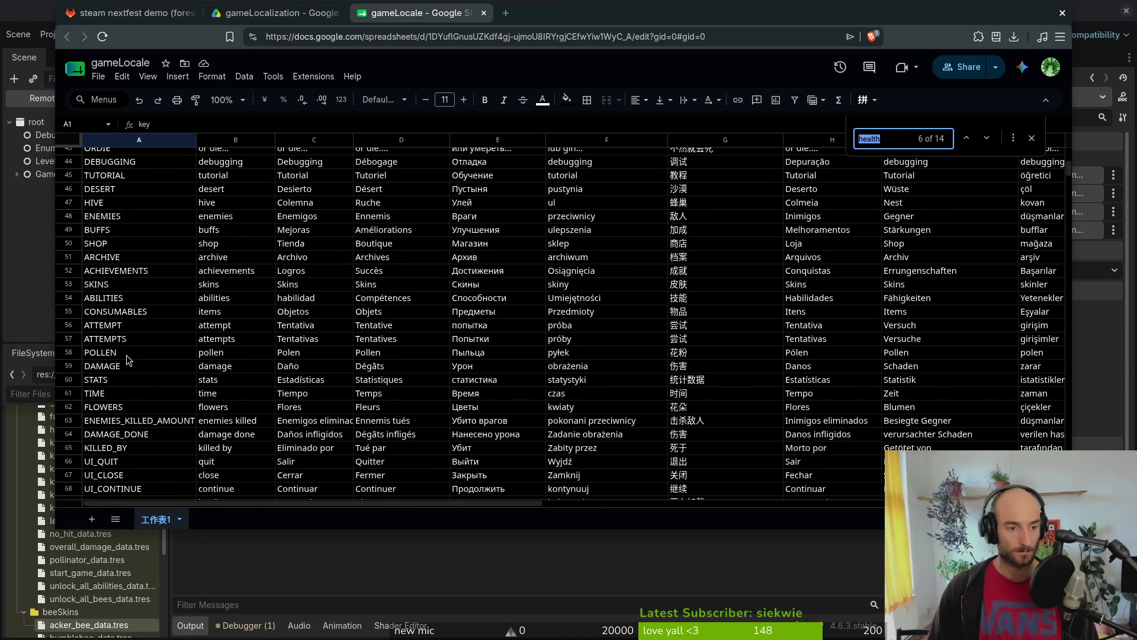
{"action": "scroll", "coordinate": [95, 320], "scroll_direction": "down", "scroll_amount": 3}
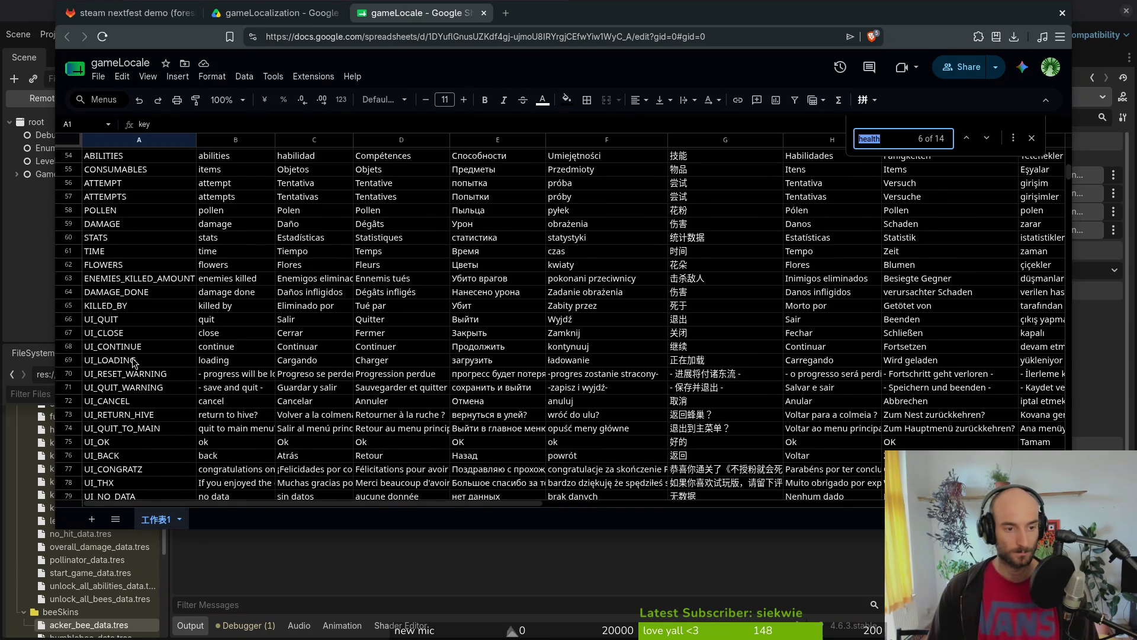
{"action": "right_click", "coordinate": [66, 313]}
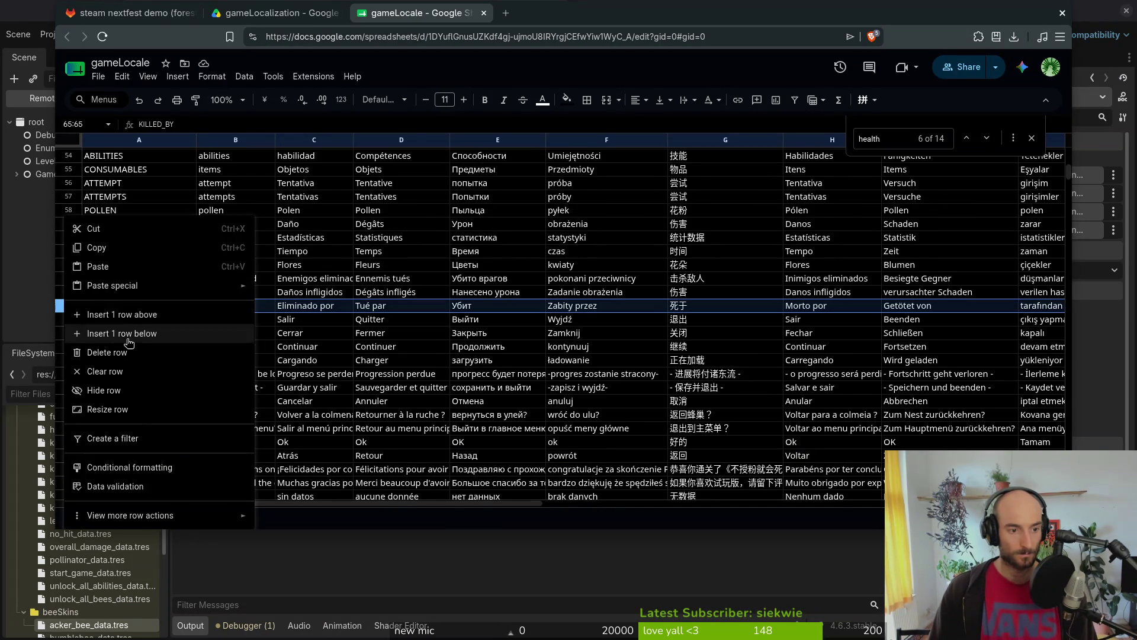
Step: Insert a row below KILLED_BY with key HEALTH and English text 'health'
{"action": "left_click", "coordinate": [121, 321]}
{"action": "type", "text": "HEALTH"}
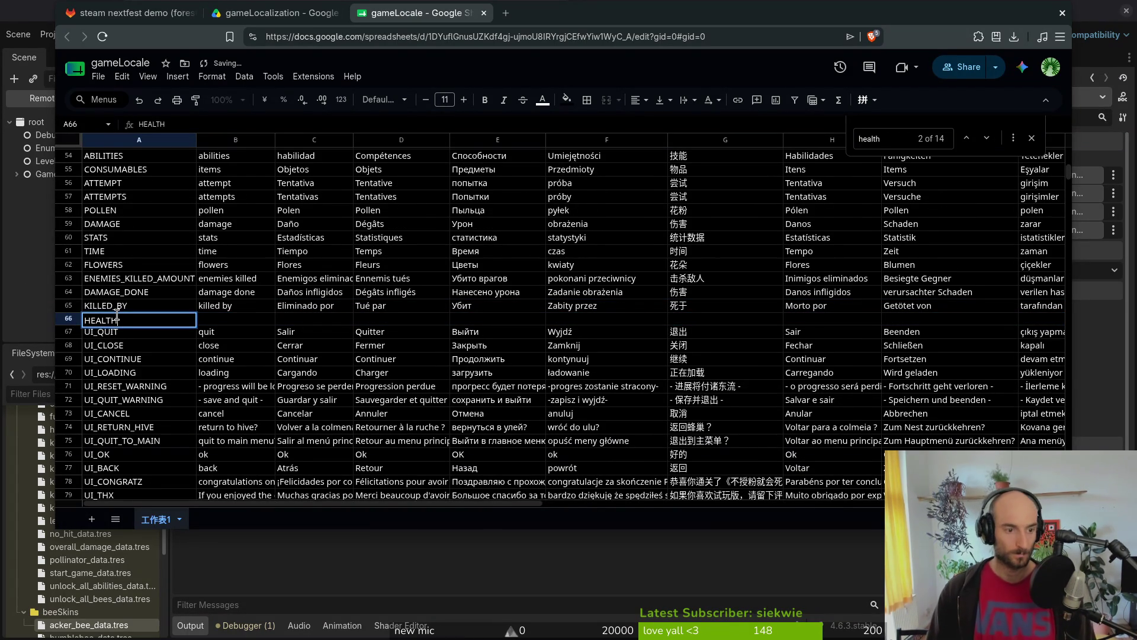
{"action": "key", "text": "Tab"}
{"action": "type", "text": "heat"}
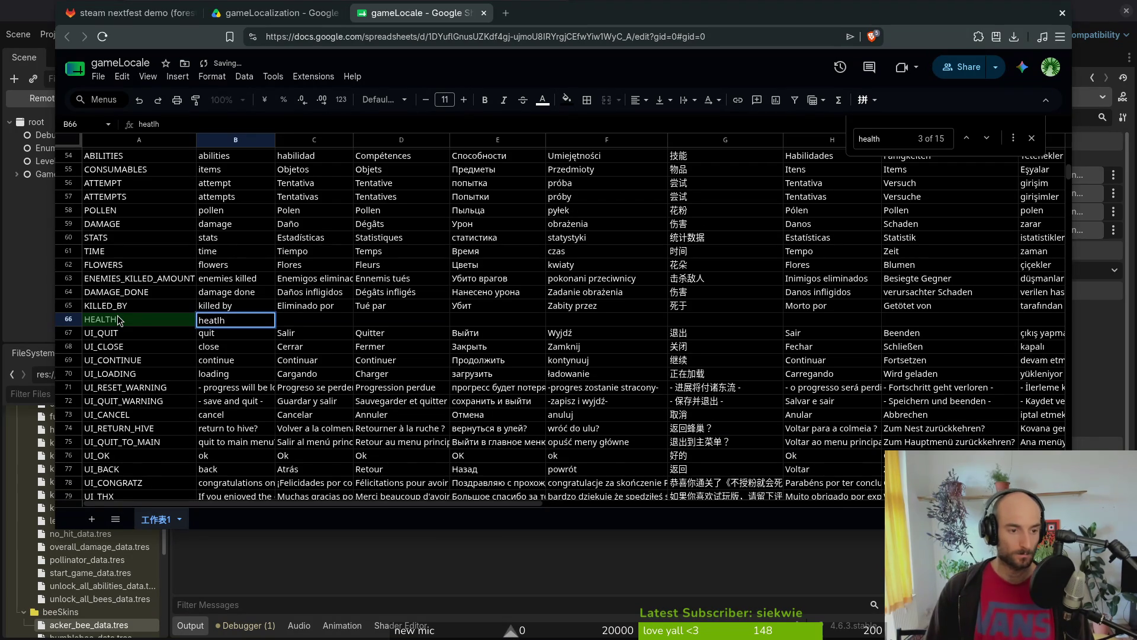
{"action": "key", "text": "BackSpace"}
{"action": "type", "text": "lth"}
{"action": "key", "text": "Return"}
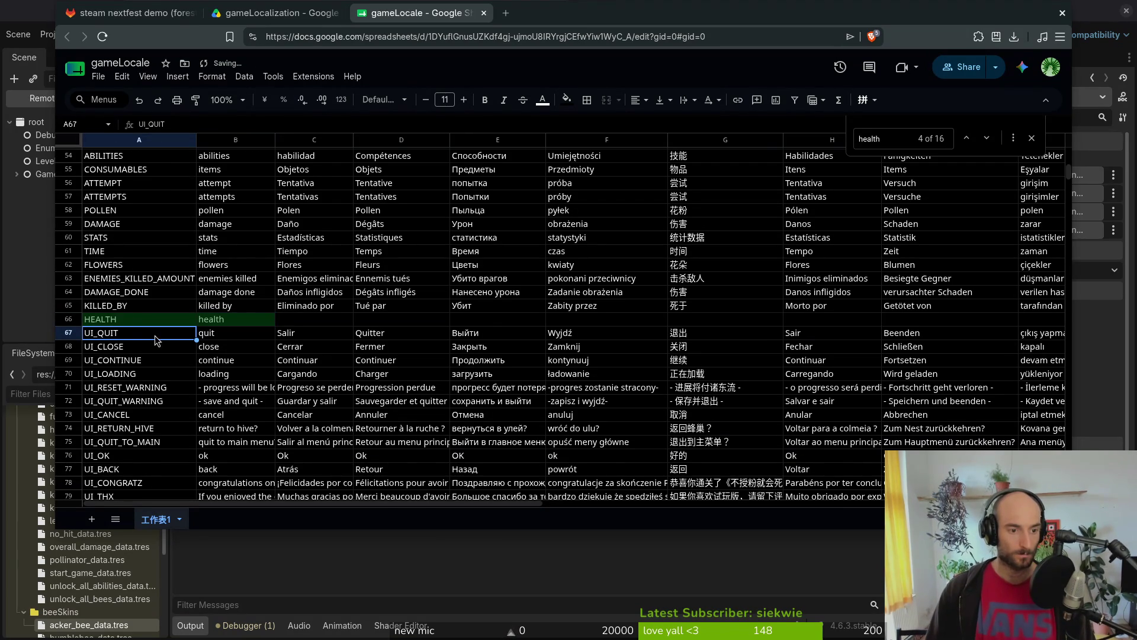
Step: Give the new HEALTH row, columns A to E, a green fill
{"action": "left_click", "coordinate": [134, 319]}
{"action": "left_click_drag", "start_coordinate": [481, 308], "coordinate": [499, 322]}
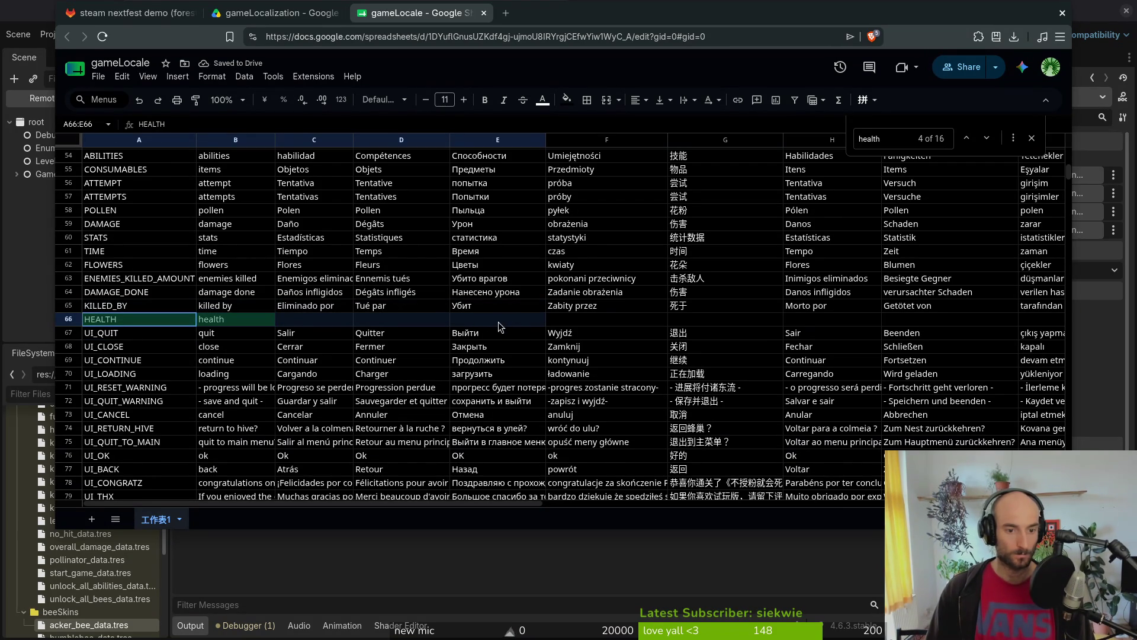
{"action": "left_click", "coordinate": [566, 100]}
{"action": "left_click", "coordinate": [589, 131]}
{"action": "left_click", "coordinate": [251, 323]}
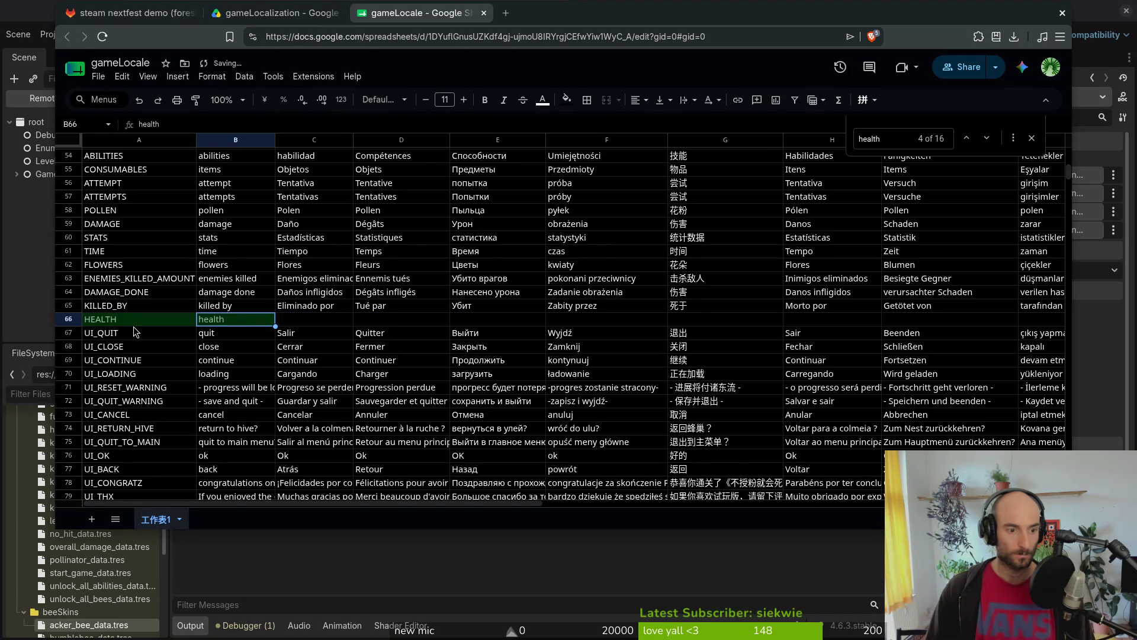
{"action": "key", "text": "Return"}
{"action": "key", "text": "Escape"}
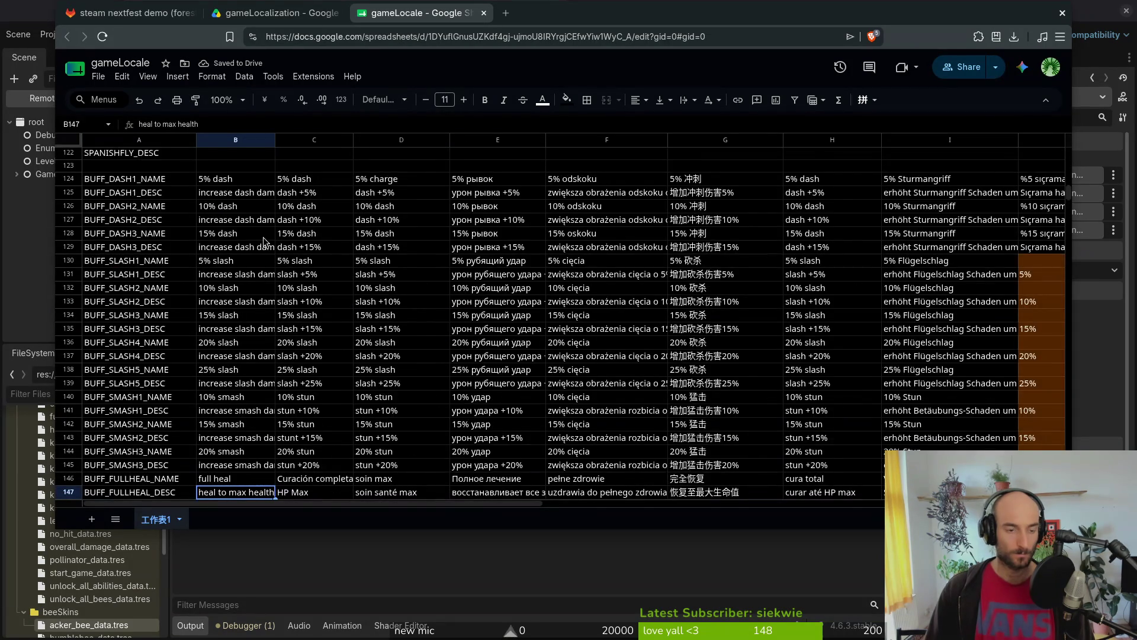
Step: Return to row 66 and select the HEALTH key and its English text 'health'
{"action": "scroll", "coordinate": [263, 243], "scroll_direction": "up", "scroll_amount": 5}
{"action": "scroll", "coordinate": [240, 244], "scroll_direction": "down", "scroll_amount": 7}
{"action": "scroll", "coordinate": [241, 244], "scroll_direction": "up", "scroll_amount": 10}
{"action": "scroll", "coordinate": [216, 281], "scroll_direction": "up", "scroll_amount": 6}
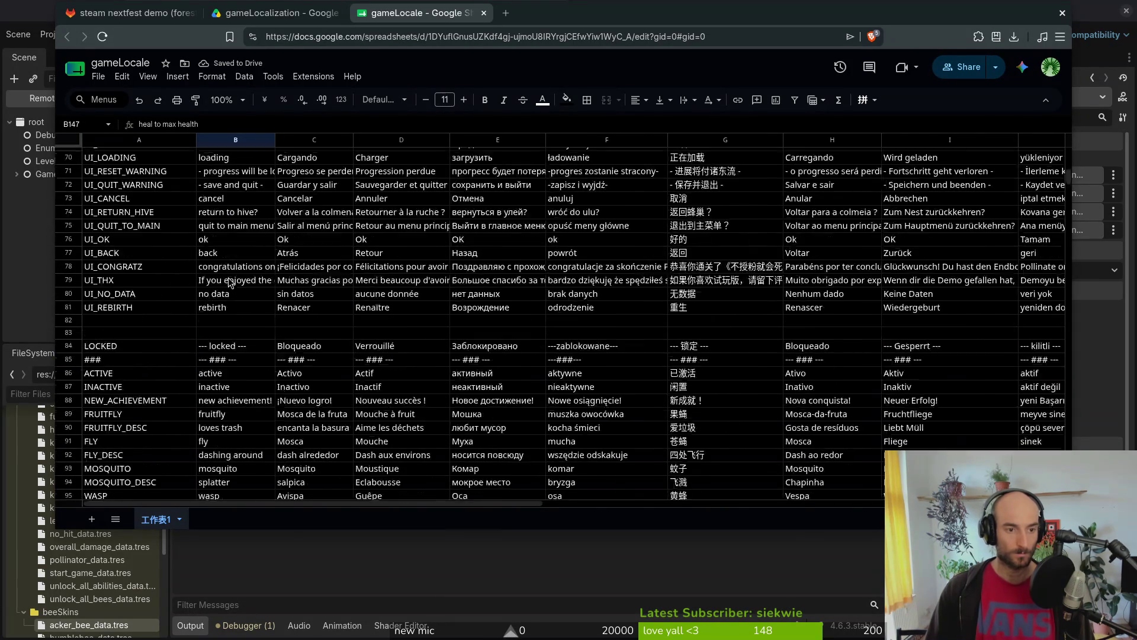
{"action": "left_click", "coordinate": [292, 247]}
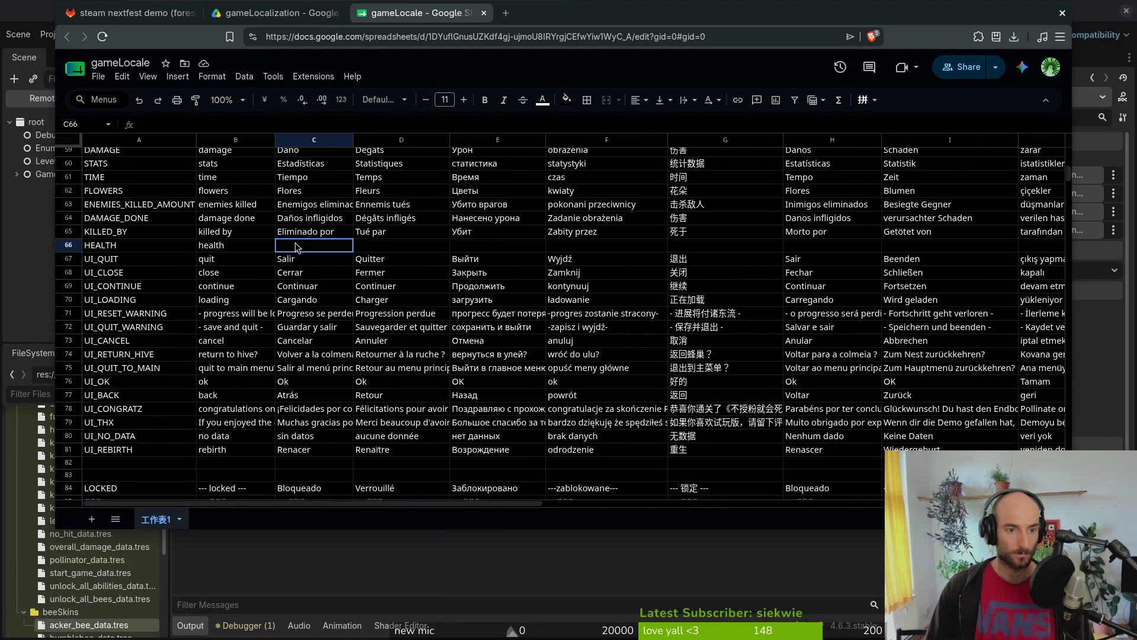
{"action": "left_click_drag", "start_coordinate": [92, 248], "coordinate": [227, 251]}
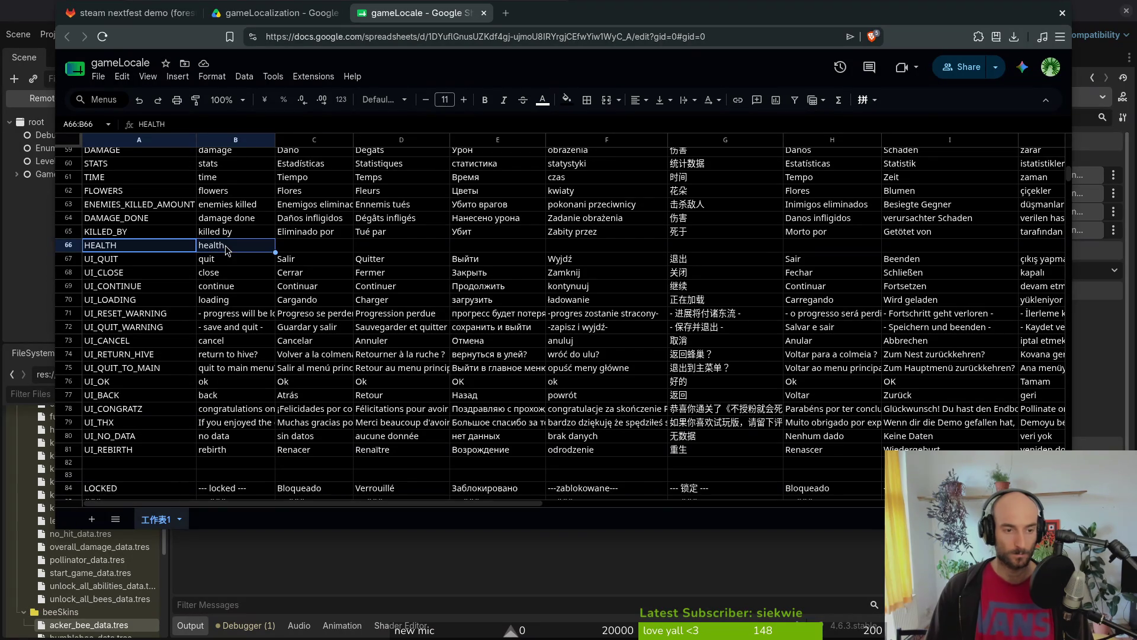
{"action": "left_click", "coordinate": [227, 250]}
Step: Check row 66 from A66 to the still-empty translation cell C66
{"action": "scroll", "coordinate": [267, 313], "scroll_direction": "down", "scroll_amount": 6}
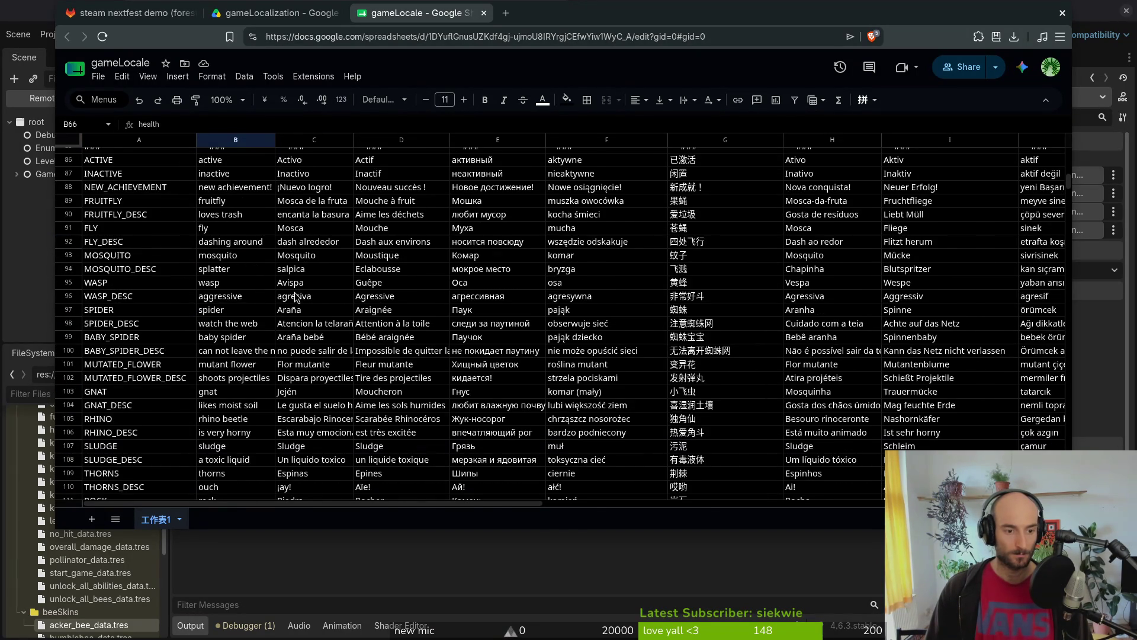
{"action": "scroll", "coordinate": [295, 297], "scroll_direction": "down", "scroll_amount": 5}
{"action": "scroll", "coordinate": [294, 305], "scroll_direction": "down", "scroll_amount": 10}
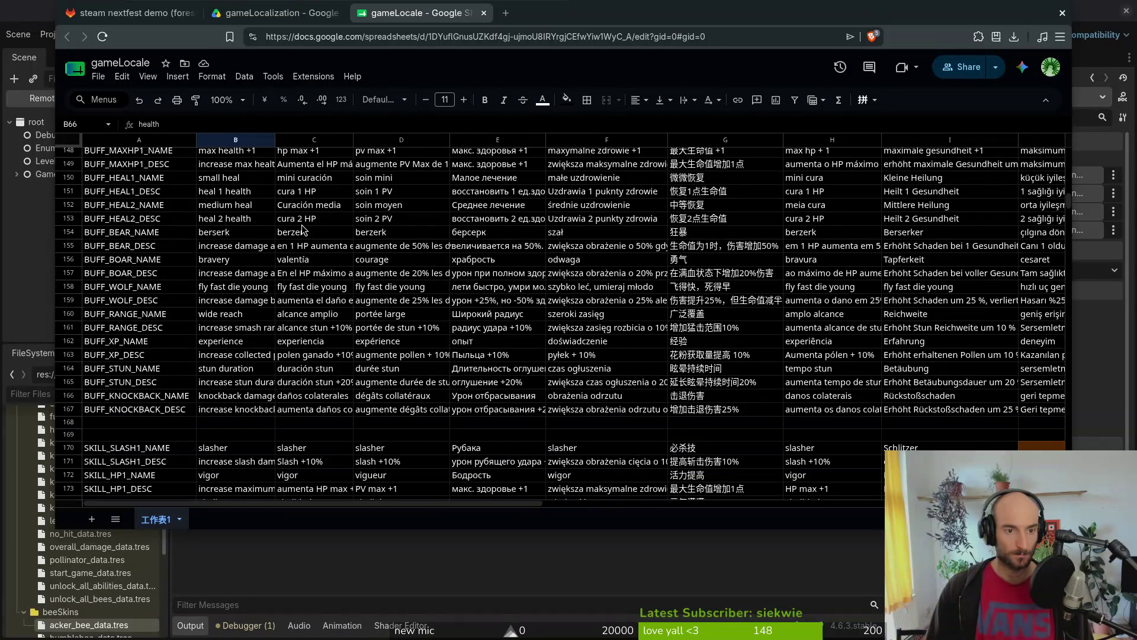
{"action": "scroll", "coordinate": [314, 201], "scroll_direction": "up", "scroll_amount": 2}
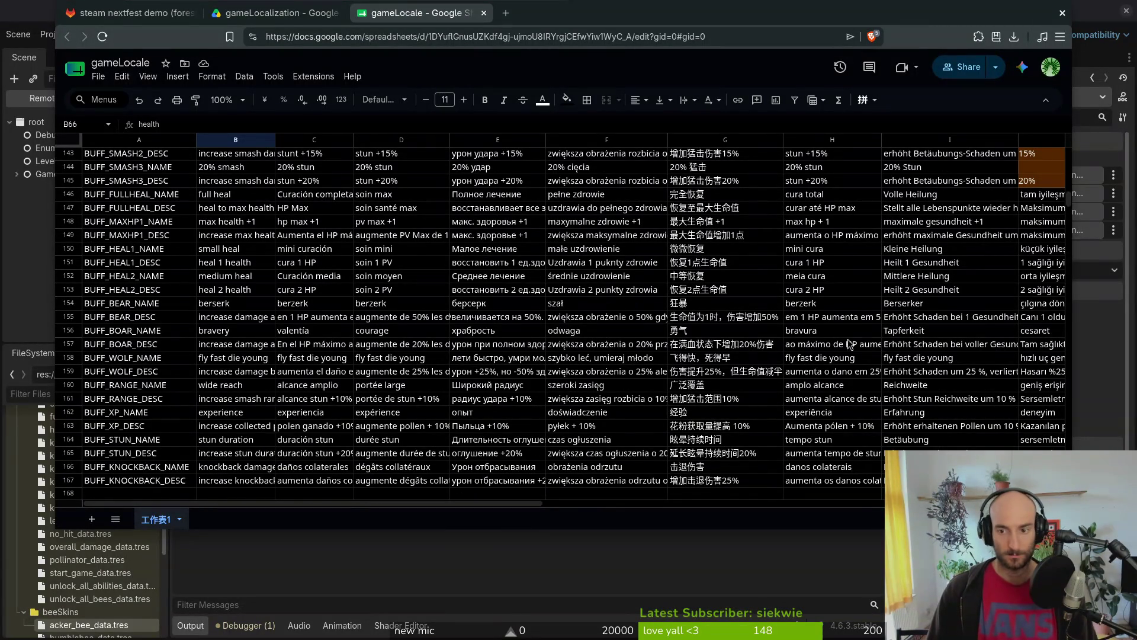
{"action": "scroll", "coordinate": [473, 291], "scroll_direction": "up", "scroll_amount": 20}
{"action": "scroll", "coordinate": [415, 293], "scroll_direction": "up", "scroll_amount": 7}
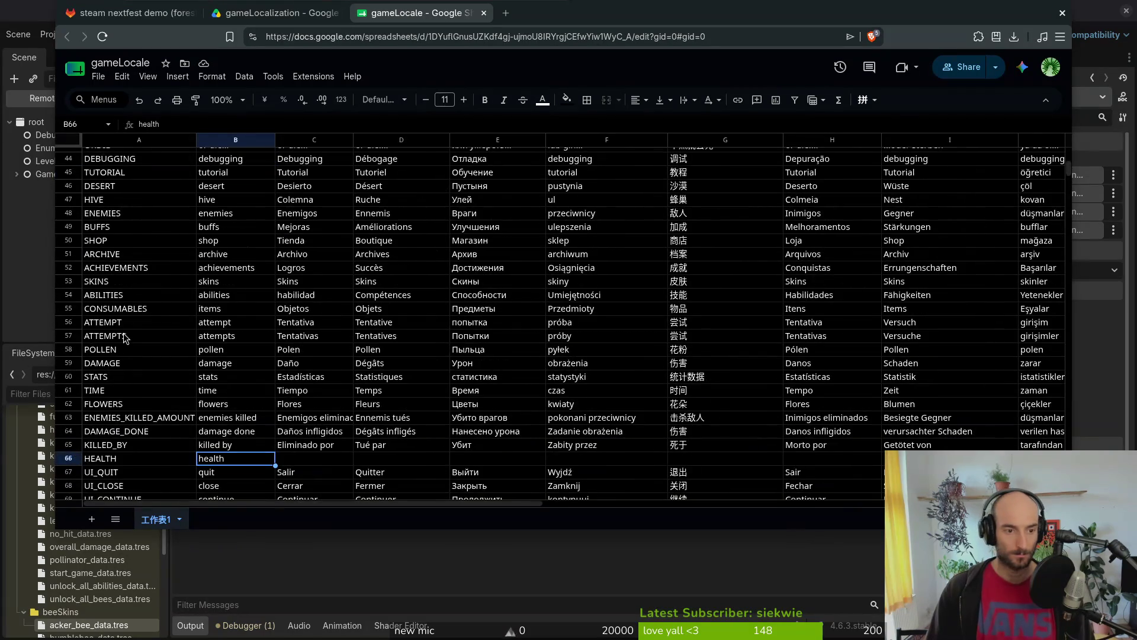
{"action": "scroll", "coordinate": [279, 361], "scroll_direction": "down", "scroll_amount": 2}
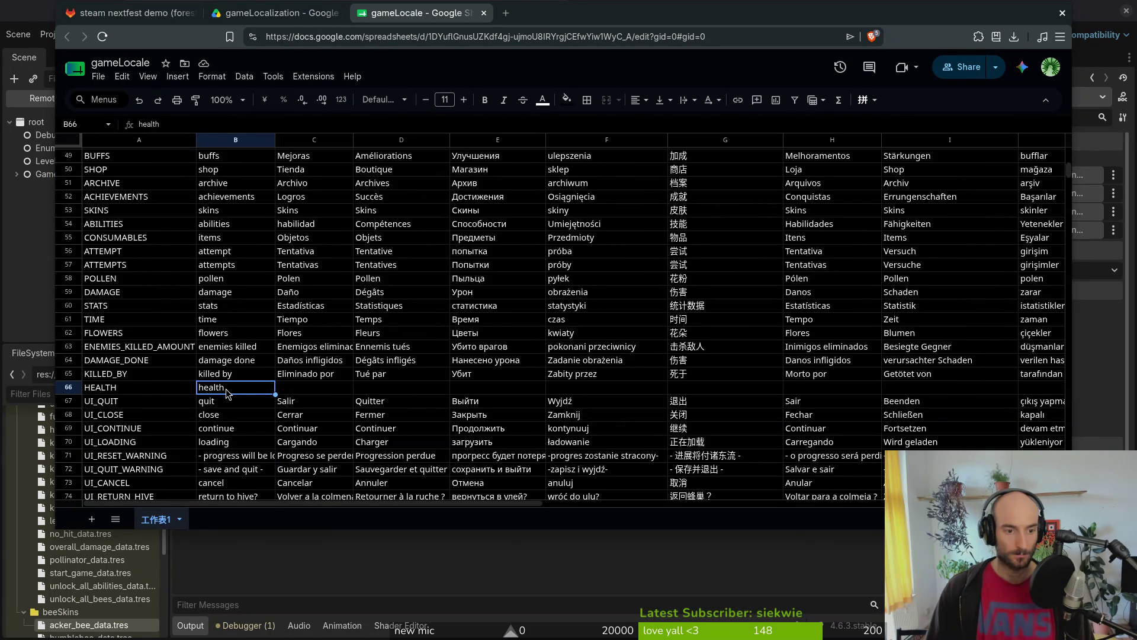
{"action": "left_click", "coordinate": [140, 389]}
{"action": "left_click", "coordinate": [224, 391]}
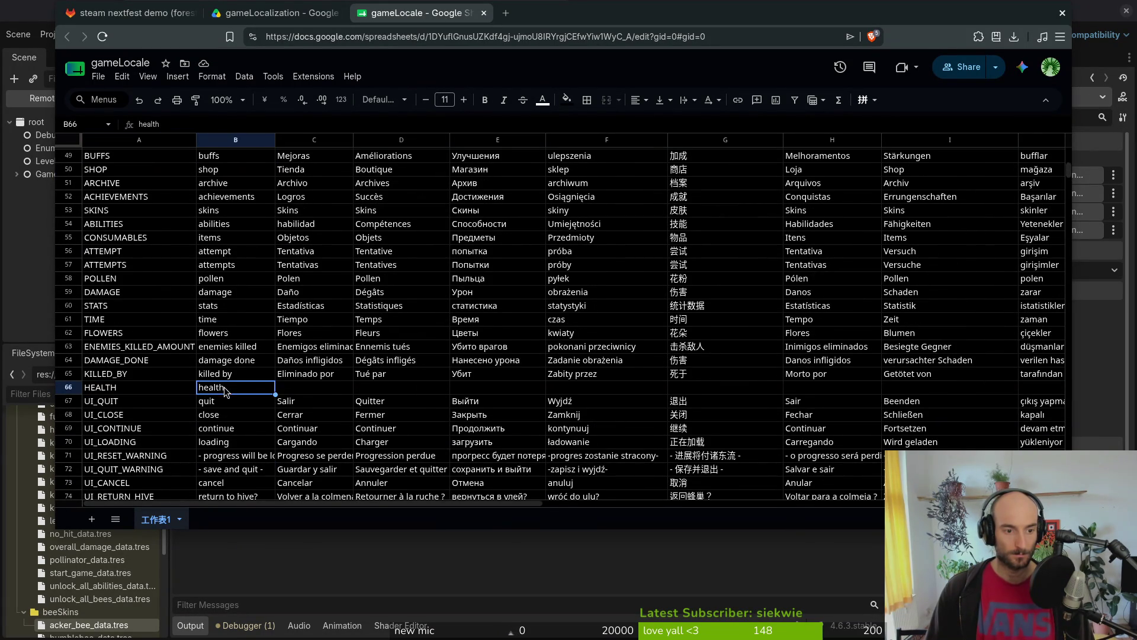
{"action": "left_click", "coordinate": [299, 393]}
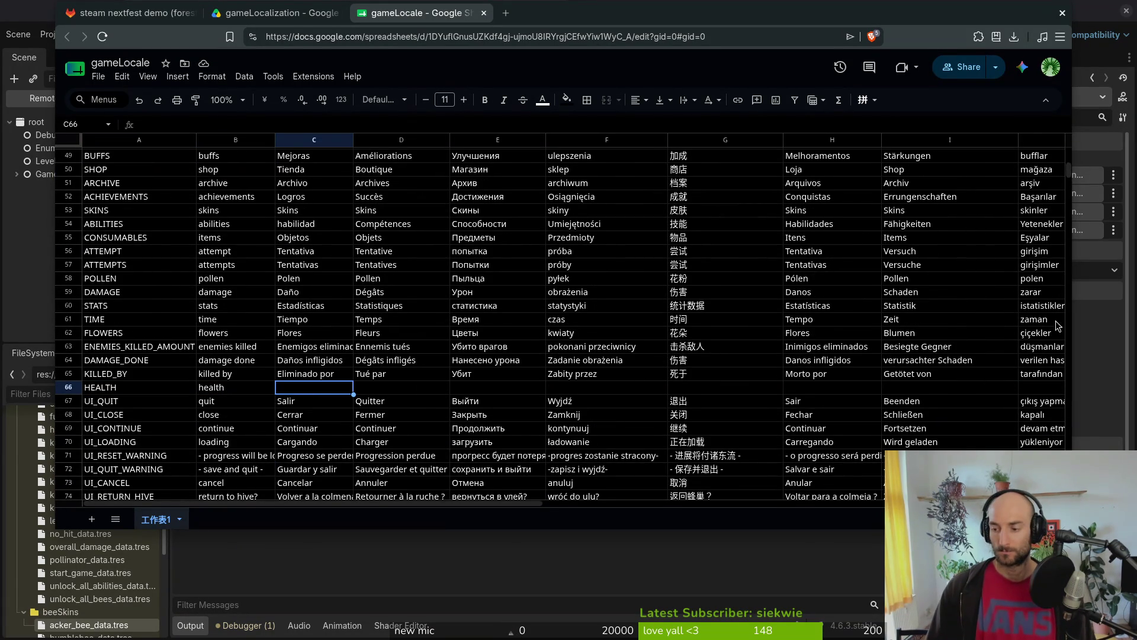
{"action": "left_click", "coordinate": [235, 389]}
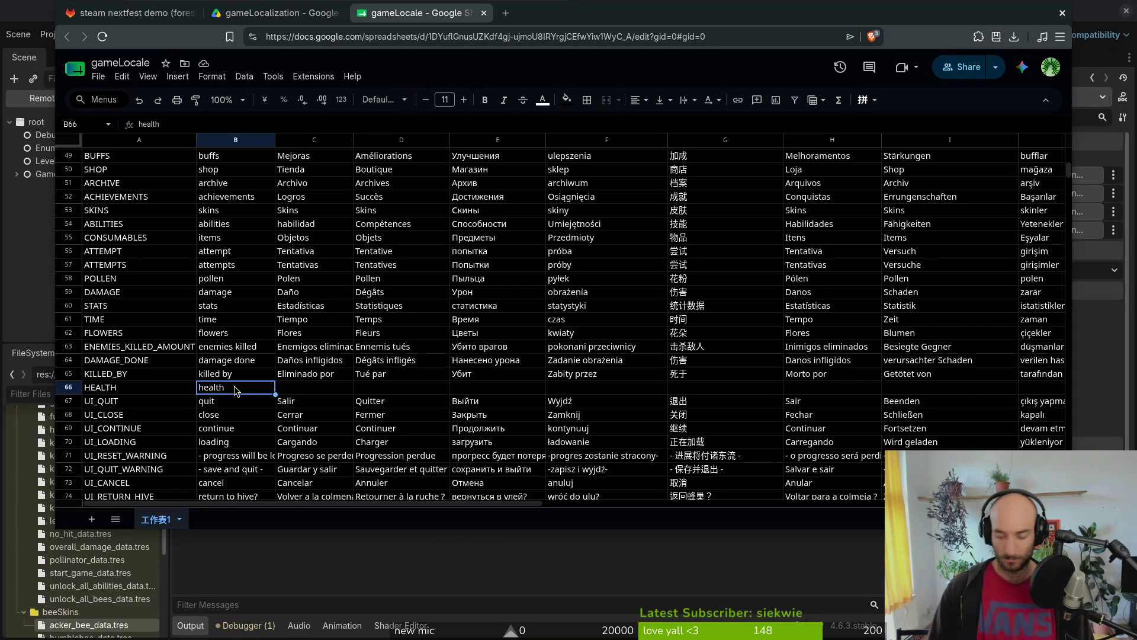
{"action": "key", "text": "Tab"}
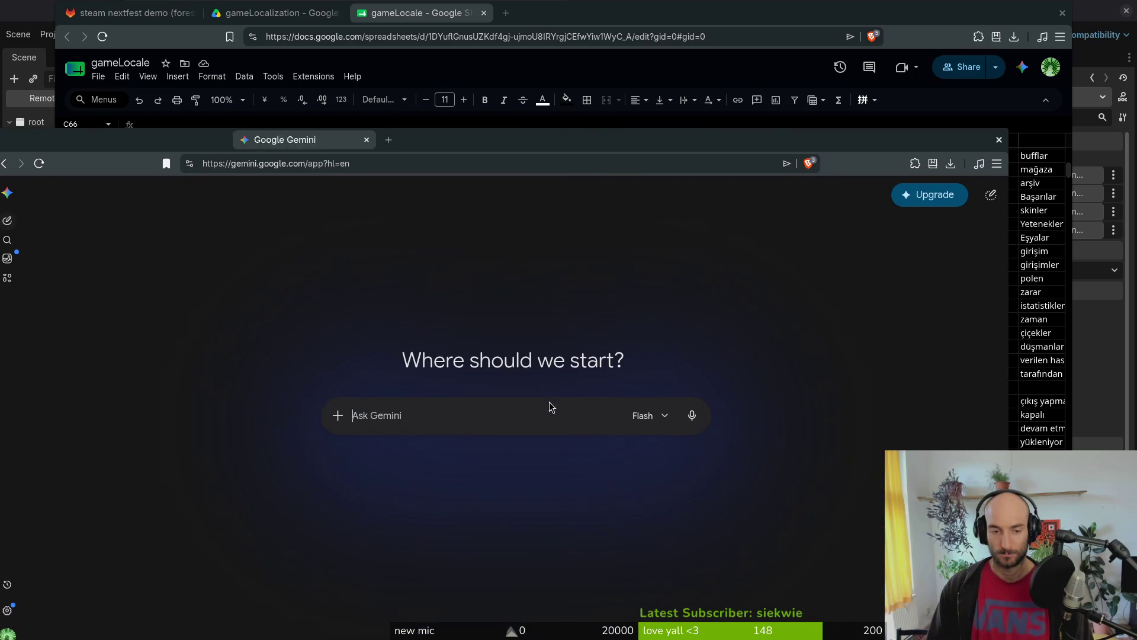
Step: Ask Gemini to localize 'health' for video games into eight languages, then hide it
{"action": "type", "text": "localize"}
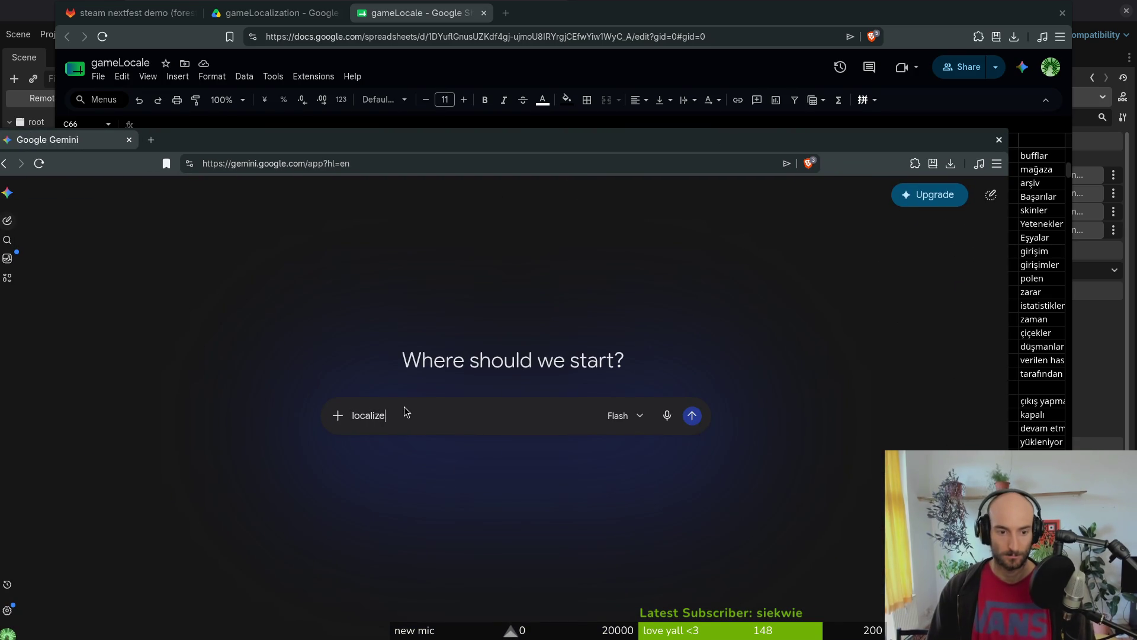
{"action": "type", "text": " into spa"}
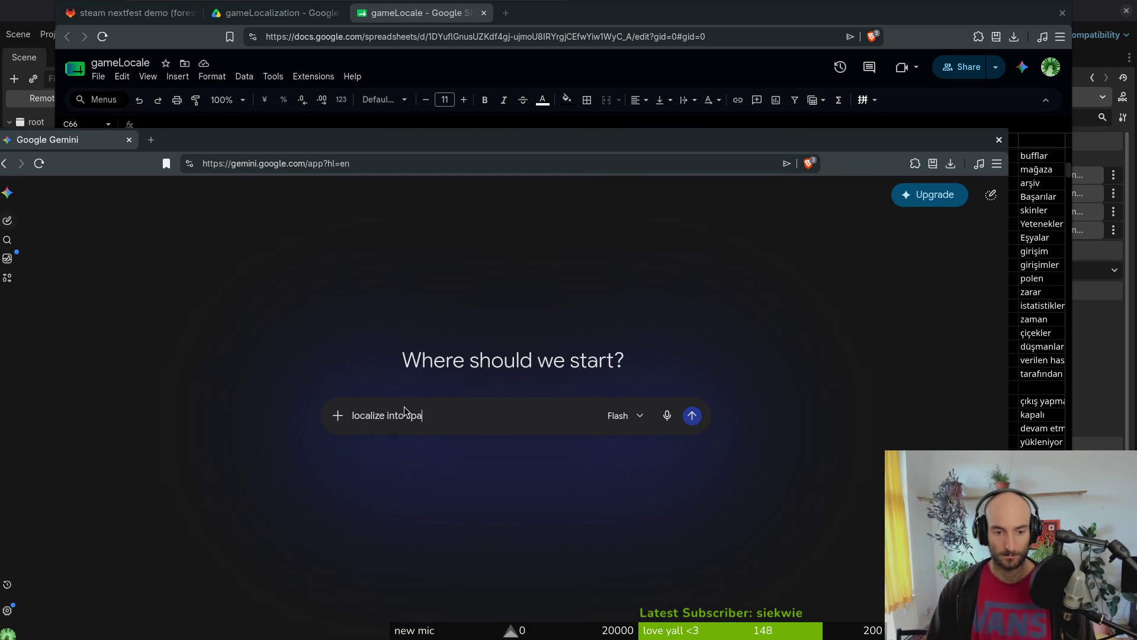
{"action": "type", "text": "nish french russian pol"}
{"action": "key", "text": "BackSpace"}
{"action": "key", "text": "BackSpace"}
{"action": "type", "text": "olish simplified"}
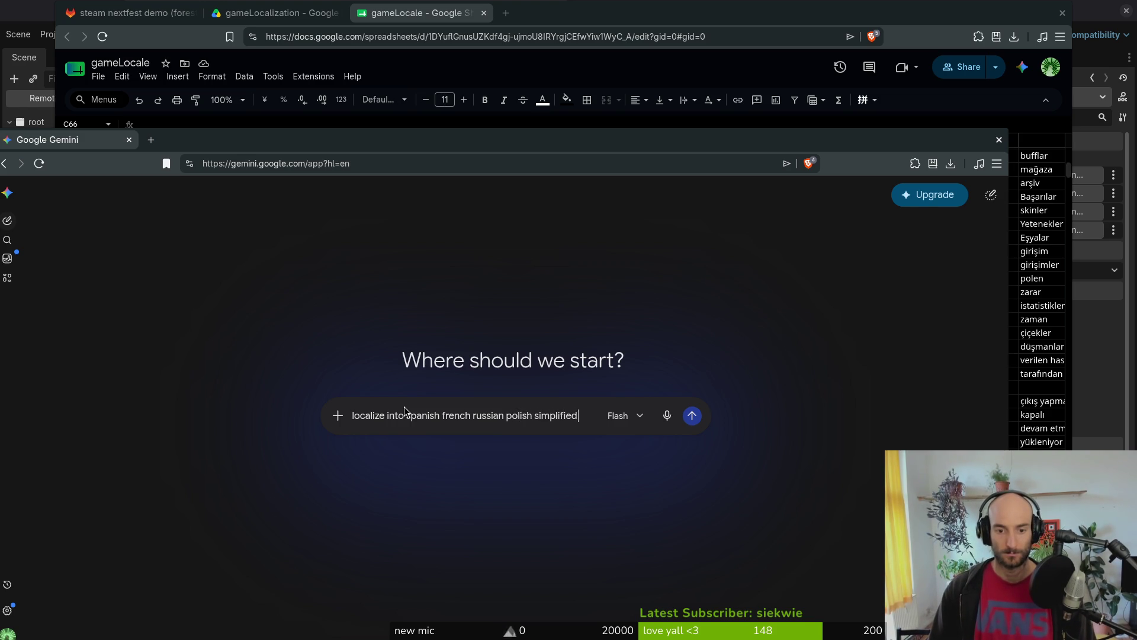
{"action": "type", "text": " chinese portugese brazil "}
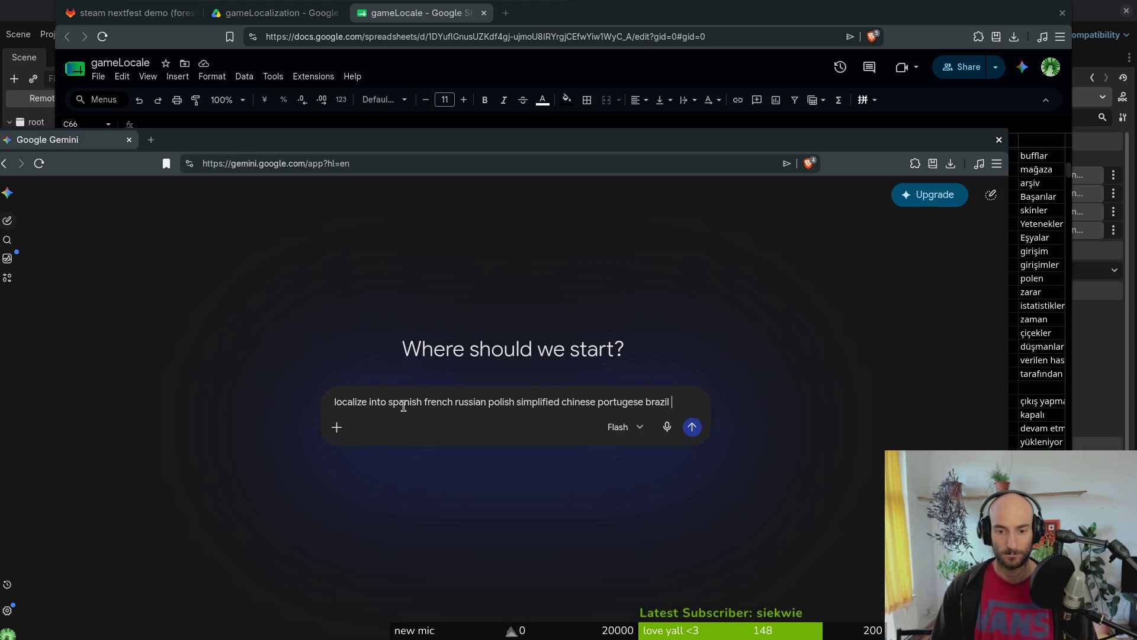
{"action": "type", "text": "german turkis"}
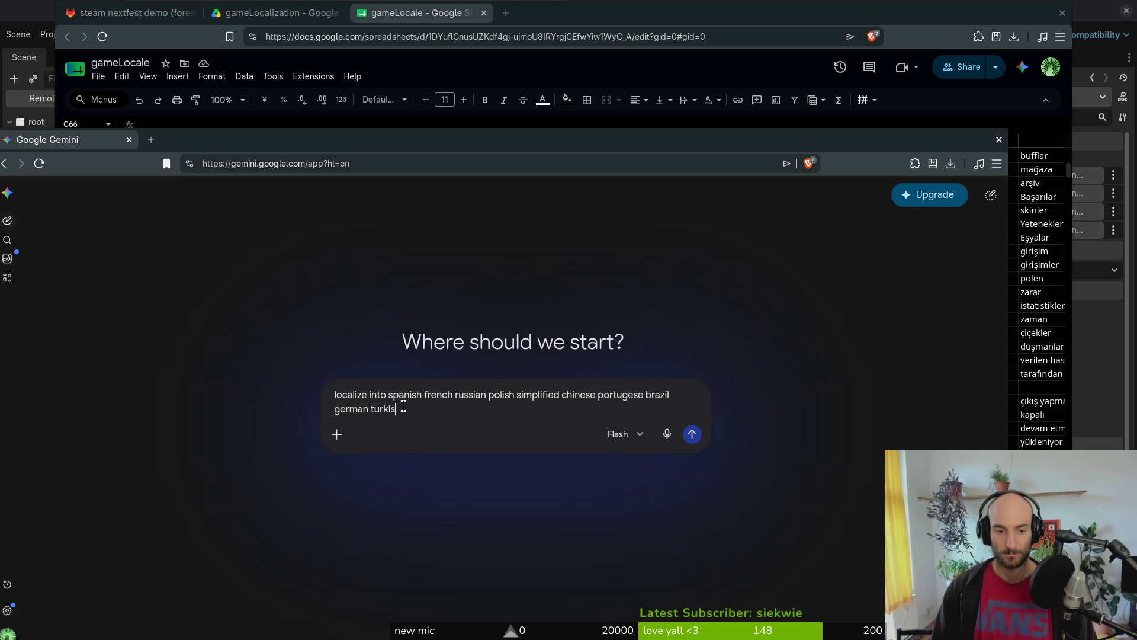
{"action": "type", "text": "h"}
{"action": "key", "text": "shift+Return"}
{"action": "key", "text": "shift+Return"}
{"action": "key", "text": "shift+Return"}
{"action": "key", "text": "shift+Return"}
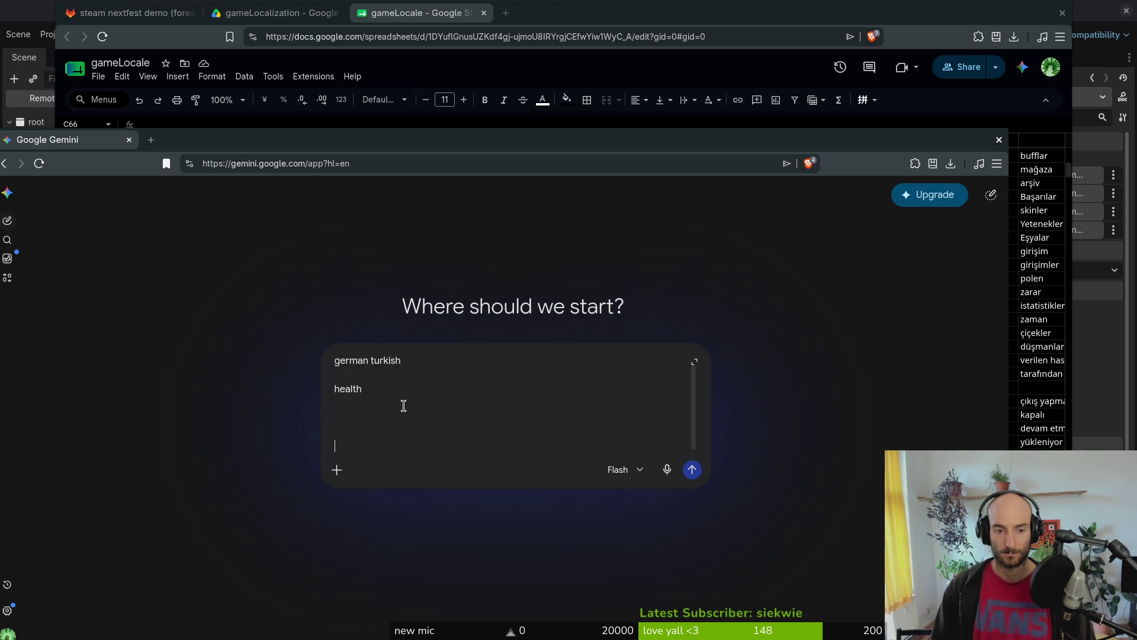
{"action": "type", "text": "yer he"}
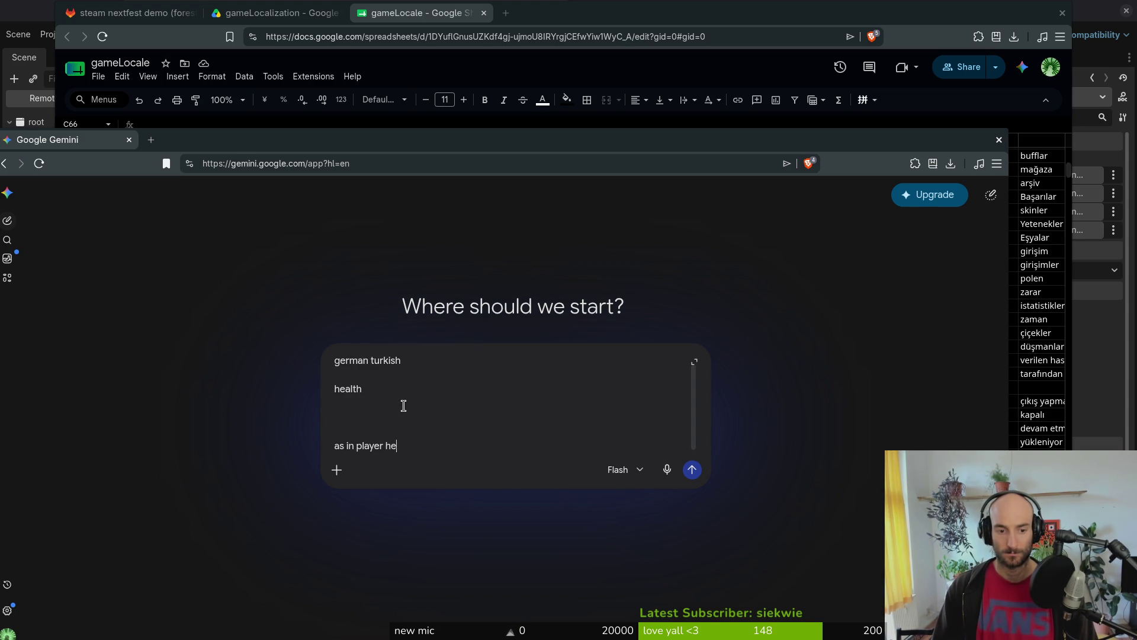
{"action": "type", "text": "alth enemy health etc for video games"}
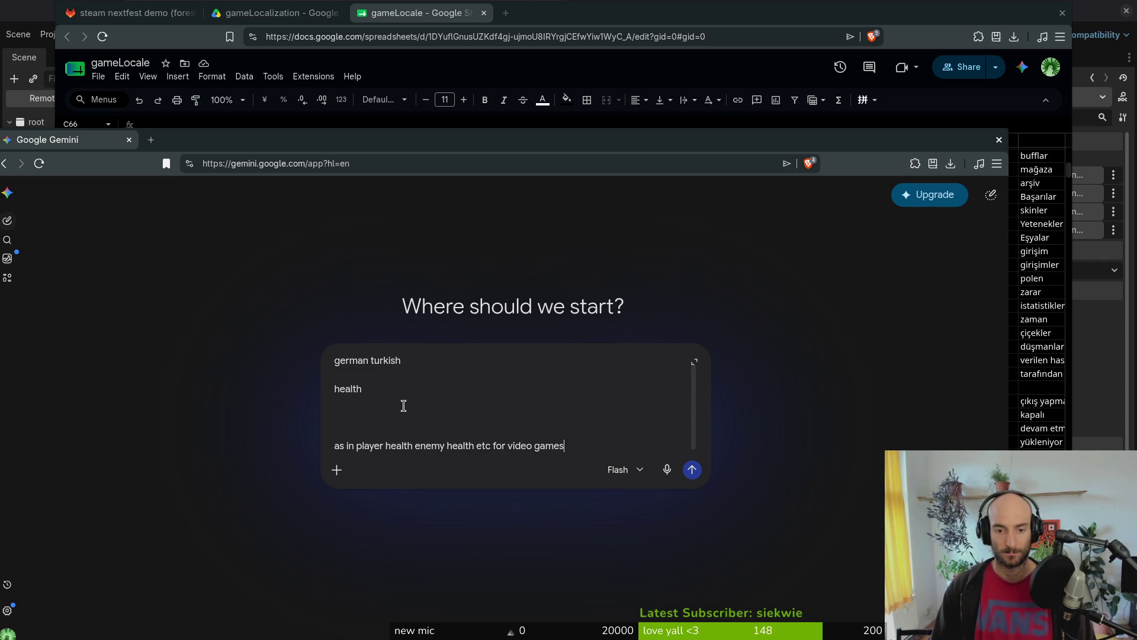
{"action": "key", "text": "Return"}
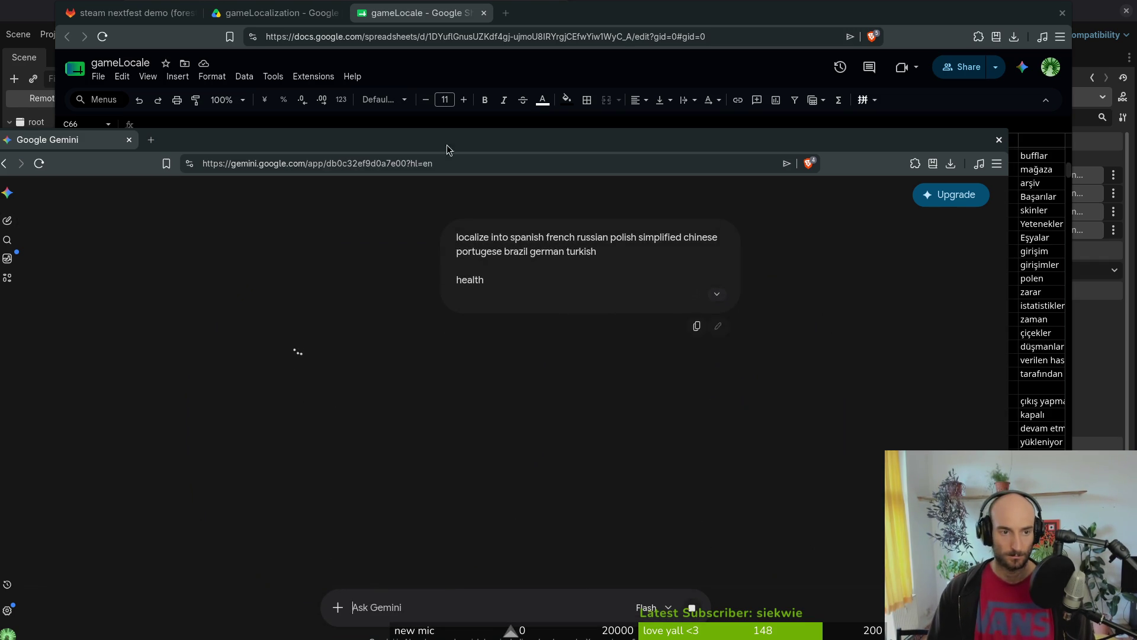
{"action": "key", "text": "super+h"}
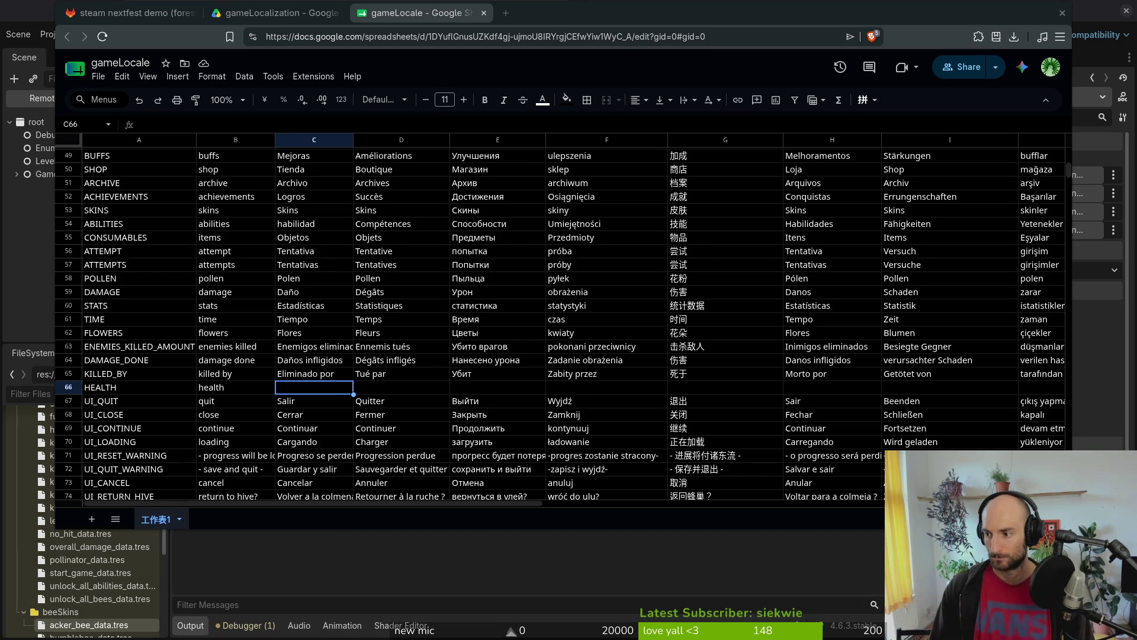
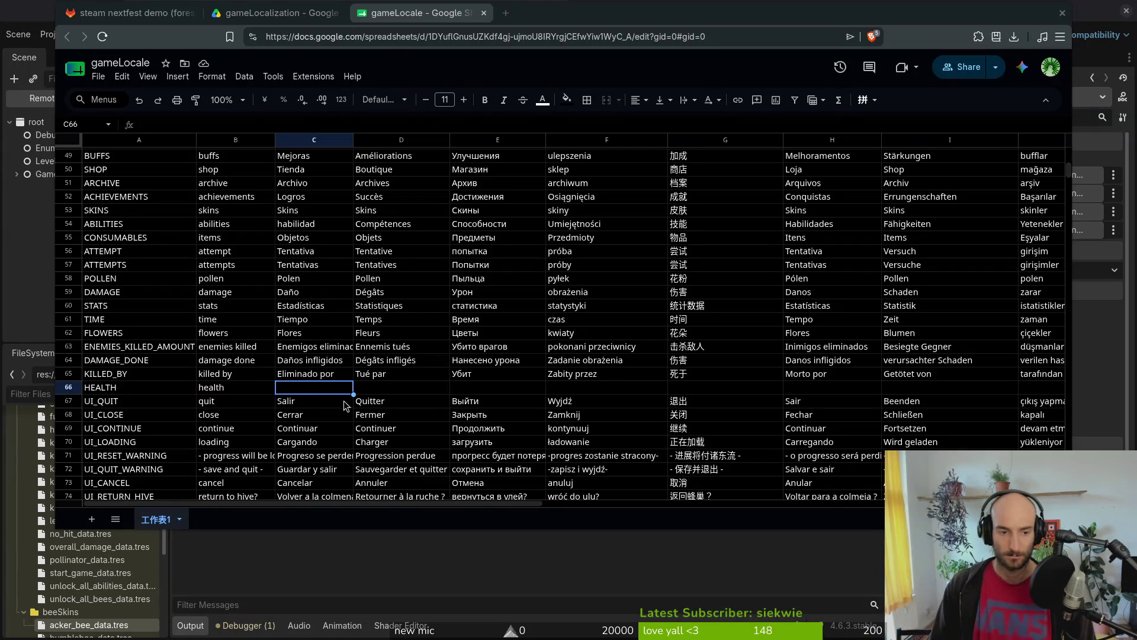
Step: Enter vida, vie, Жизнь and Życie as the HEALTH translations in C66–F66
{"action": "type", "text": "vida"}
{"action": "key", "text": "Tab"}
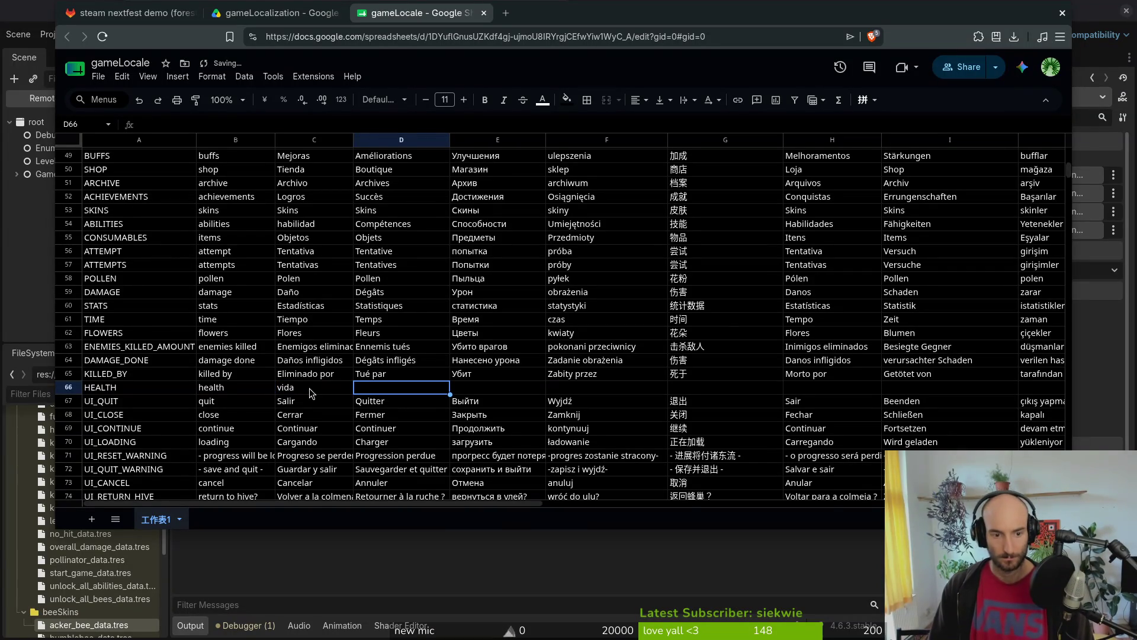
{"action": "type", "text": "view"}
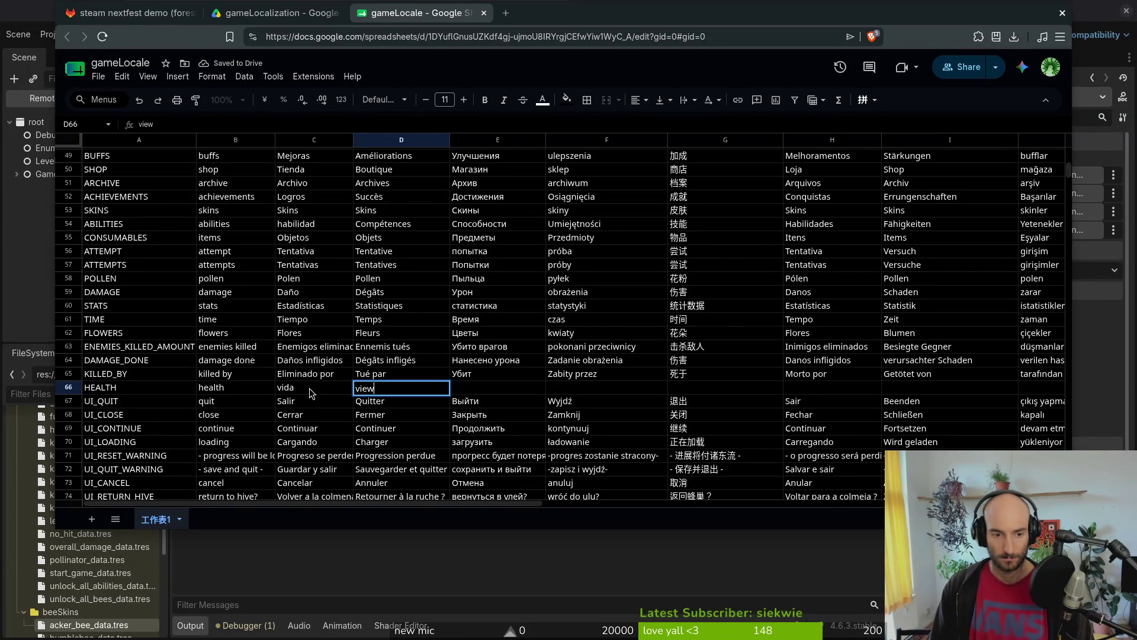
{"action": "key", "text": "Tab"}
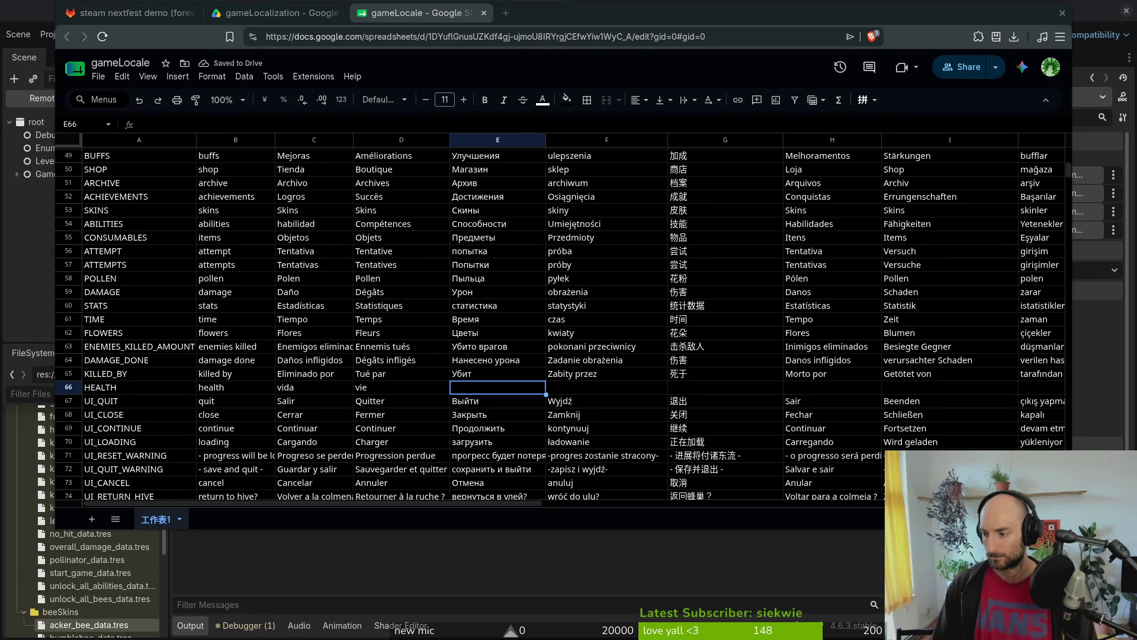
{"action": "type", "text": "Жизнь"}
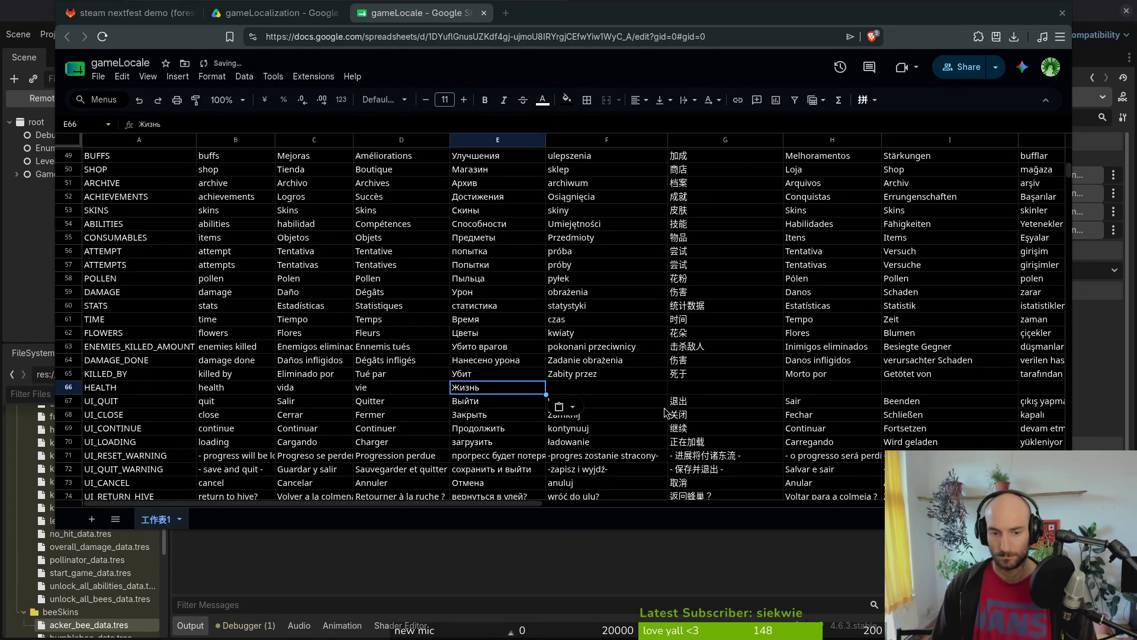
{"action": "key", "text": "Right"}
{"action": "type", "text": "Życie"}
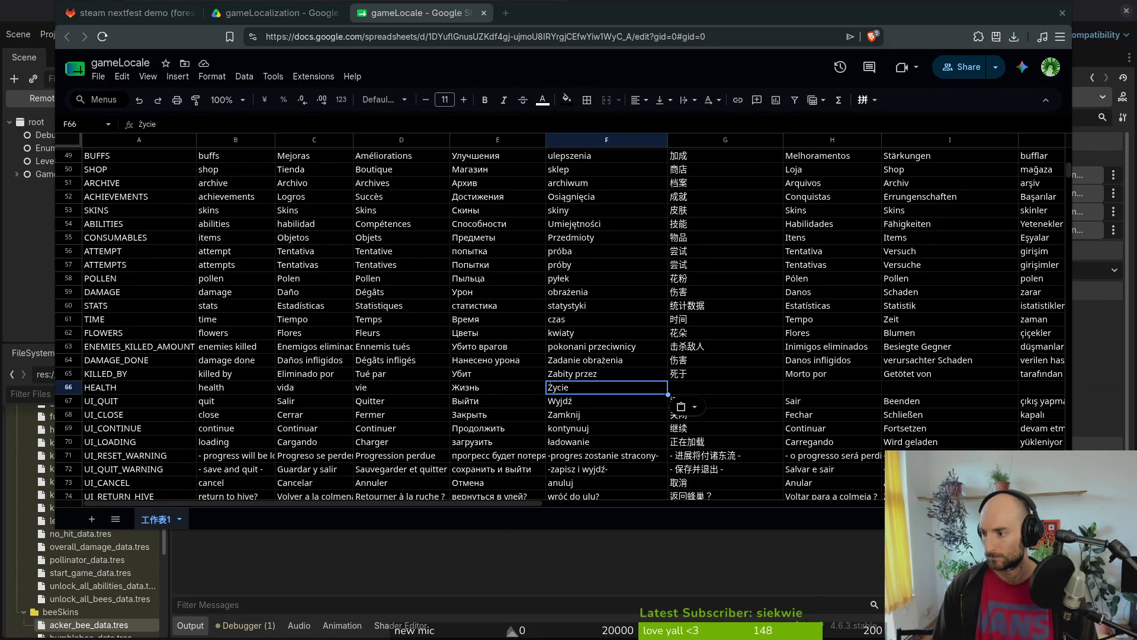
Step: Paste 血量, Vida and Leben into G66–I66, and replace Sağlık in J66 with Can
{"action": "left_click", "coordinate": [696, 388]}
{"action": "type", "text": "血量"}
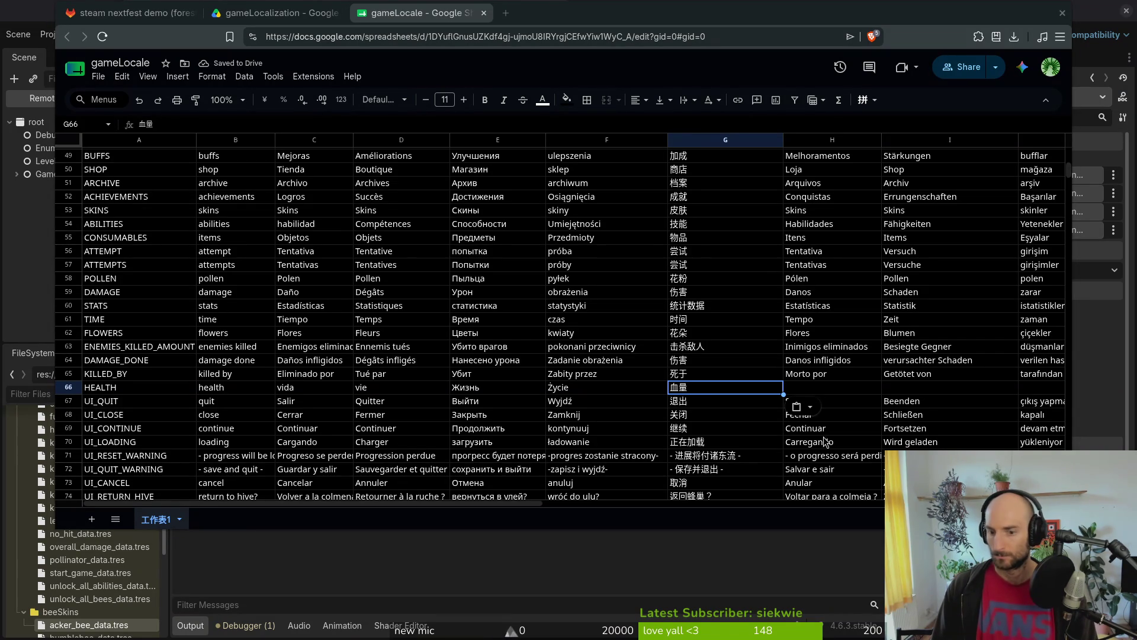
{"action": "left_click", "coordinate": [803, 389]}
{"action": "type", "text": "Vida"}
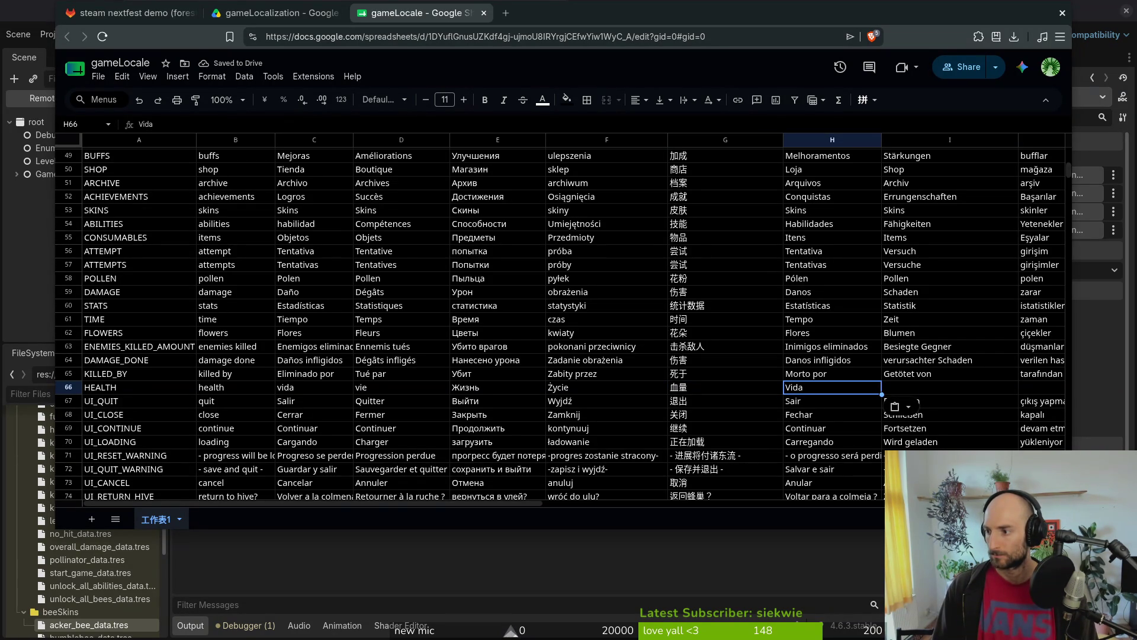
{"action": "left_click", "coordinate": [924, 388]}
{"action": "type", "text": "Leben"}
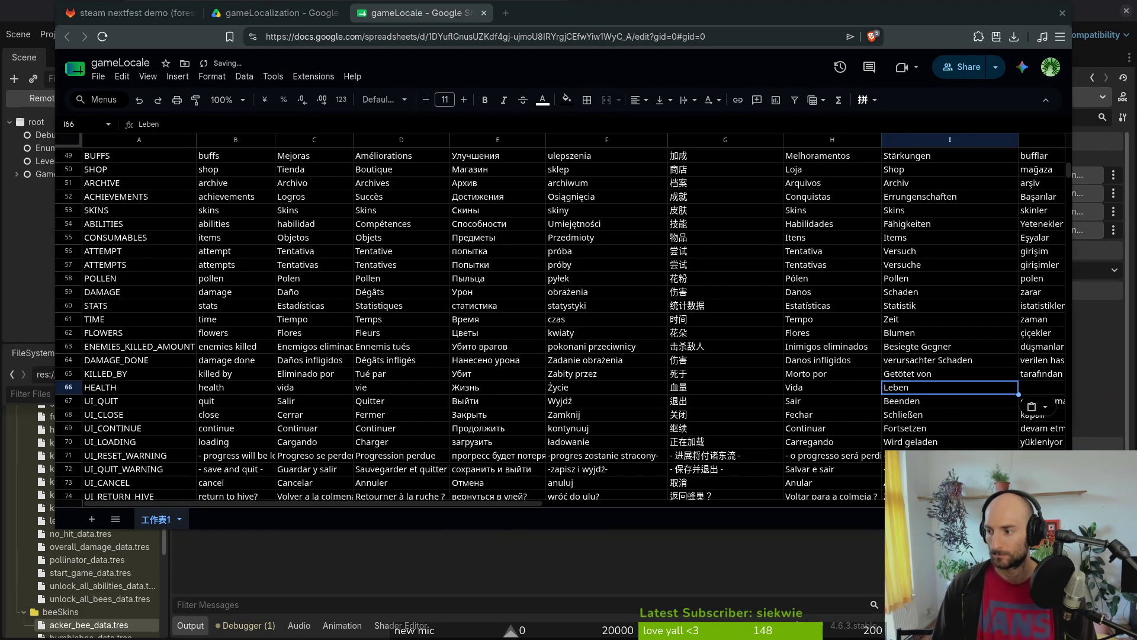
{"action": "key", "text": "Right"}
{"action": "type", "text": "Sağlık"}
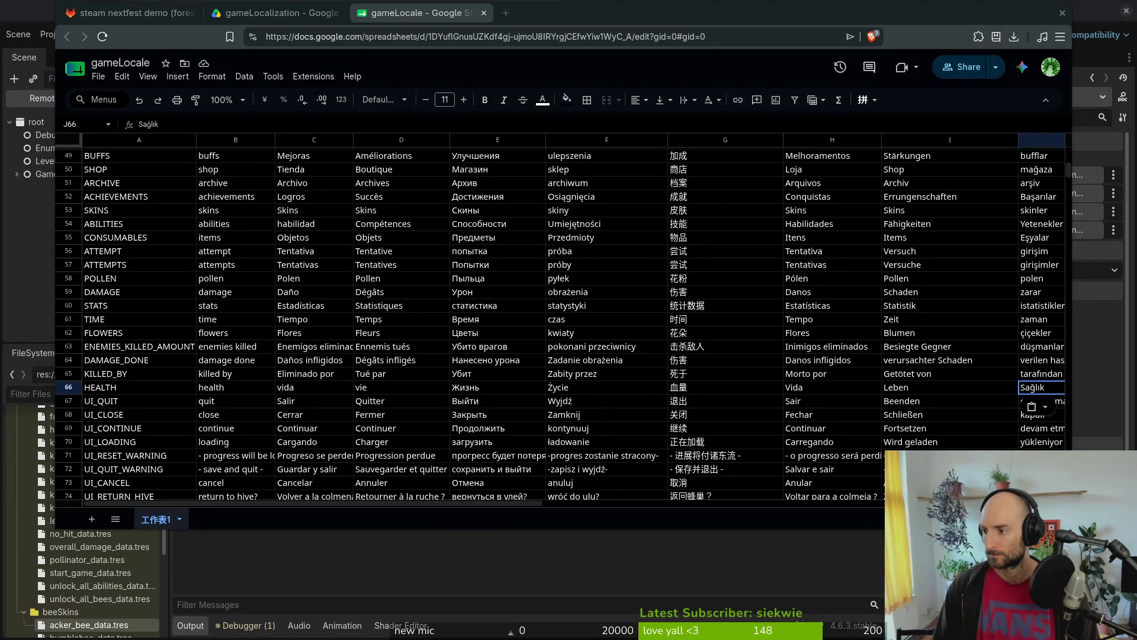
{"action": "type", "text": "Can"}
{"action": "key", "text": "Left"}
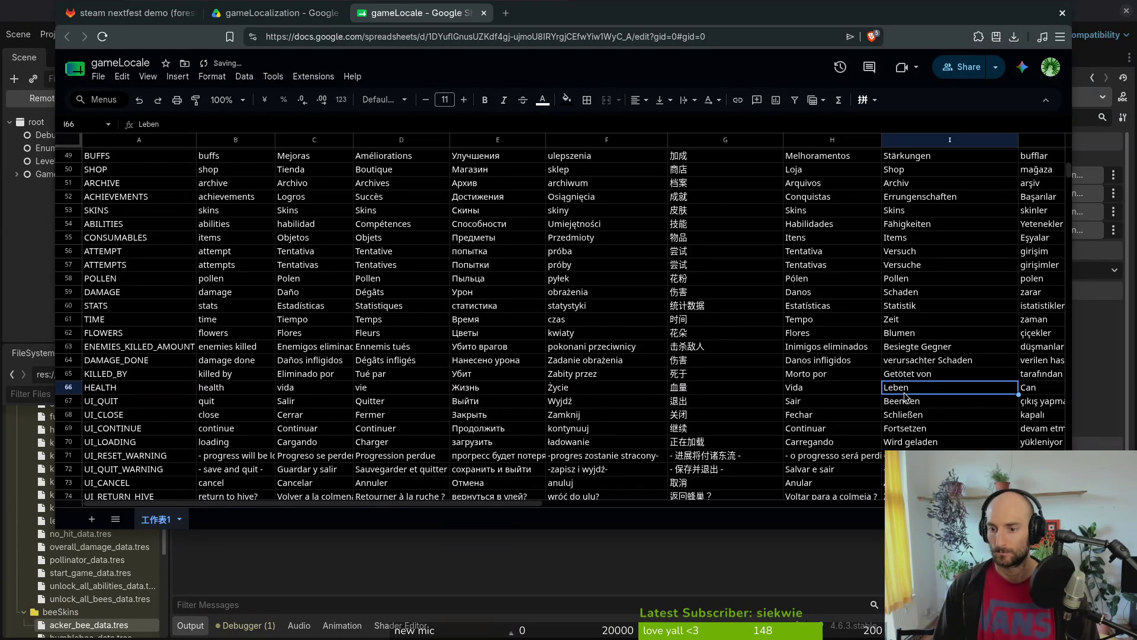
{"action": "left_click", "coordinate": [418, 391]}
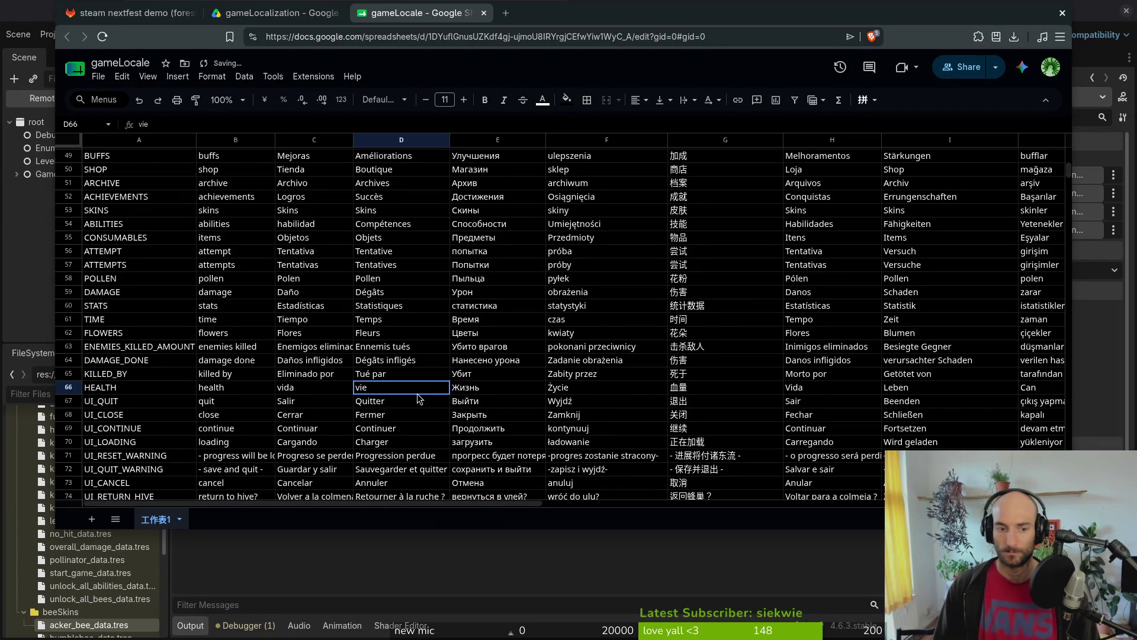
Step: Download the sheet as CSV, replacing the existing translations.csv in docs
{"action": "left_click", "coordinate": [98, 77]}
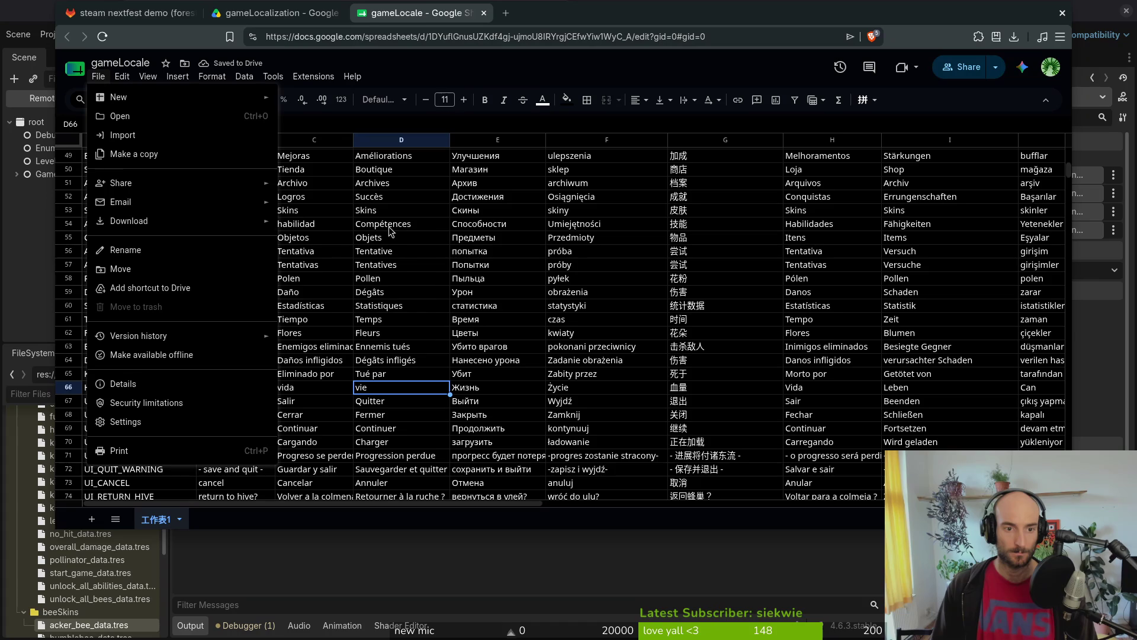
{"action": "mouse_move", "coordinate": [248, 223]}
{"action": "left_click", "coordinate": [364, 300]}
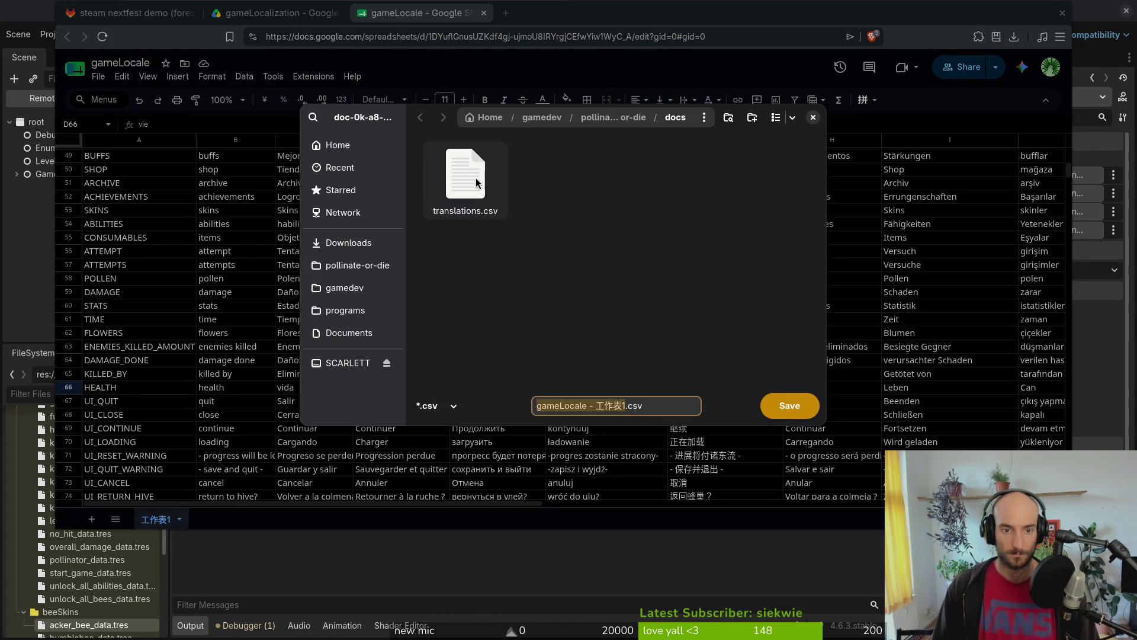
{"action": "left_click", "coordinate": [465, 174]}
{"action": "left_click", "coordinate": [784, 405]}
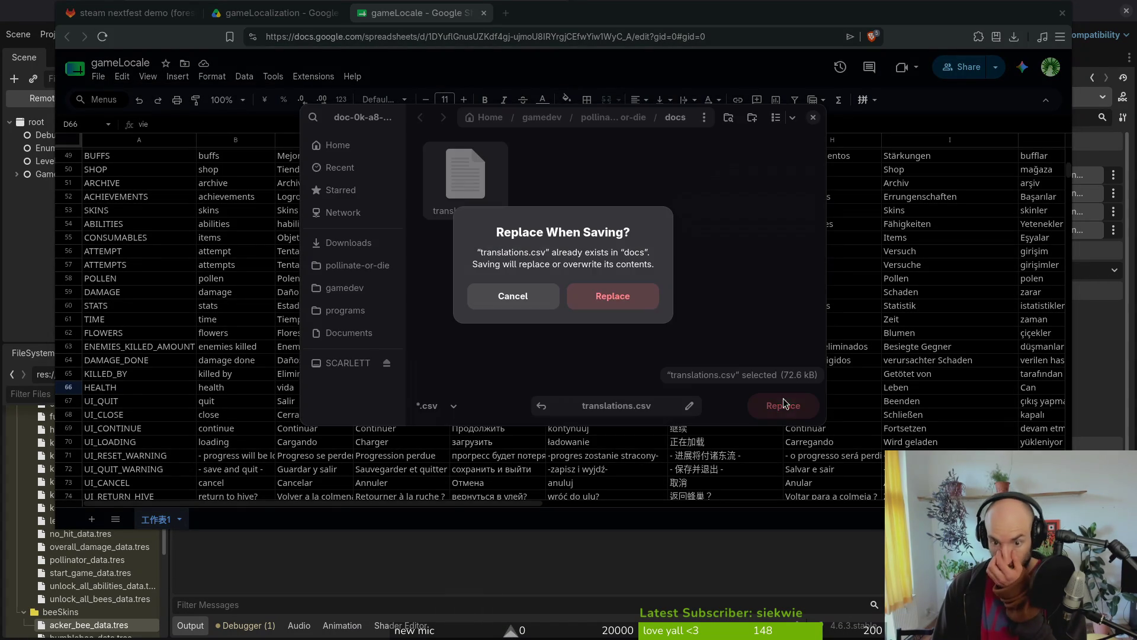
{"action": "left_click", "coordinate": [594, 289]}
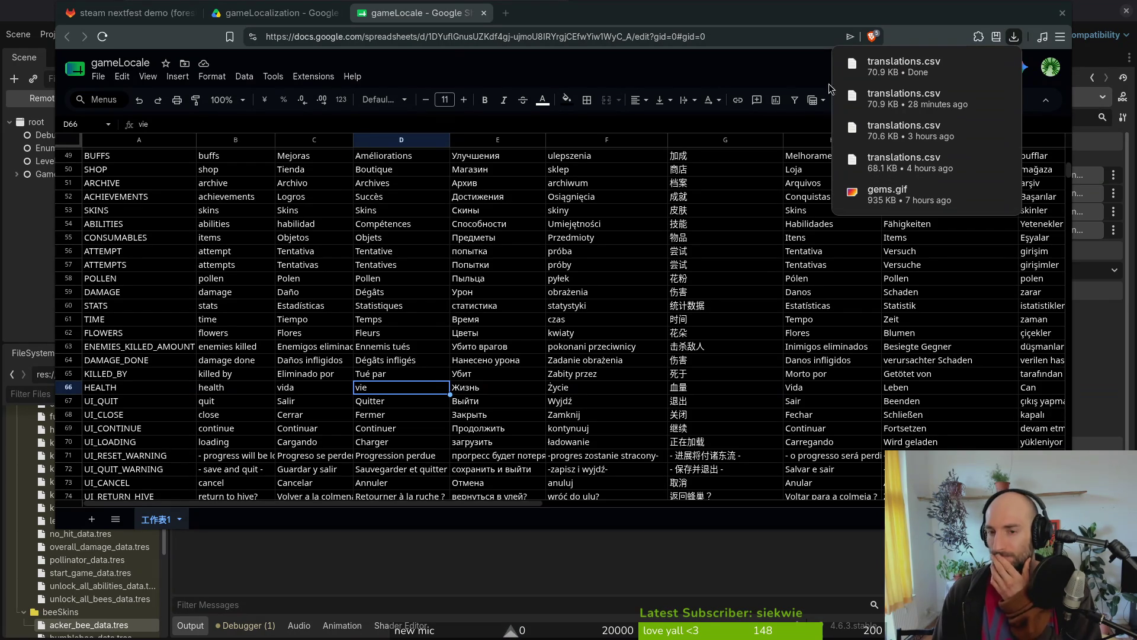
Step: Close the spreadsheet and Drive folder browser tabs
{"action": "left_click", "coordinate": [483, 12]}
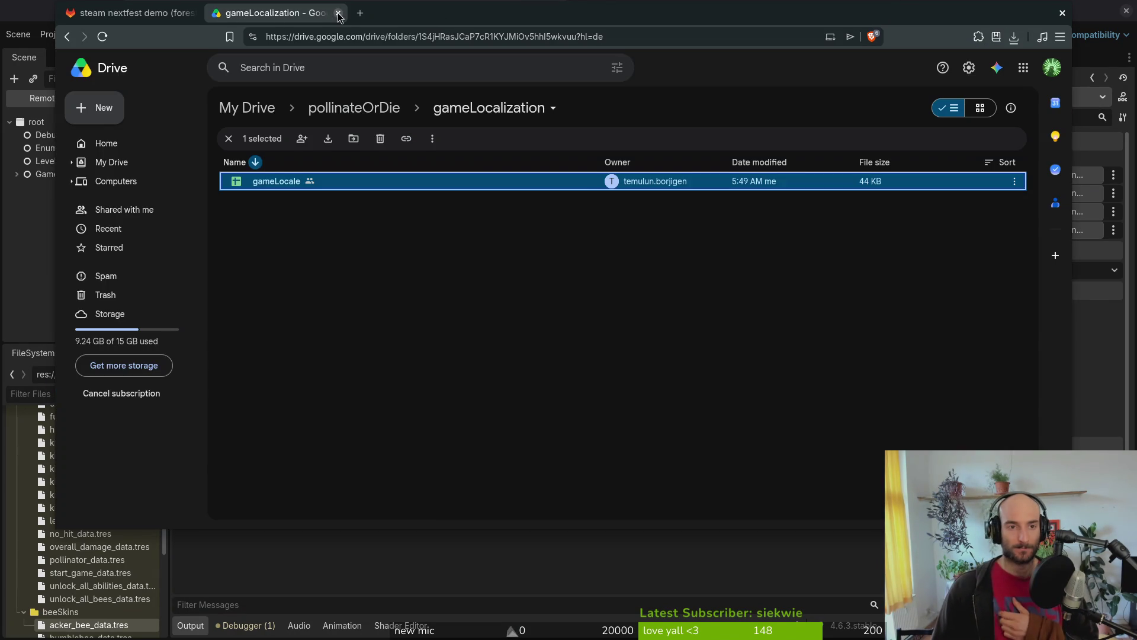
{"action": "left_click", "coordinate": [338, 13]}
{"action": "key", "text": "ctrl+w"}
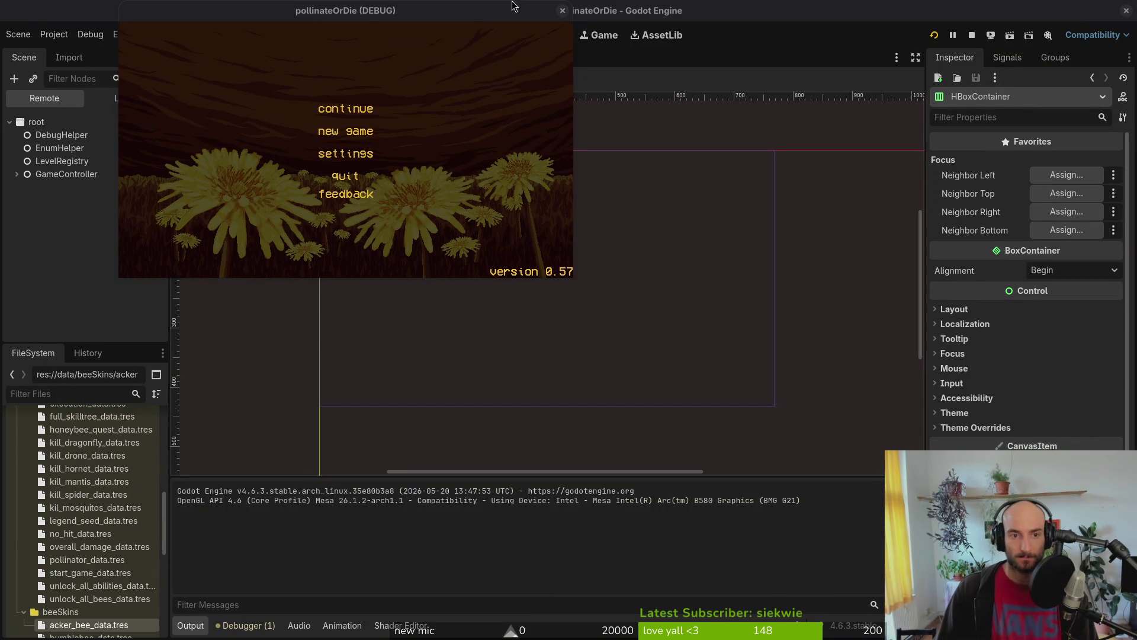
Step: Restart the game, continue into the hive, browse the archive's enemies tab, then close it
{"action": "left_click", "coordinate": [562, 10]}
{"action": "left_click", "coordinate": [934, 36]}
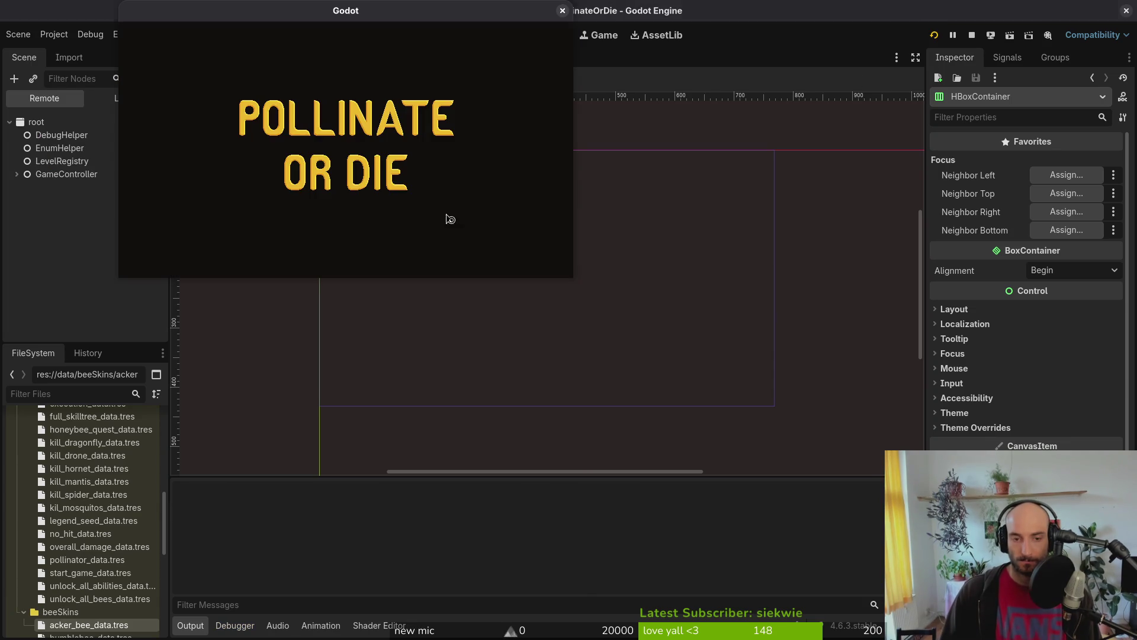
{"action": "key", "text": "Return"}
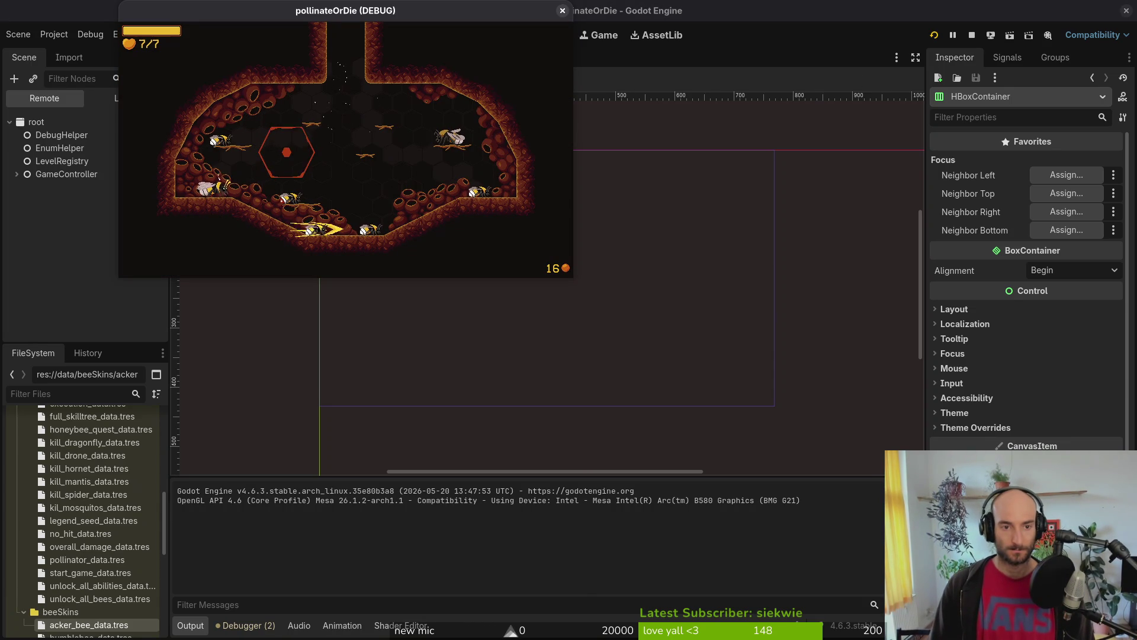
{"action": "key", "text": "Tab"}
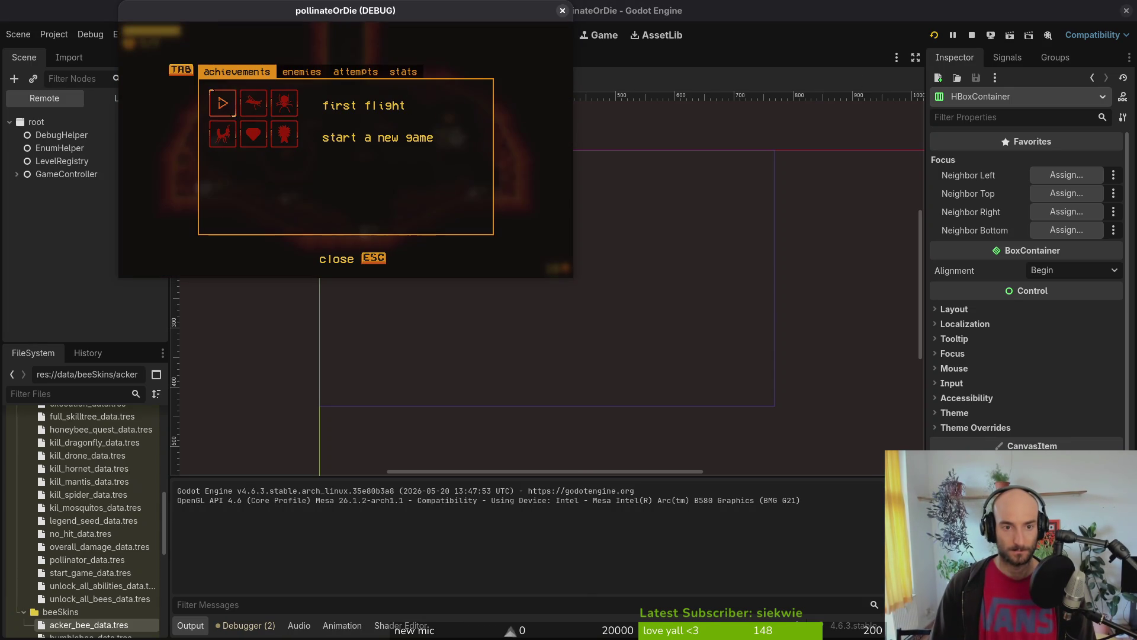
{"action": "key", "text": "Right"}
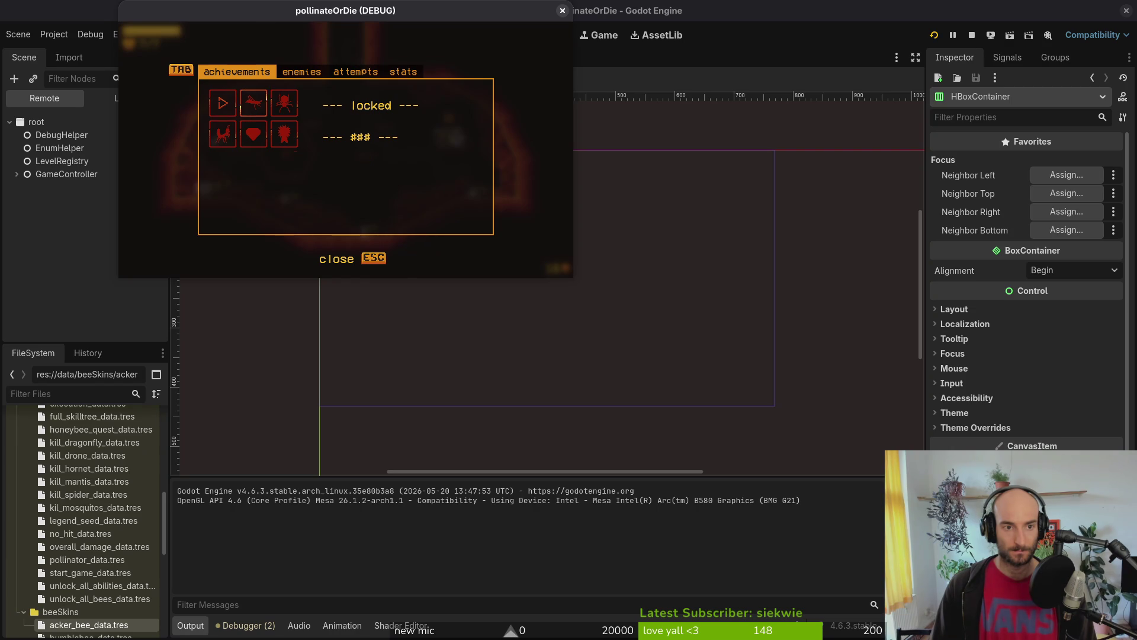
{"action": "key", "text": "Tab"}
{"action": "key", "text": "Right"}
{"action": "key", "text": "Right"}
{"action": "key", "text": "Left"}
{"action": "key", "text": "F8"}
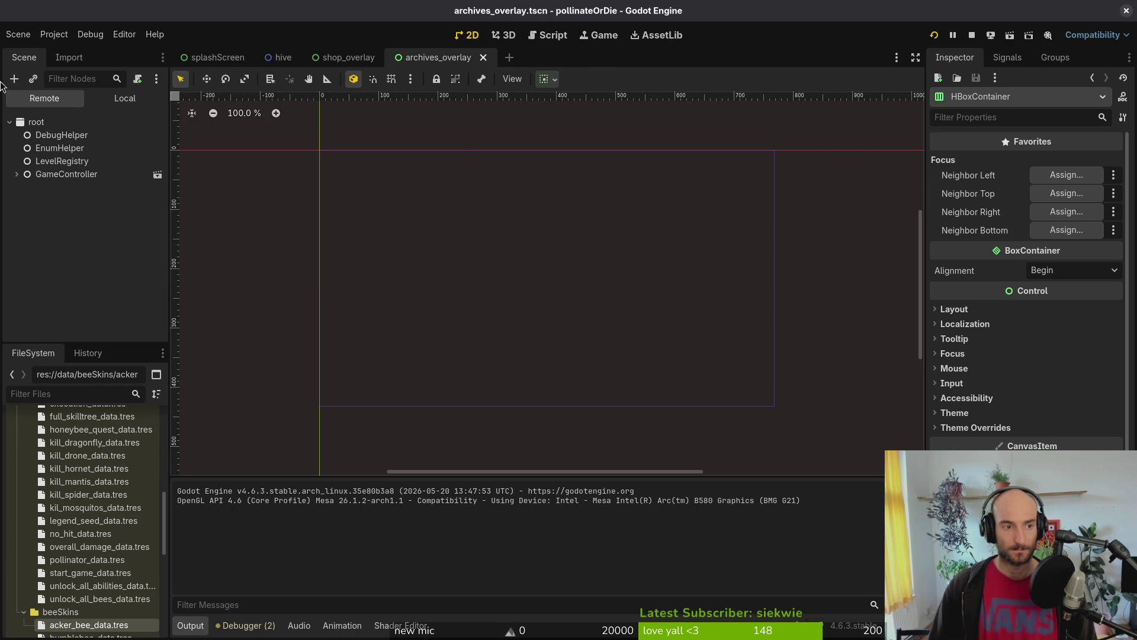
Step: Show archivesOverlay and its enemies tab HEALTH panel in the editor's local scene tree
{"action": "left_click", "coordinate": [121, 98]}
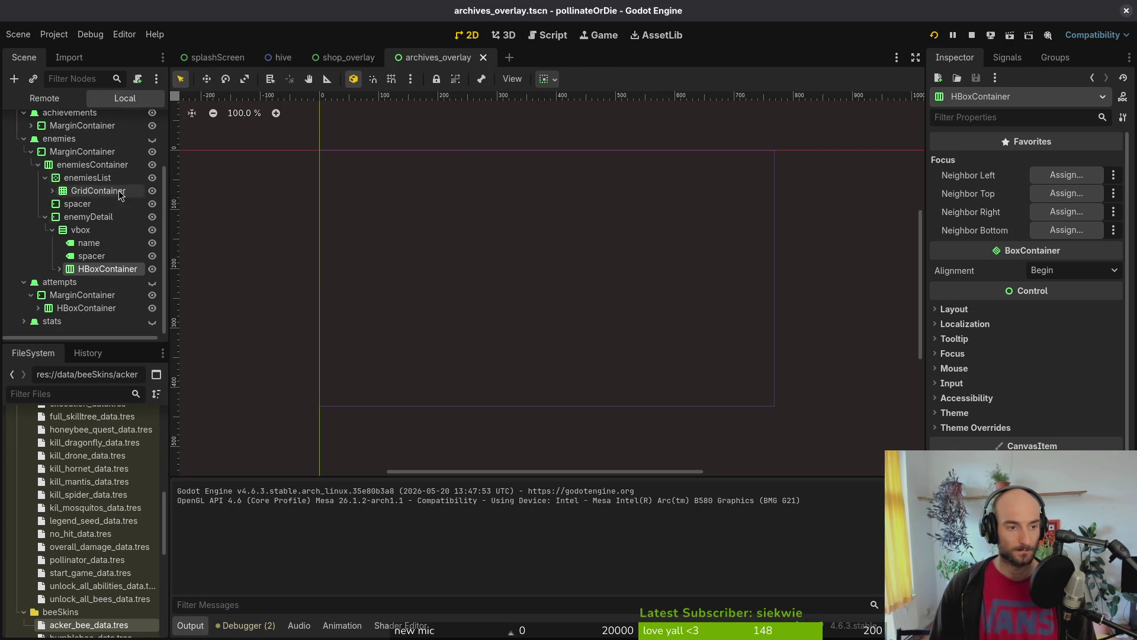
{"action": "left_click", "coordinate": [59, 269]}
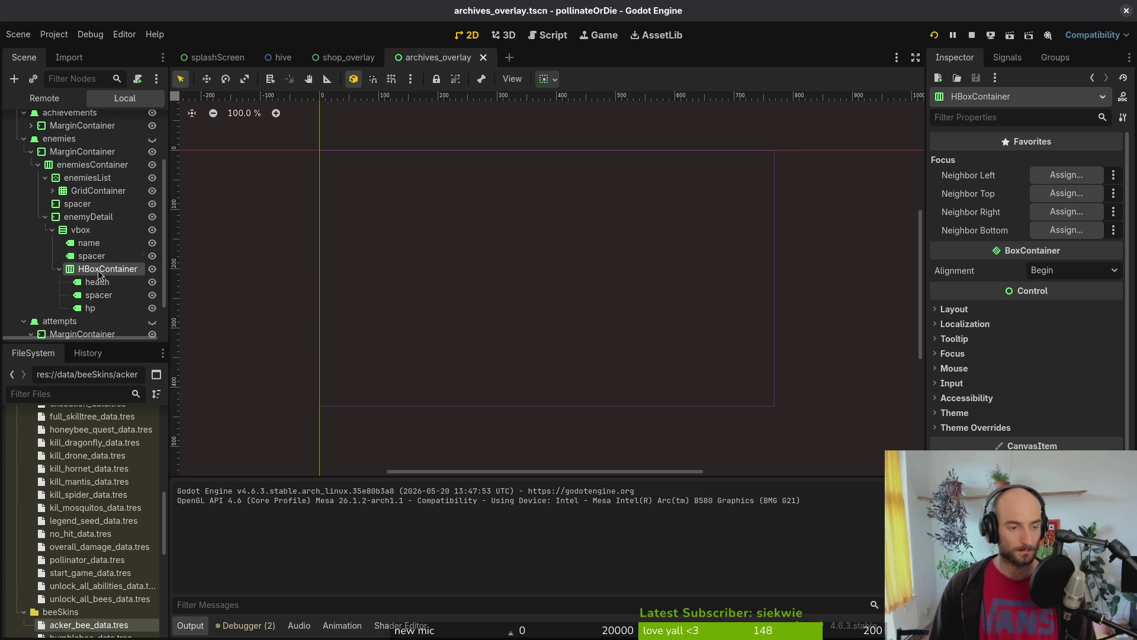
{"action": "scroll", "coordinate": [144, 142], "scroll_direction": "up", "scroll_amount": 3}
{"action": "left_click", "coordinate": [153, 122]}
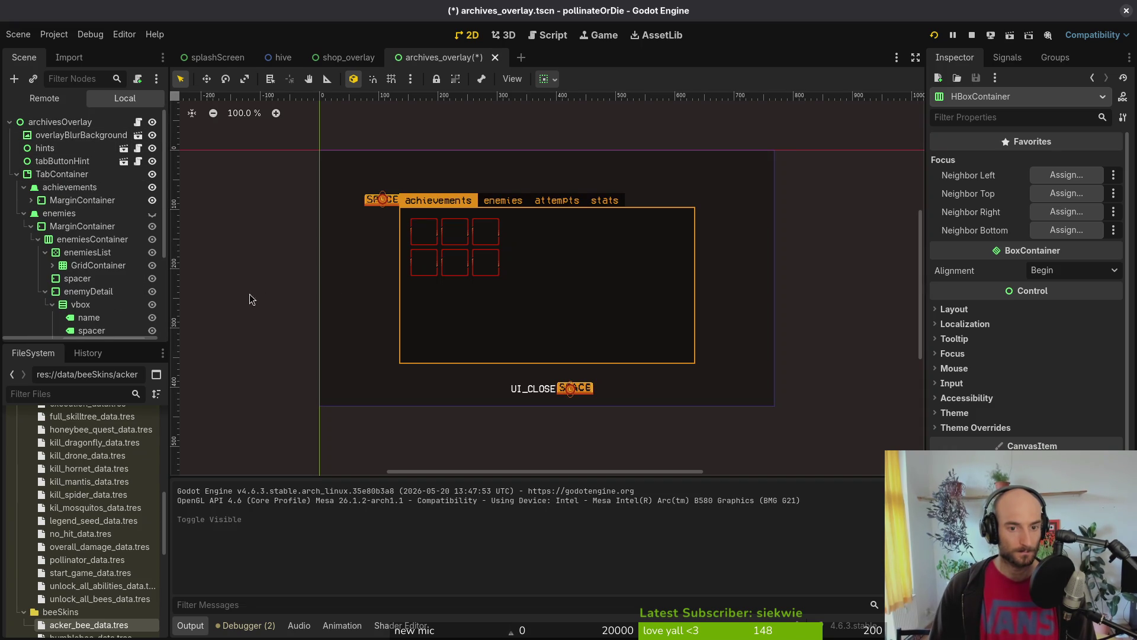
{"action": "scroll", "coordinate": [77, 284], "scroll_direction": "down", "scroll_amount": 2}
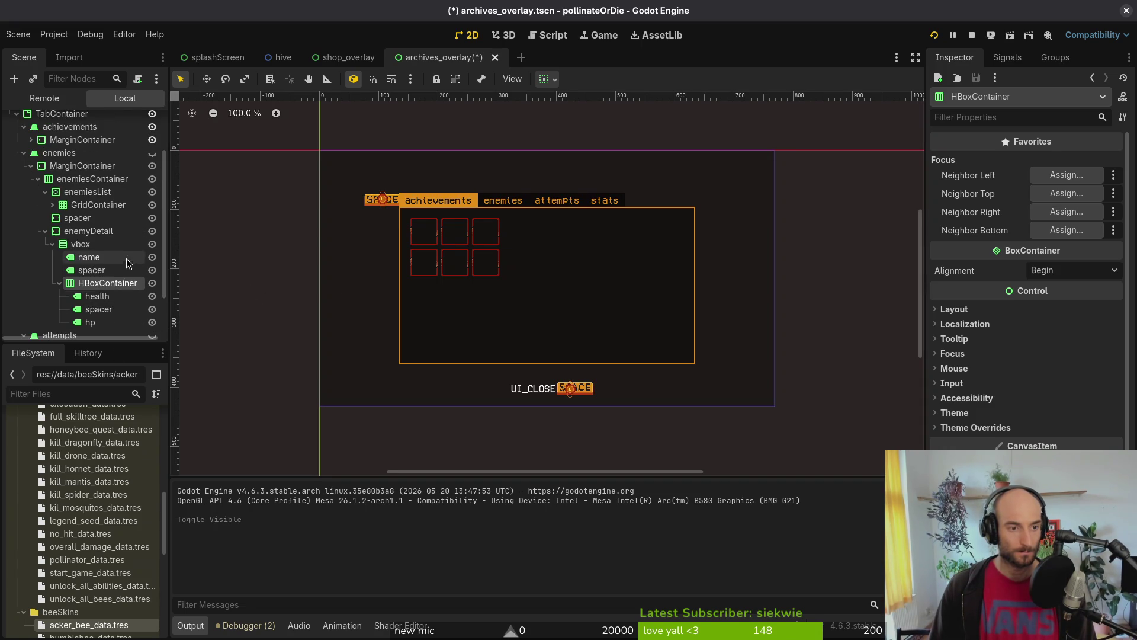
{"action": "left_click", "coordinate": [152, 152]}
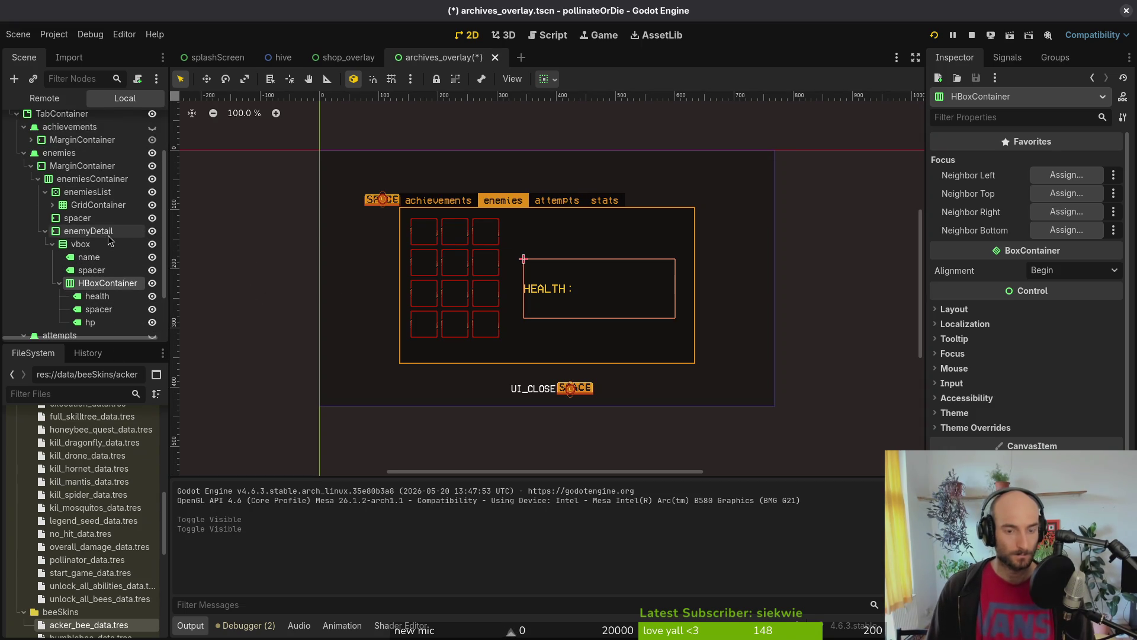
{"action": "scroll", "coordinate": [38, 232], "scroll_direction": "down", "scroll_amount": 2}
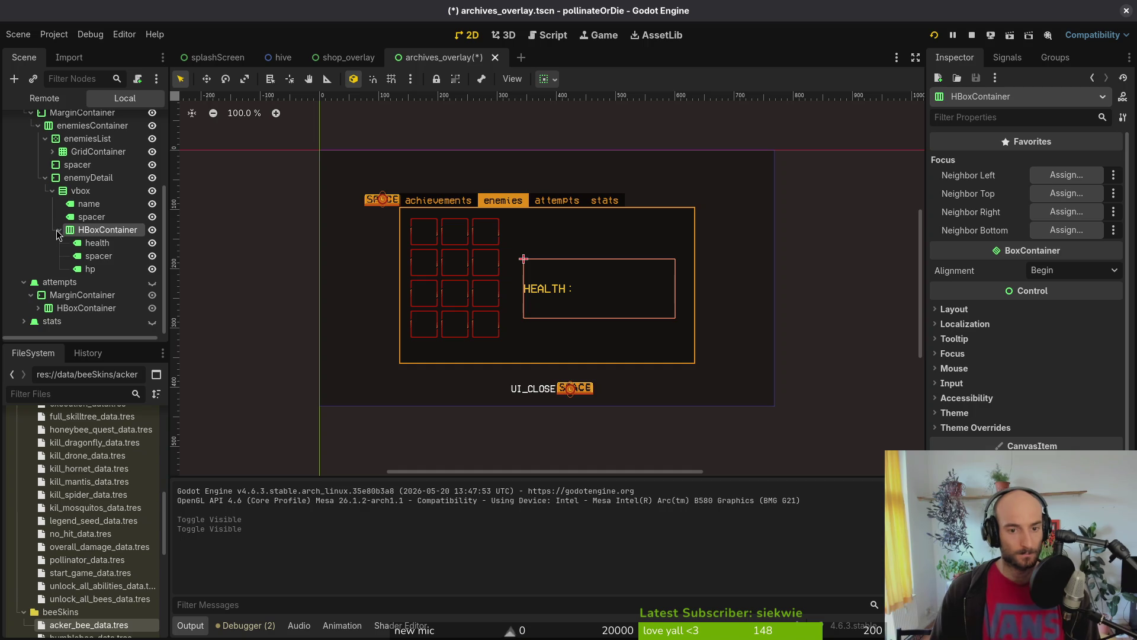
{"action": "left_click", "coordinate": [95, 192]}
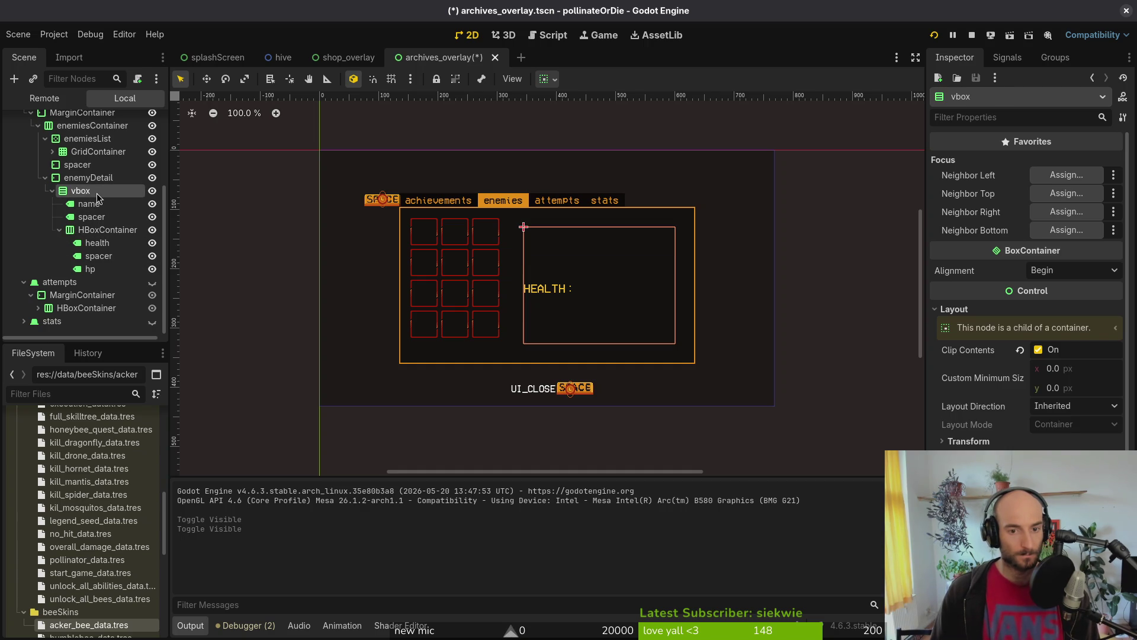
Step: Expand HBoxContainer and inspect its health, spacer and hp labels
{"action": "left_click", "coordinate": [60, 230]}
{"action": "left_click", "coordinate": [59, 269]}
{"action": "left_click", "coordinate": [60, 269]}
{"action": "left_click", "coordinate": [101, 269]}
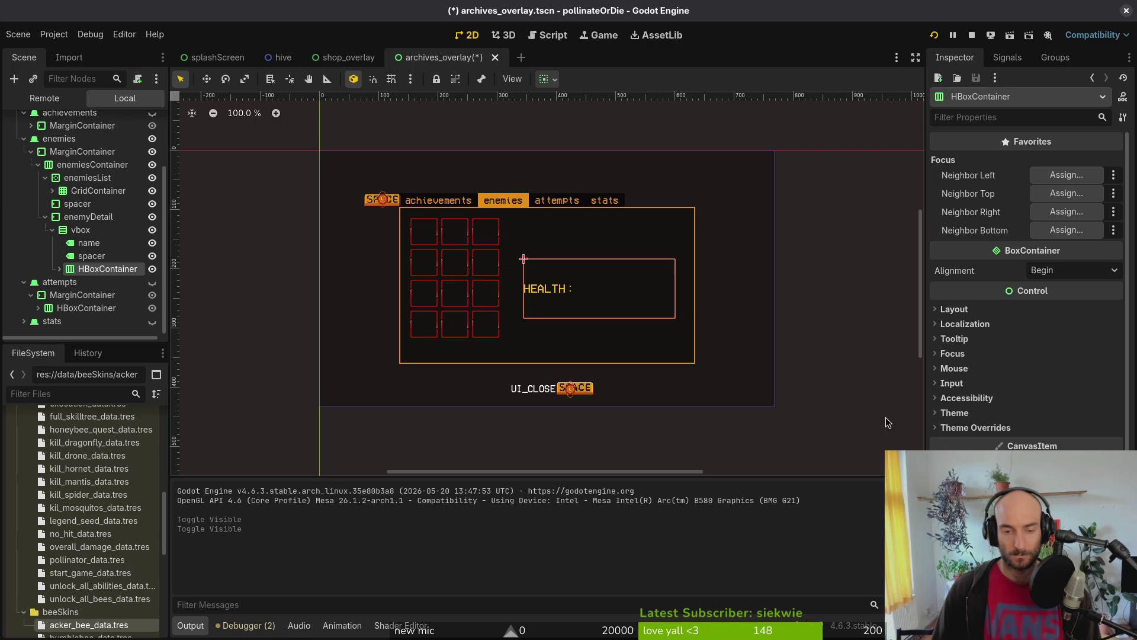
{"action": "left_click", "coordinate": [59, 269]}
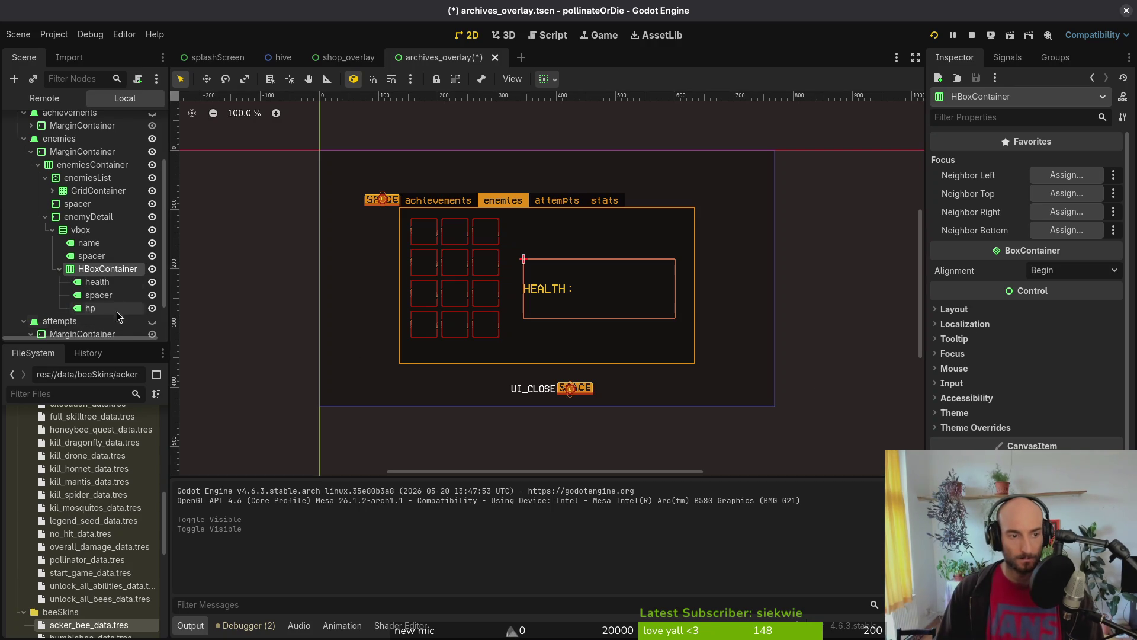
{"action": "left_click", "coordinate": [97, 282]}
{"action": "left_click", "coordinate": [99, 295]}
{"action": "left_click", "coordinate": [90, 308]}
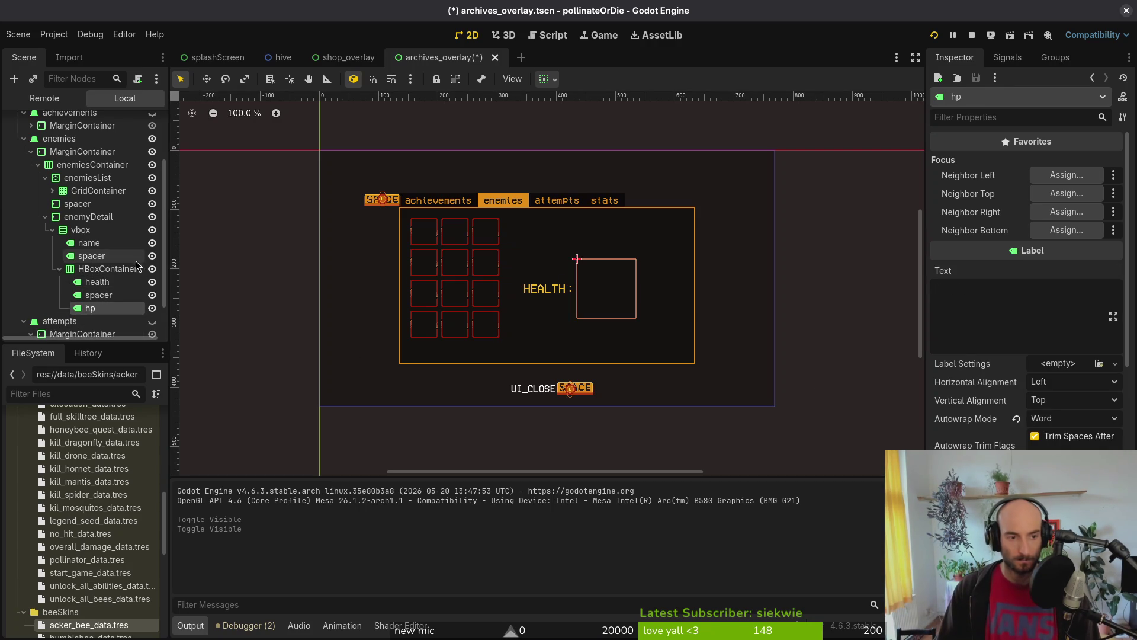
{"action": "scroll", "coordinate": [1025, 266], "scroll_direction": "down", "scroll_amount": 5}
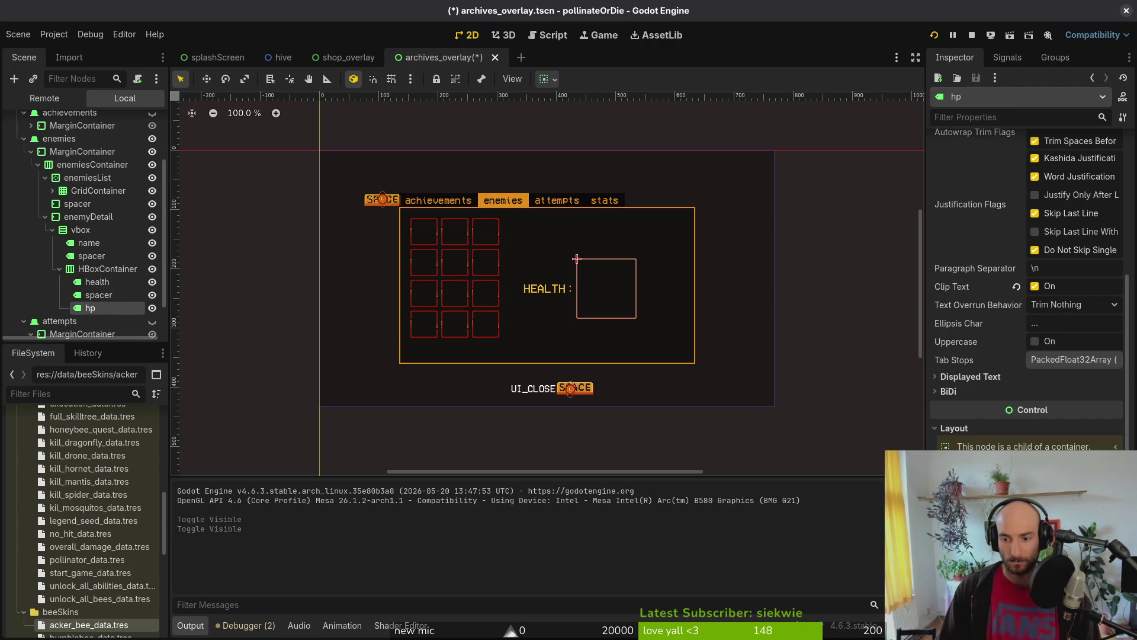
{"action": "scroll", "coordinate": [1024, 284], "scroll_direction": "down", "scroll_amount": 4}
Step: Try horizontal expand on hp with the row aligned Begin, undo the expand, and save
{"action": "left_click", "coordinate": [1090, 468]}
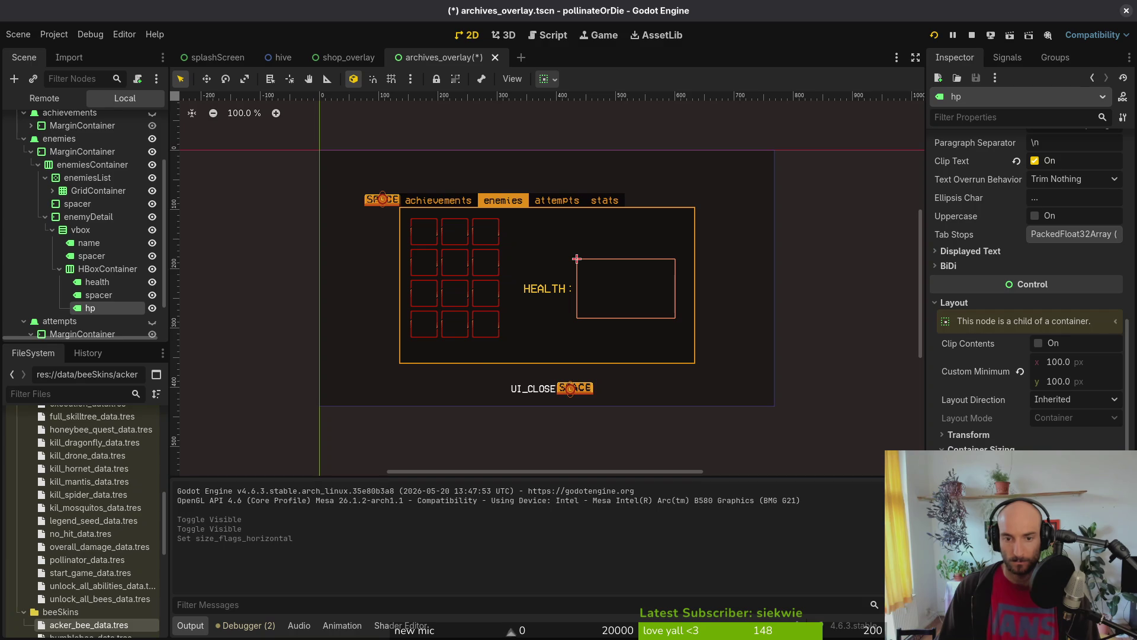
{"action": "left_click", "coordinate": [80, 270]}
{"action": "left_click", "coordinate": [985, 312]}
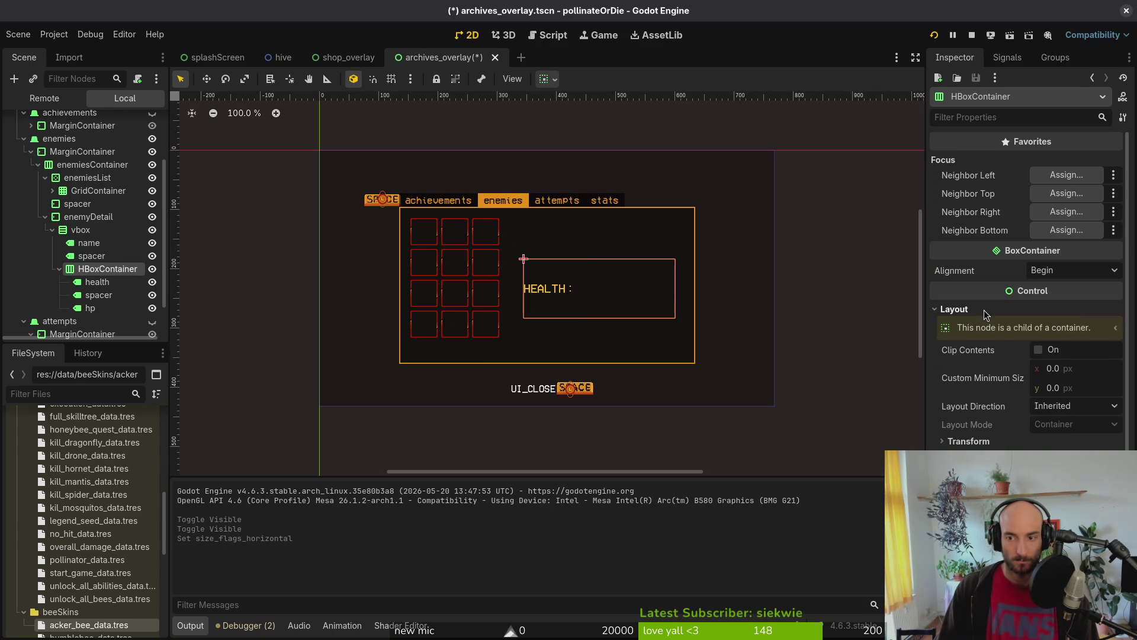
{"action": "left_click", "coordinate": [1069, 271]}
{"action": "left_click", "coordinate": [1068, 271]}
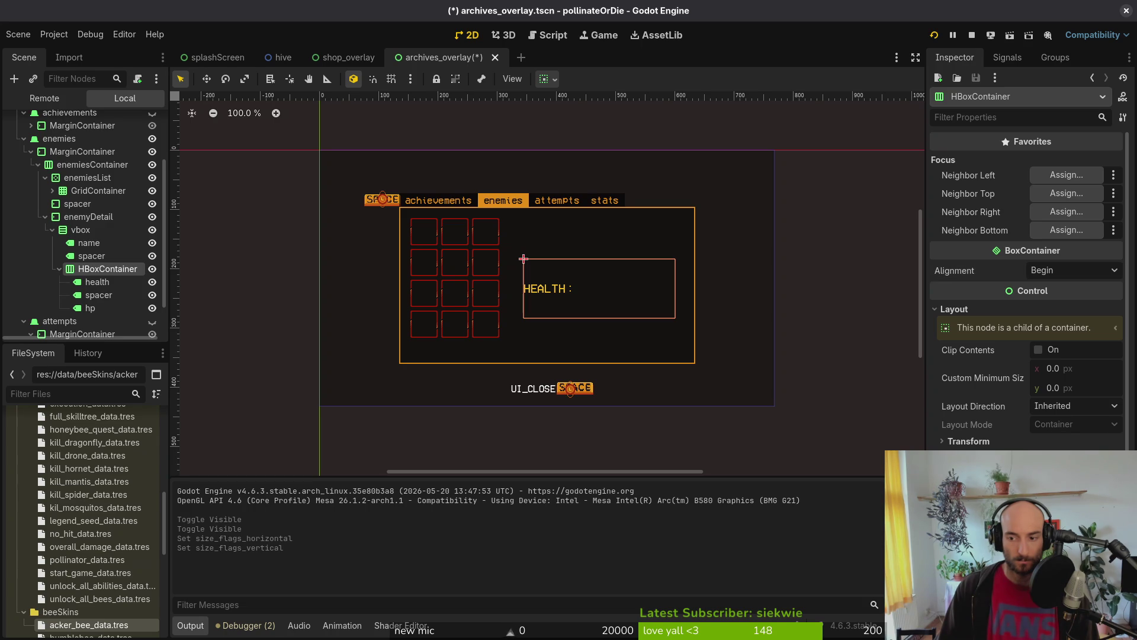
{"action": "key", "text": "ctrl+z"}
{"action": "key", "text": "ctrl+s"}
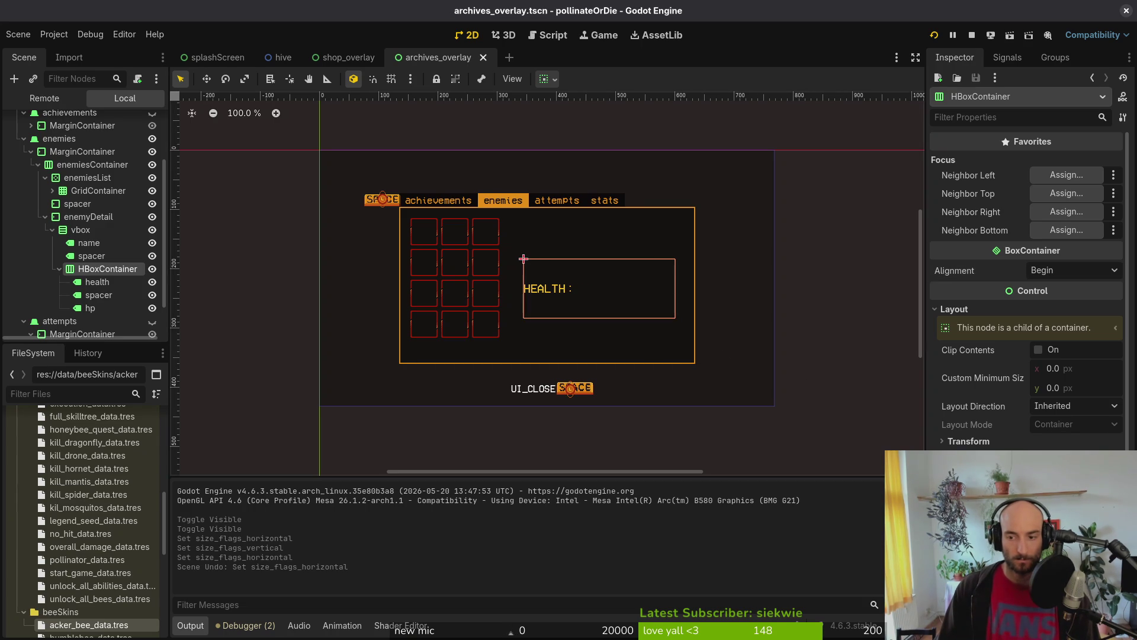
Step: Inspect the vbox container, name and spacer labels, and the HBoxContainer's settings
{"action": "left_click", "coordinate": [58, 269]}
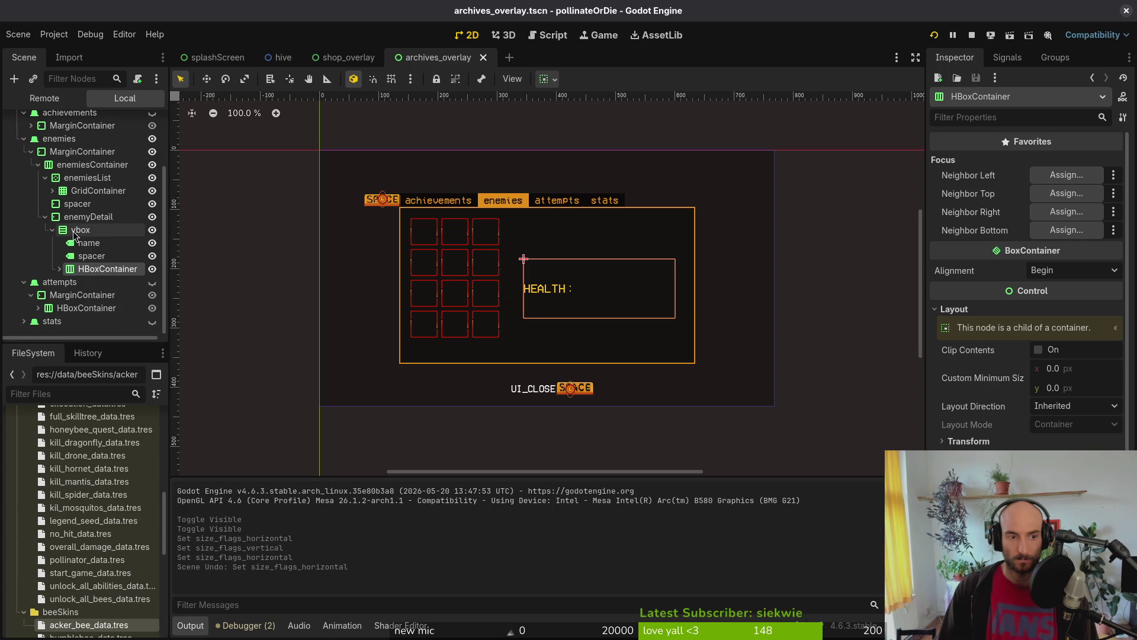
{"action": "left_click", "coordinate": [77, 231]}
{"action": "left_click", "coordinate": [83, 244]}
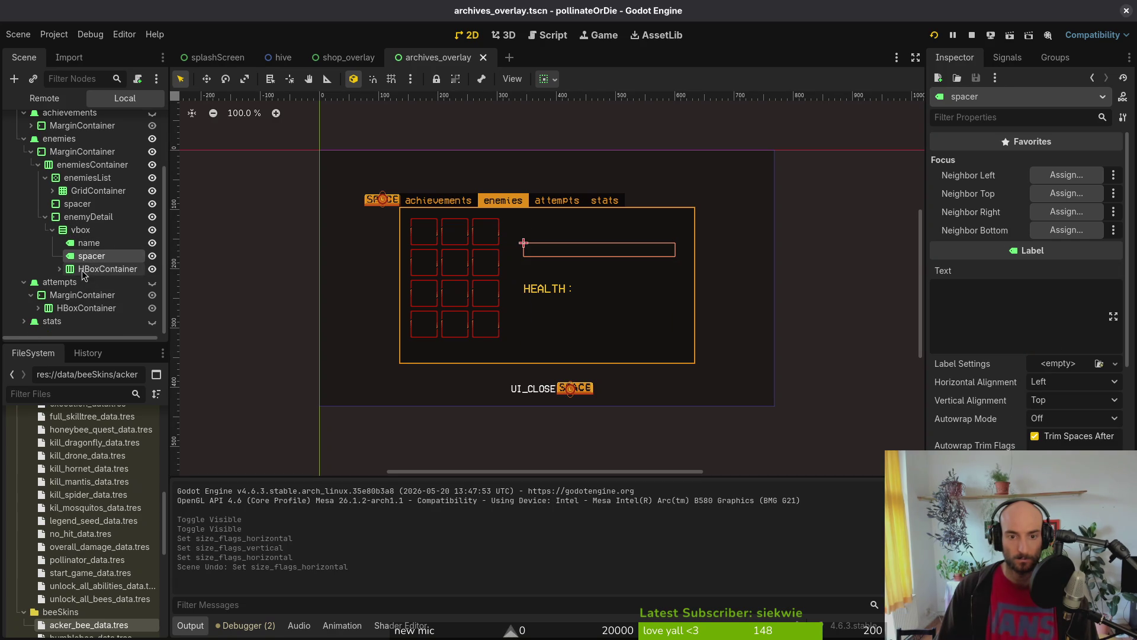
{"action": "left_click", "coordinate": [89, 269]}
{"action": "left_click", "coordinate": [110, 256]}
{"action": "left_click", "coordinate": [114, 269]}
{"action": "left_click", "coordinate": [106, 235]}
{"action": "left_click", "coordinate": [108, 269]}
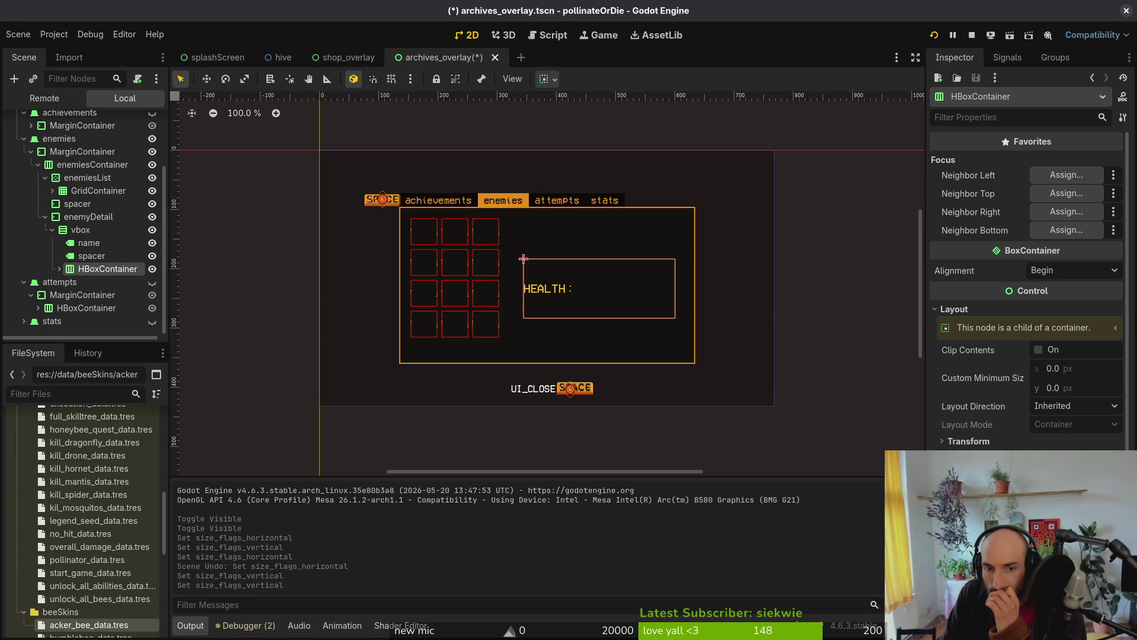
Step: Inspect the spacer and hp labels' layout, leaving the hp node's name unchanged
{"action": "left_click", "coordinate": [60, 269]}
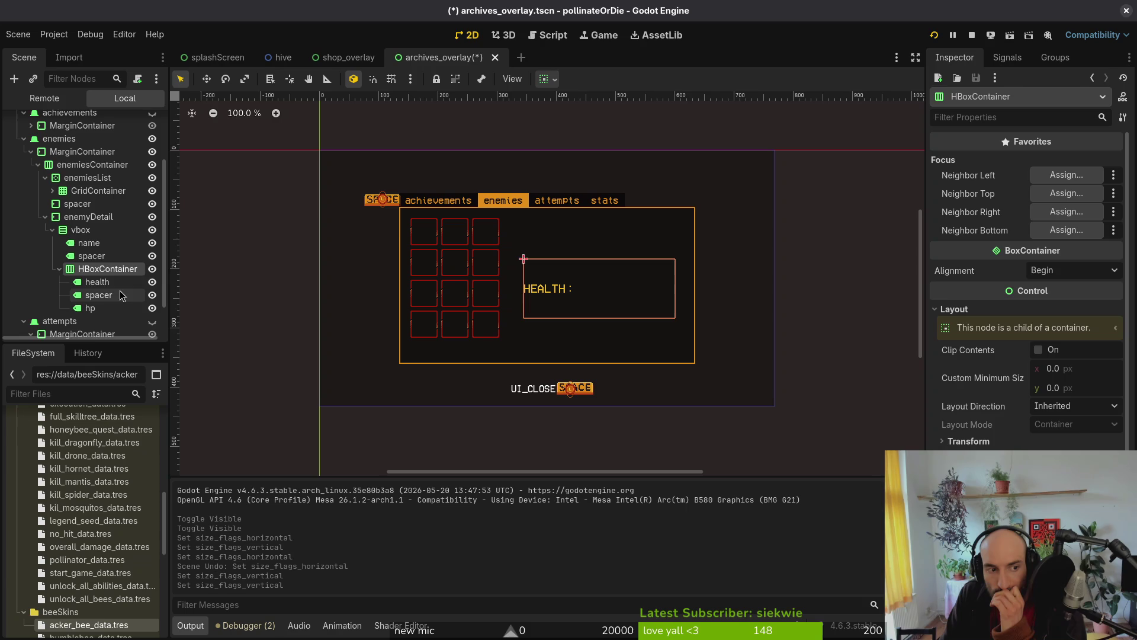
{"action": "left_click", "coordinate": [101, 282]}
{"action": "left_click", "coordinate": [108, 295]}
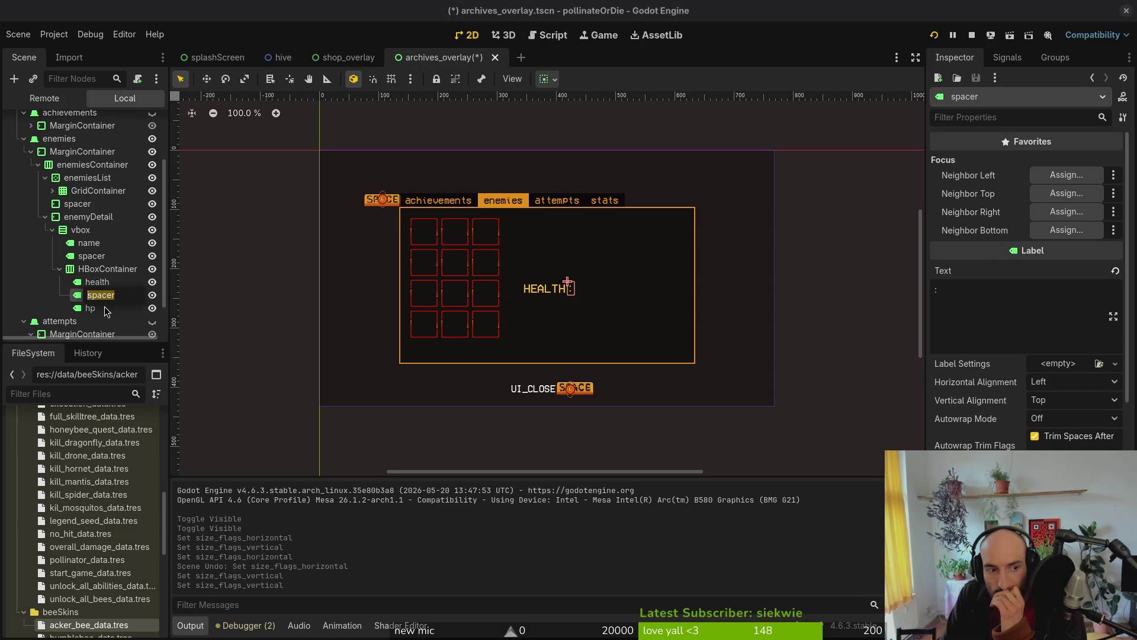
{"action": "left_click", "coordinate": [106, 308]}
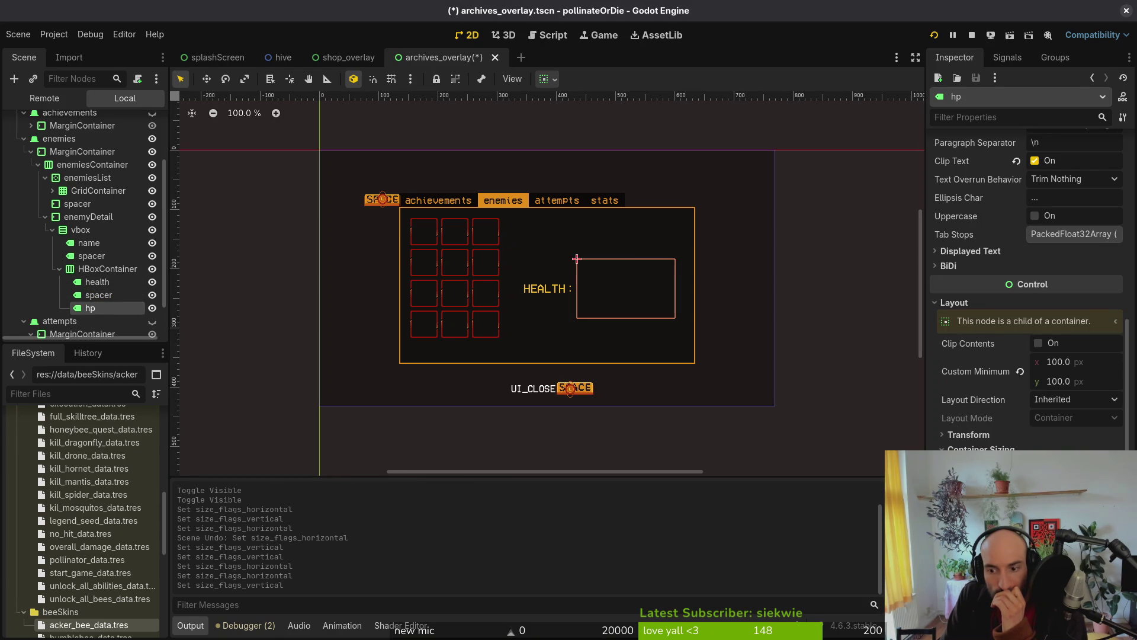
{"action": "left_click", "coordinate": [97, 282]}
{"action": "left_click", "coordinate": [111, 308]}
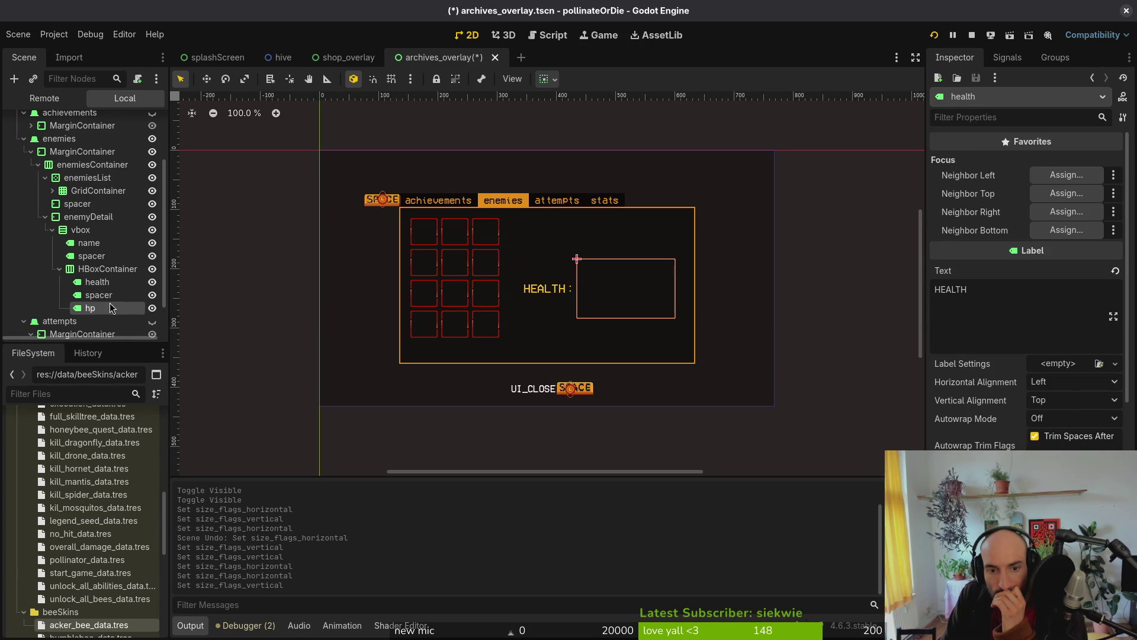
{"action": "left_click", "coordinate": [112, 308]}
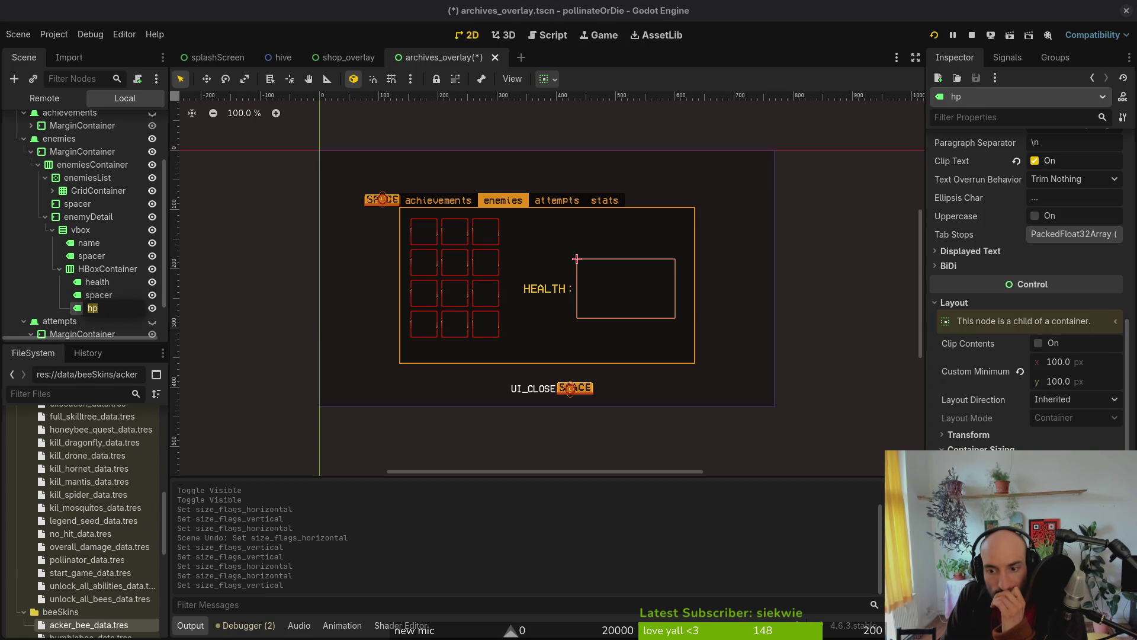
{"action": "key", "text": "Return"}
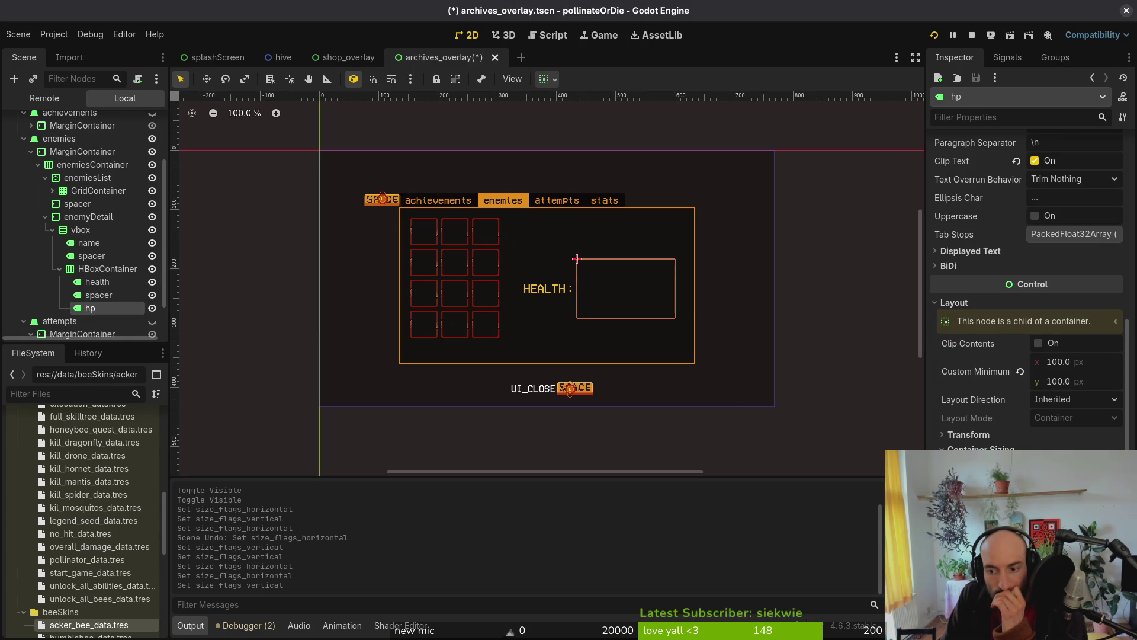
Step: Review the HBoxContainer, name, spacer and health labels, checking the spacer's colon text
{"action": "left_click", "coordinate": [107, 269]}
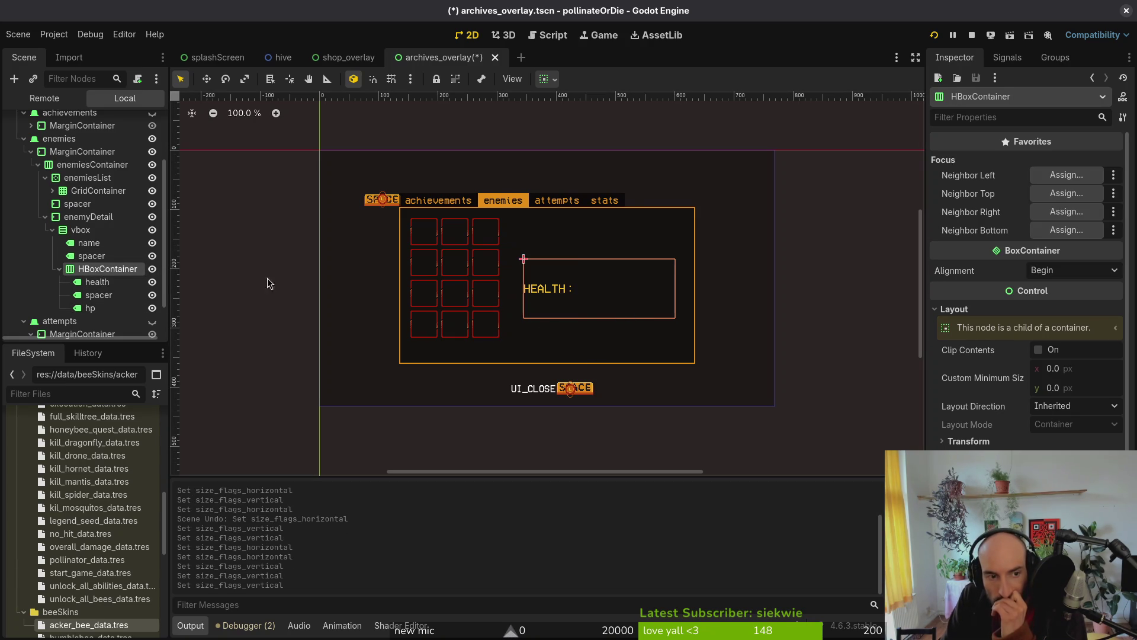
{"action": "left_click", "coordinate": [89, 244]}
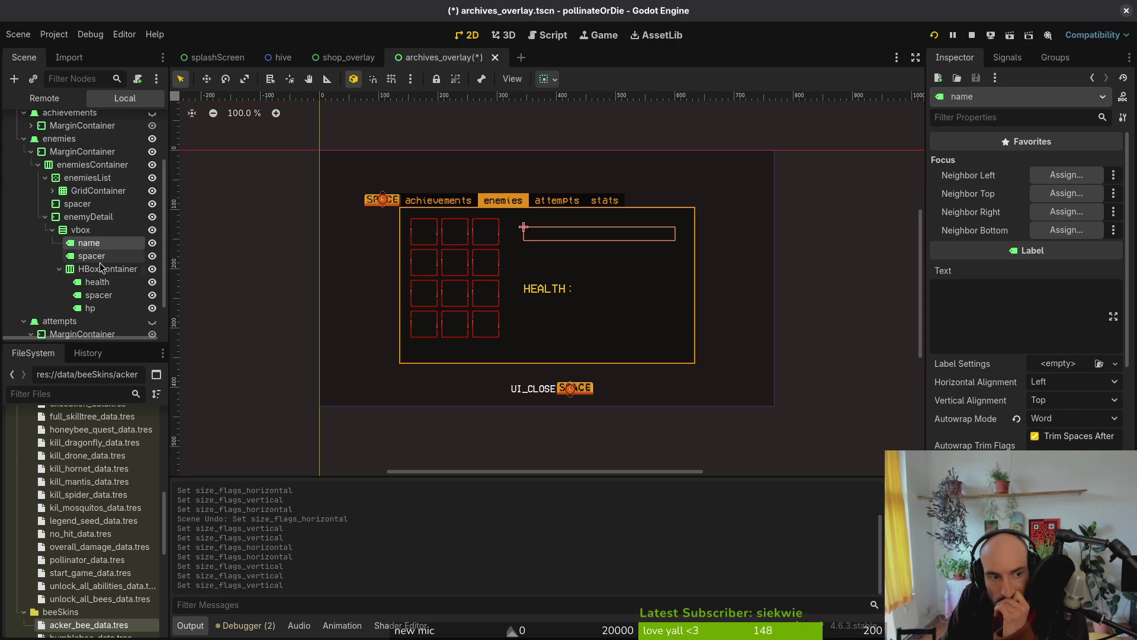
{"action": "left_click", "coordinate": [96, 256]}
{"action": "left_click", "coordinate": [96, 282]}
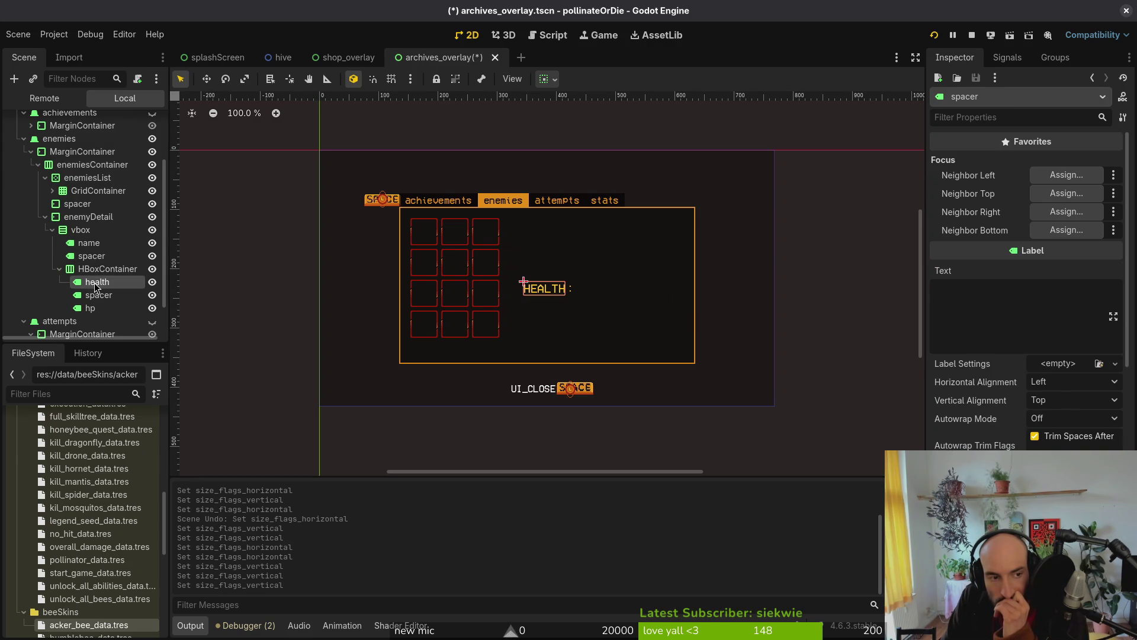
{"action": "left_click", "coordinate": [93, 269]}
{"action": "left_click", "coordinate": [97, 282]}
{"action": "left_click", "coordinate": [100, 296]}
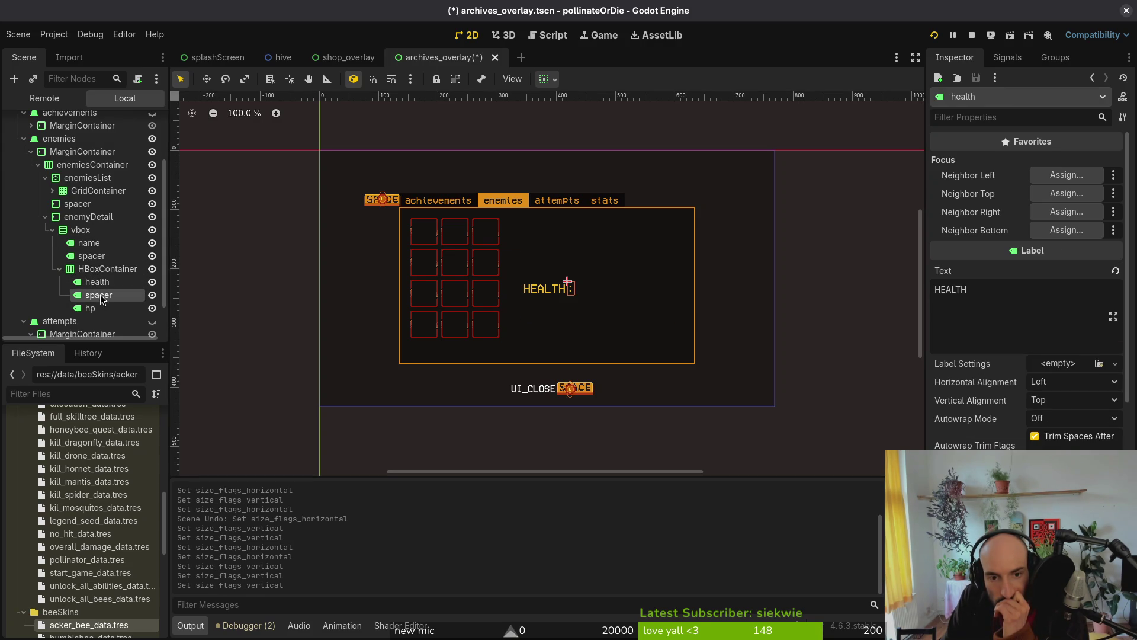
Step: Move the hp label ahead of health in the row, undo hp's horizontal expand, and save
{"action": "left_click_drag", "start_coordinate": [94, 308], "coordinate": [104, 283]}
{"action": "left_click", "coordinate": [108, 296]}
{"action": "left_click", "coordinate": [102, 285]}
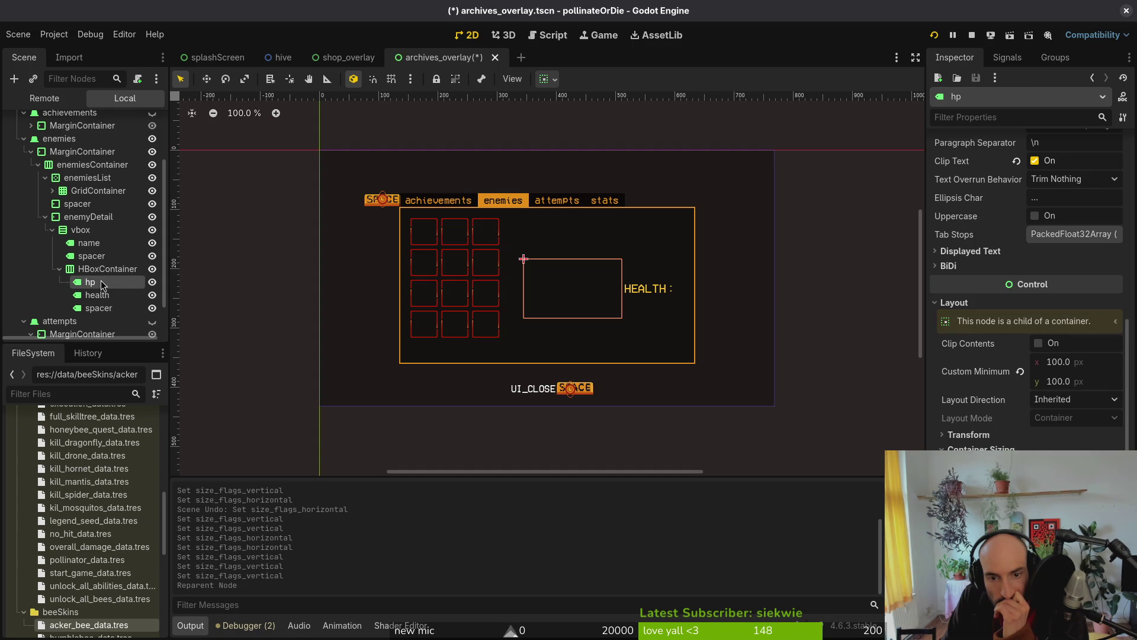
{"action": "left_click", "coordinate": [104, 296]}
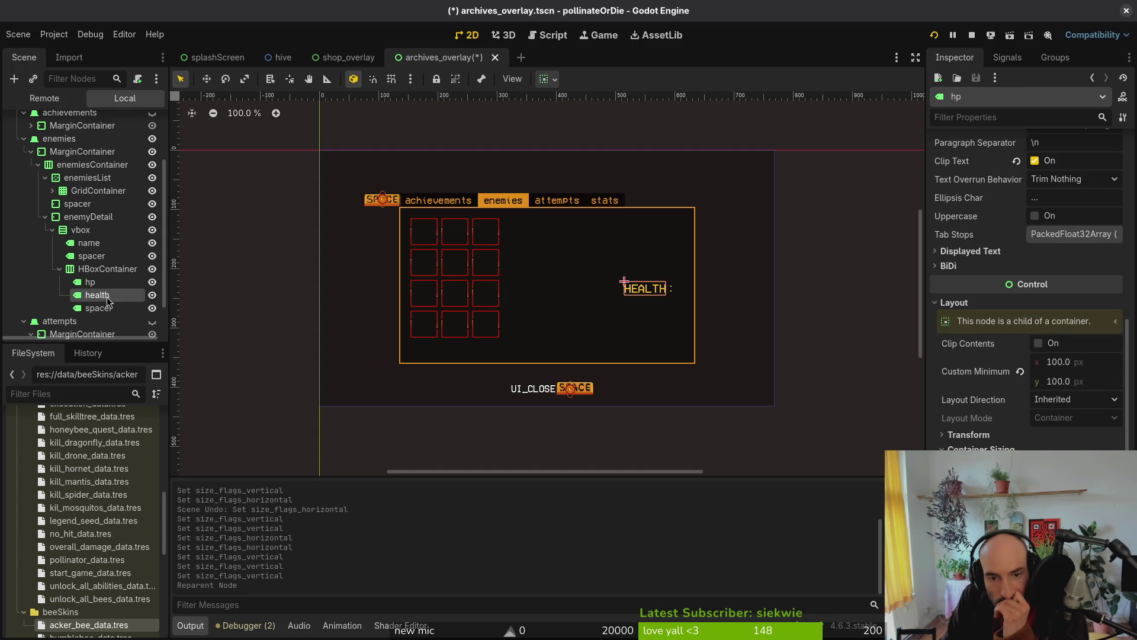
{"action": "left_click", "coordinate": [95, 285]}
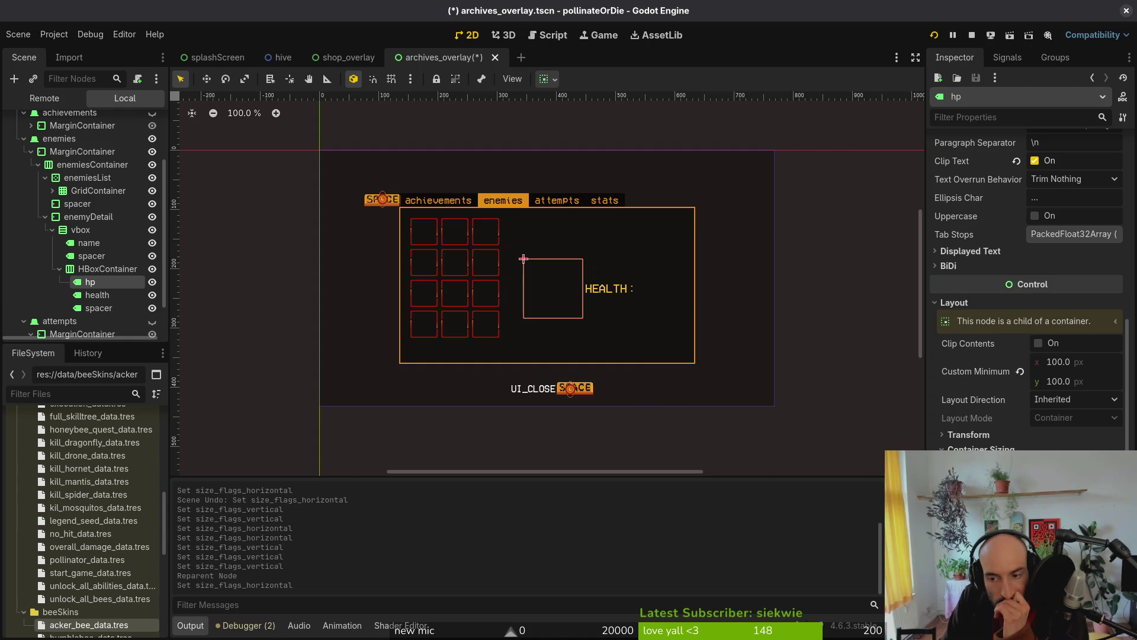
{"action": "key", "text": "ctrl+z"}
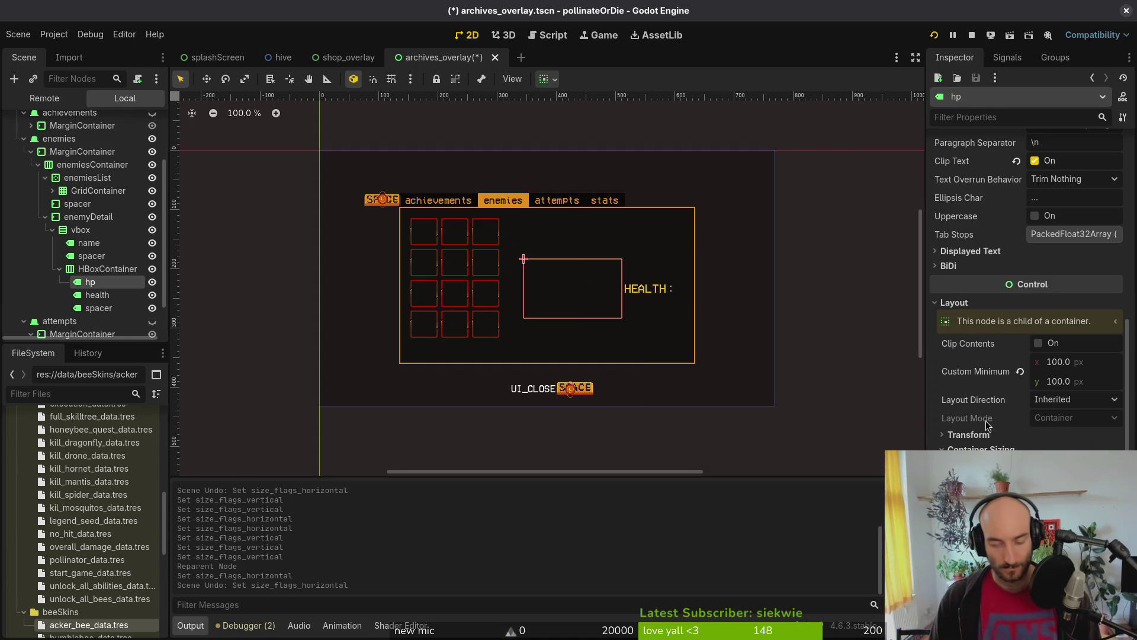
{"action": "key", "text": "ctrl+s"}
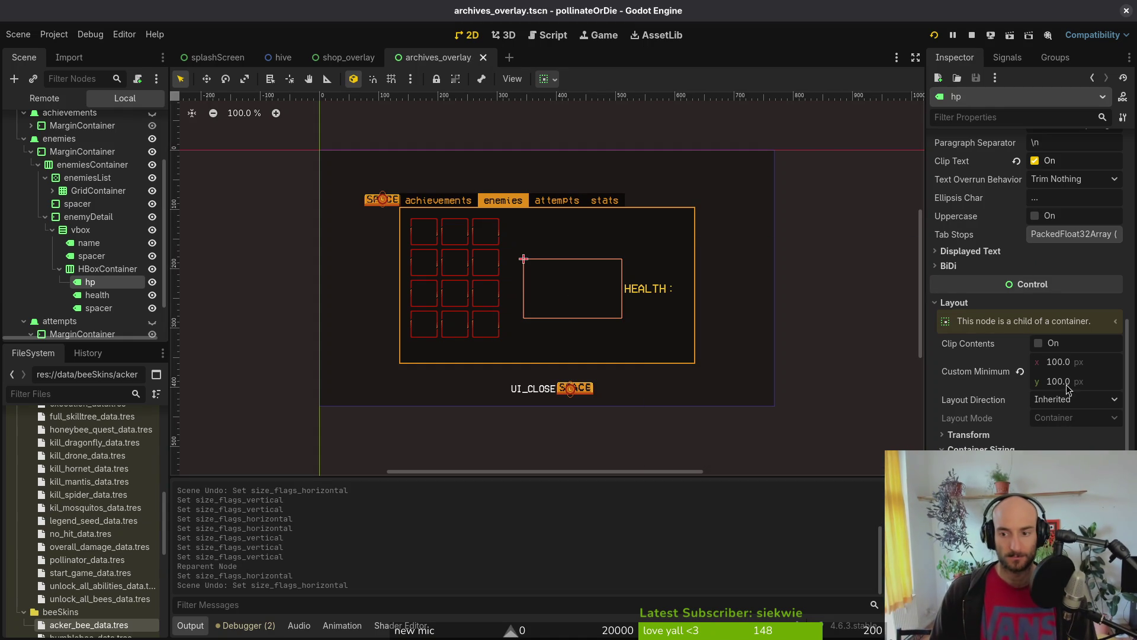
Step: Reset hp's Custom Minimum Size to 0,0 and save archives_overlay.tscn
{"action": "left_click", "coordinate": [1019, 371]}
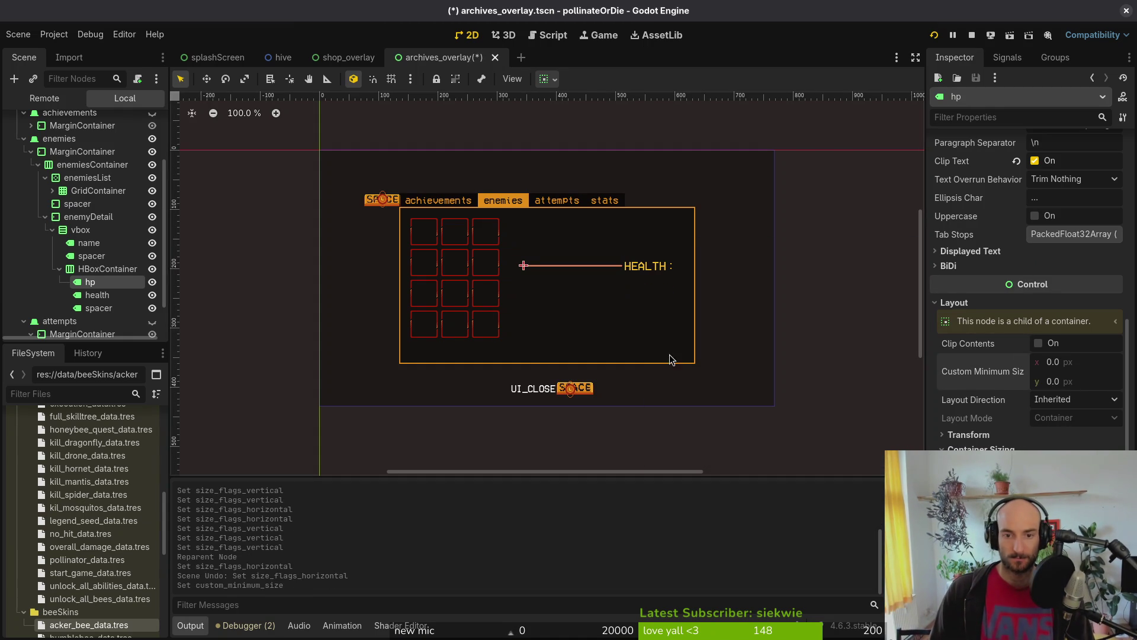
{"action": "key", "text": "ctrl+z"}
{"action": "key", "text": "ctrl+z"}
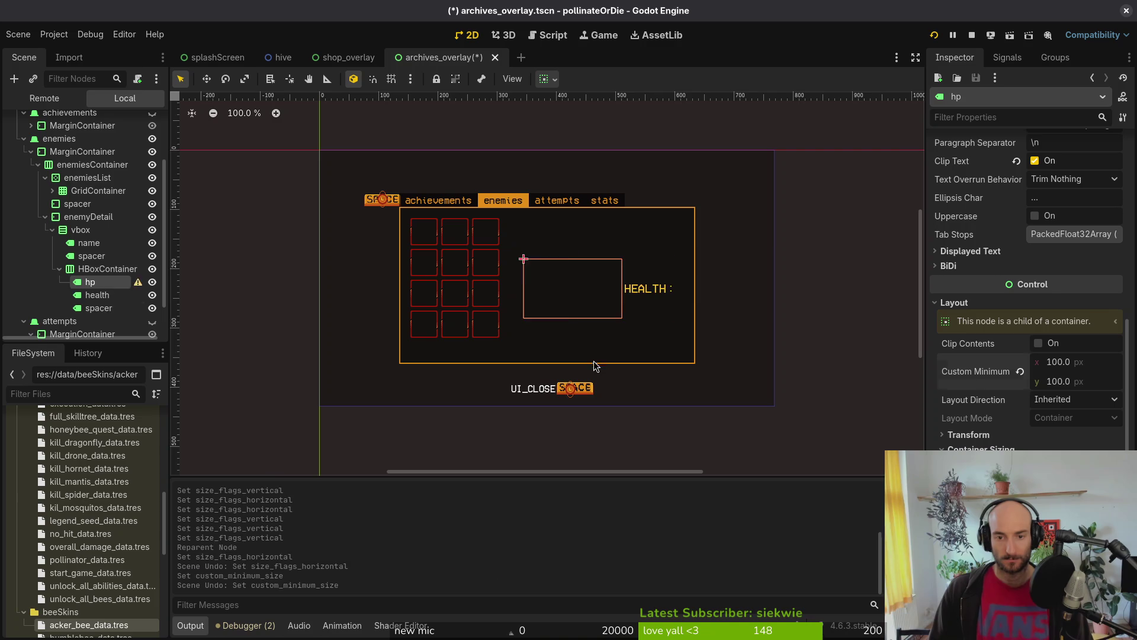
{"action": "left_click", "coordinate": [1020, 371]}
{"action": "key", "text": "ctrl+s"}
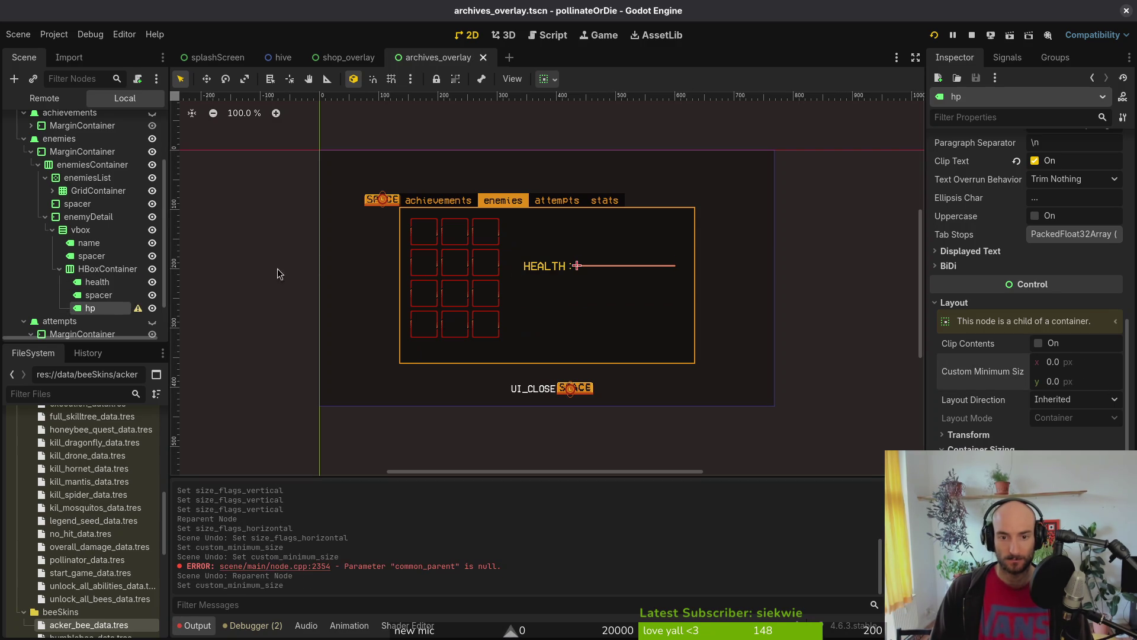
{"action": "left_click", "coordinate": [95, 294]}
{"action": "left_click", "coordinate": [96, 282]}
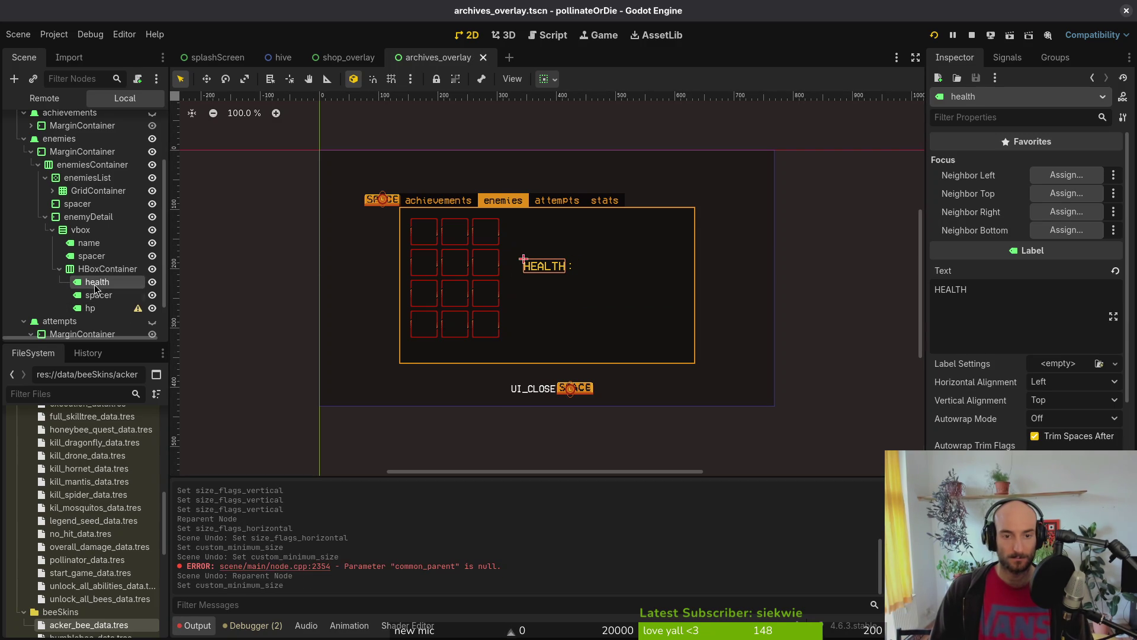
{"action": "left_click", "coordinate": [106, 269]}
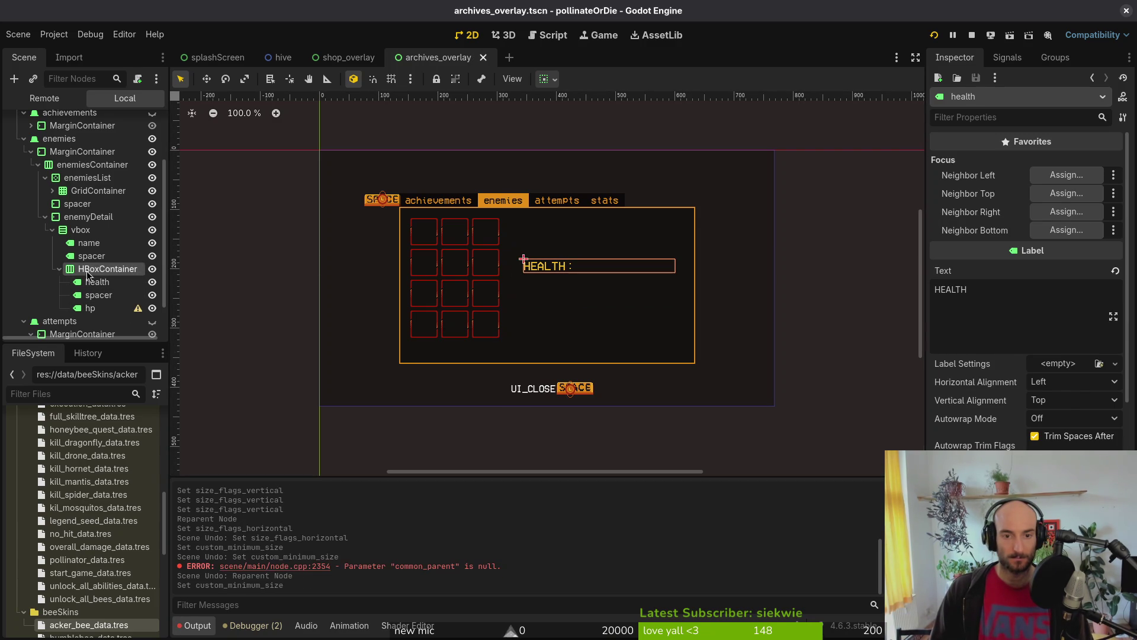
Step: Run the game, hide archivesOverlay in the editor, check the in-game enemies archive, then stop
{"action": "left_click", "coordinate": [971, 37]}
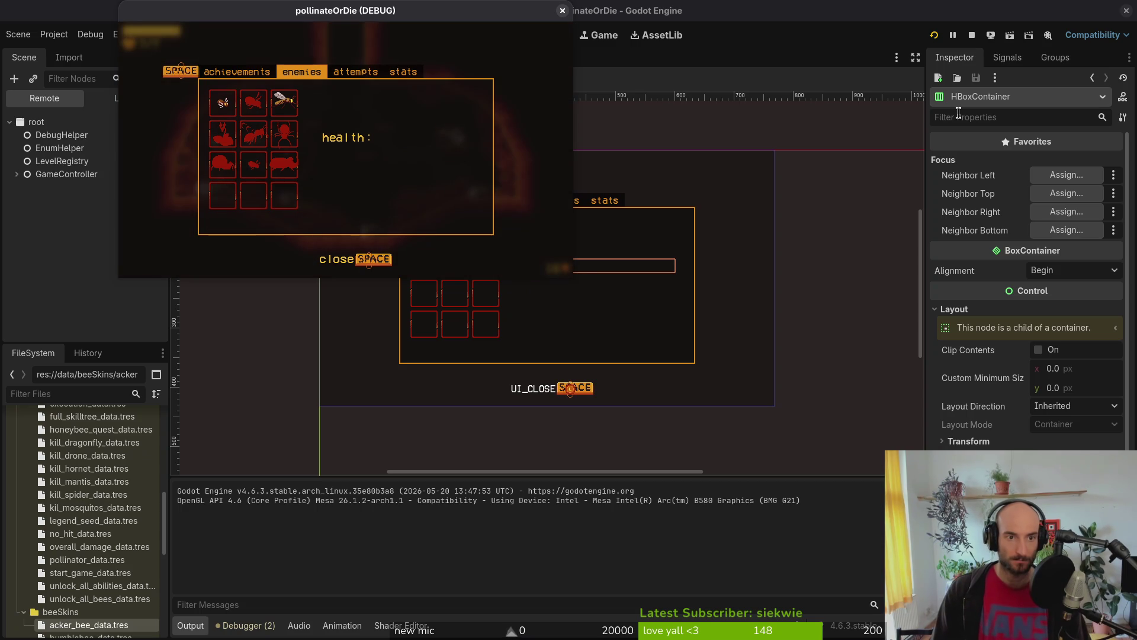
{"action": "left_click", "coordinate": [958, 112]}
{"action": "left_click", "coordinate": [127, 98]}
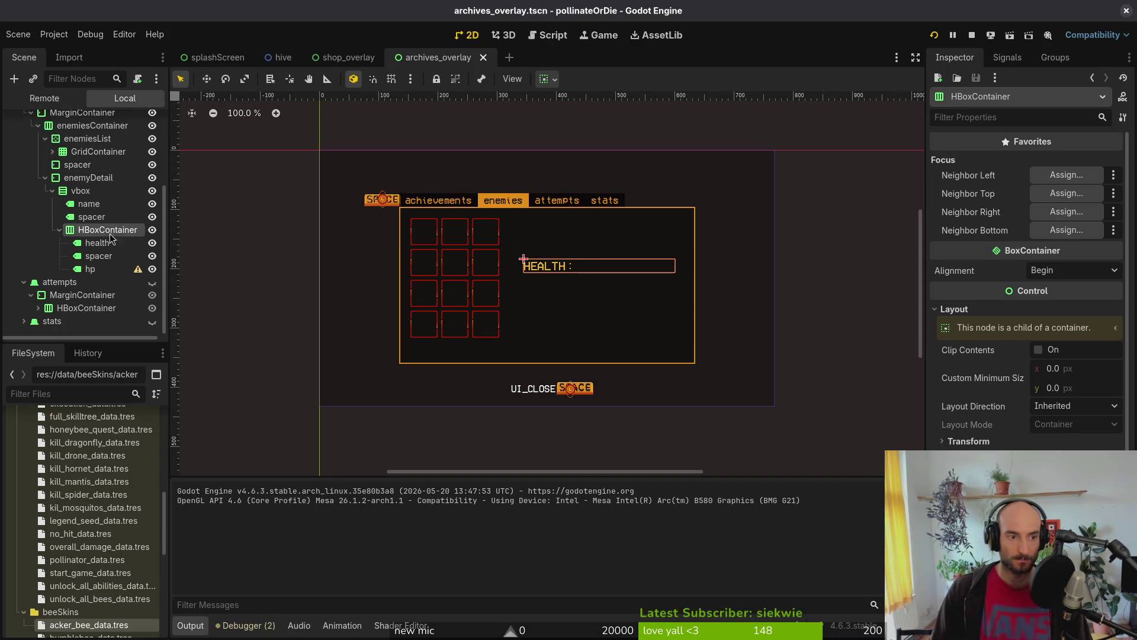
{"action": "left_click", "coordinate": [152, 122]}
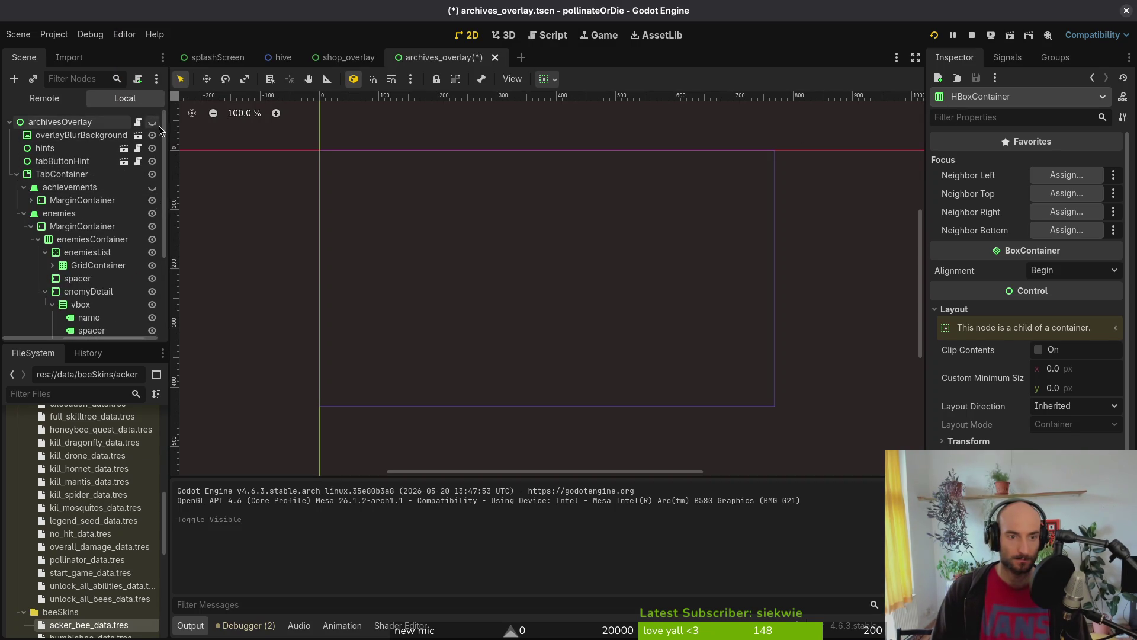
{"action": "key", "text": "Escape"}
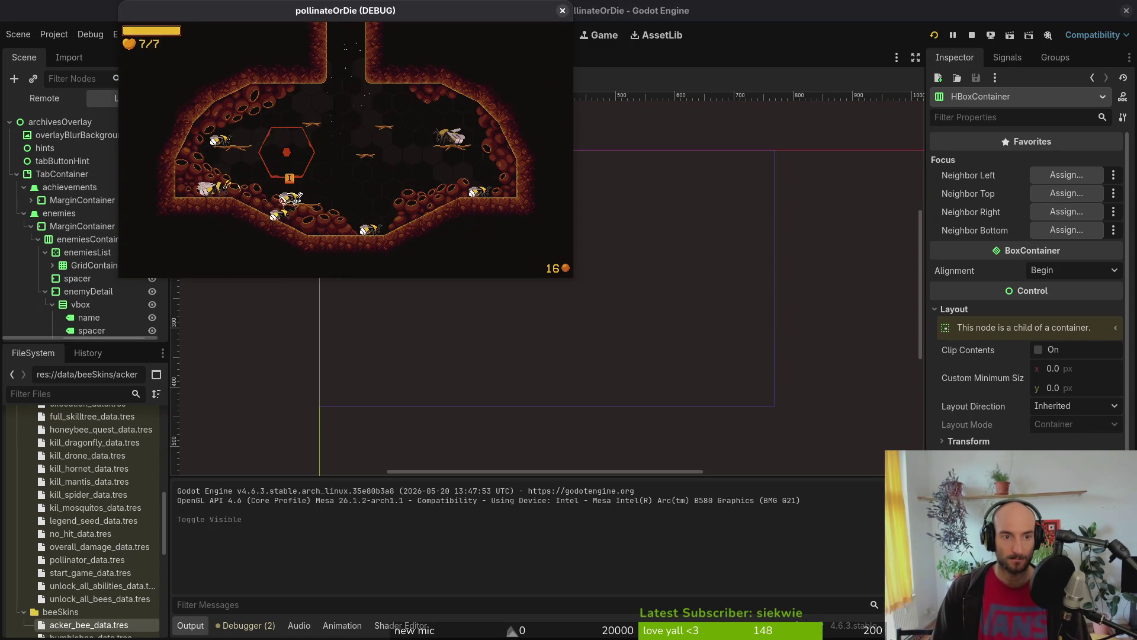
{"action": "key", "text": "Tab"}
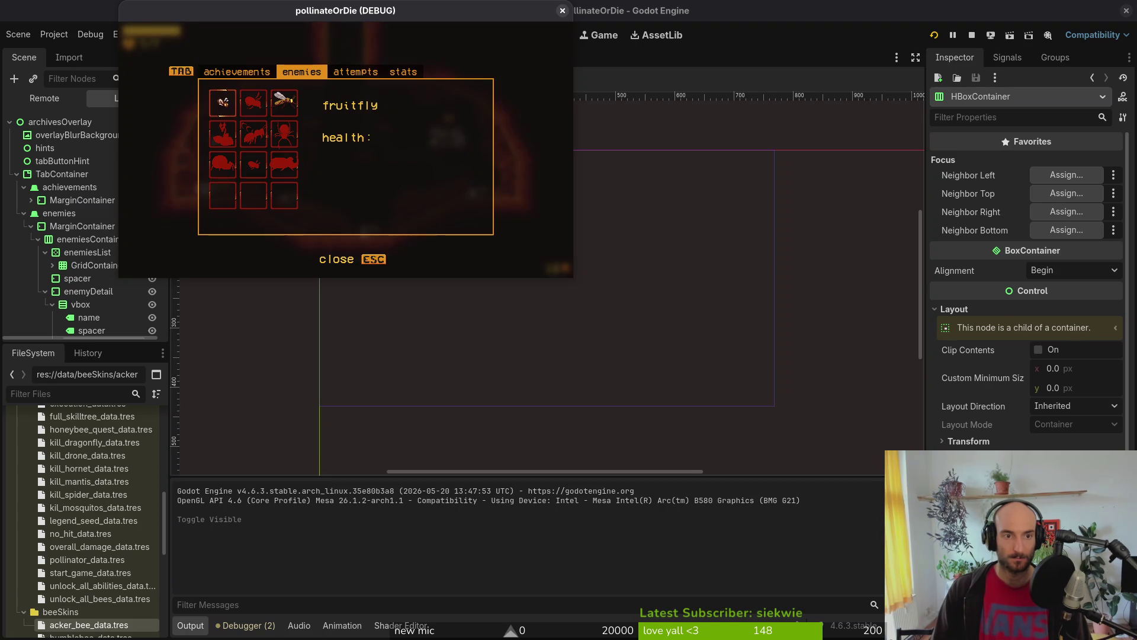
{"action": "key", "text": "Escape"}
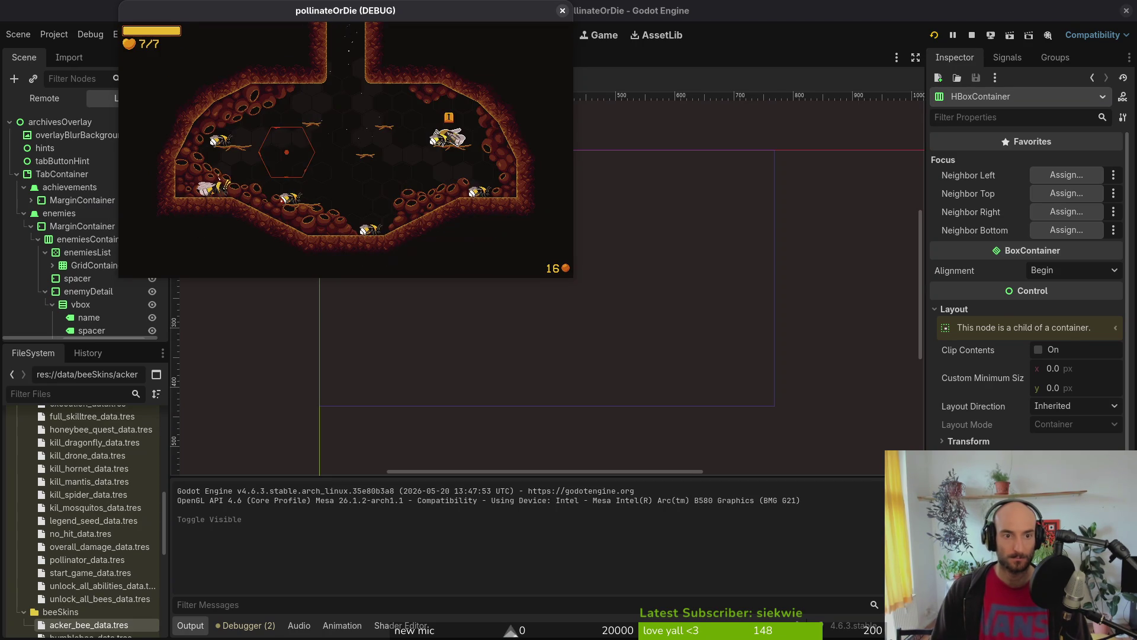
{"action": "key", "text": "F8"}
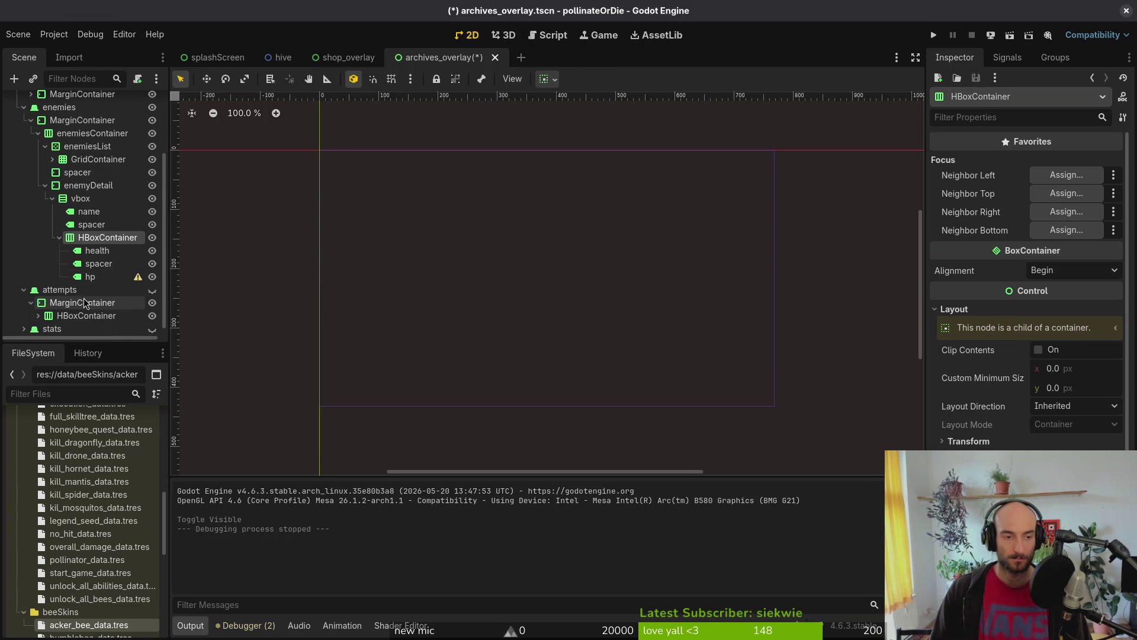
{"action": "left_click", "coordinate": [58, 238]}
Step: Expand vbox and HBoxContainer and select hp to read its autowrap warning
{"action": "left_click", "coordinate": [52, 230]}
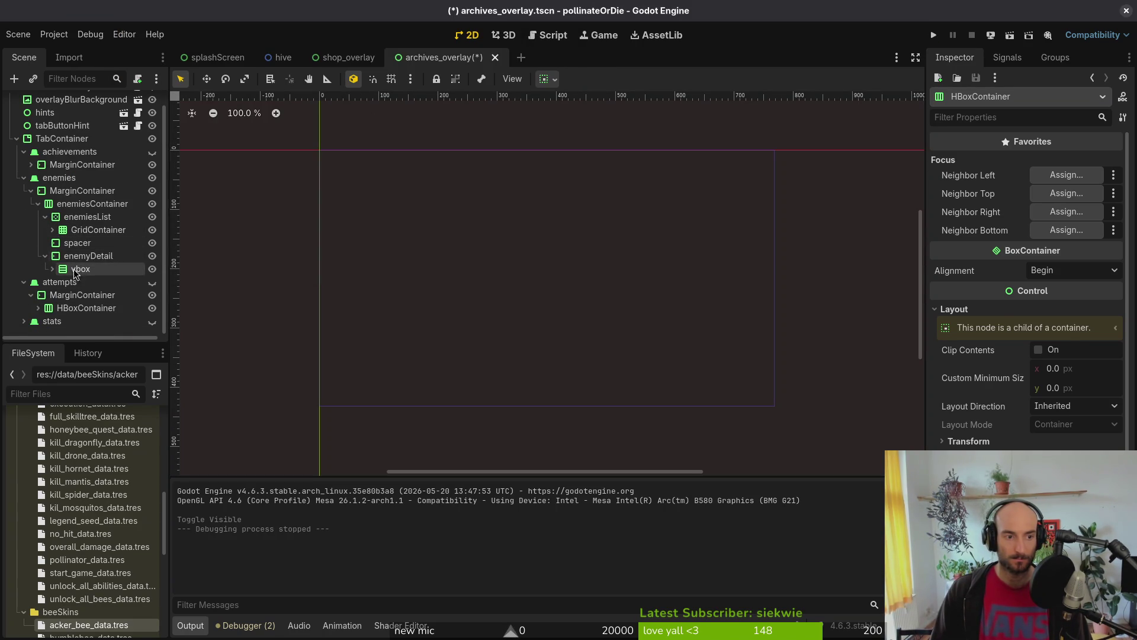
{"action": "left_click", "coordinate": [54, 269]}
{"action": "left_click", "coordinate": [59, 308]}
{"action": "scroll", "coordinate": [89, 284], "scroll_direction": "down", "scroll_amount": 3}
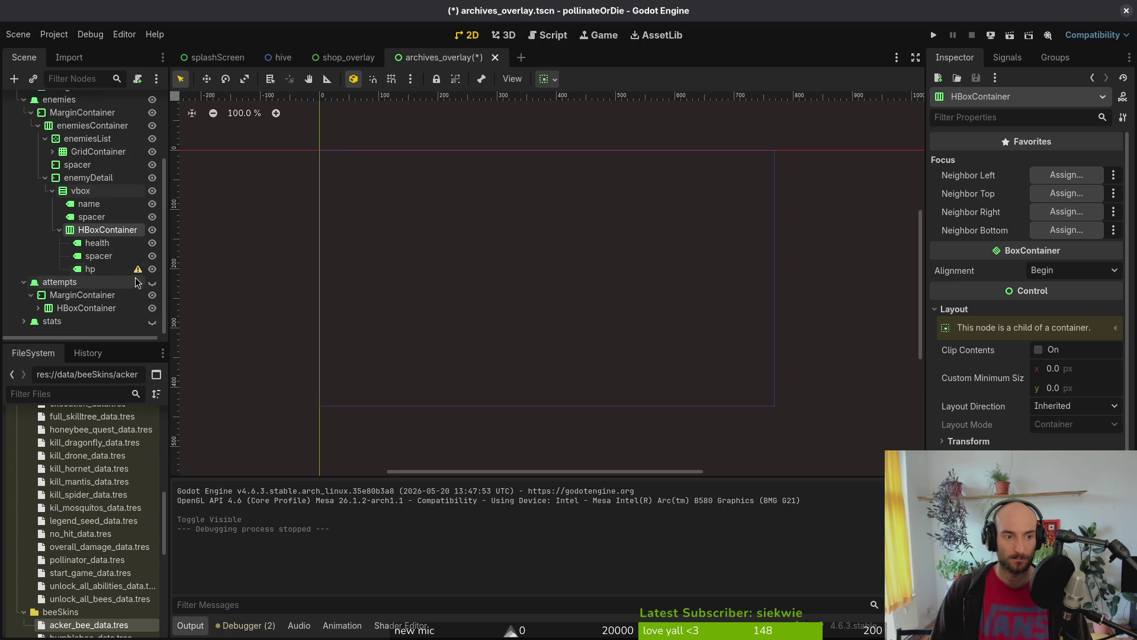
{"action": "left_click", "coordinate": [124, 269]}
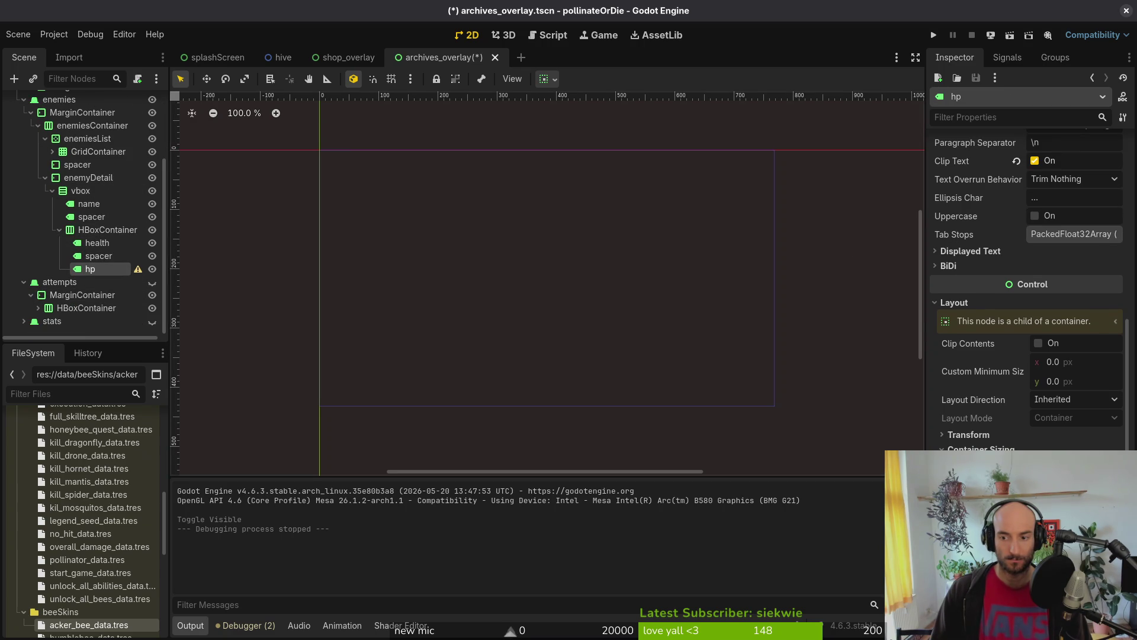
{"action": "scroll", "coordinate": [1049, 355], "scroll_direction": "up", "scroll_amount": 5}
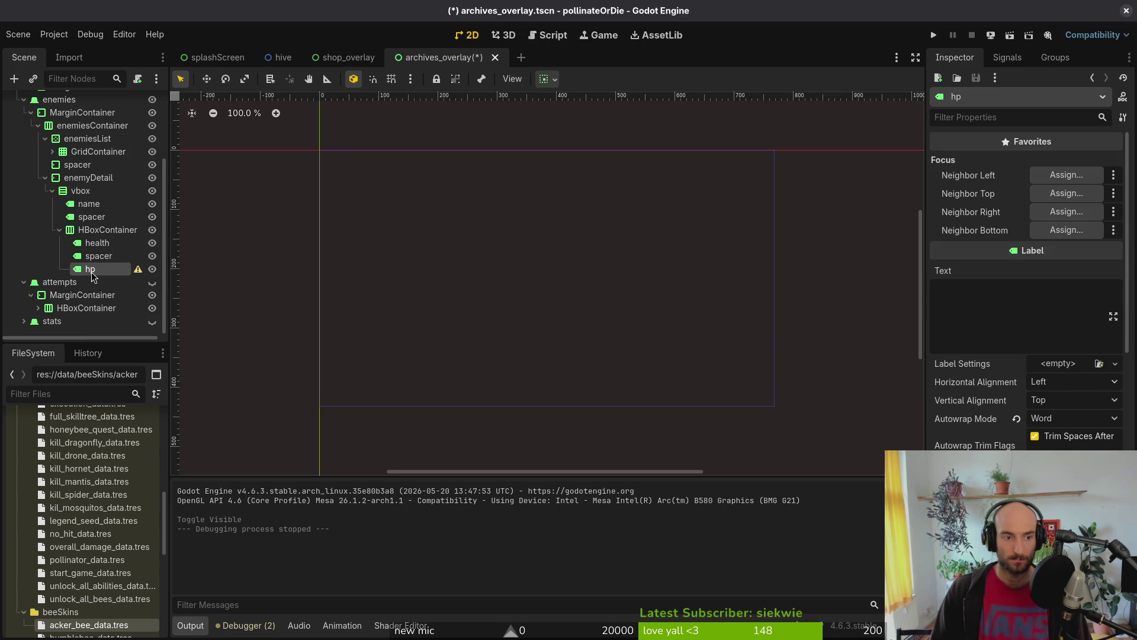
{"action": "mouse_move", "coordinate": [135, 275]}
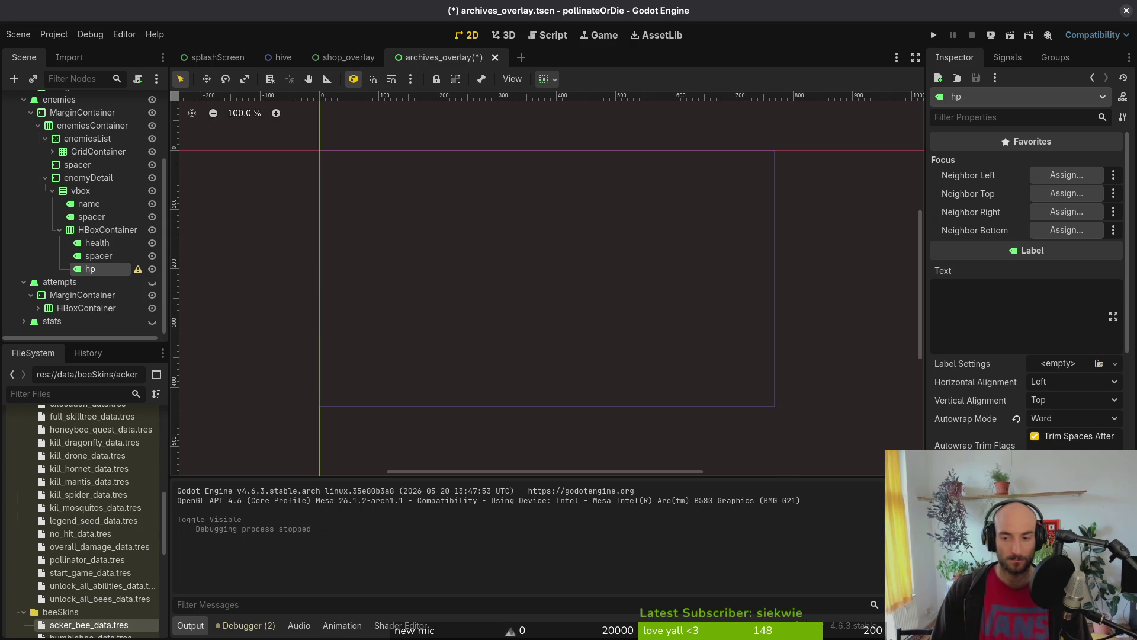
{"action": "scroll", "coordinate": [1036, 404], "scroll_direction": "down", "scroll_amount": 5}
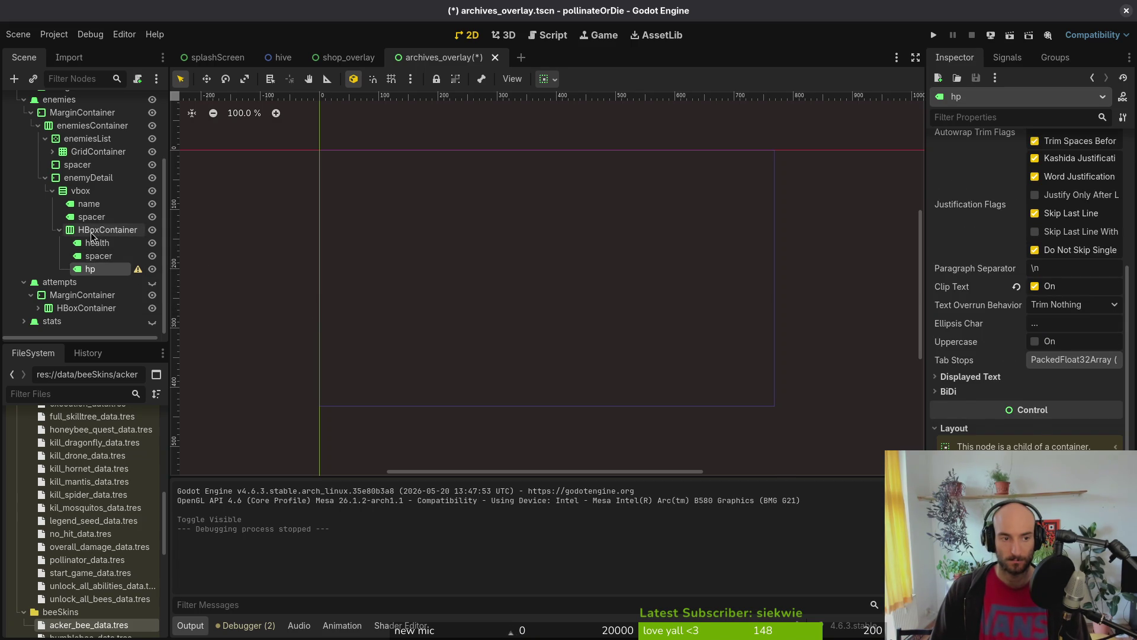
Step: Make the archives overlay visible again in the editor and reselect hp
{"action": "left_click", "coordinate": [107, 229]}
{"action": "scroll", "coordinate": [138, 129], "scroll_direction": "up", "scroll_amount": 4}
{"action": "left_click", "coordinate": [151, 102]}
{"action": "scroll", "coordinate": [95, 225], "scroll_direction": "down", "scroll_amount": 4}
{"action": "left_click", "coordinate": [92, 268]}
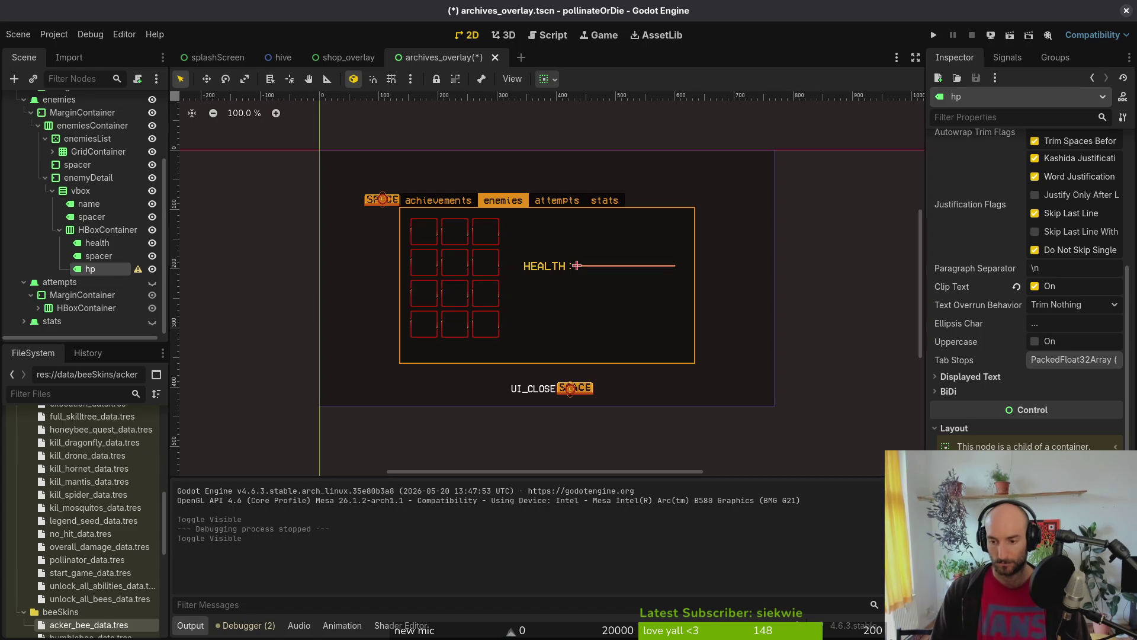
Step: Give hp about 24 px minimum height, inspect the spacer's layout, then run the game
{"action": "left_click_drag", "start_coordinate": [576, 265], "coordinate": [576, 258]}
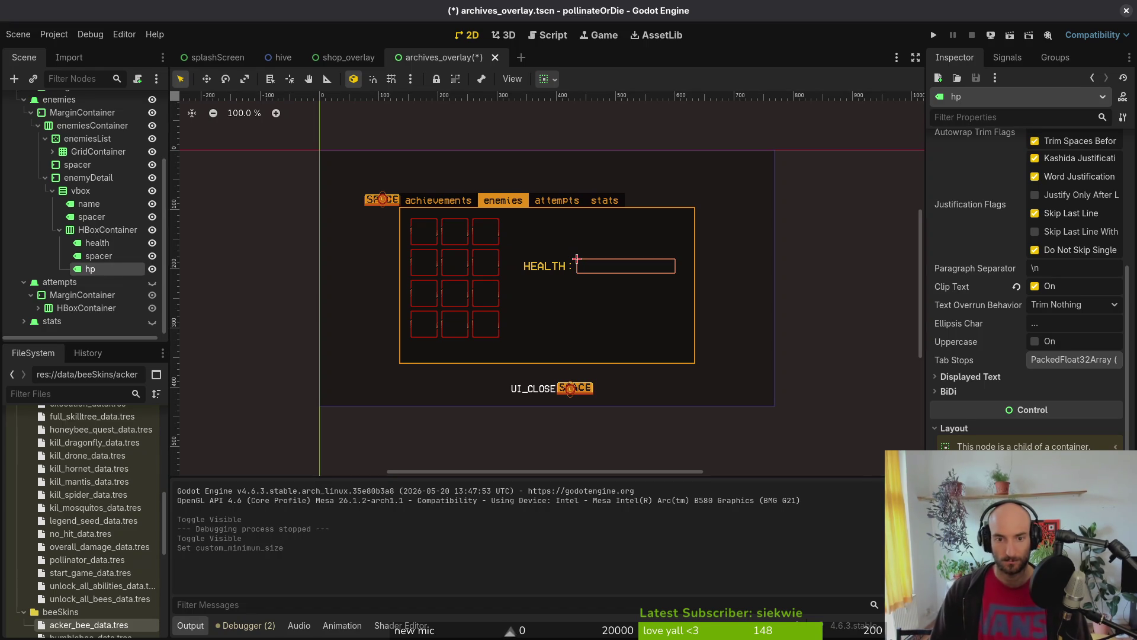
{"action": "left_click", "coordinate": [570, 266]}
{"action": "scroll", "coordinate": [1022, 346], "scroll_direction": "down", "scroll_amount": 2}
{"action": "scroll", "coordinate": [1022, 347], "scroll_direction": "down", "scroll_amount": 4}
{"action": "left_click", "coordinate": [966, 428]}
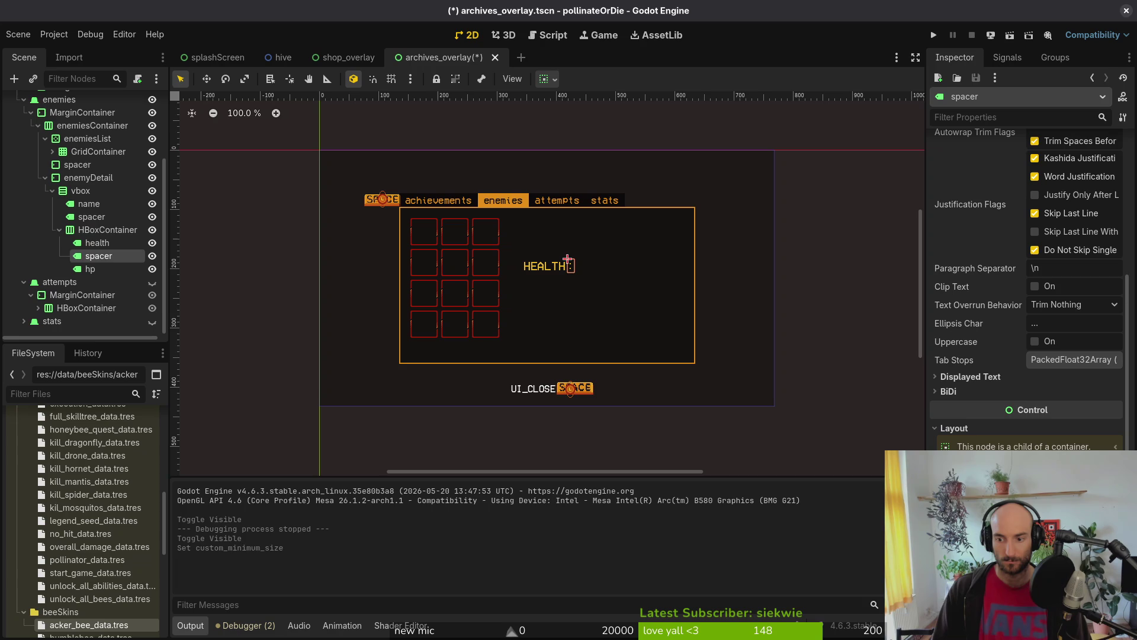
{"action": "scroll", "coordinate": [1025, 297], "scroll_direction": "down", "scroll_amount": 5}
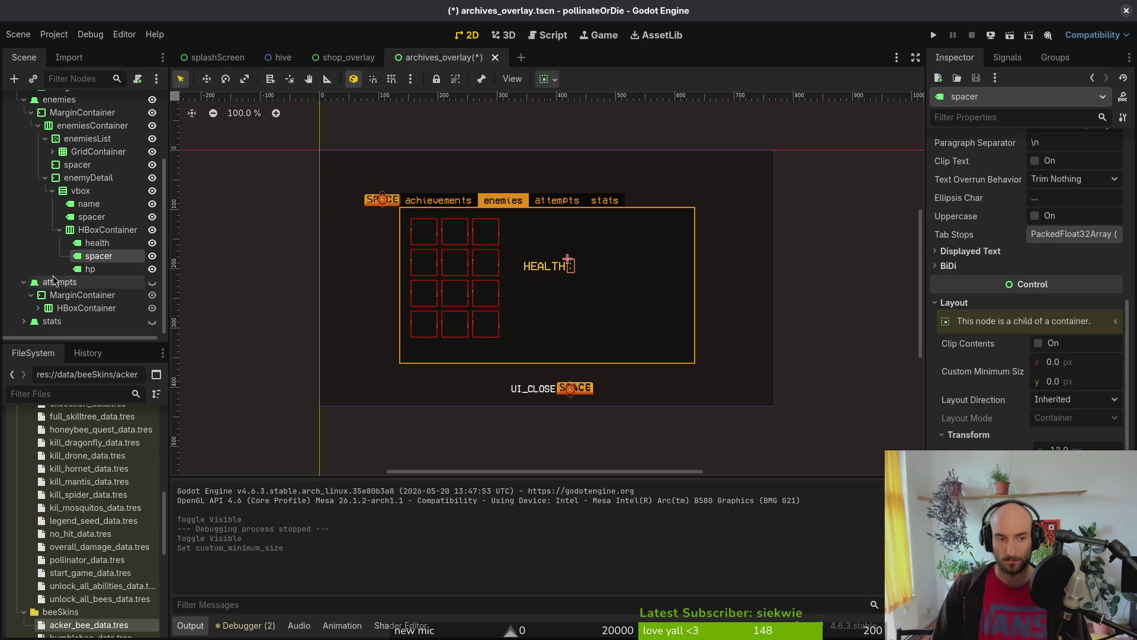
{"action": "left_click", "coordinate": [87, 271]}
{"action": "left_click", "coordinate": [933, 35]}
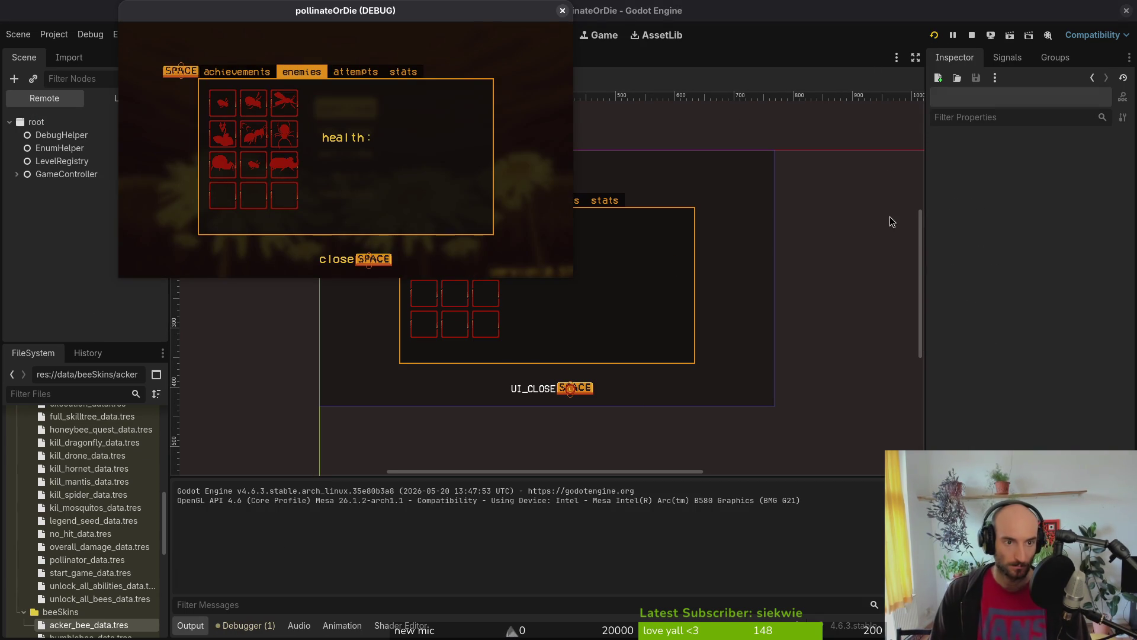
Step: Hide the archivesOverlay node in the editor's Local scene tree
{"action": "left_click", "coordinate": [1118, 206]}
{"action": "left_click", "coordinate": [124, 98]}
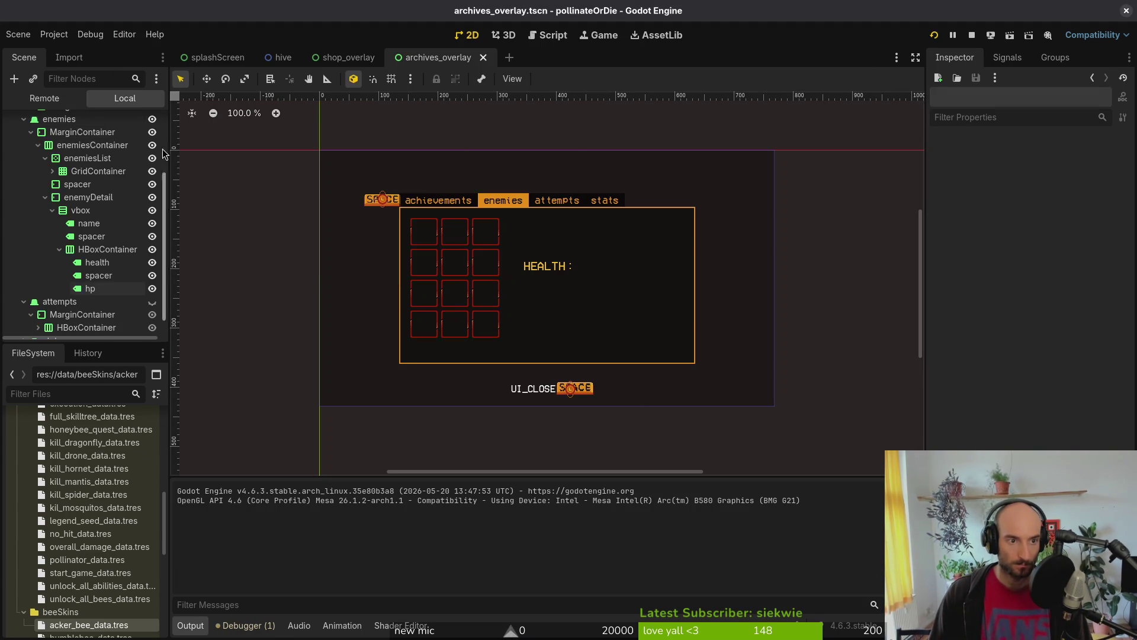
{"action": "left_click", "coordinate": [152, 122]}
Step: Rerun the game and step through the enemy entries before closing it
{"action": "key", "text": "F5"}
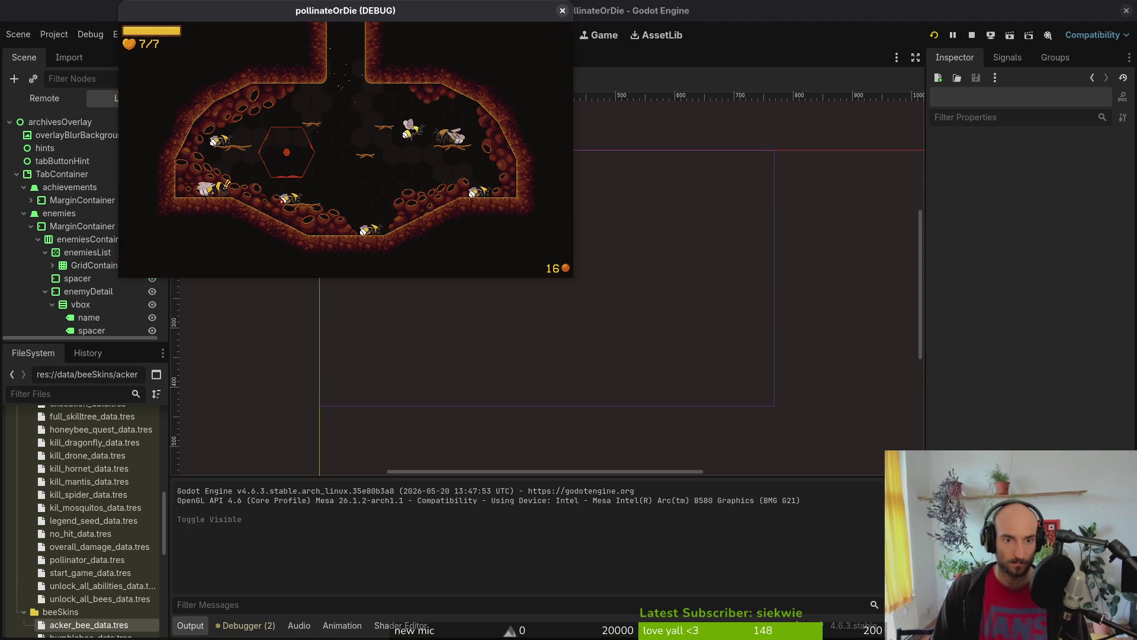
{"action": "key", "text": "Right"}
{"action": "key", "text": "Right"}
{"action": "key", "text": "Left"}
{"action": "key", "text": "Left"}
{"action": "key", "text": "Right"}
{"action": "left_click", "coordinate": [563, 11]}
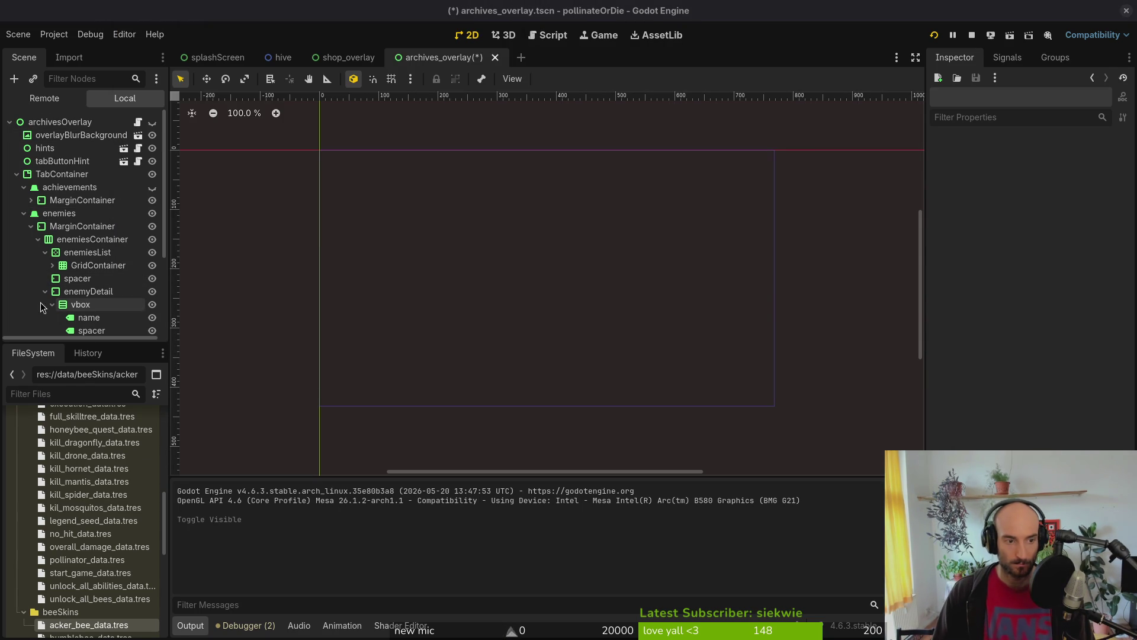
Step: Expand vbox and its HBoxContainer branch in the scene tree
{"action": "scroll", "coordinate": [88, 296], "scroll_direction": "down", "scroll_amount": 3}
{"action": "left_click", "coordinate": [60, 291]}
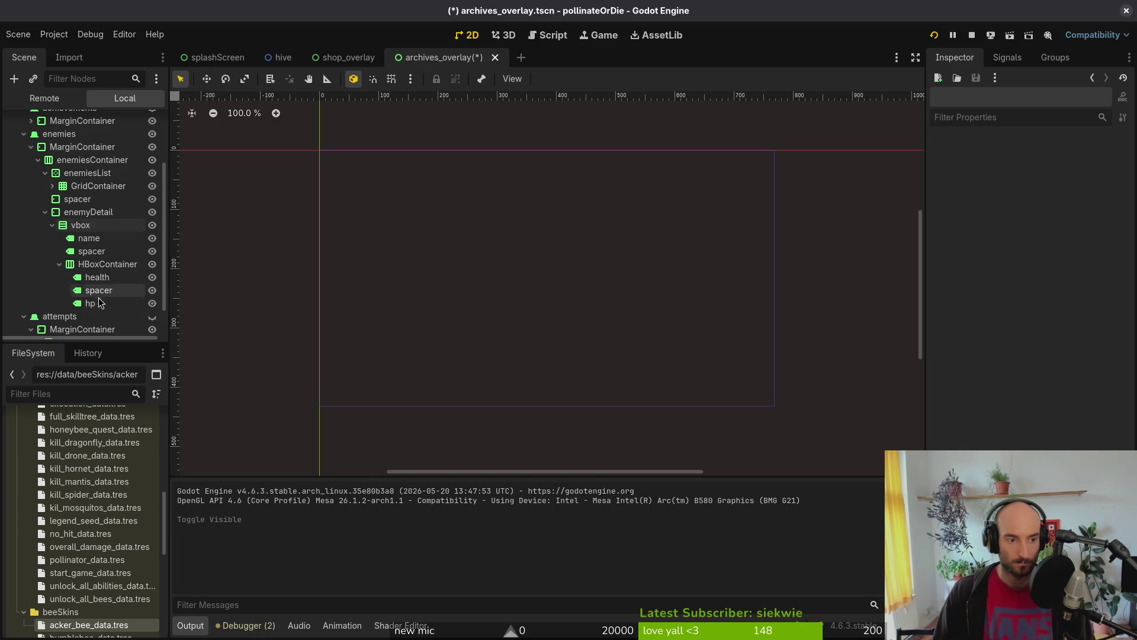
{"action": "left_click", "coordinate": [59, 267]}
{"action": "left_click", "coordinate": [59, 267]}
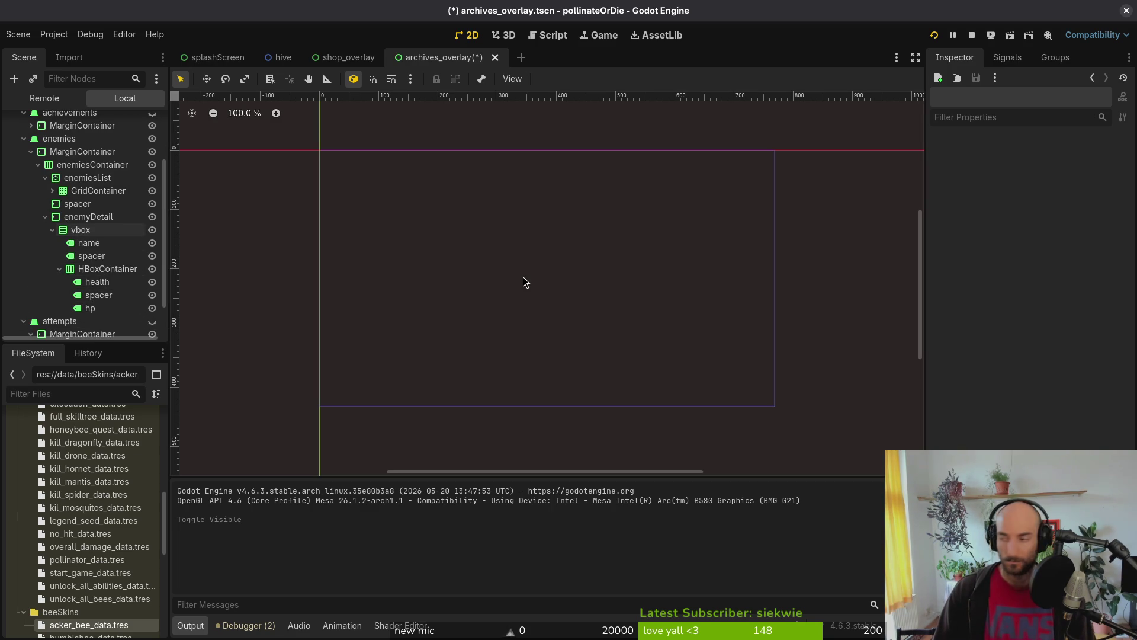
{"action": "key", "text": "alt+Tab"}
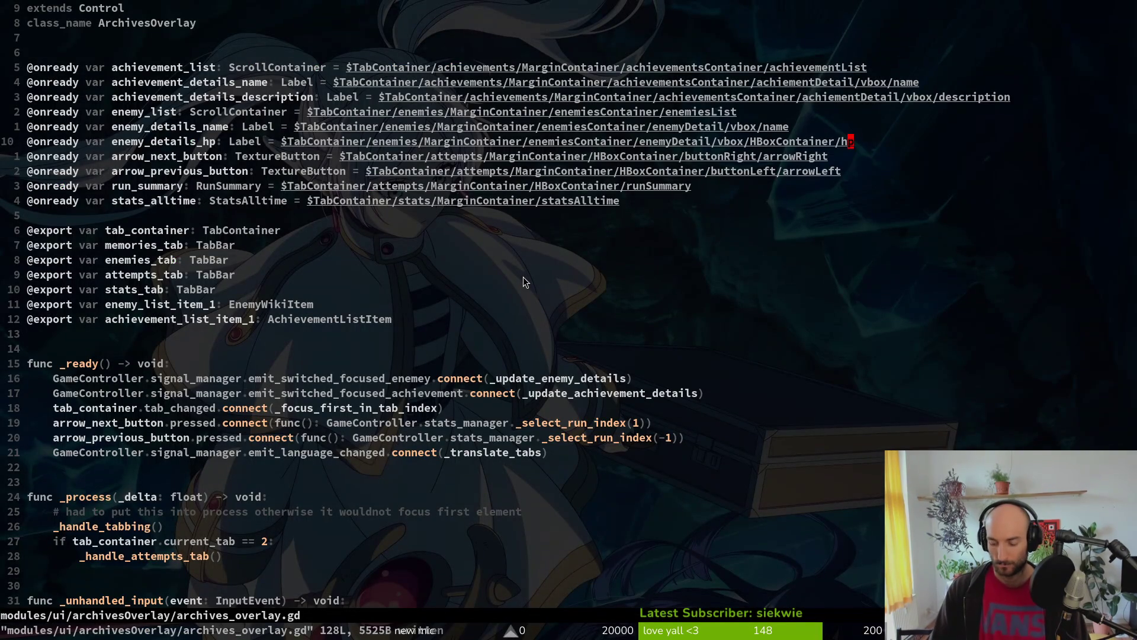
Step: Open archives_overlay.gd and go to the enemy_details_hp line in _update_enemy_details
{"action": "key", "text": "space"}
{"action": "key", "text": "f"}
{"action": "key", "text": "f"}
{"action": "key", "text": "Escape"}
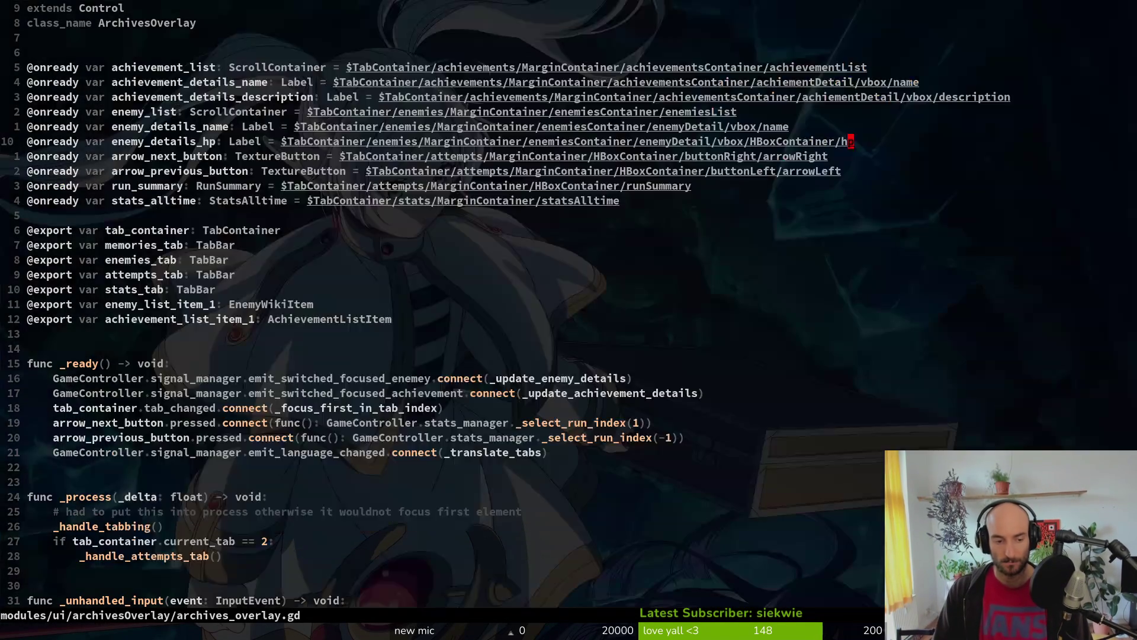
{"action": "key", "text": "ctrl+d"}
{"action": "key", "text": "ctrl+d"}
{"action": "key", "text": "ctrl+d"}
{"action": "key", "text": "ctrl+d"}
{"action": "key", "text": "ctrl+d"}
{"action": "key", "text": "k"}
{"action": "key", "text": "1"}
{"action": "key", "text": "5"}
{"action": "key", "text": "k"}
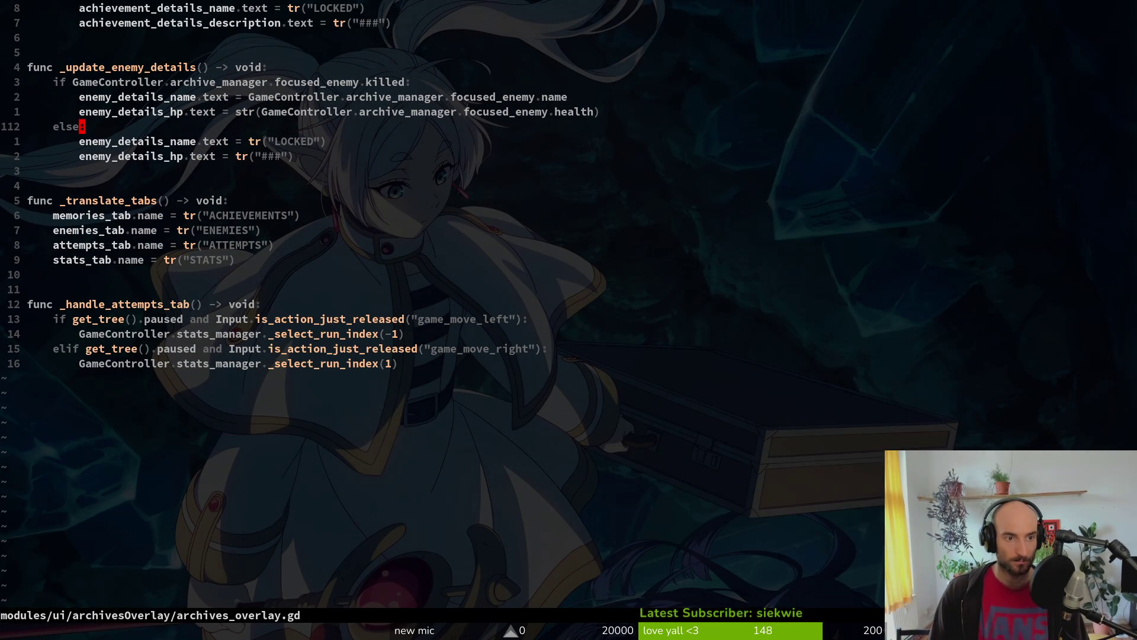
{"action": "key", "text": "alt+Tab"}
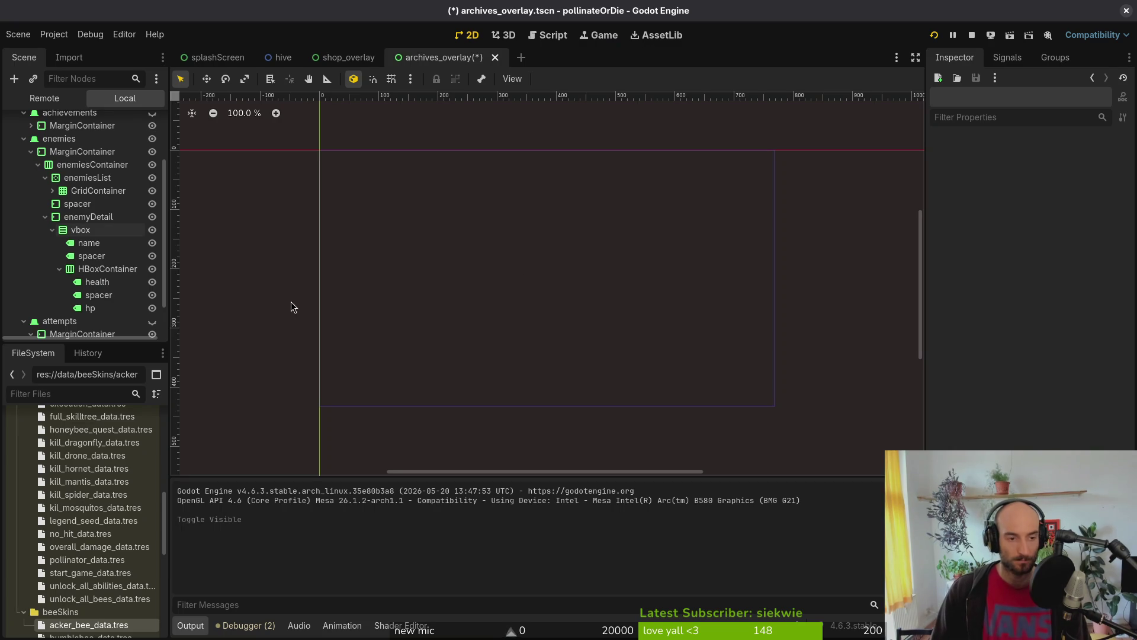
{"action": "key", "text": "alt+Tab"}
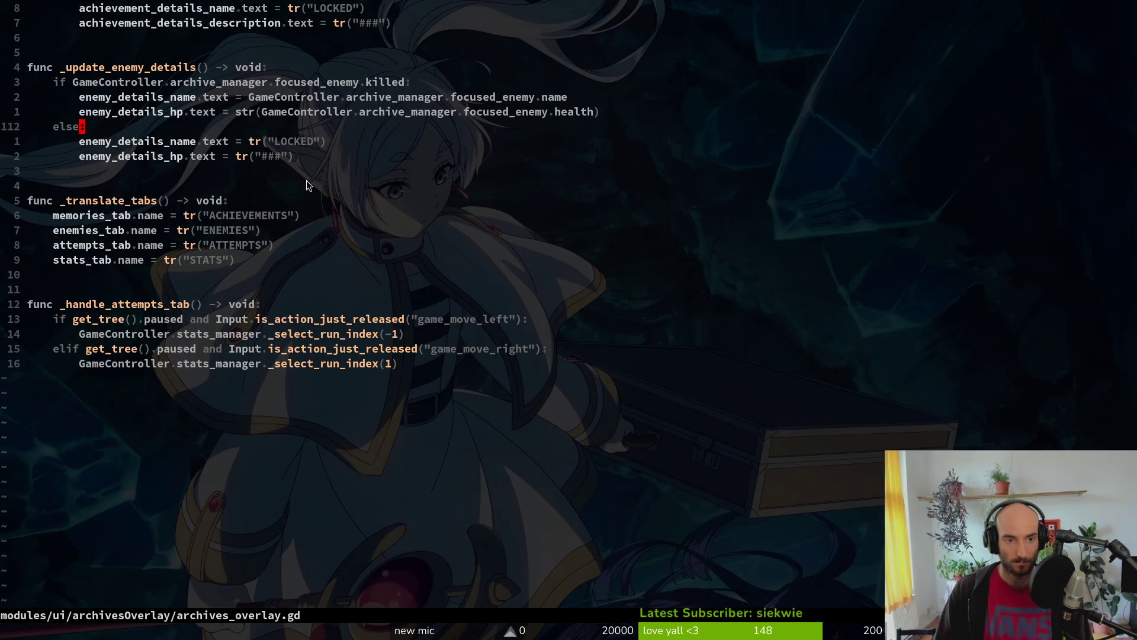
{"action": "left_click", "coordinate": [341, 144]}
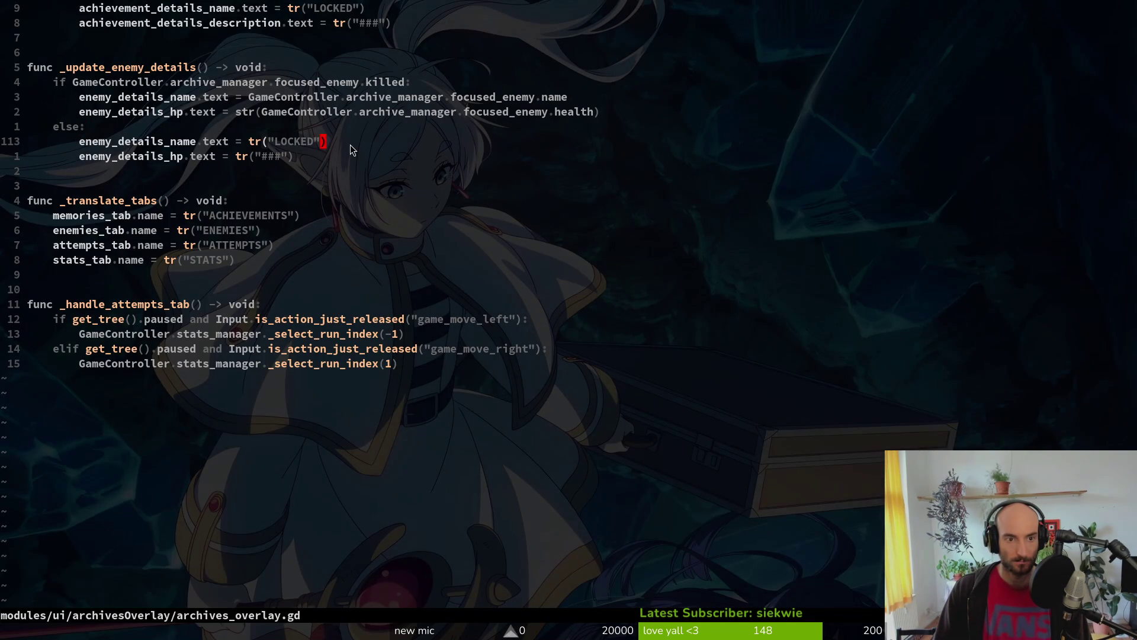
{"action": "left_click", "coordinate": [236, 116]}
{"action": "scroll", "coordinate": [376, 133], "scroll_direction": "up", "scroll_amount": 1}
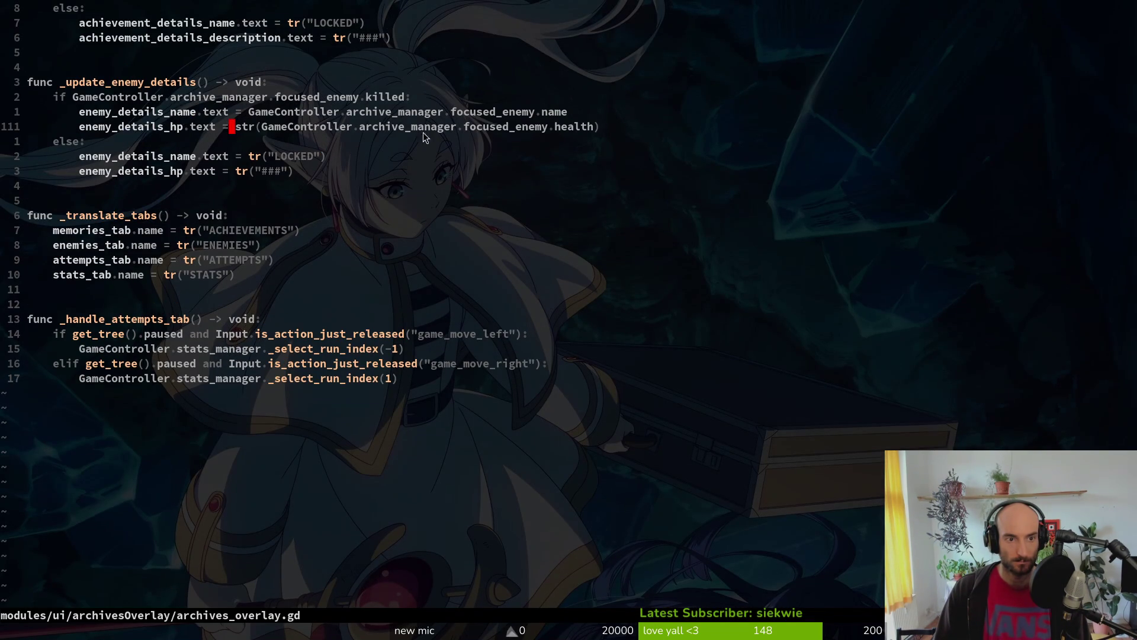
Step: Append tr("HEALTH") to the end of the enemy hp line
{"action": "key", "text": "A"}
{"action": "type", "text": "+"}
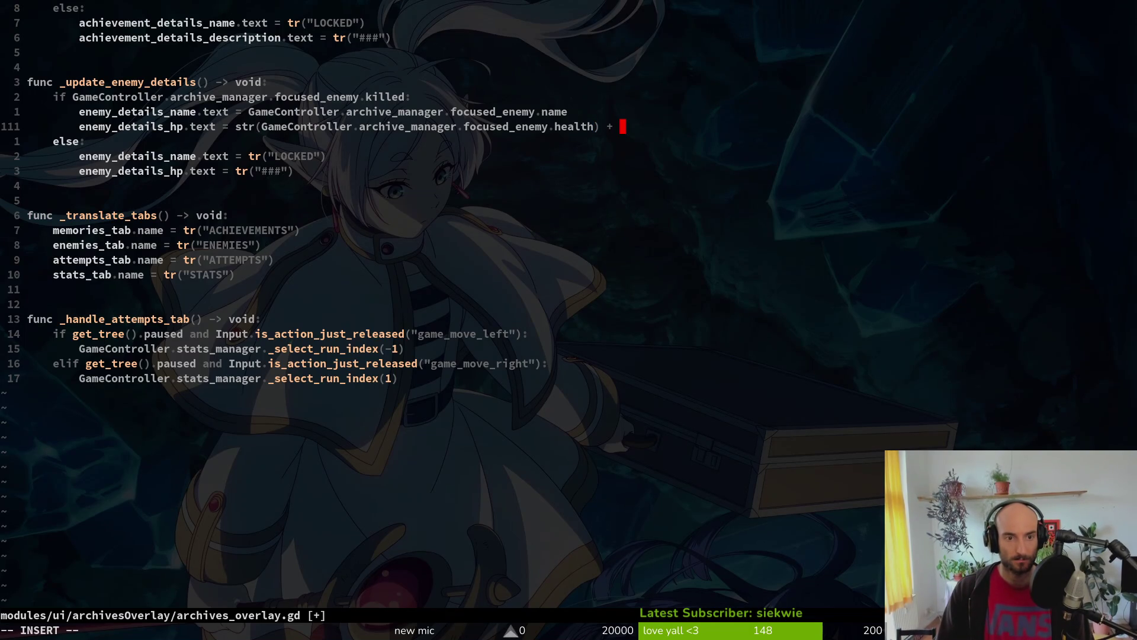
{"action": "type", "text": "tr"}
{"action": "key", "text": "Tab"}
{"action": "key", "text": "Return"}
{"action": "type", "text": "HEALTH"}
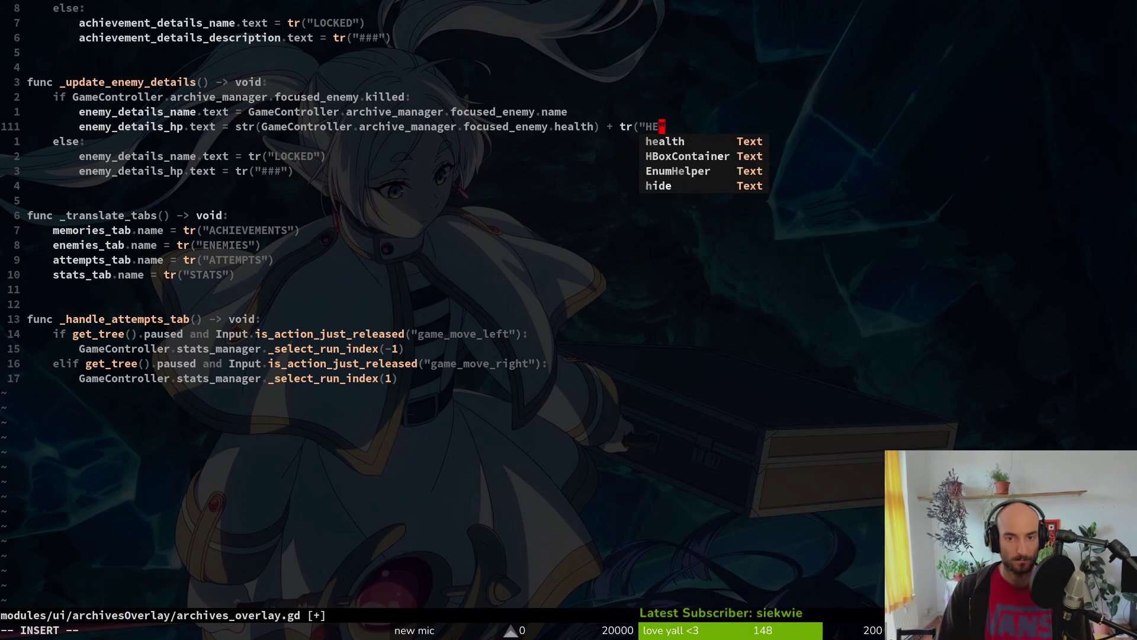
{"action": "type", "text": "\")"}
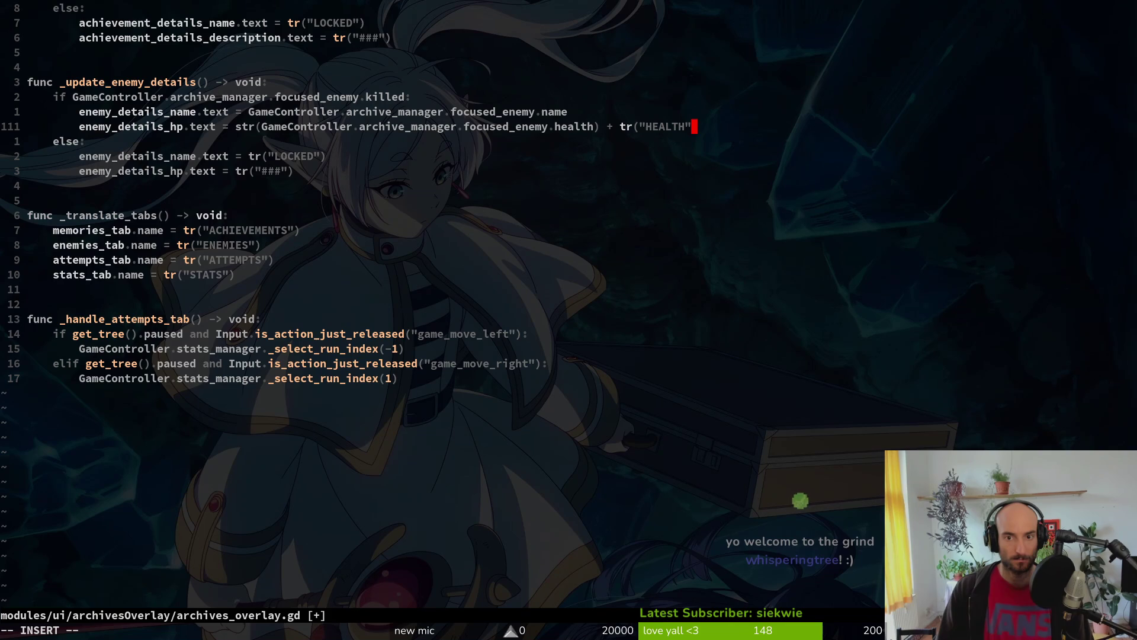
{"action": "key", "text": "Escape"}
{"action": "key", "text": "k"}
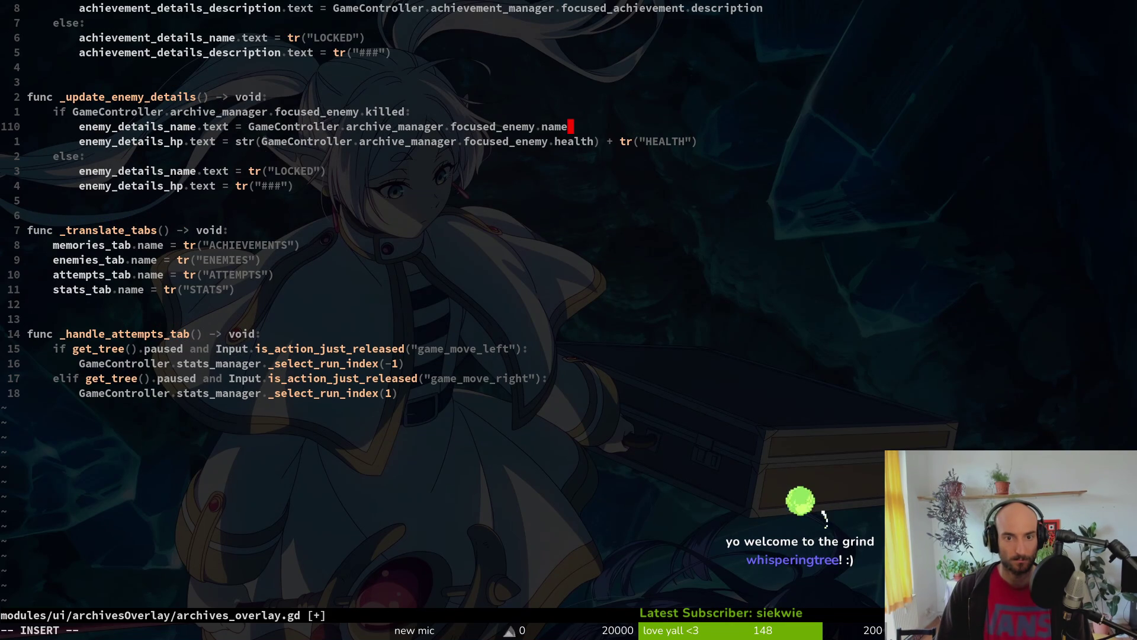
Step: Put a + operator before the HEALTH translation call
{"action": "key", "text": "j"}
{"action": "key", "text": "j"}
{"action": "key", "text": "k"}
{"action": "key", "text": "w"}
{"action": "key", "text": "w"}
{"action": "key", "text": "w"}
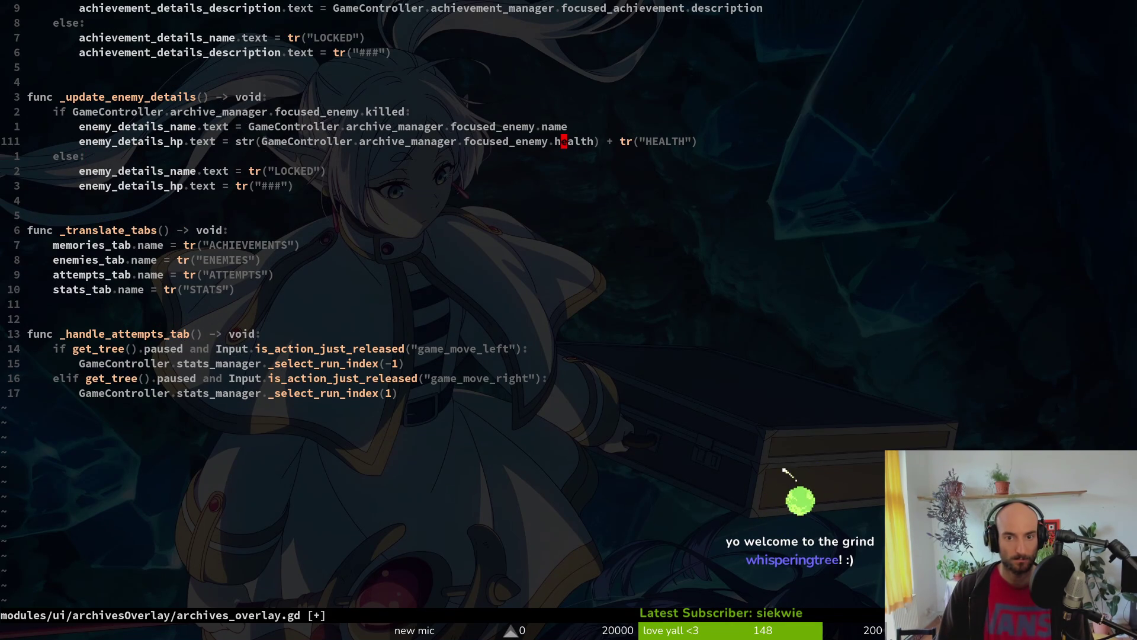
{"action": "type", "text": "*"}
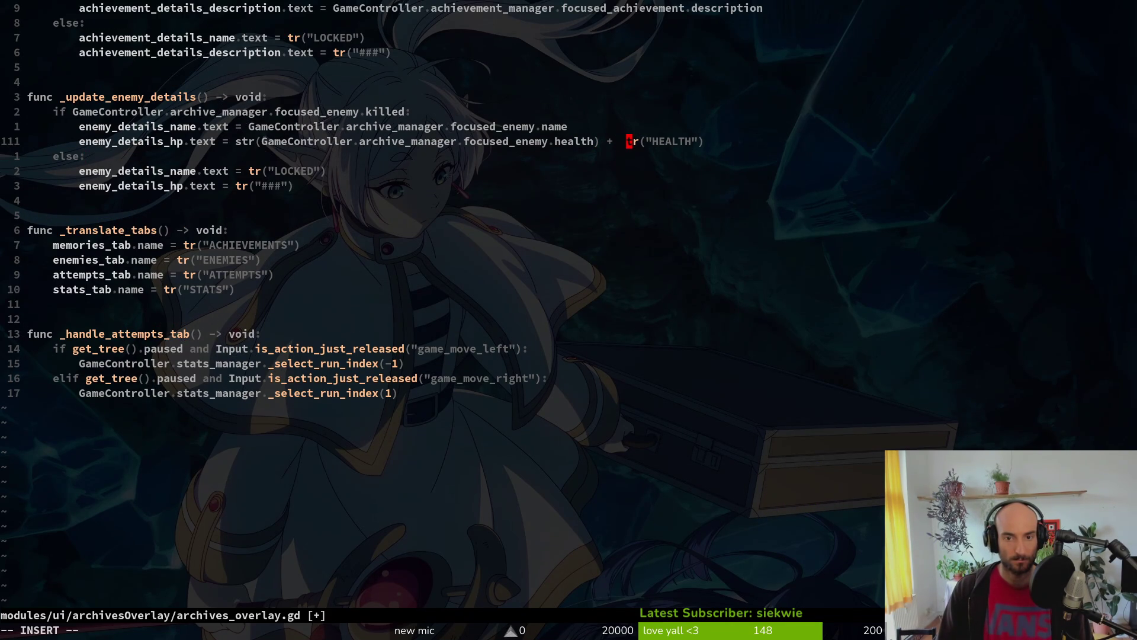
{"action": "key", "text": "BackSpace"}
{"action": "type", "text": "+"}
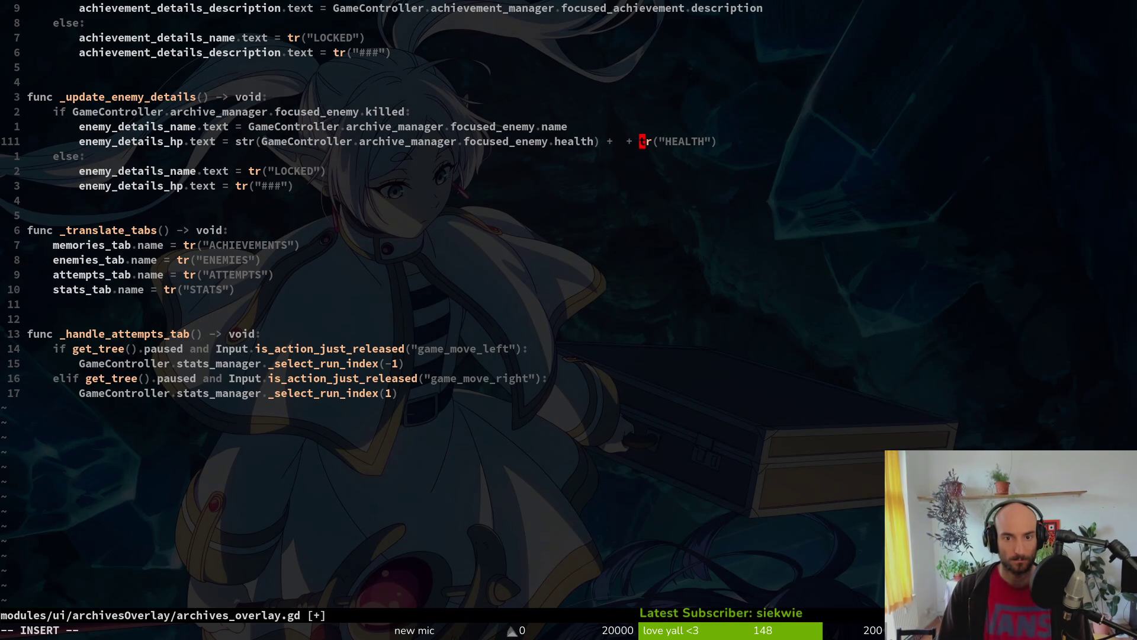
{"action": "key", "text": "Escape"}
Step: Insert the ": " separator string on the hp line and save archives_overlay.gd
{"action": "key", "text": "h"}
{"action": "key", "text": "h"}
{"action": "type", "text": "a"}
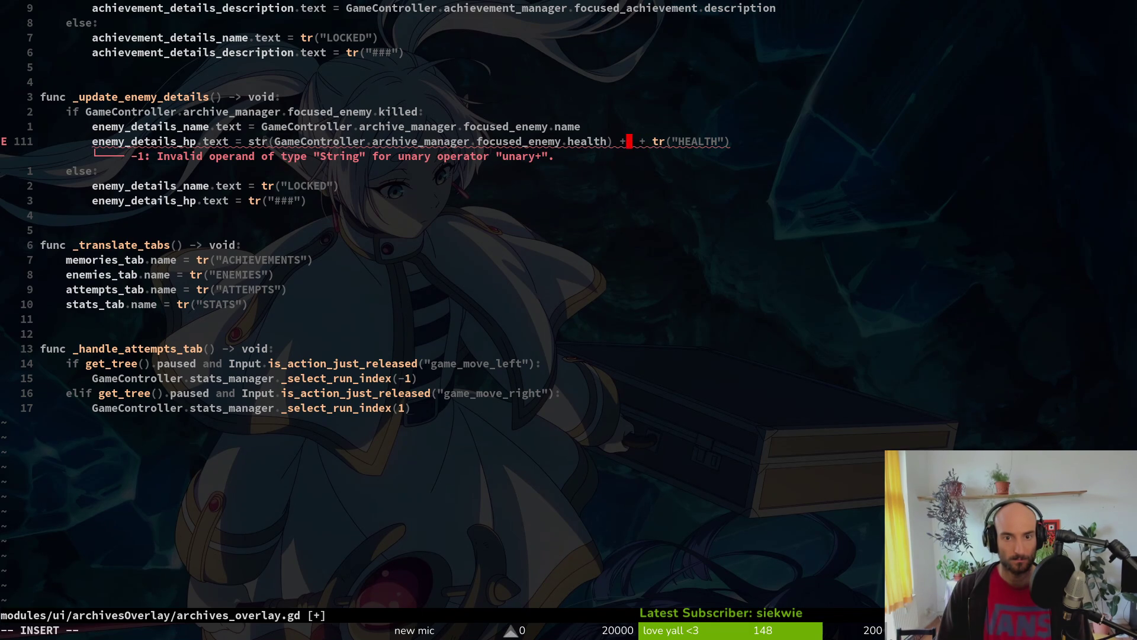
{"action": "type", "text": "\":"}
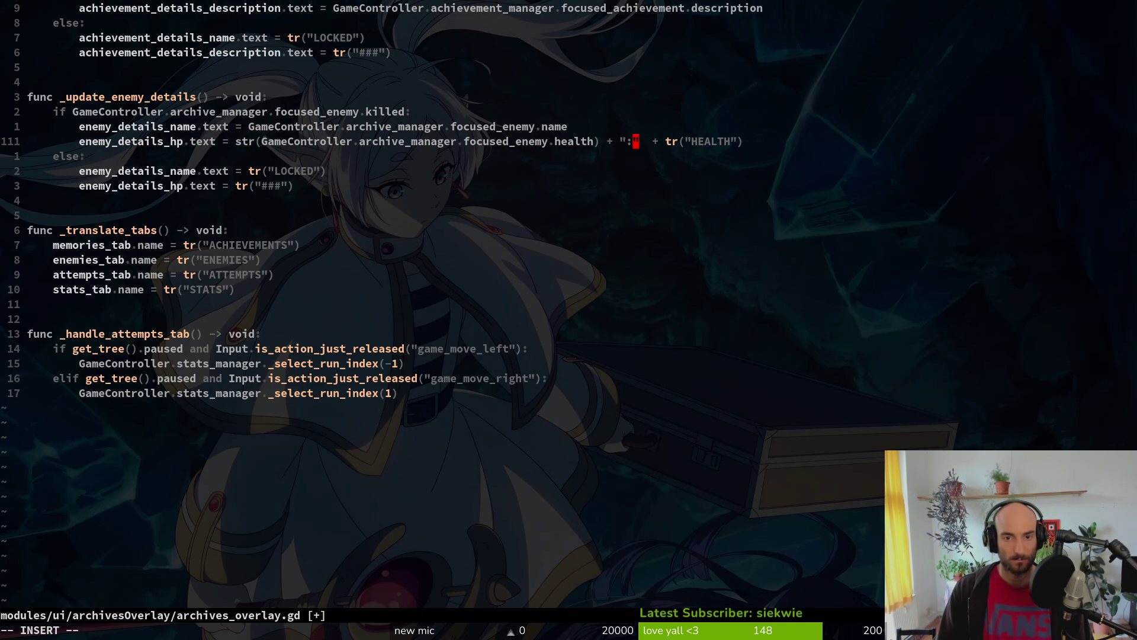
{"action": "type", "text": "\""}
{"action": "key", "text": "Escape"}
{"action": "type", "text": ":w"}
{"action": "key", "text": "Return"}
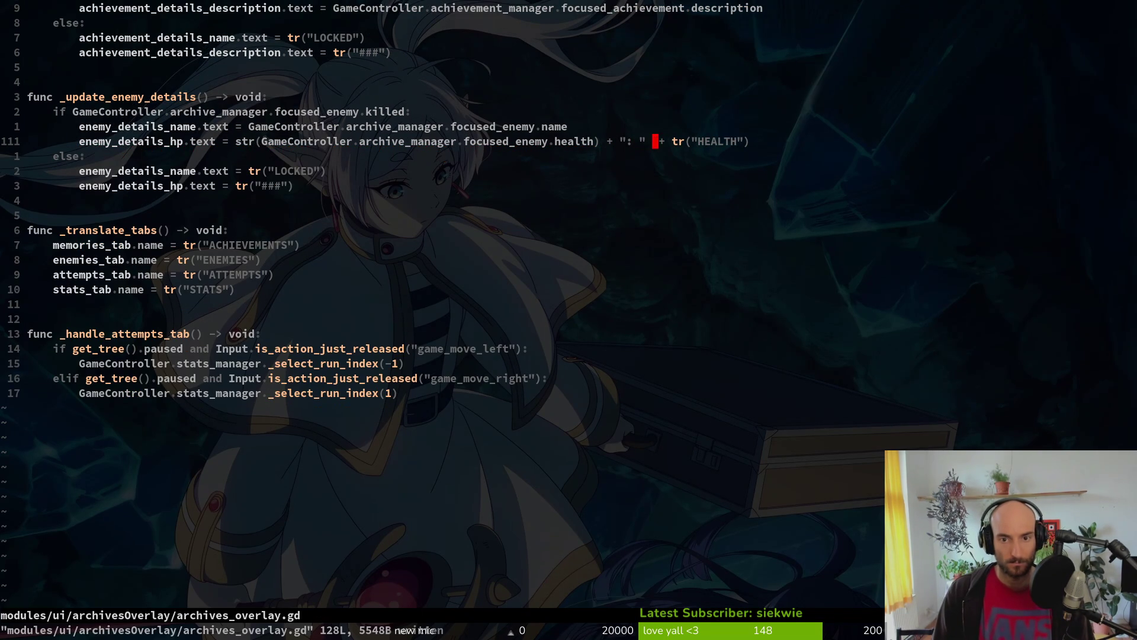
{"action": "type", "text": "x:w"}
{"action": "key", "text": "Return"}
{"action": "key", "text": "j"}
{"action": "key", "text": "j"}
{"action": "key", "text": "j"}
{"action": "key", "text": "j"}
{"action": "key", "text": "$"}
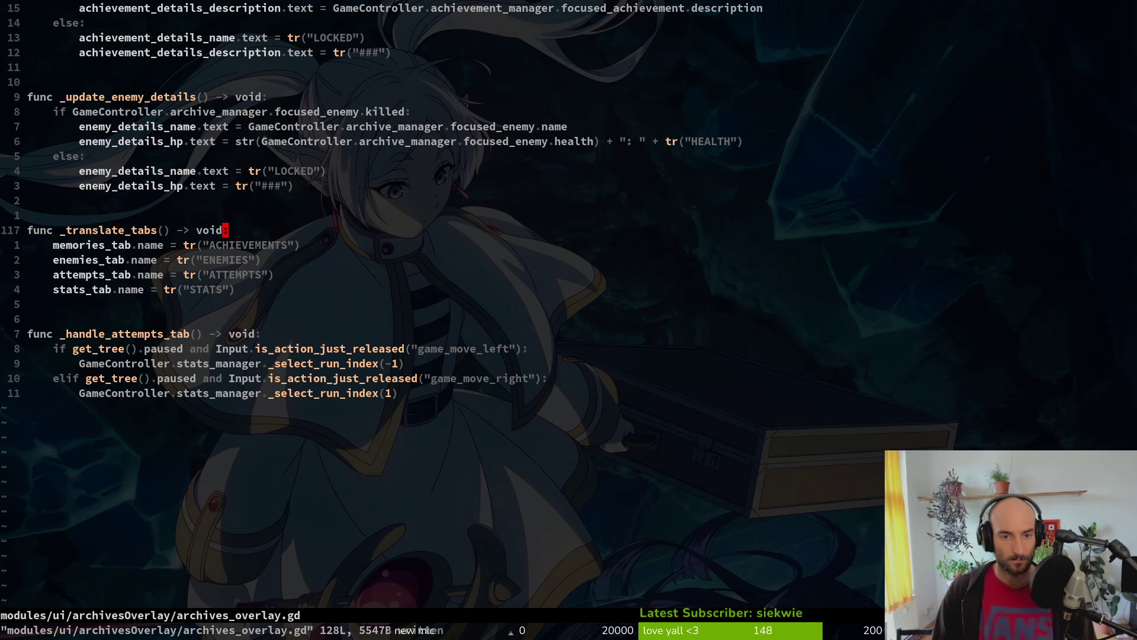
{"action": "key", "text": "alt+Tab"}
Step: Move the hp label into vbox and delete HBoxContainer with its health and spacer labels
{"action": "left_click_drag", "start_coordinate": [89, 308], "coordinate": [104, 263]}
{"action": "left_click", "coordinate": [98, 282]}
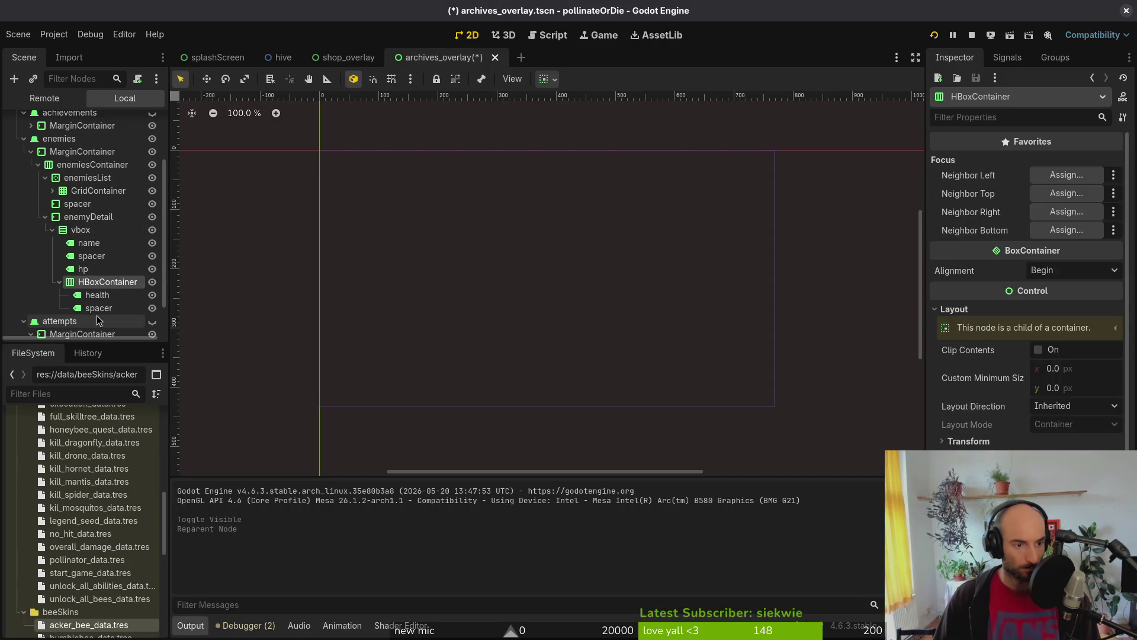
{"action": "left_click", "coordinate": [114, 320], "text": "shift"}
{"action": "left_click", "coordinate": [86, 305]}
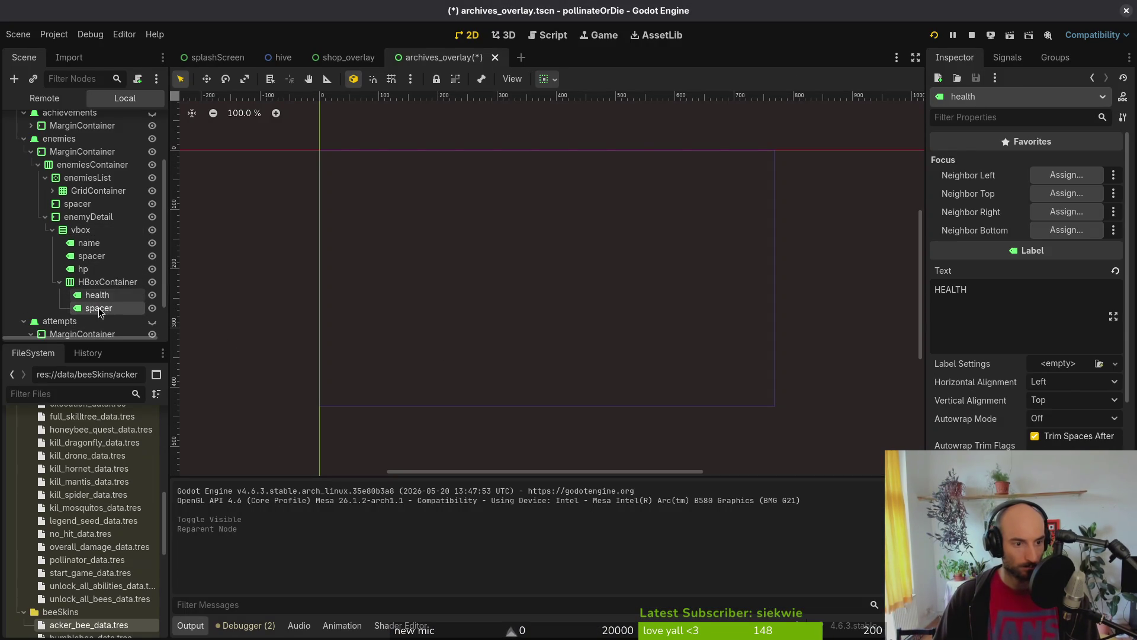
{"action": "left_click", "coordinate": [104, 283], "text": "shift"}
{"action": "key", "text": "ctrl+s"}
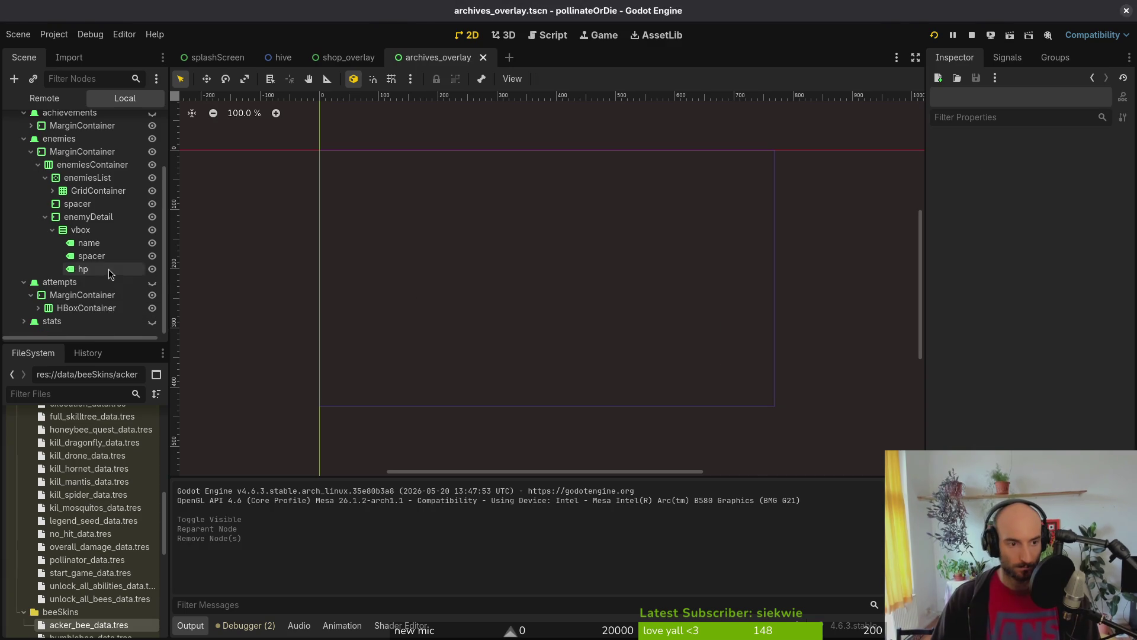
{"action": "key", "text": "alt+Tab"}
Step: Remove HBoxContainer/ from the enemy_details_hp node path and save the script
{"action": "scroll", "coordinate": [438, 200], "scroll_direction": "up", "scroll_amount": 20}
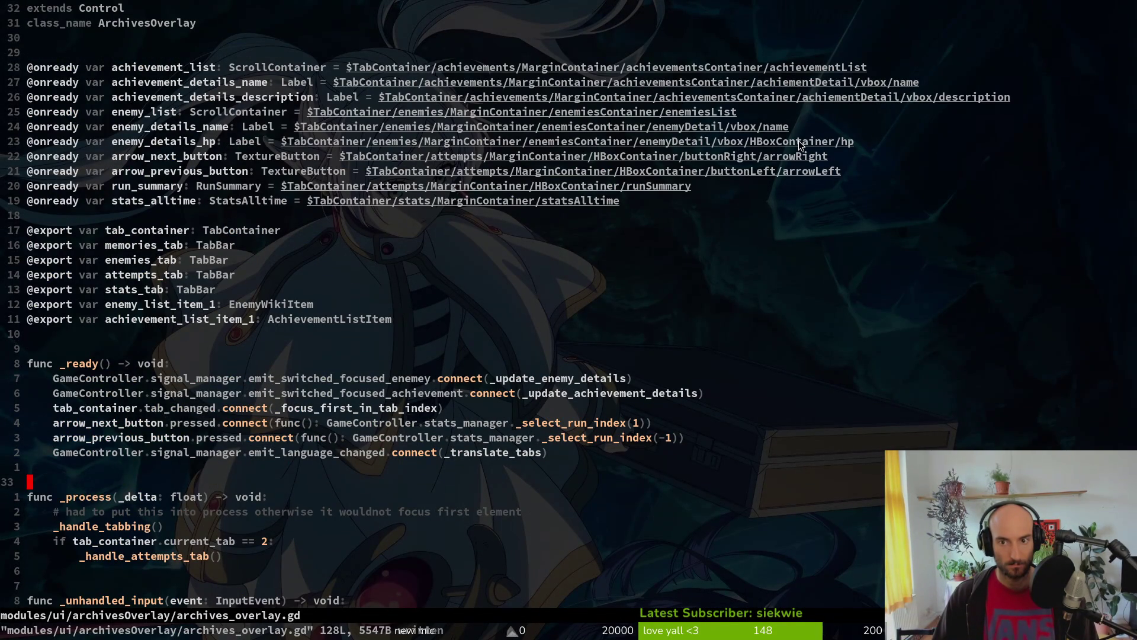
{"action": "left_click", "coordinate": [798, 141]}
{"action": "key", "text": "c"}
{"action": "key", "text": "i"}
{"action": "key", "text": "w"}
{"action": "key", "text": "Escape"}
{"action": "type", "text": ":w"}
{"action": "key", "text": "Return"}
{"action": "key", "text": "alt+Tab"}
{"action": "key", "text": "F5"}
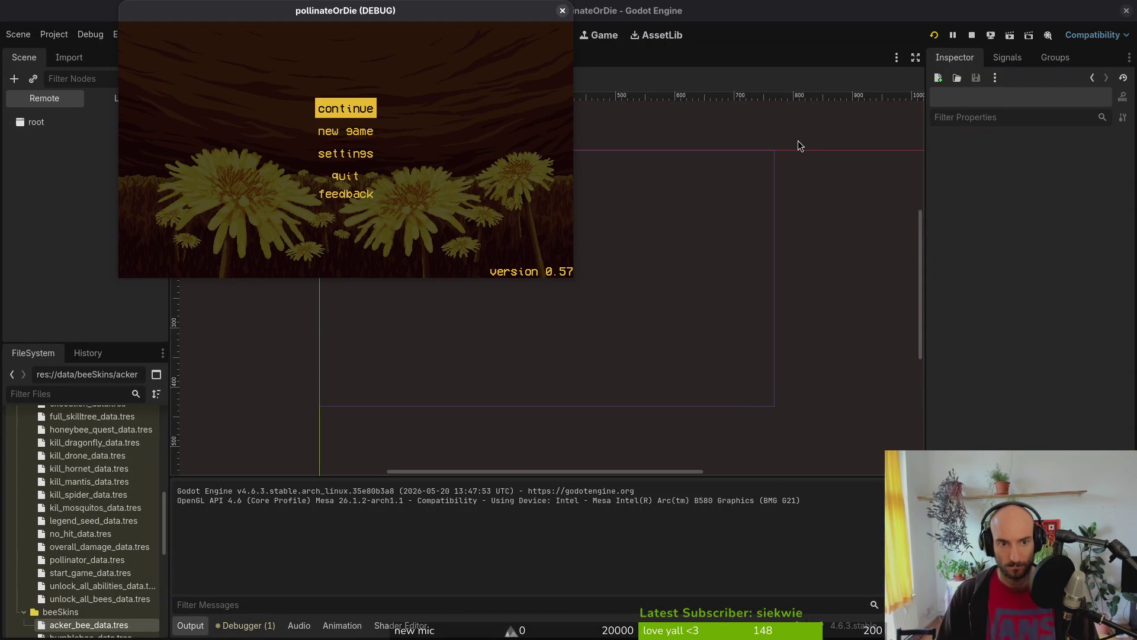
{"action": "key", "text": "Return"}
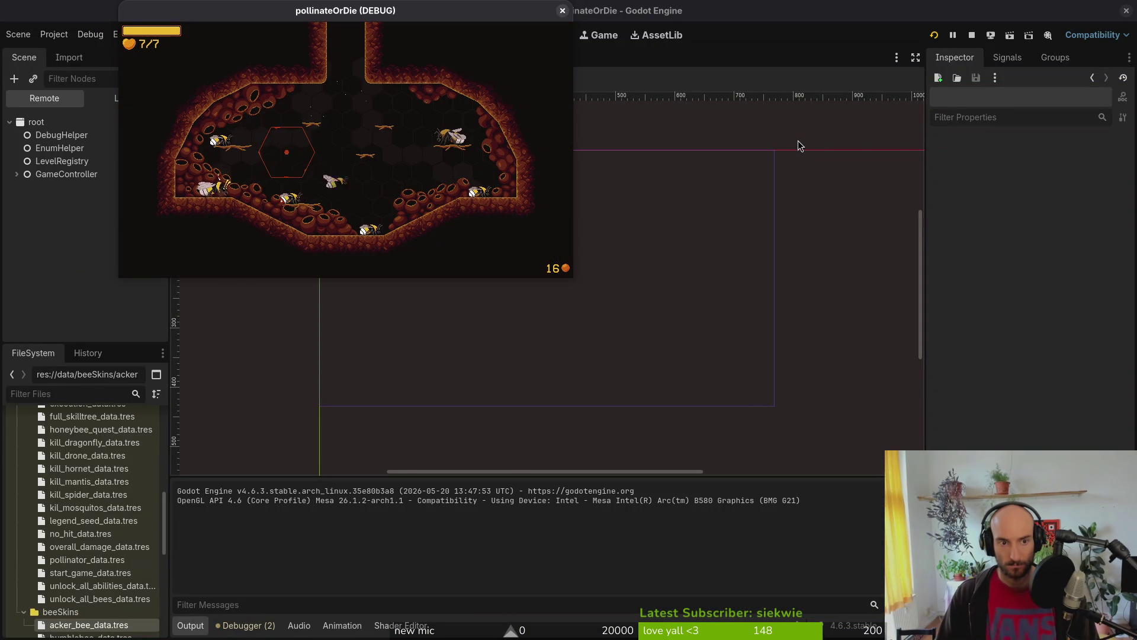
{"action": "key", "text": "Tab"}
{"action": "key", "text": "Right"}
{"action": "key", "text": "Right"}
{"action": "key", "text": "Left"}
{"action": "key", "text": "Left"}
{"action": "key", "text": "Tab"}
{"action": "key", "text": "Tab"}
{"action": "key", "text": "Escape"}
{"action": "key", "text": "Escape"}
{"action": "key", "text": "Down"}
{"action": "key", "text": "Down"}
{"action": "key", "text": "Return"}
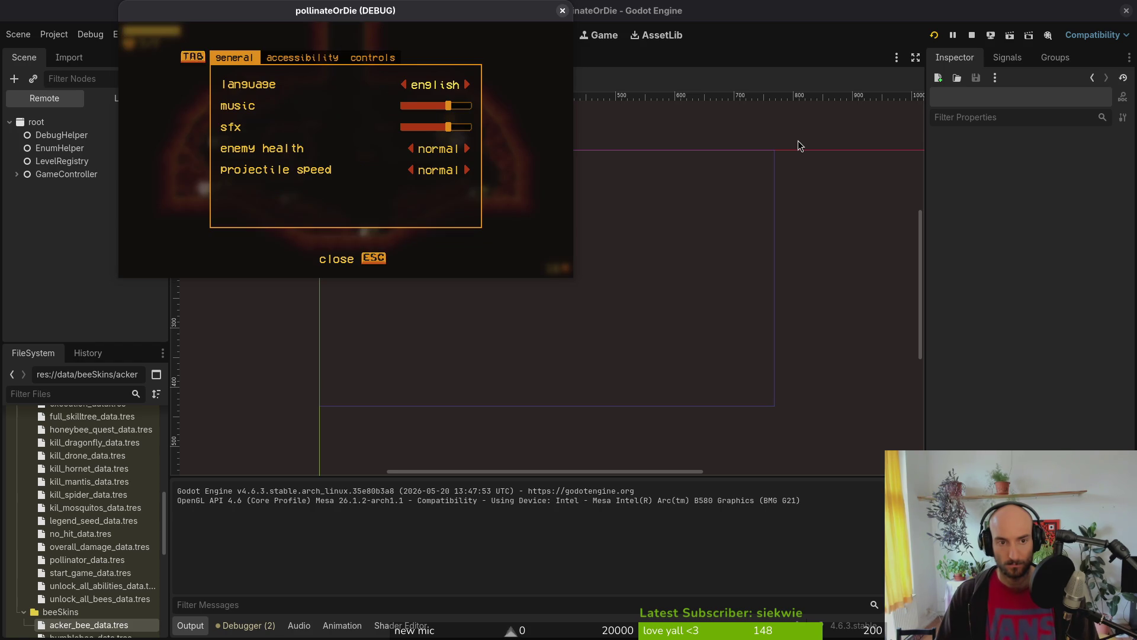
{"action": "key", "text": "Right"}
{"action": "key", "text": "Right"}
{"action": "key", "text": "Right"}
{"action": "key", "text": "Right"}
{"action": "key", "text": "Right"}
{"action": "key", "text": "Right"}
{"action": "key", "text": "Right"}
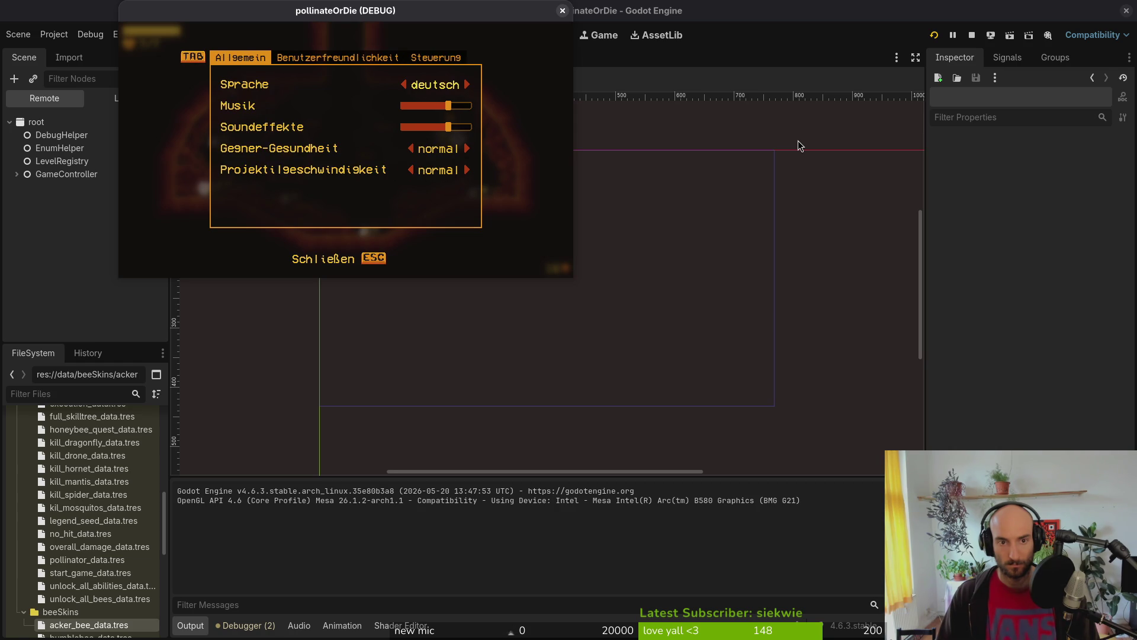
{"action": "key", "text": "Escape"}
{"action": "key", "text": "Tab"}
{"action": "key", "text": "Tab"}
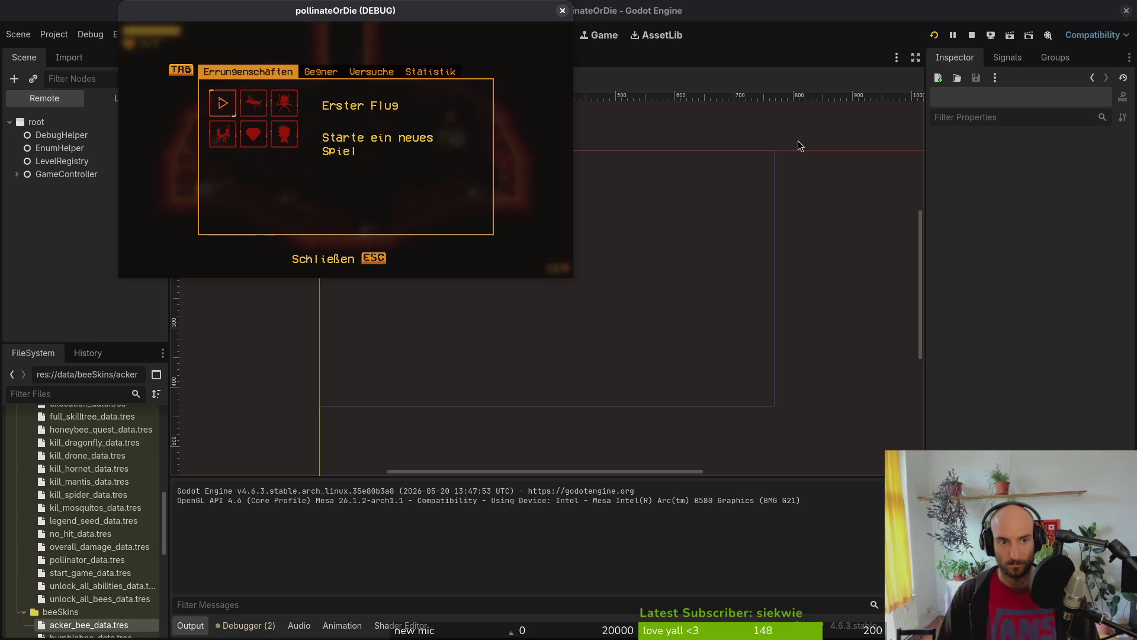
{"action": "key", "text": "Tab"}
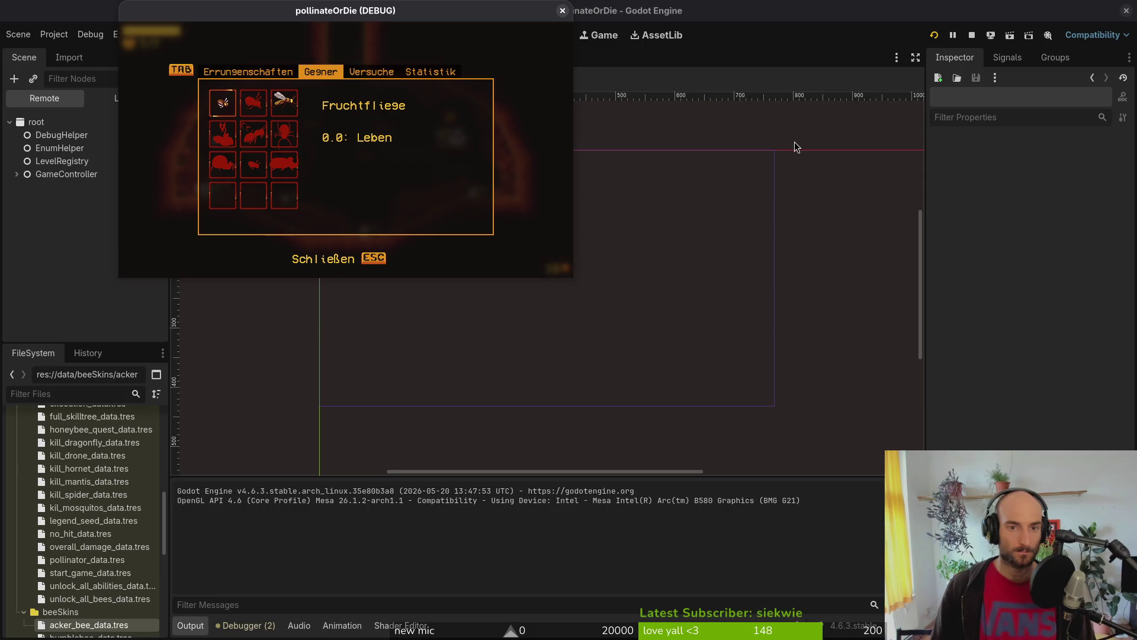
{"action": "left_click", "coordinate": [562, 10]}
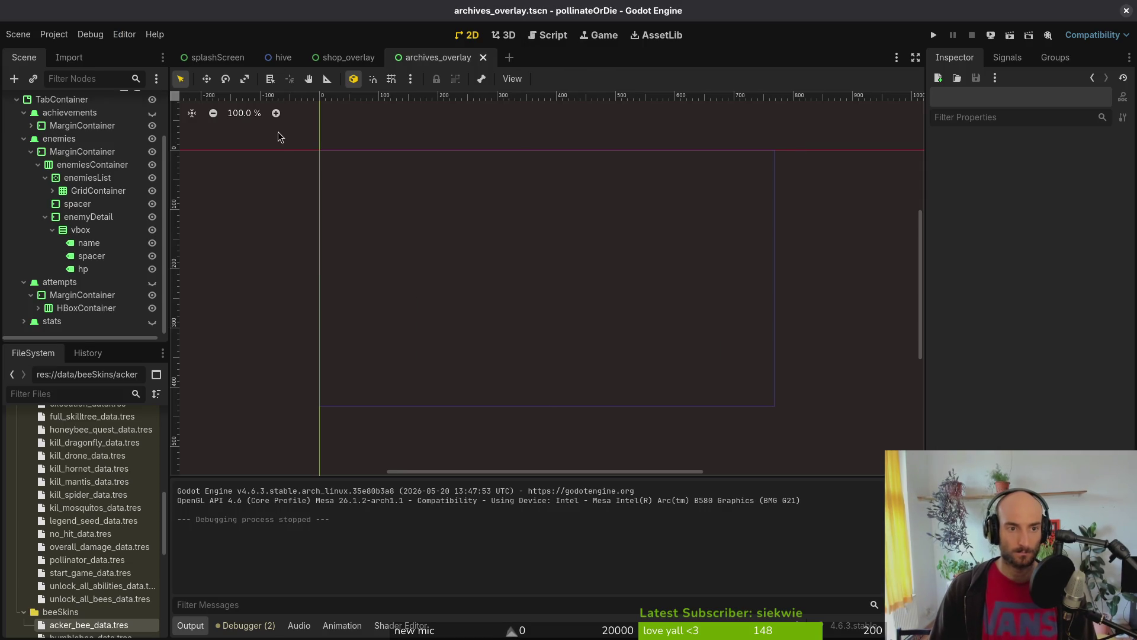
Step: Launch Neovim in the project and search for the enemy hazard data file
{"action": "key", "text": "ctrl+shift+o"}
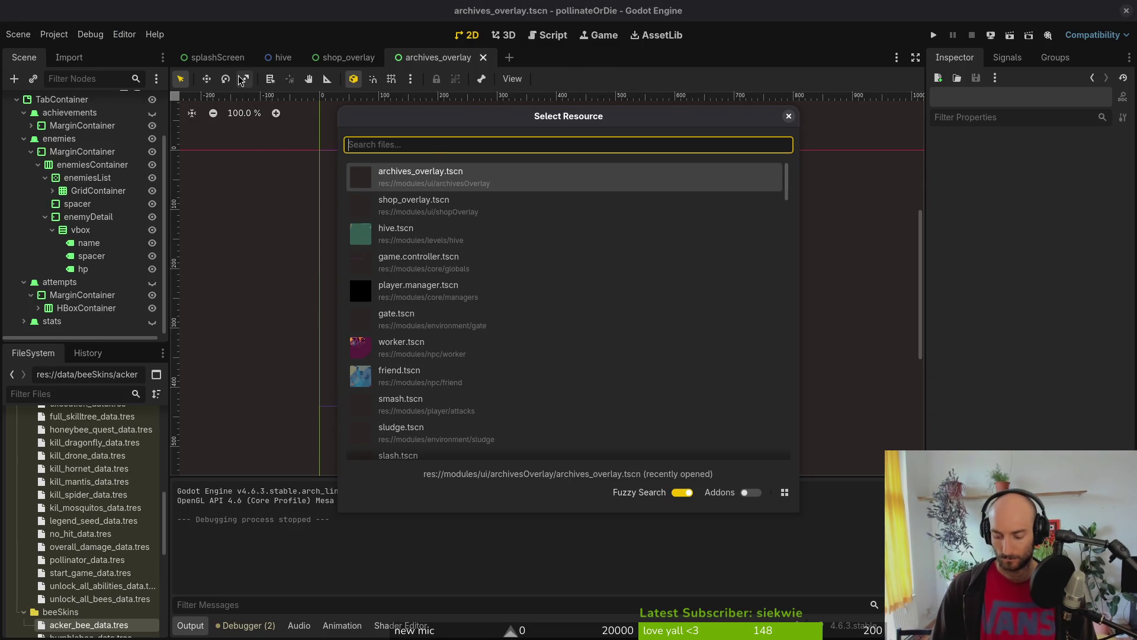
{"action": "key", "text": "Escape"}
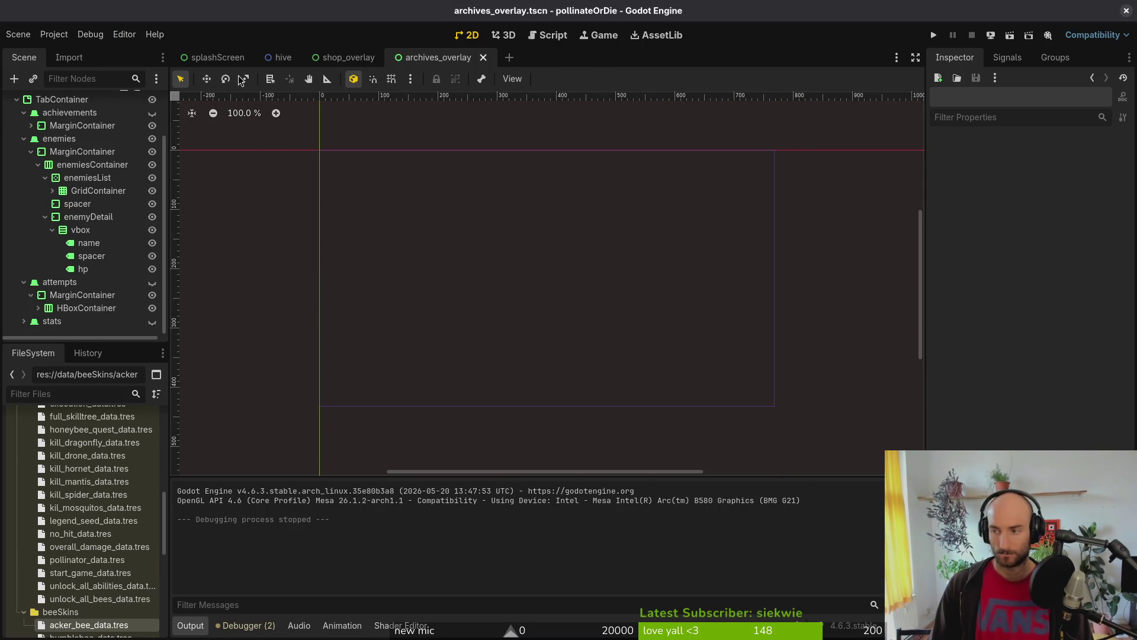
{"action": "key", "text": "alt+Tab"}
{"action": "key", "text": "Return"}
{"action": "key", "text": "ctrl+p"}
{"action": "type", "text": "enedata"}
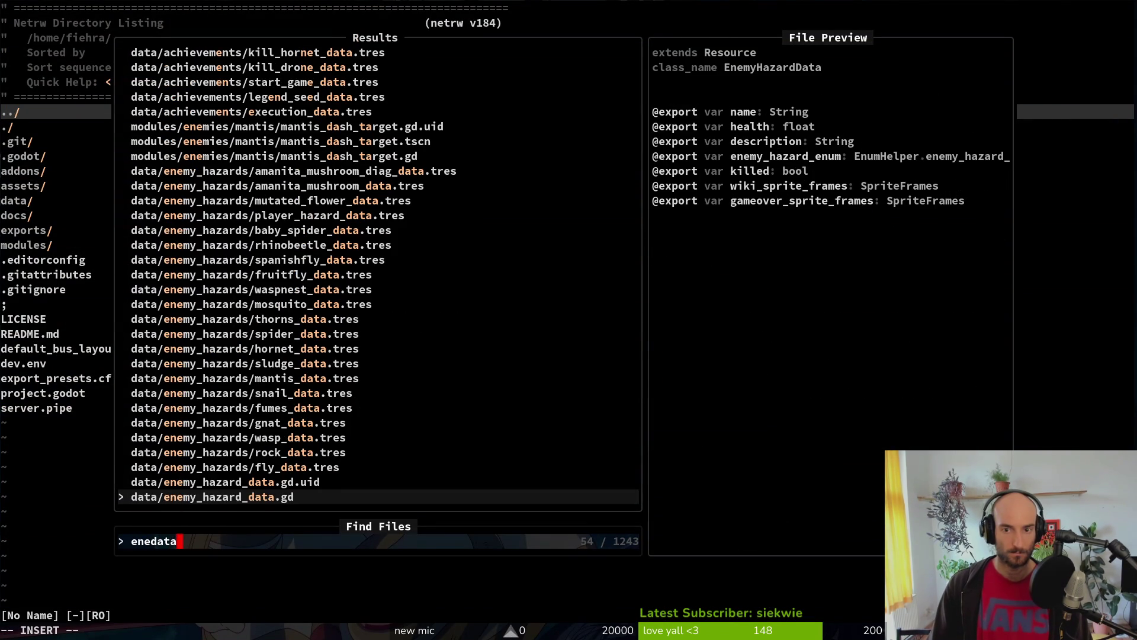
Step: Collapse the enemies and attempts branches in the Godot scene tree
{"action": "key", "text": "alt+Tab"}
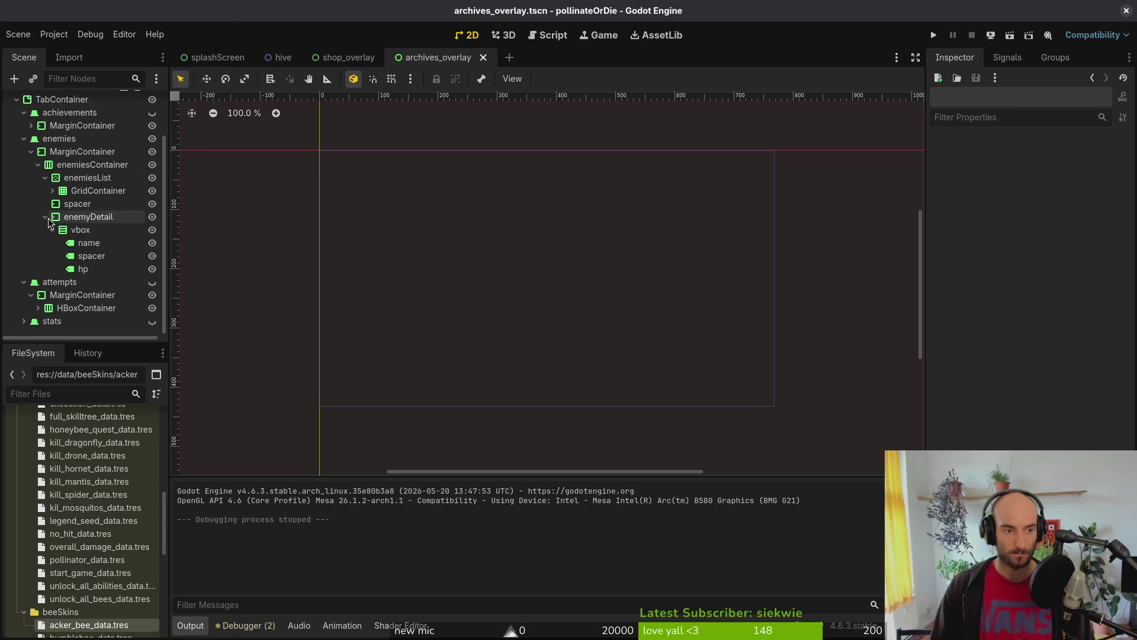
{"action": "left_click", "coordinate": [31, 206]}
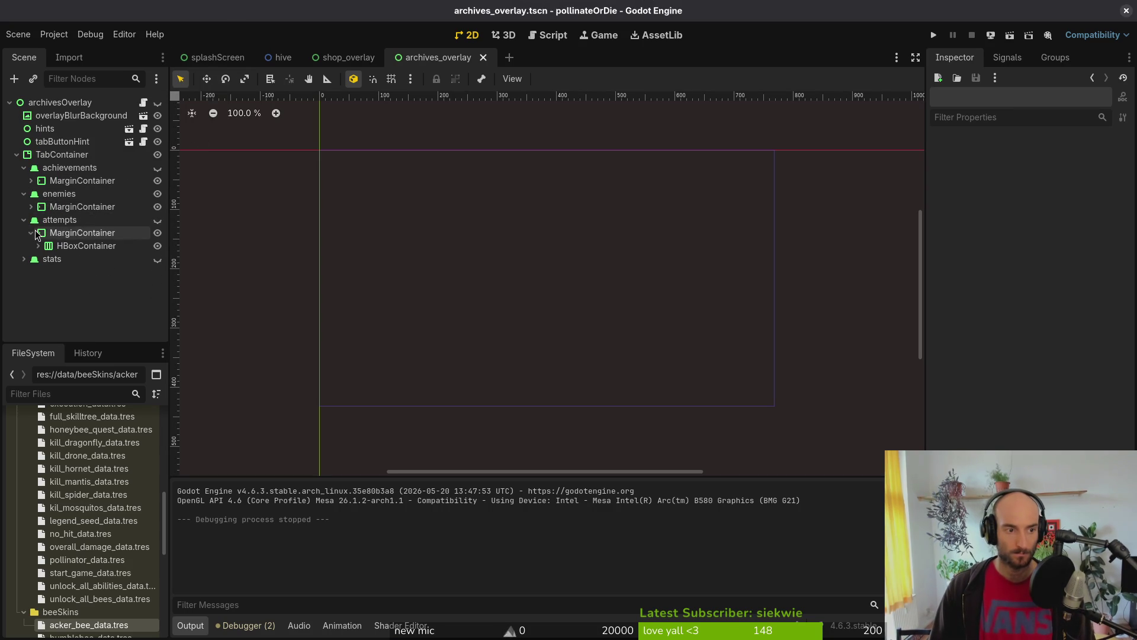
{"action": "left_click", "coordinate": [42, 232]}
{"action": "left_click", "coordinate": [31, 232]}
{"action": "key", "text": "alt+Tab"}
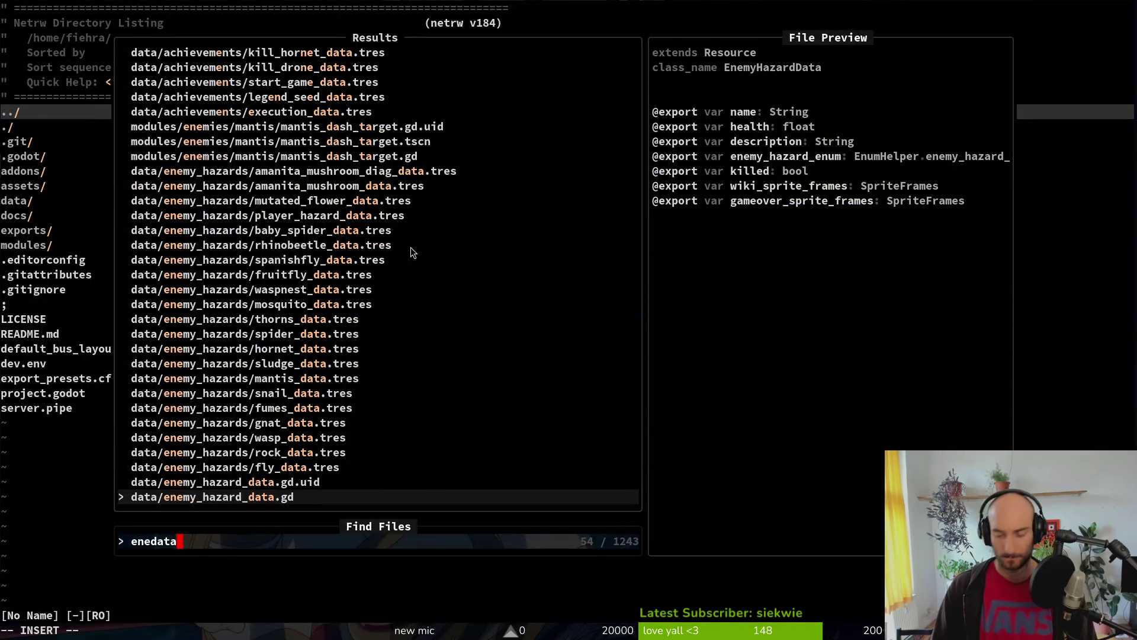
Step: Open enemy_hazard_data.gd, rename its health field to base_health, and save
{"action": "key", "text": "Return"}
{"action": "type", "text": "jwwcwbase_"}
{"action": "type", "text": "health"}
{"action": "key", "text": "Escape"}
{"action": "type", "text": ":write"}
{"action": "key", "text": "Return"}
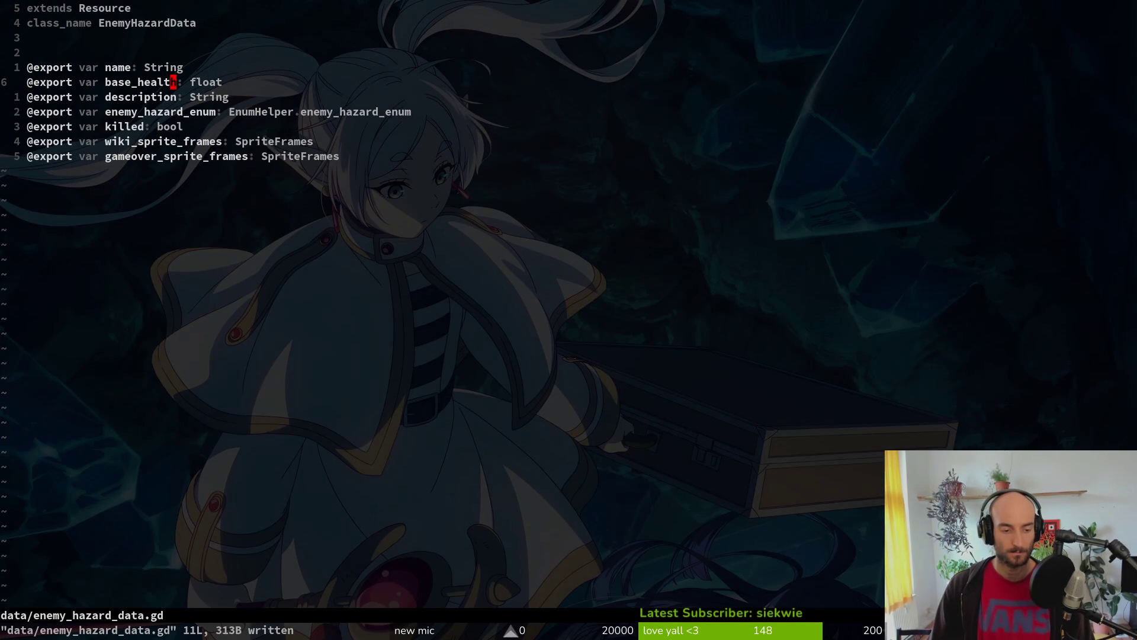
Step: Open archives_overlay.gd and change the enemy hp line to use base_health
{"action": "key", "text": "space"}
{"action": "key", "text": "f"}
{"action": "key", "text": "f"}
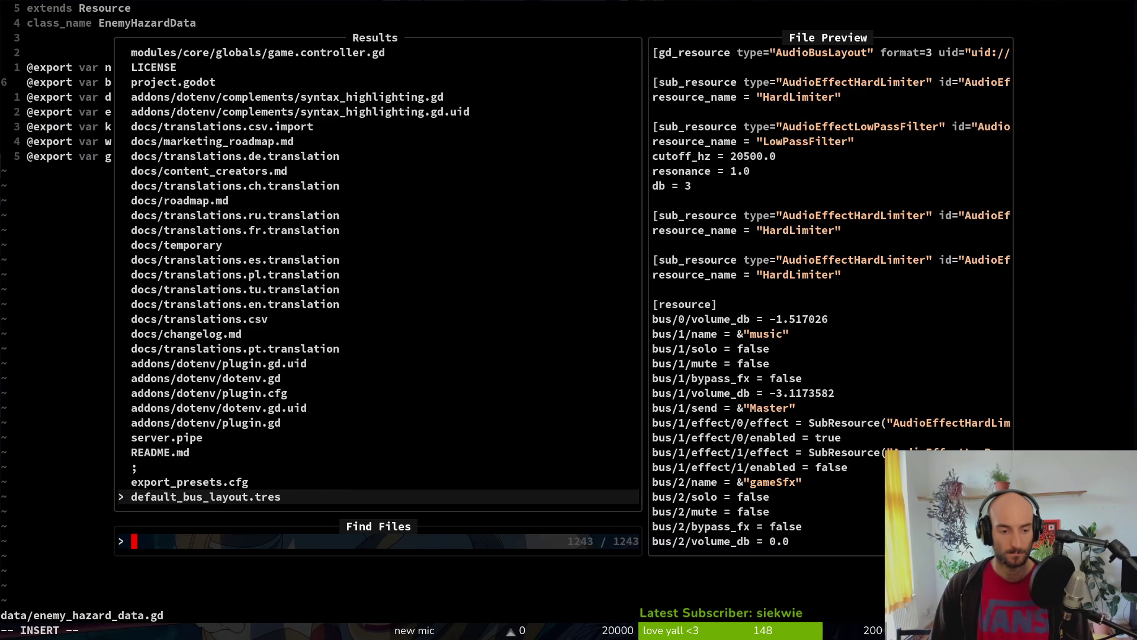
{"action": "type", "text": "arhover"}
{"action": "key", "text": "Return"}
{"action": "key", "text": "G"}
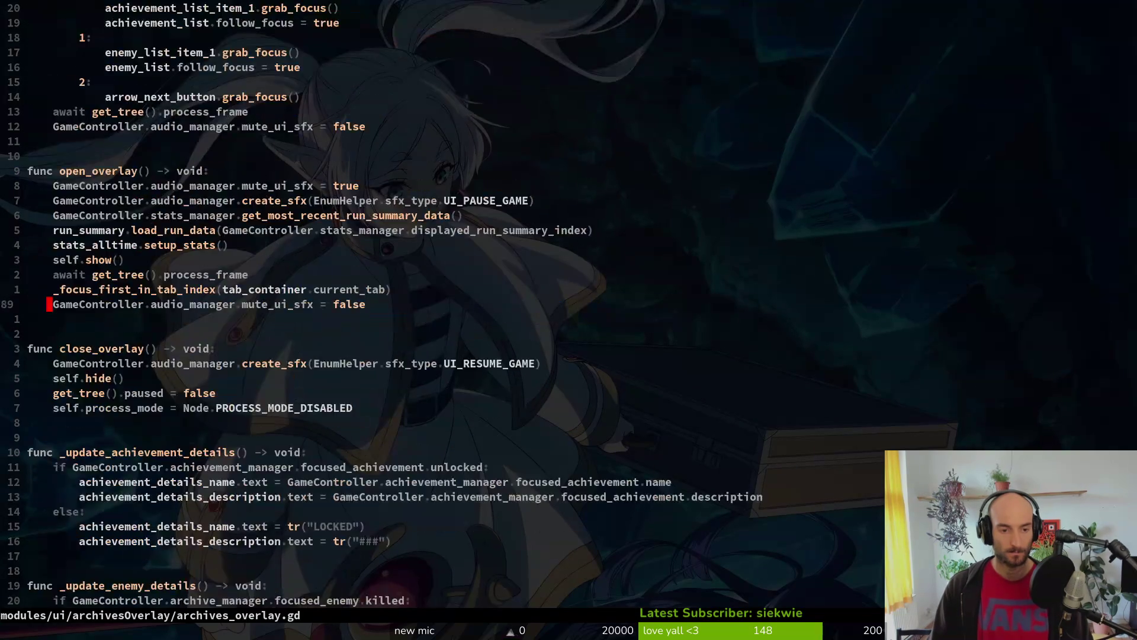
{"action": "key", "text": "ctrl+u"}
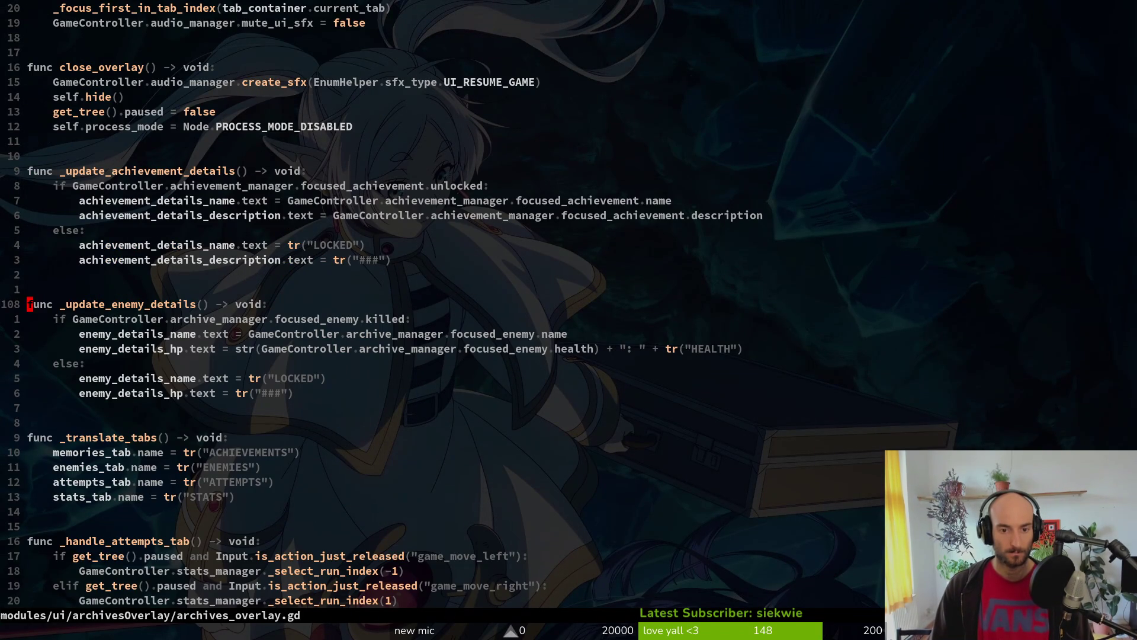
{"action": "key", "text": "j"}
{"action": "key", "text": "j"}
{"action": "key", "text": "j"}
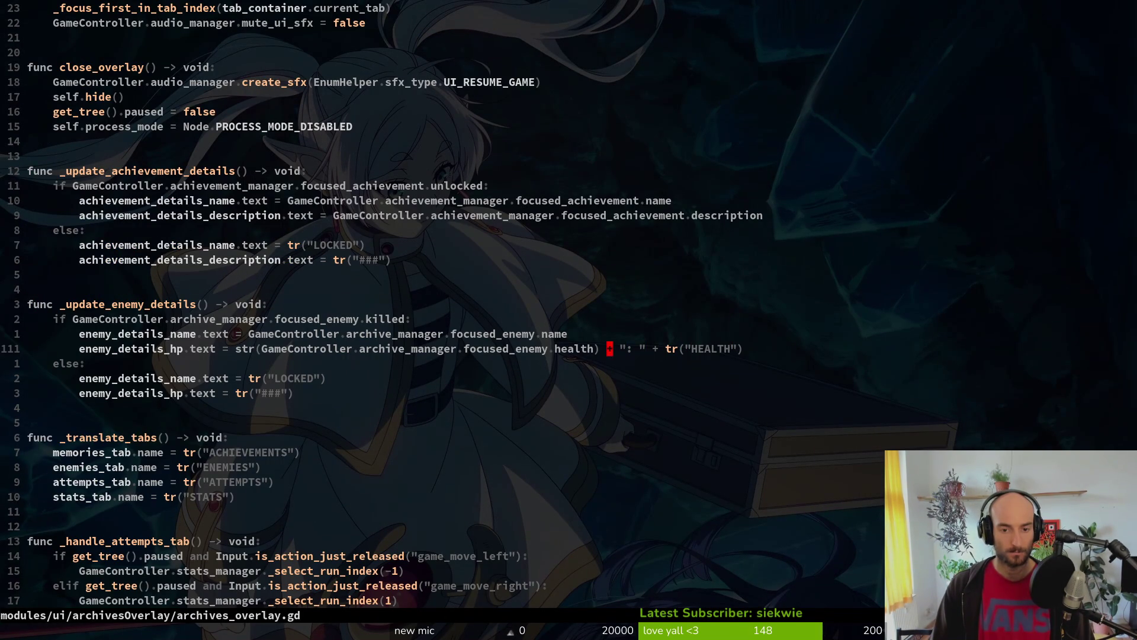
{"action": "type", "text": "cwbase_h"}
{"action": "key", "text": "Return"}
{"action": "key", "text": "Escape"}
Step: Dismiss the str() documentation popup, save the script, and reopen Vim on the project folder
{"action": "key", "text": "shift+k"}
{"action": "key", "text": "shift+k"}
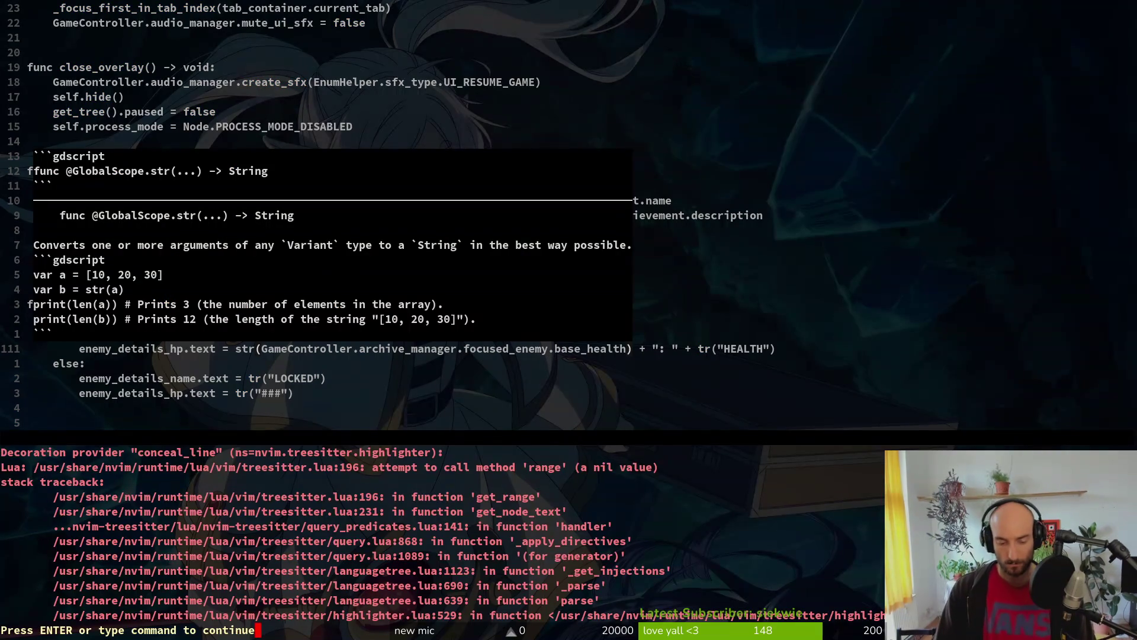
{"action": "key", "text": "Return"}
{"action": "key", "text": "Return"}
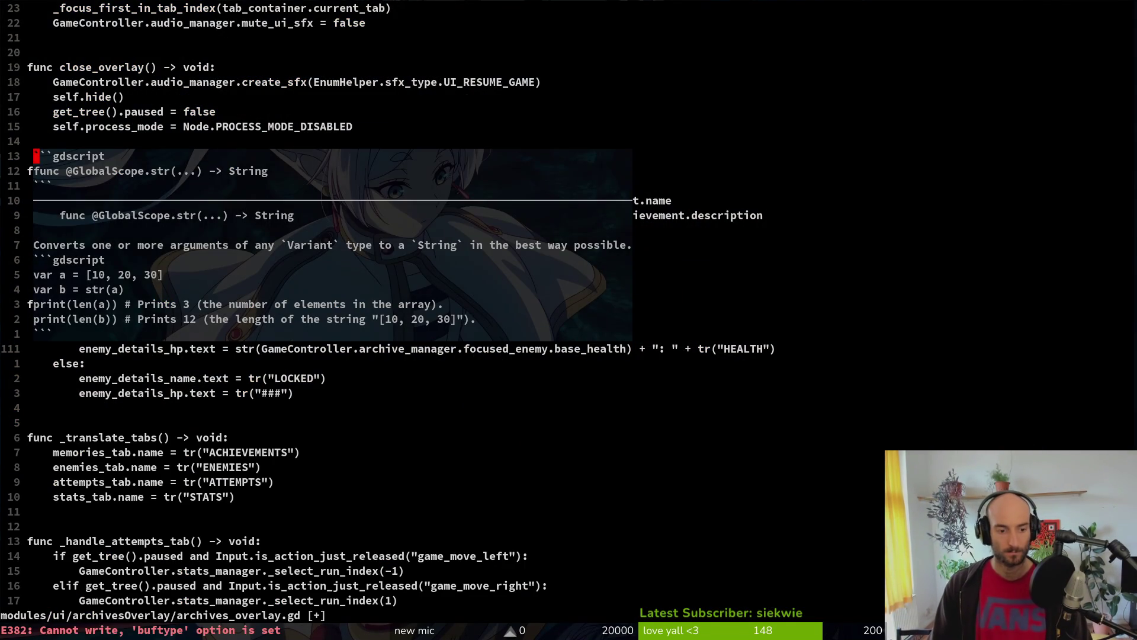
{"action": "type", "text": ":q"}
{"action": "key", "text": "Return"}
{"action": "type", "text": ":w"}
{"action": "key", "text": "Return"}
{"action": "type", "text": ":q"}
{"action": "key", "text": "Return"}
{"action": "type", "text": "vim ."}
{"action": "key", "text": "Return"}
{"action": "key", "text": "space"}
Step: Open enemy.gd and begin a health_component.max_health = assignment in _ready
{"action": "key", "text": "f"}
{"action": "key", "text": "f"}
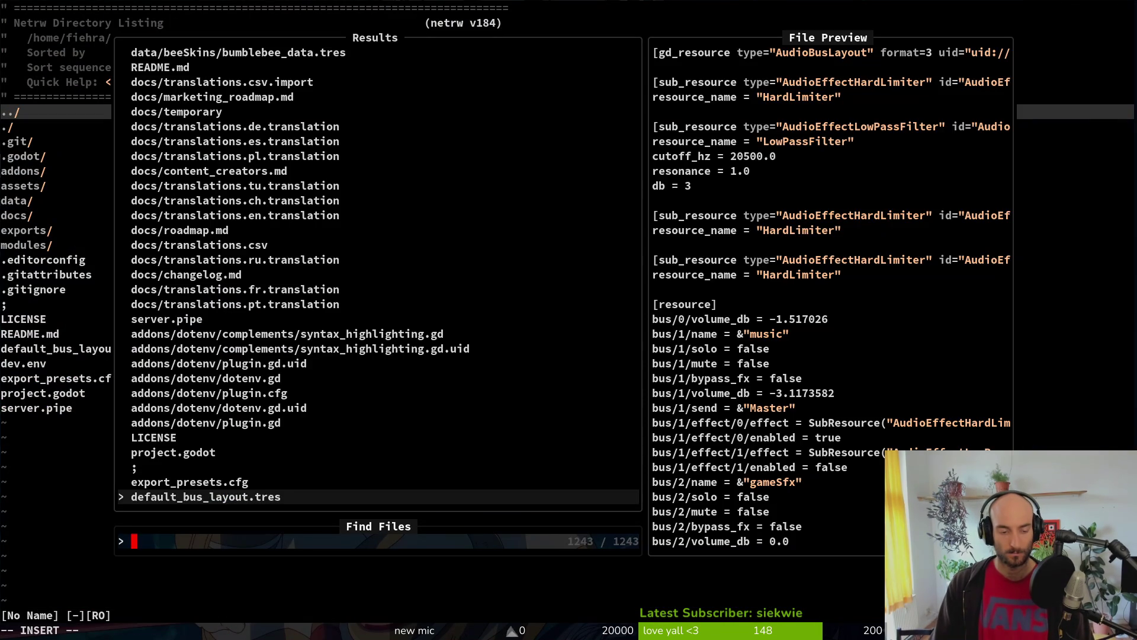
{"action": "type", "text": "ene"}
{"action": "key", "text": "Up"}
{"action": "key", "text": "Return"}
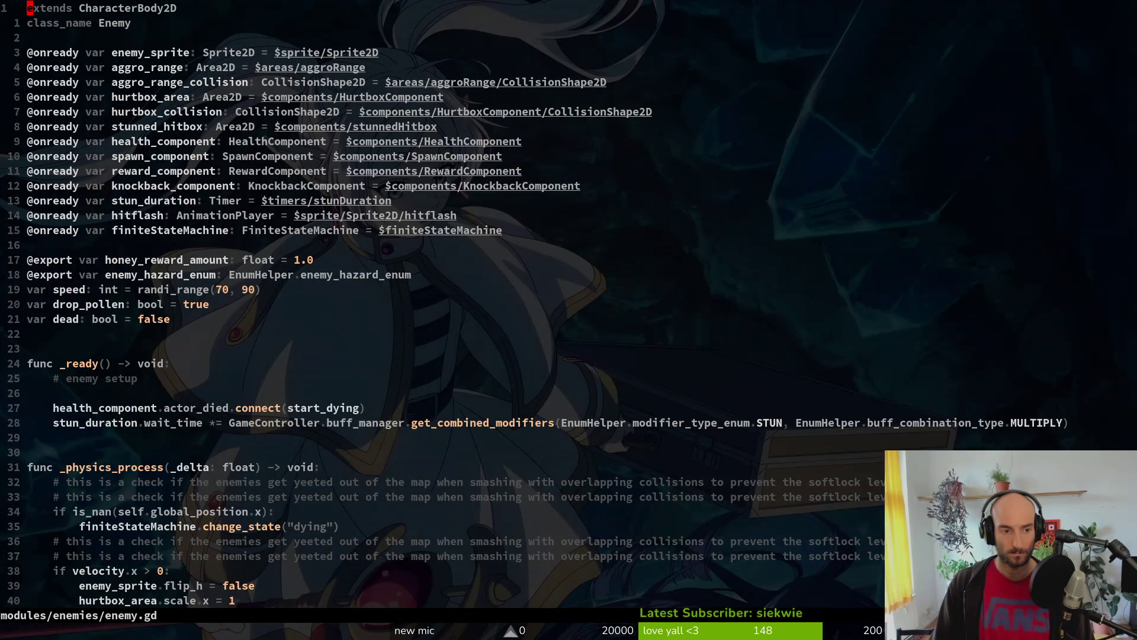
{"action": "key", "text": "9"}
{"action": "key", "text": "j"}
{"action": "key", "text": "j"}
{"action": "key", "text": "j"}
{"action": "type", "text": "oha"}
{"action": "key", "text": "BackSpace"}
{"action": "type", "text": "eal"}
{"action": "key", "text": "Tab"}
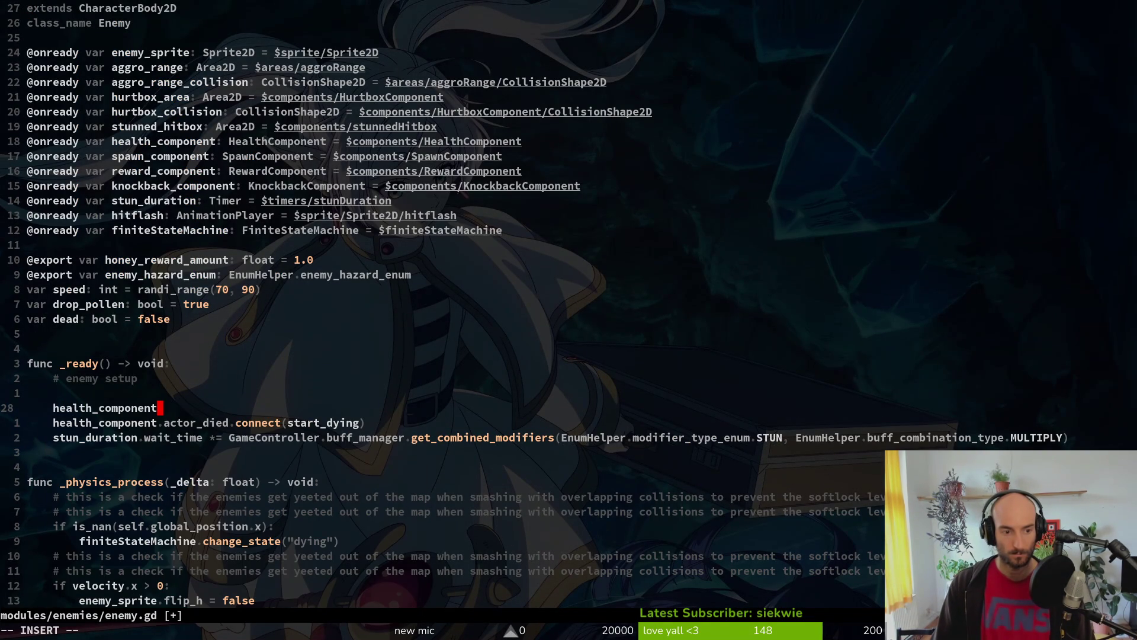
{"action": "type", "text": ".ma"}
{"action": "key", "text": "Tab"}
{"action": "type", "text": "="}
{"action": "key", "text": "Escape"}
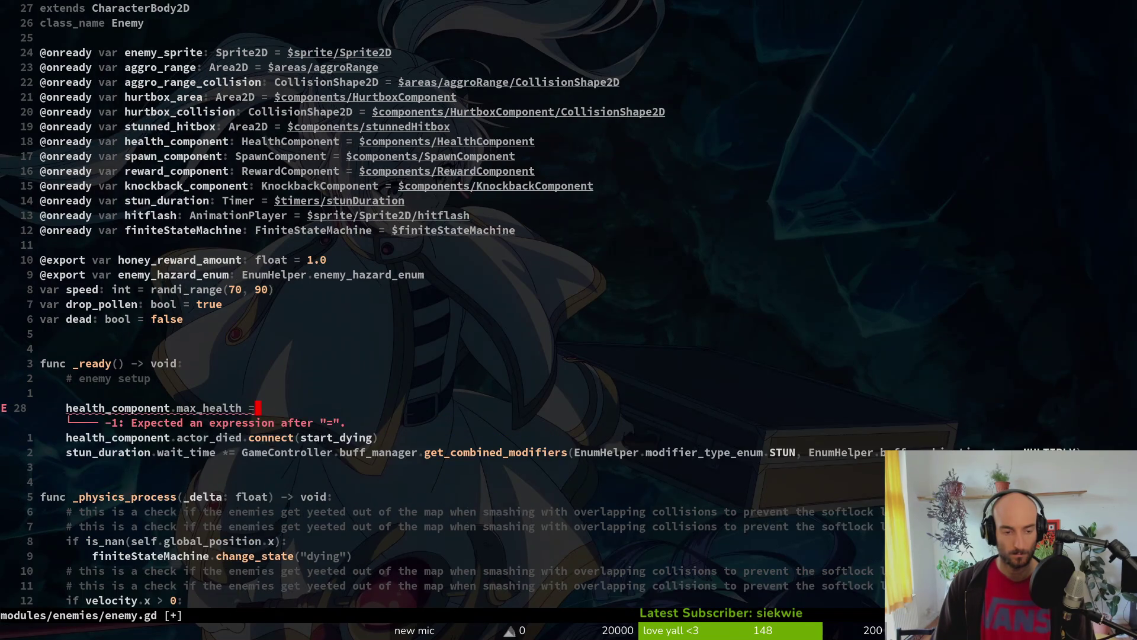
Step: Extend the assignment with GameController.archive_manager.get_enemy_hazard_by_enum()
{"action": "key", "text": "space"}
{"action": "key", "text": "f"}
{"action": "key", "text": "f"}
{"action": "type", "text": "healcom"}
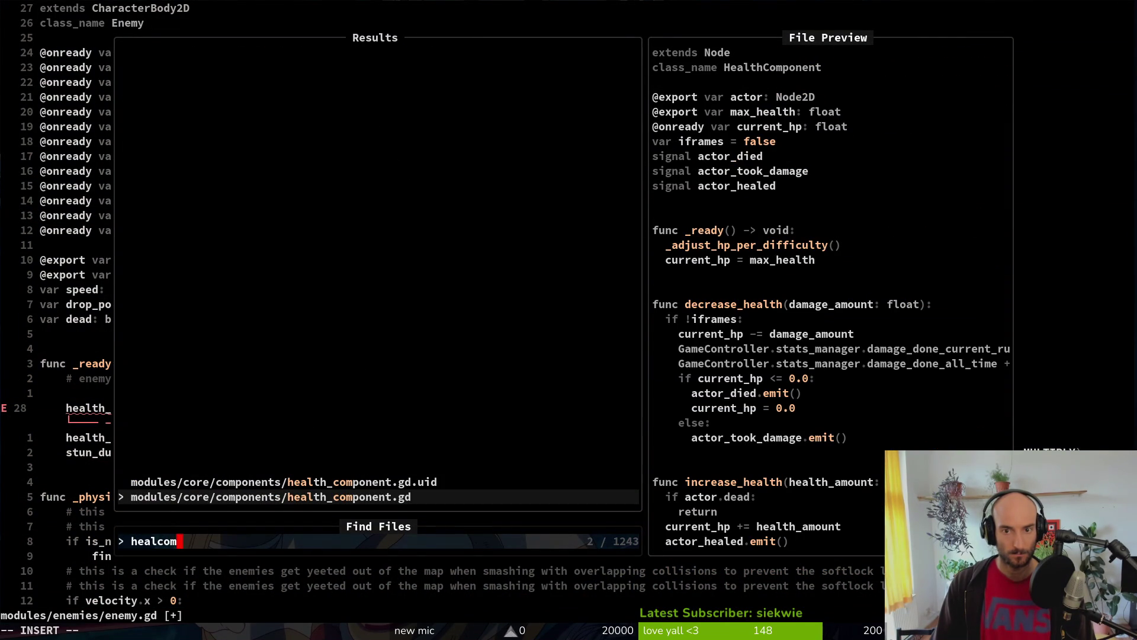
{"action": "key", "text": "Escape"}
{"action": "key", "text": "Escape"}
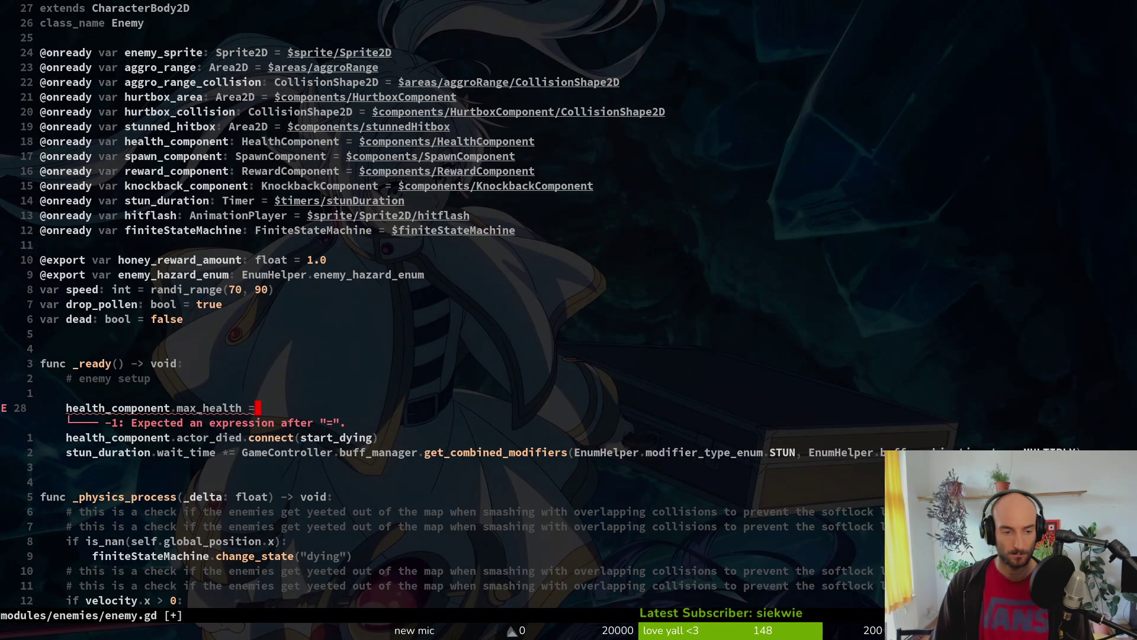
{"action": "key", "text": "A"}
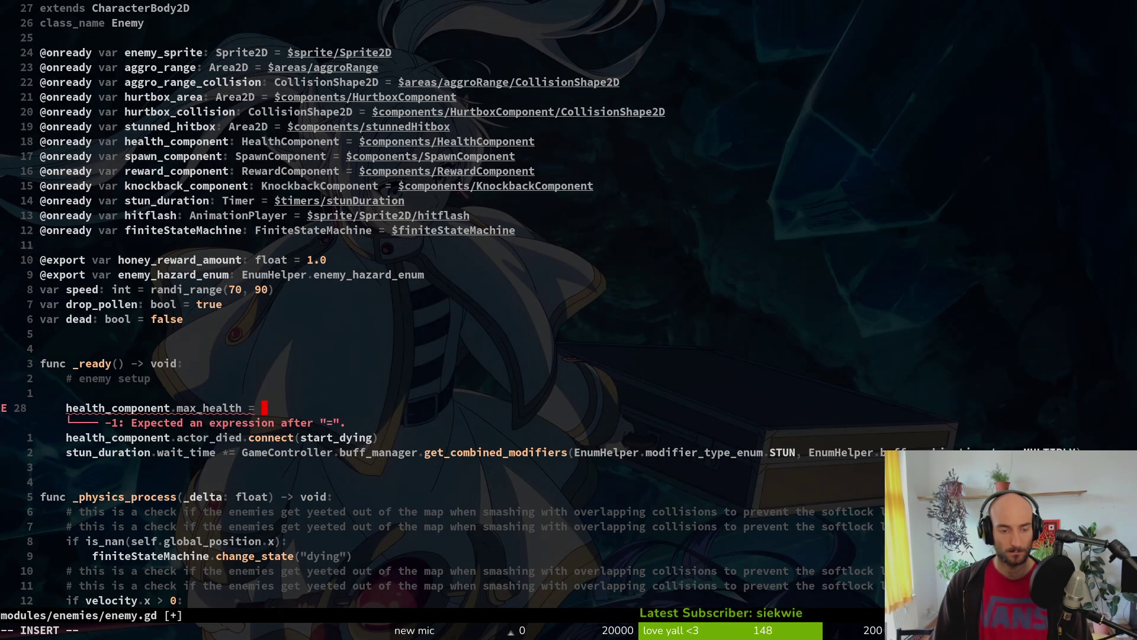
{"action": "type", "text": "G"}
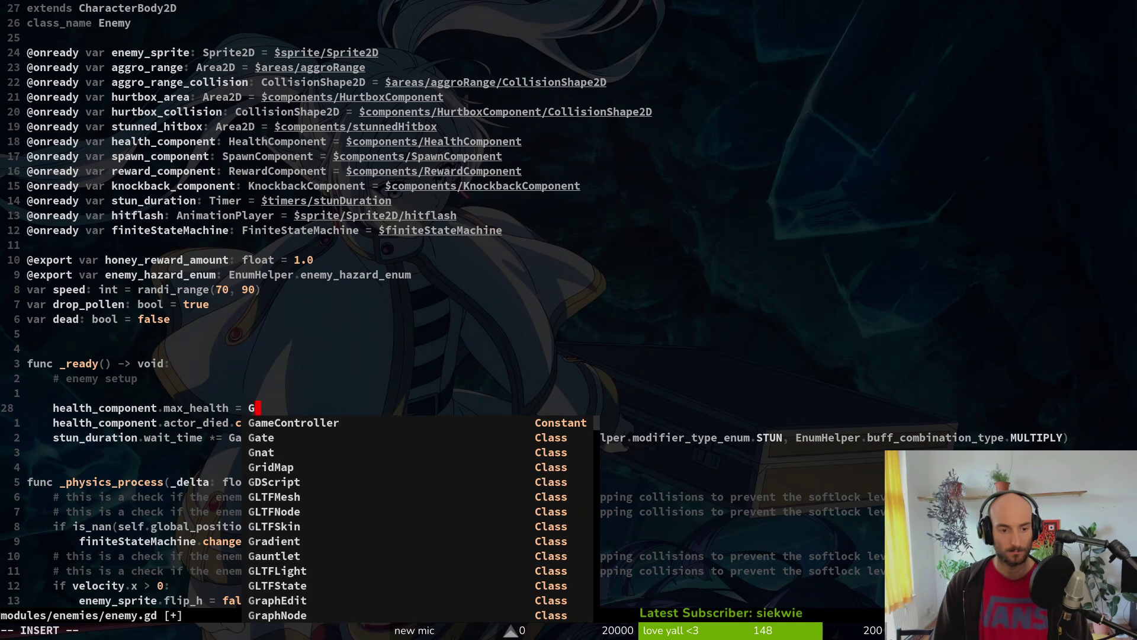
{"action": "type", "text": "ameController."}
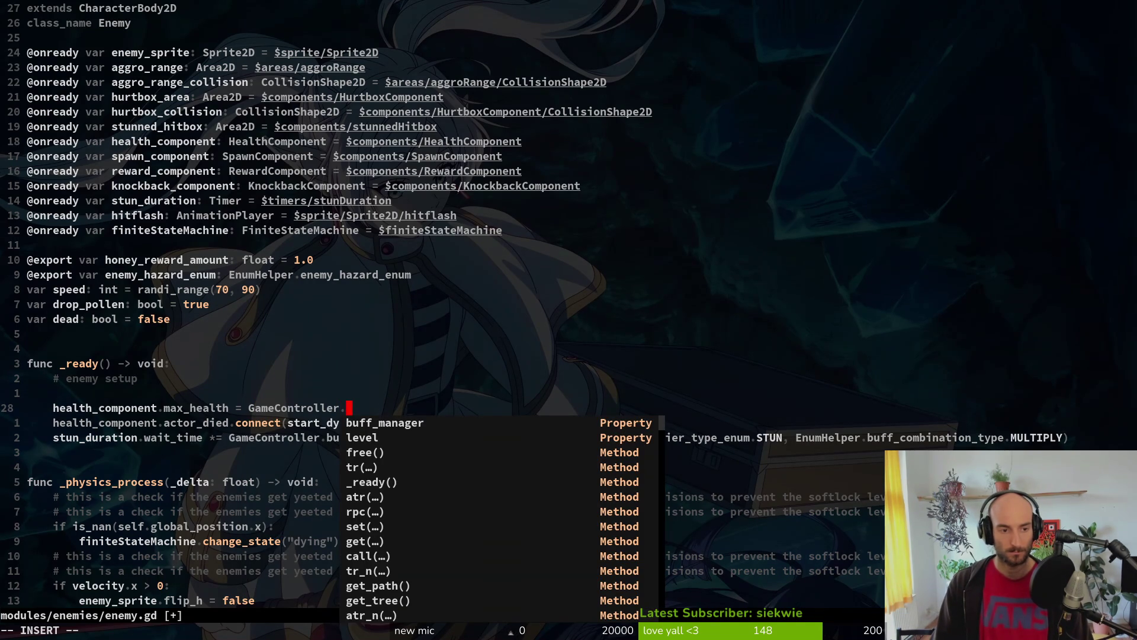
{"action": "type", "text": "arc"}
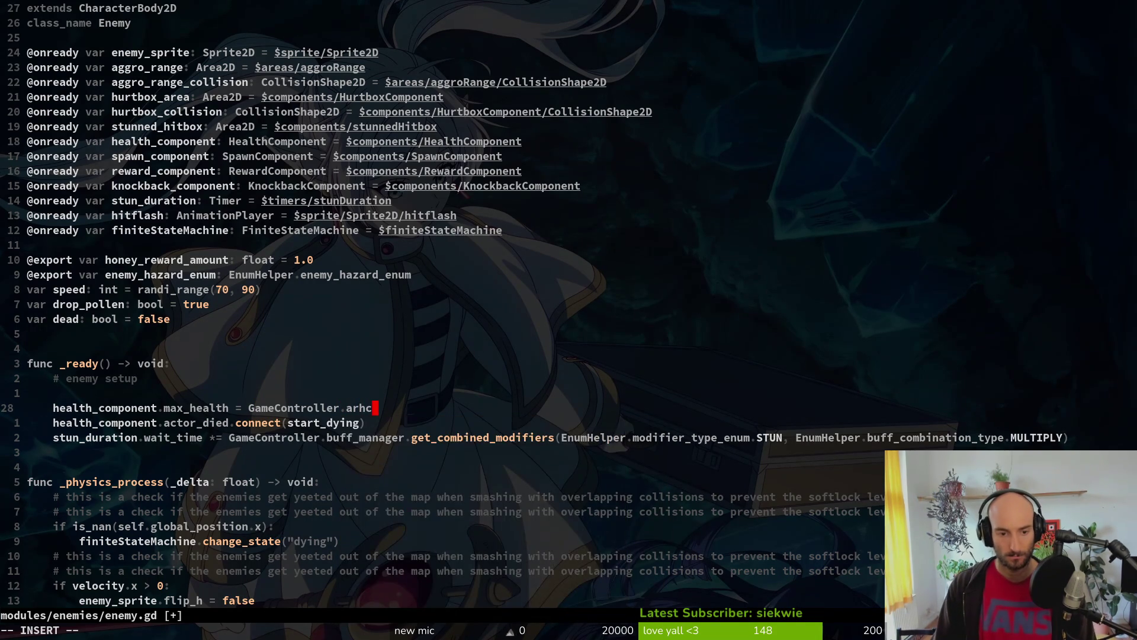
{"action": "key", "text": "Return"}
{"action": "type", "text": ".getene"}
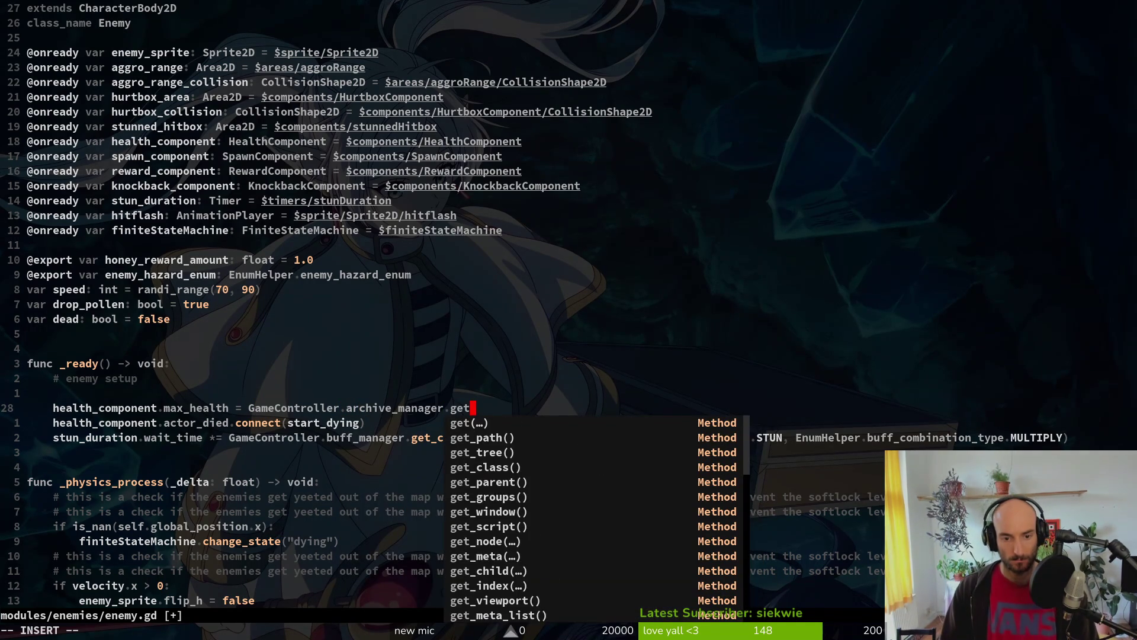
{"action": "key", "text": "Tab"}
{"action": "key", "text": "Return"}
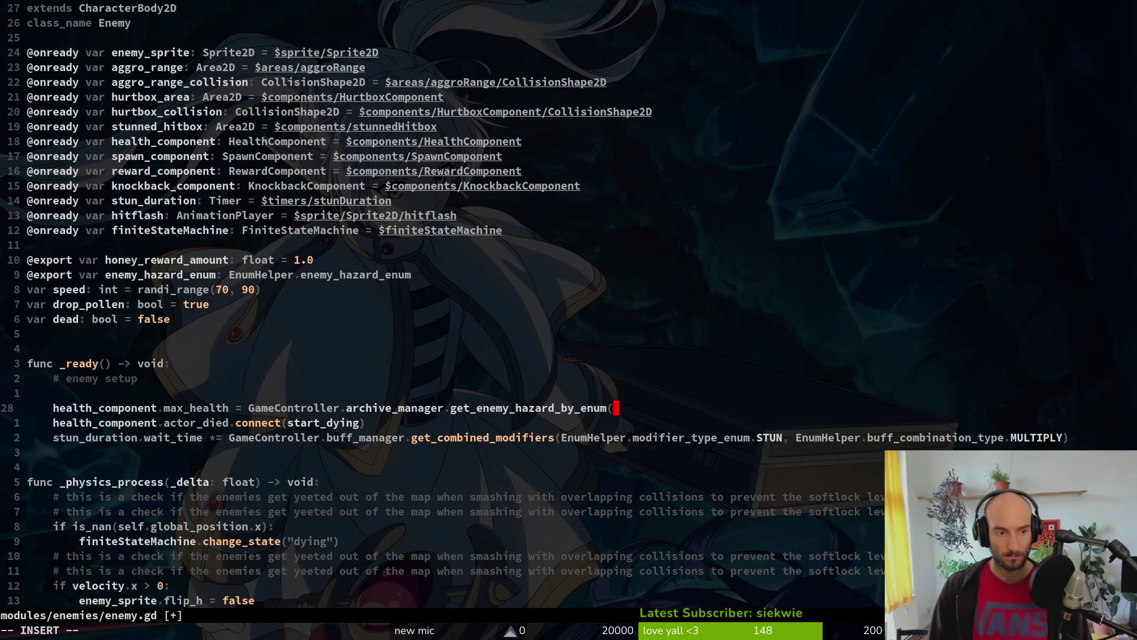
Step: Pass enemy_hazard_enum, read .base_health from the result, and save enemy.gd
{"action": "type", "text": "ene"}
{"action": "key", "text": "Tab"}
{"action": "key", "text": "Return"}
{"action": "type", "text": ")."}
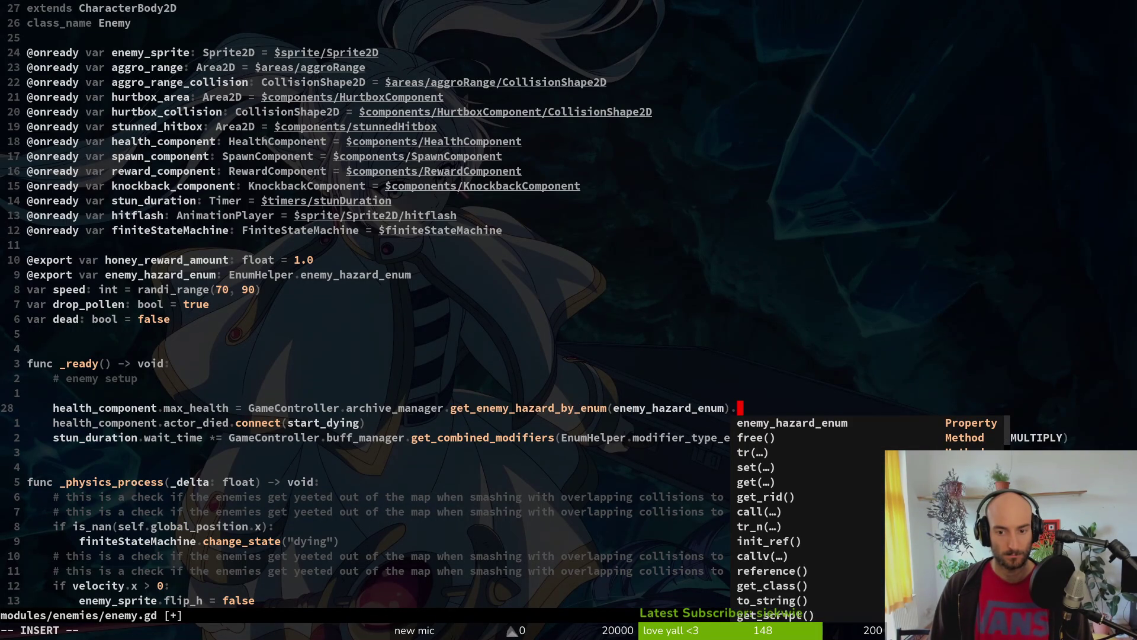
{"action": "type", "text": "ba"}
{"action": "key", "text": "Tab"}
{"action": "key", "text": "Return"}
{"action": "key", "text": "Escape"}
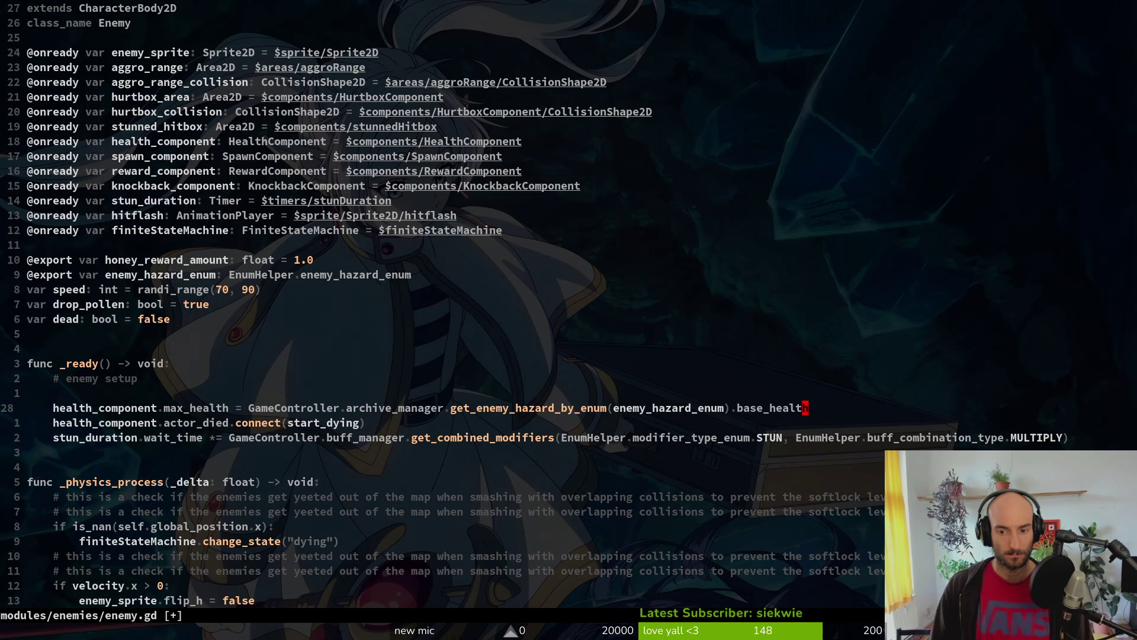
{"action": "type", "text": ":w"}
{"action": "key", "text": "Return"}
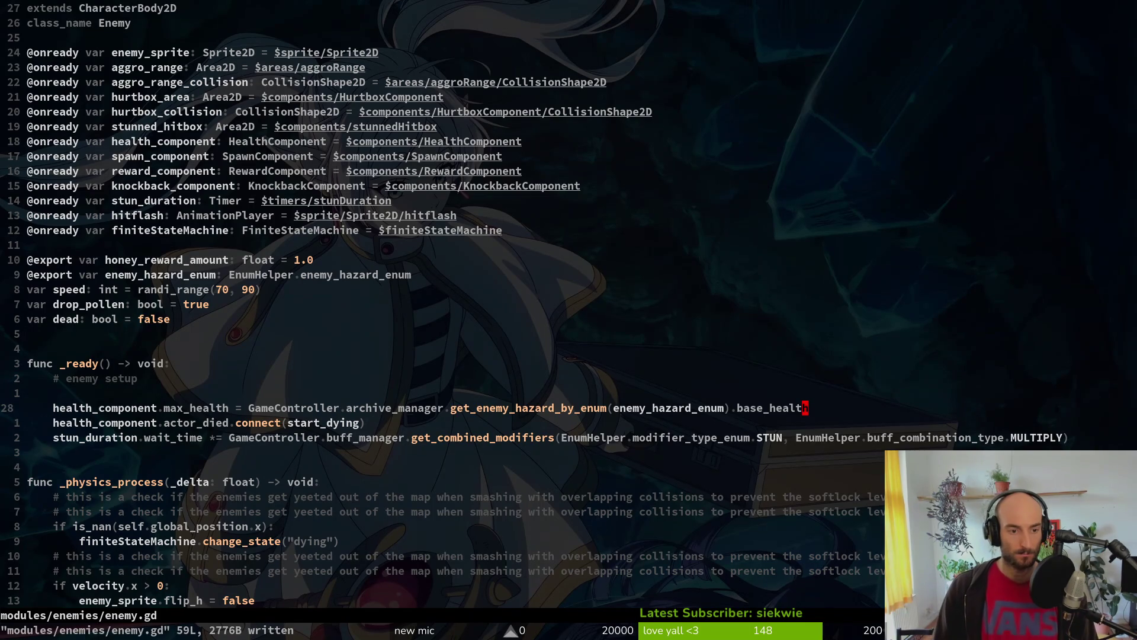
{"action": "key", "text": "space"}
Step: Open health_component.gd and look over its _adjust_hp_per_difficulty() call
{"action": "key", "text": "f"}
{"action": "key", "text": "f"}
{"action": "type", "text": "healt"}
{"action": "key", "text": "Return"}
{"action": "key", "text": "j"}
{"action": "key", "text": "j"}
{"action": "key", "text": "9"}
{"action": "key", "text": "j"}
{"action": "key", "text": "j"}
{"action": "key", "text": "j"}
{"action": "key", "text": "V"}
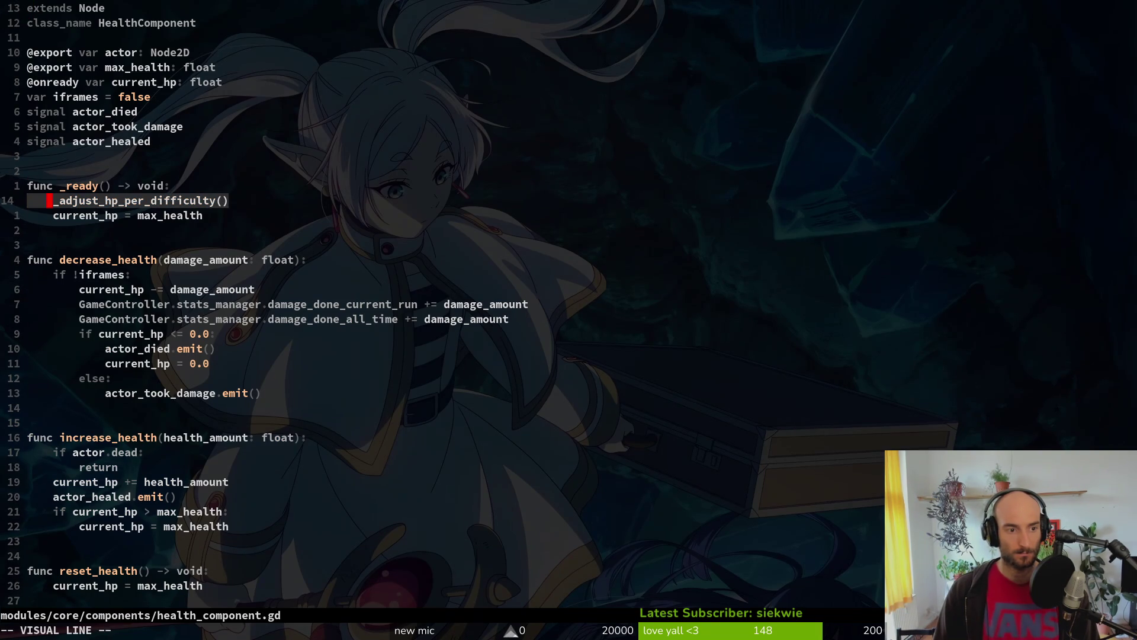
{"action": "key", "text": "y"}
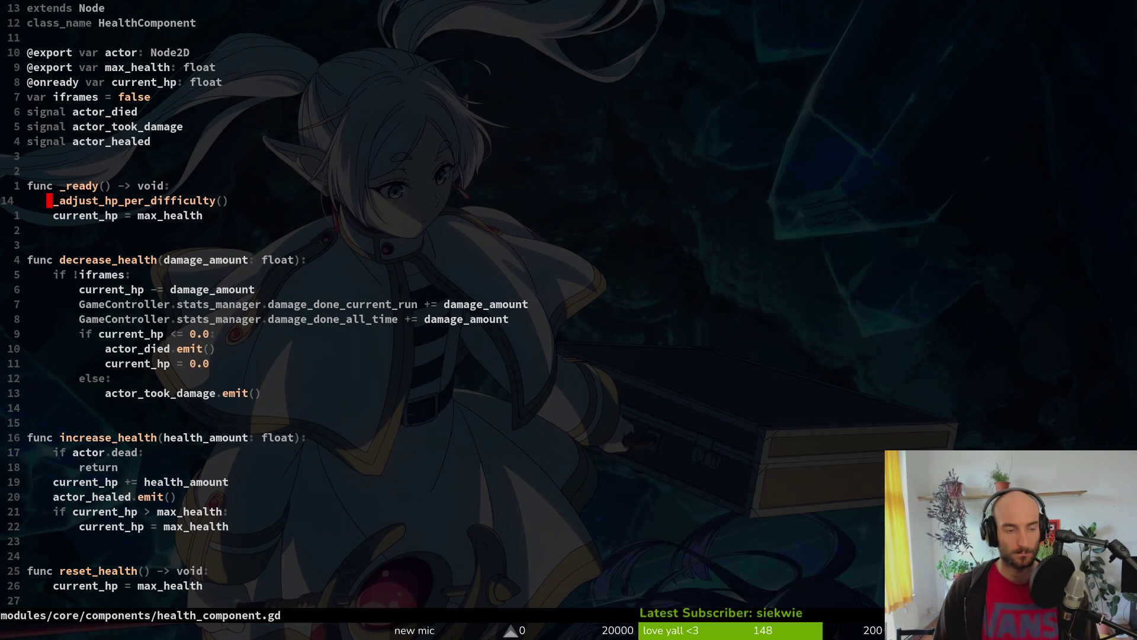
Step: Back in enemy.gd, add a new `func _init() -> void:` above _ready
{"action": "key", "text": "ctrl+6"}
{"action": "key", "text": "k"}
{"action": "key", "text": "k"}
{"action": "key", "text": "j"}
{"action": "key", "text": "j"}
{"action": "key", "text": "j"}
{"action": "key", "text": "j"}
{"action": "key", "text": "k"}
{"action": "key", "text": "k"}
{"action": "key", "text": "k"}
{"action": "key", "text": "k"}
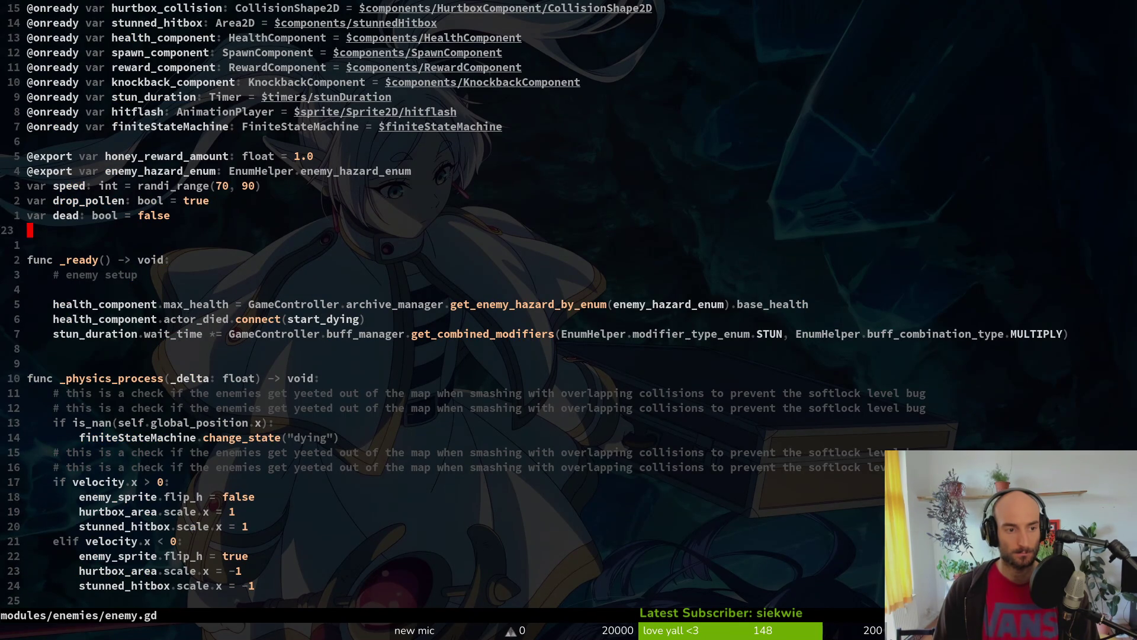
{"action": "type", "text": "ofunc _init"}
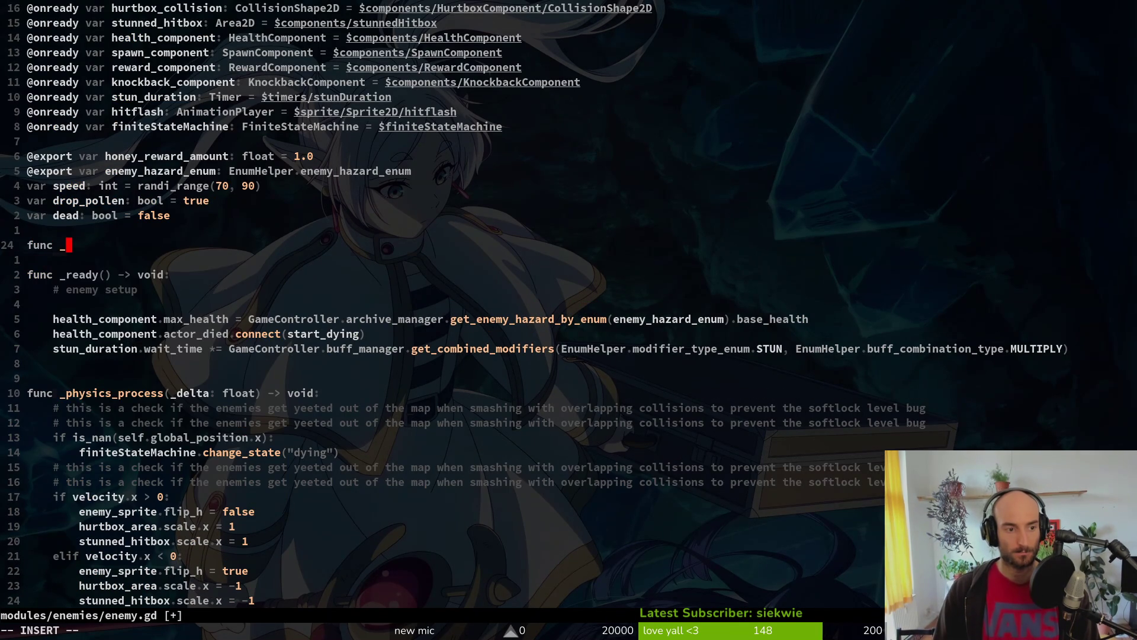
{"action": "key", "text": "Return"}
{"action": "key", "text": "Escape"}
Step: Move the max_health assignment under func _init(), indent it, and save enemy.gd
{"action": "key", "text": "j"}
{"action": "key", "text": "j"}
{"action": "key", "text": "j"}
{"action": "key", "text": "k"}
{"action": "key", "text": "shift+v"}
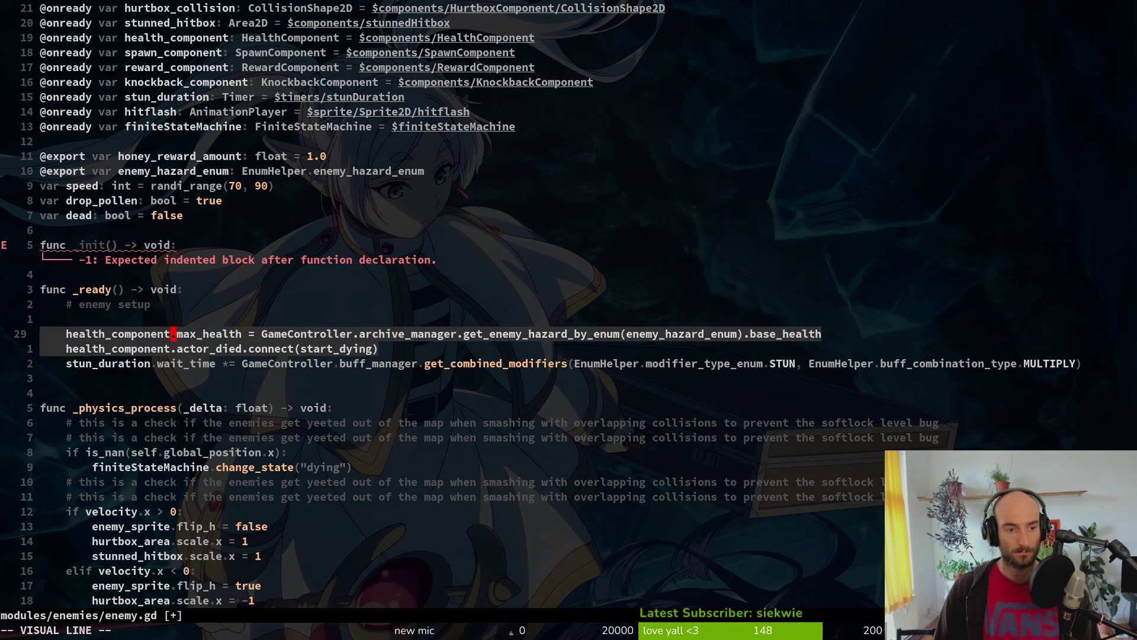
{"action": "key", "text": "shift+k"}
{"action": "key", "text": "shift+k"}
{"action": "key", "text": "shift+k"}
{"action": "key", "text": "shift+k"}
{"action": "key", "text": "shift+j"}
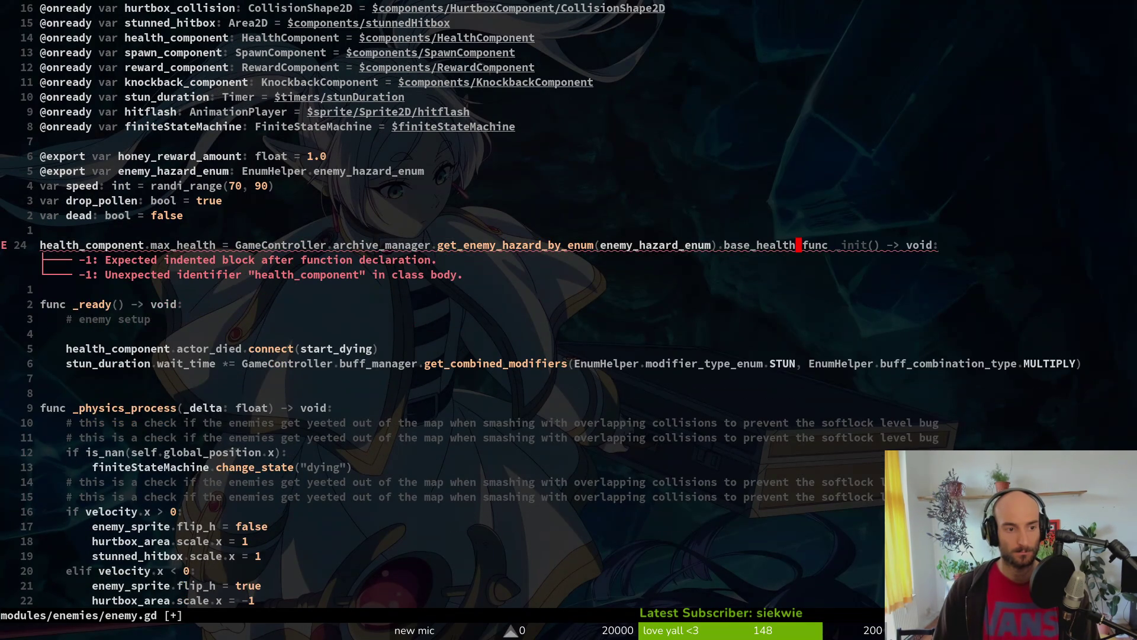
{"action": "key", "text": "u"}
{"action": "key", "text": "shift+v"}
{"action": "key", "text": "shift+j"}
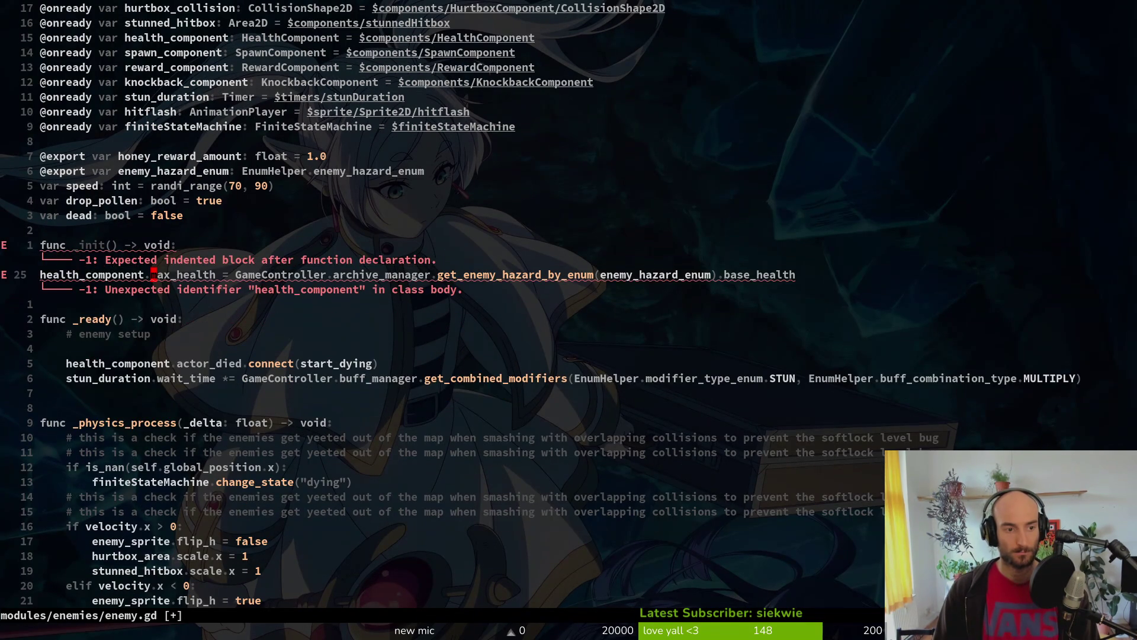
{"action": "key", "text": "Escape"}
{"action": "key", "text": "shift+v"}
{"action": "key", "text": "shift+v"}
{"action": "key", "text": "shift+v"}
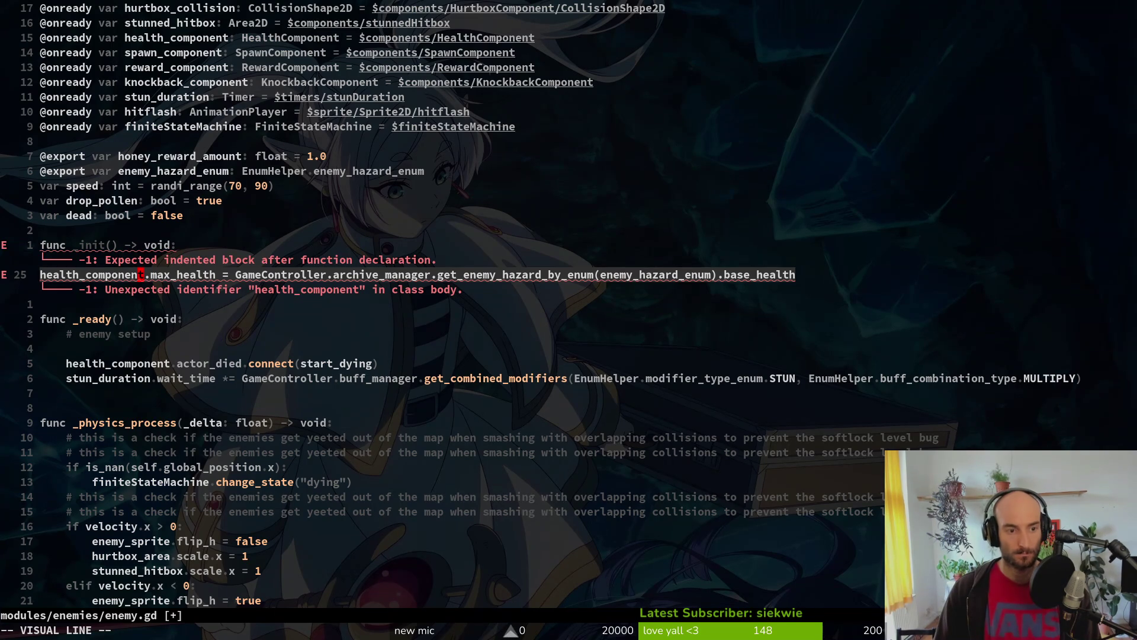
{"action": "key", "text": "greater"}
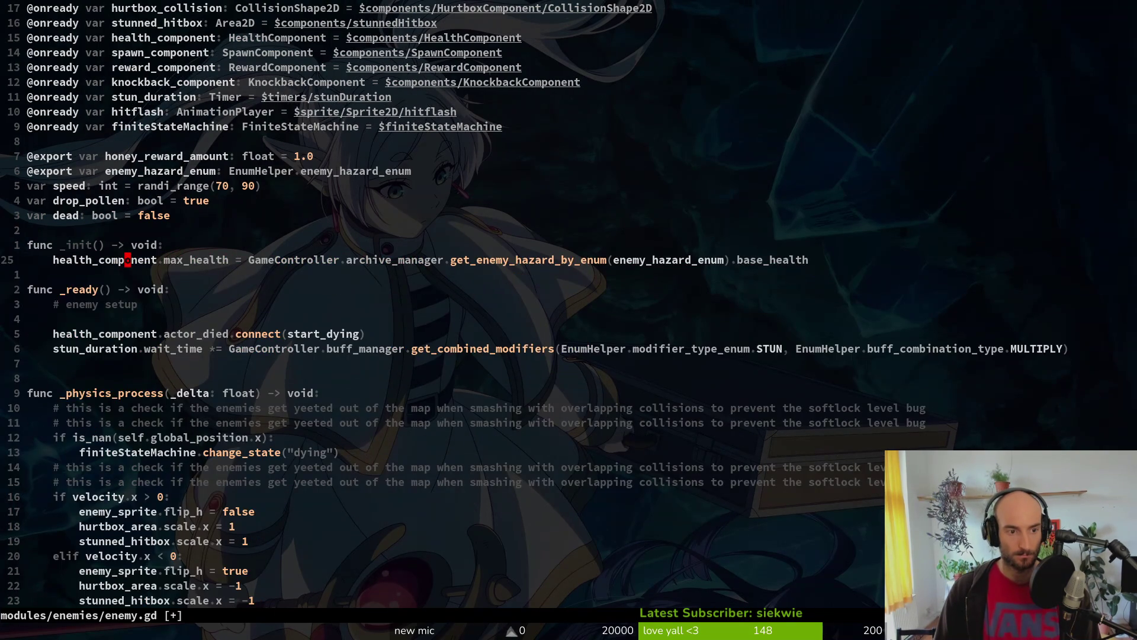
{"action": "type", "text": ":w"}
{"action": "key", "text": "Return"}
Step: Add a blank line above func _init() and save enemy.gd again
{"action": "key", "text": "k"}
{"action": "key", "text": "shift+o"}
{"action": "key", "text": "Escape"}
{"action": "type", "text": ":w"}
{"action": "key", "text": "Return"}
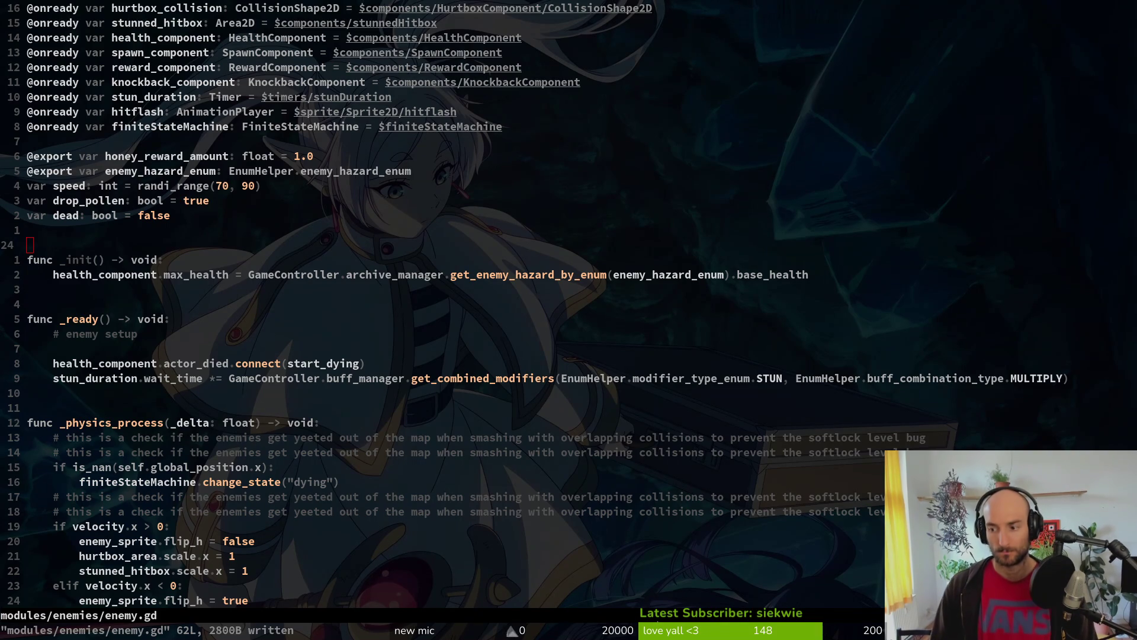
{"action": "left_click", "coordinate": [236, 378]}
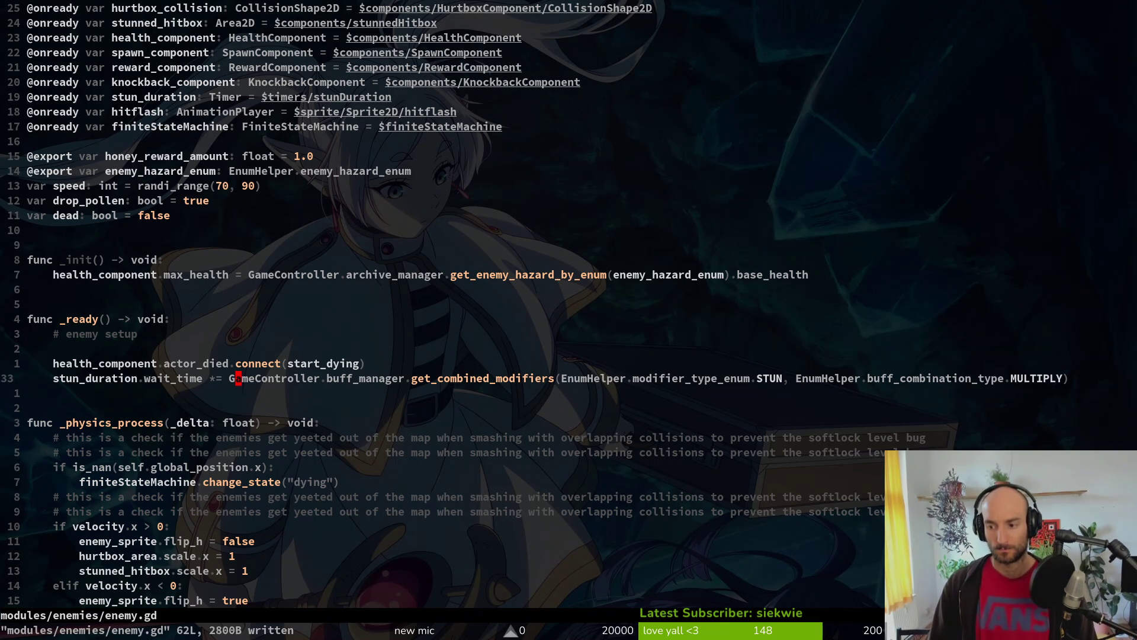
Step: Continue the debug game and check the archive's enemies page, which shows Fruchtfliege at 0.0 Leben, then stop the game
{"action": "key", "text": "alt+Tab"}
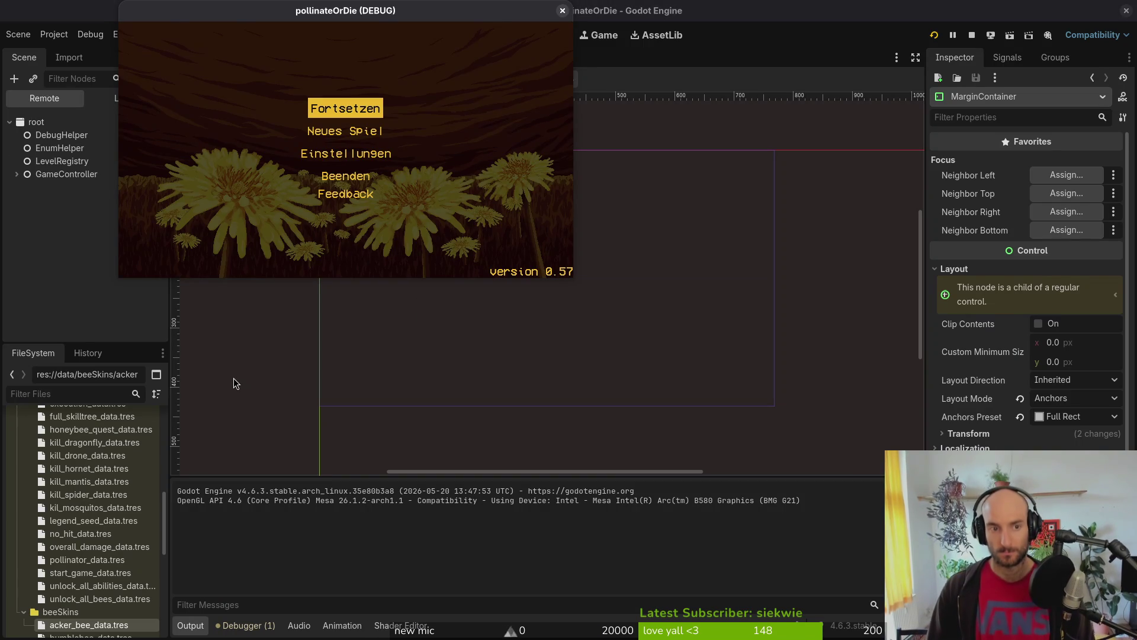
{"action": "key", "text": "Return"}
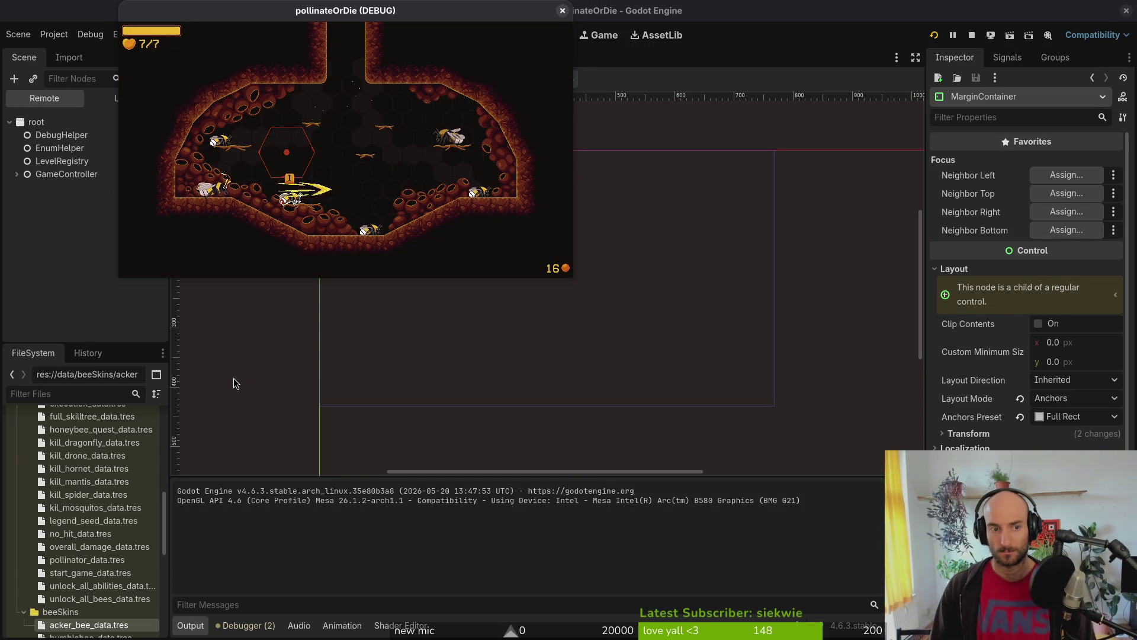
{"action": "key", "text": "Tab"}
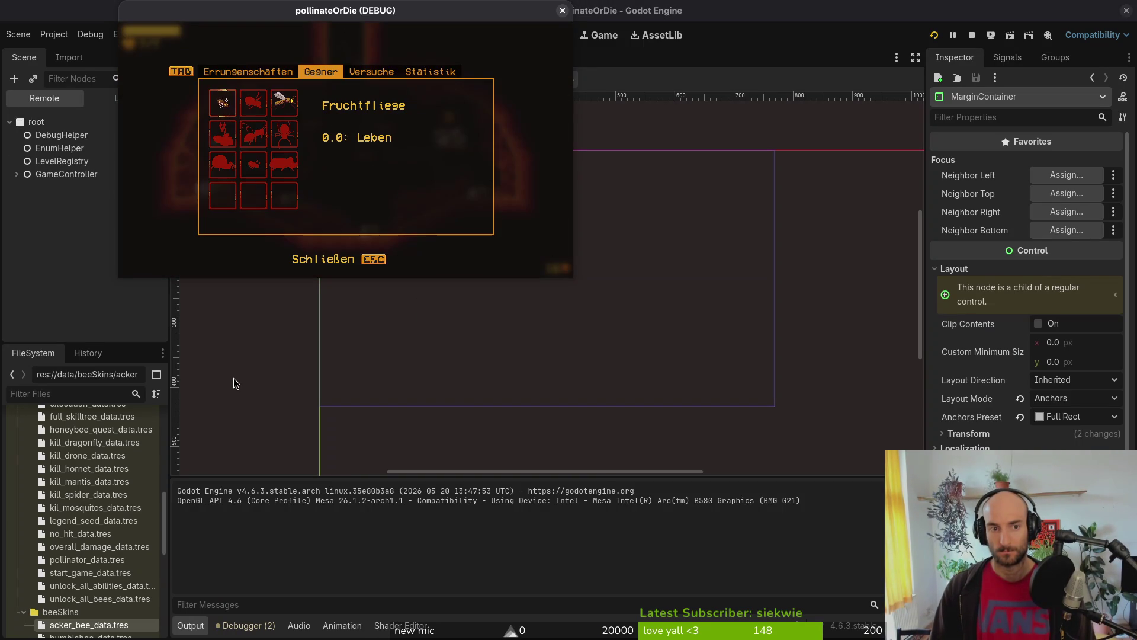
{"action": "key", "text": "Tab"}
{"action": "key", "text": "Tab"}
{"action": "key", "text": "Tab"}
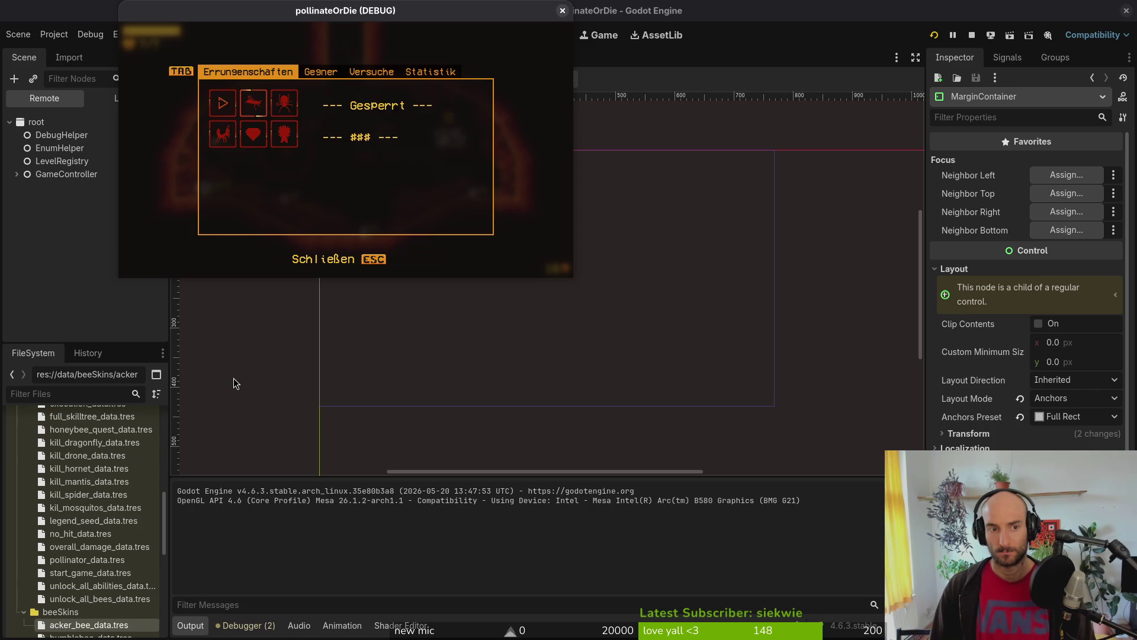
{"action": "key", "text": "Tab"}
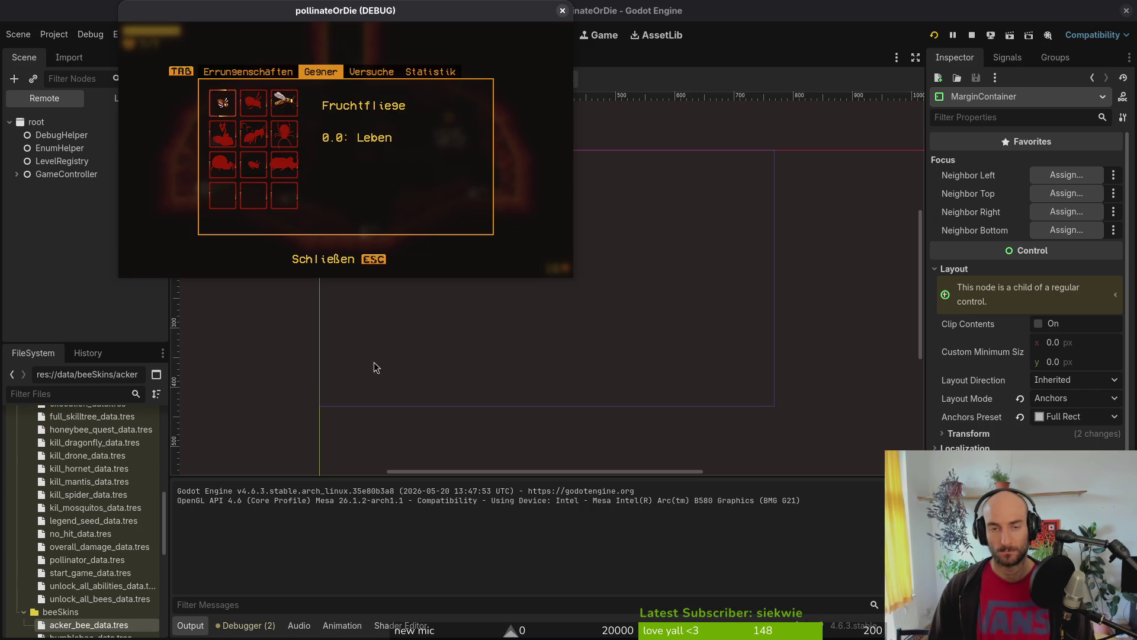
{"action": "key", "text": "Escape"}
{"action": "key", "text": "Escape"}
{"action": "left_click", "coordinate": [563, 11]}
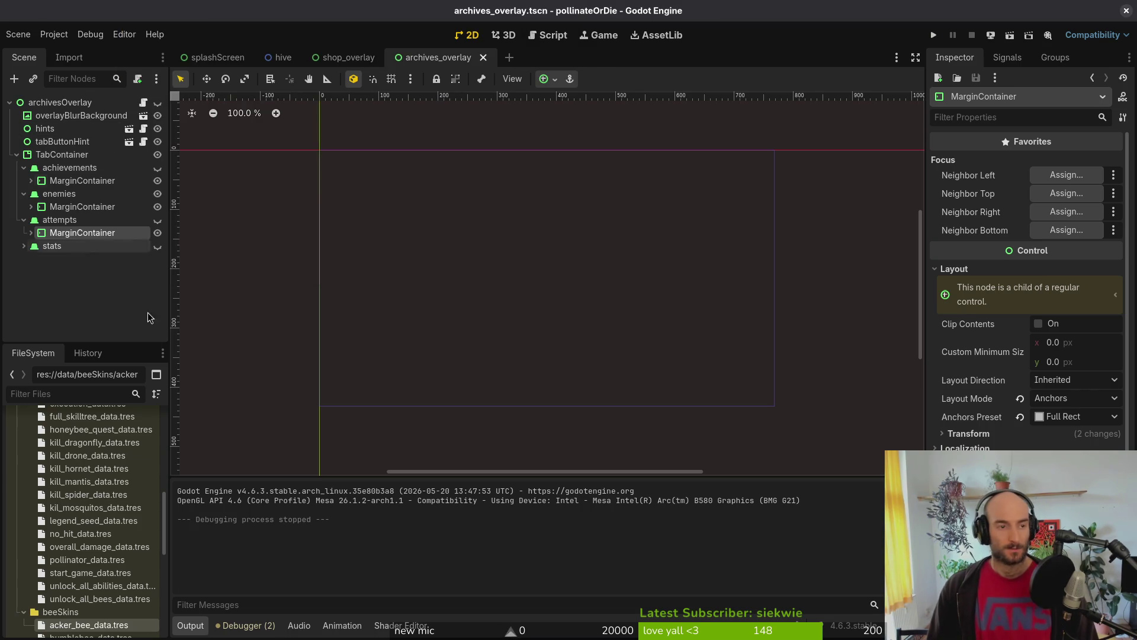
{"action": "scroll", "coordinate": [31, 477], "scroll_direction": "up", "scroll_amount": 20}
Step: Open data/enemy_hazards/amanita_mushroom_data.tres and inspect its Base Health value
{"action": "left_click", "coordinate": [17, 456]}
{"action": "left_click", "coordinate": [24, 496]}
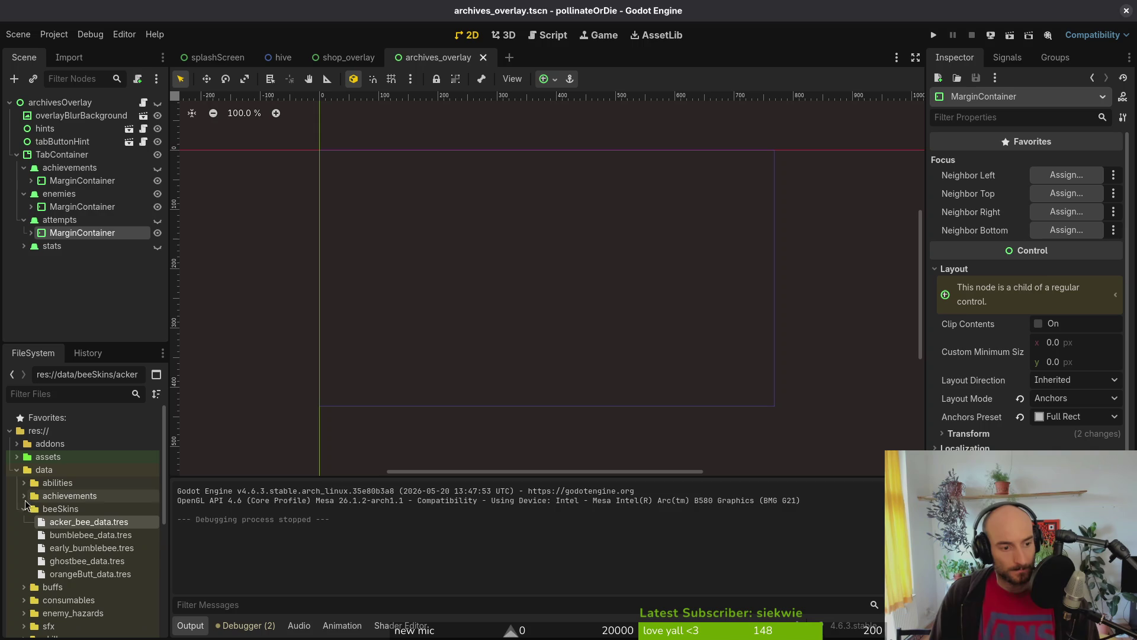
{"action": "left_click", "coordinate": [24, 509]}
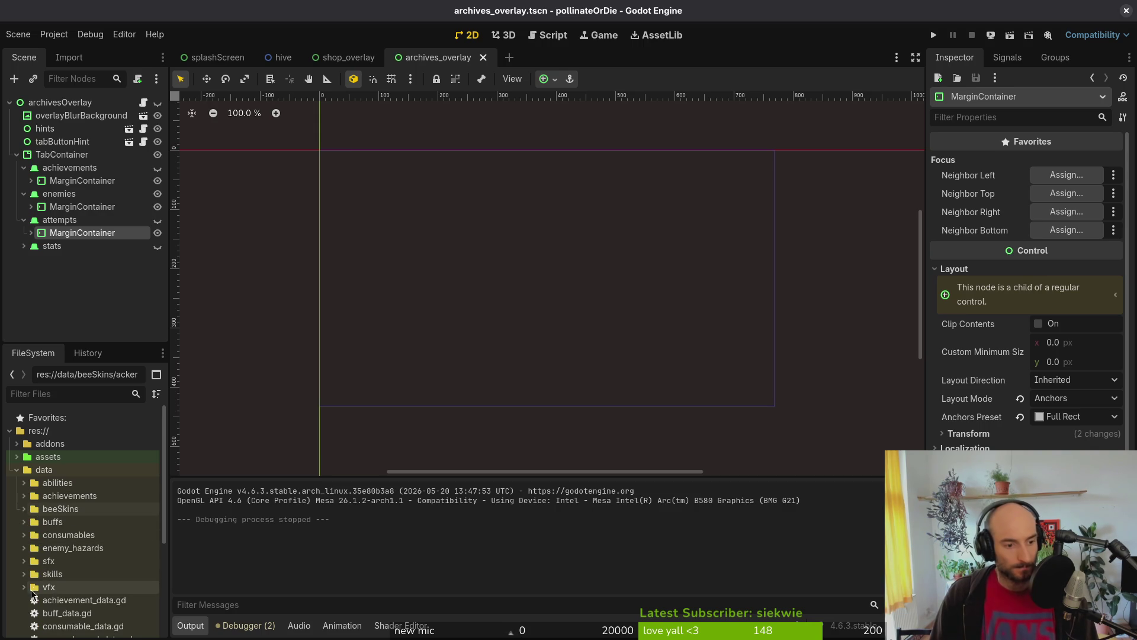
{"action": "left_click", "coordinate": [23, 548]}
{"action": "double_click", "coordinate": [84, 563]}
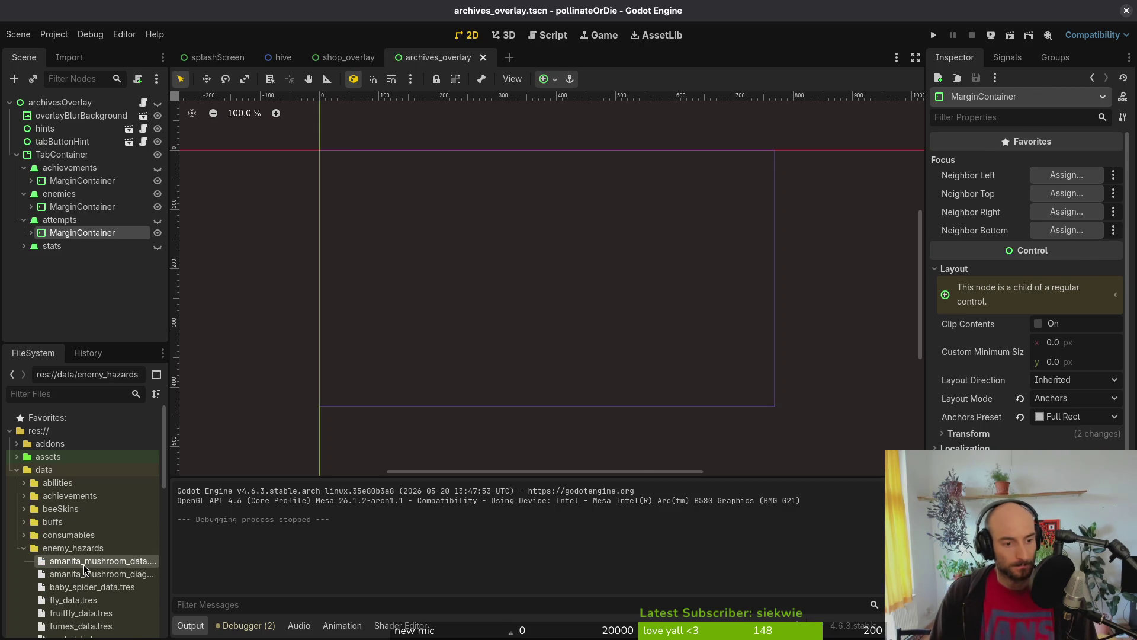
{"action": "left_click", "coordinate": [1088, 186]}
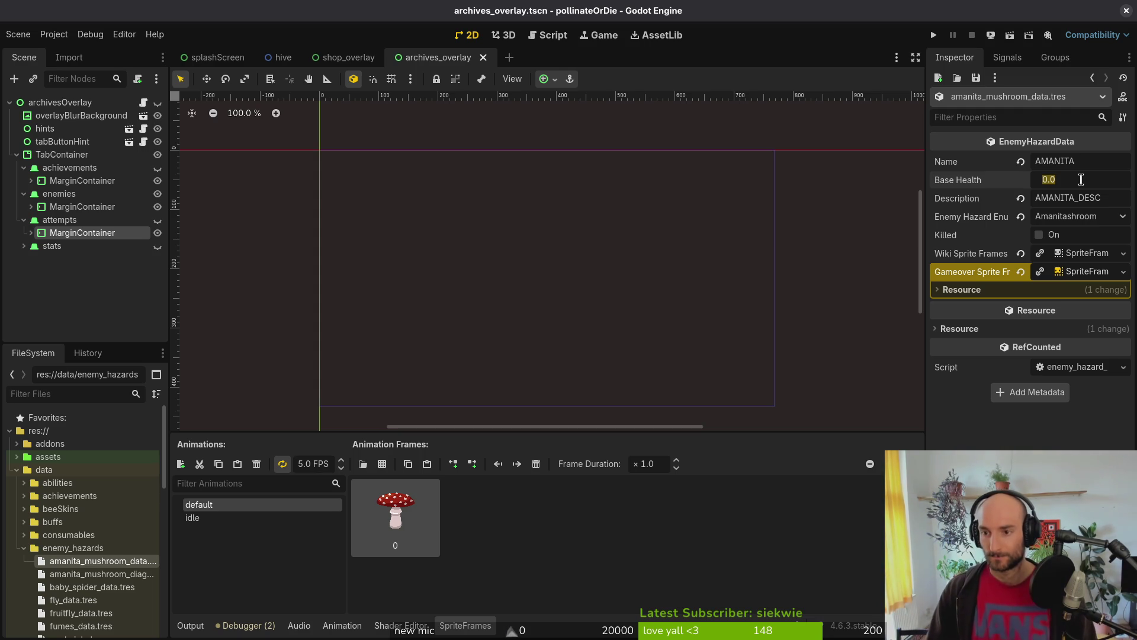
Step: Open amanita_mushroom.tscn and select its HealthComponent, which shows Max Health 20.0
{"action": "key", "text": "shift+alt+o"}
{"action": "type", "text": "amats"}
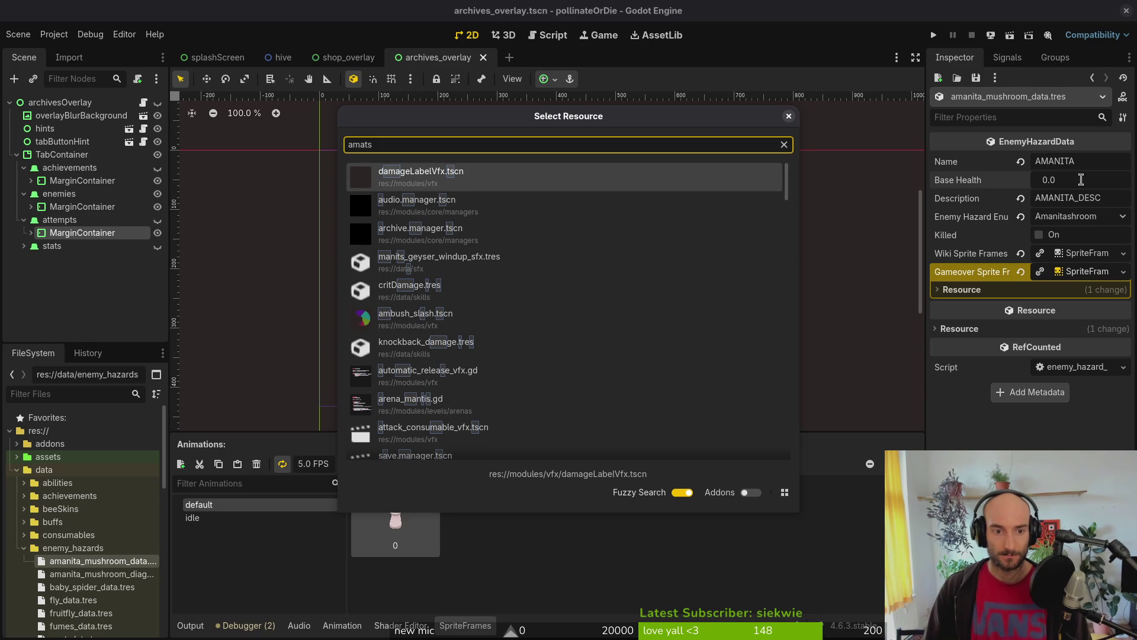
{"action": "key", "text": "BackSpace"}
{"action": "key", "text": "BackSpace"}
{"action": "key", "text": "BackSpace"}
{"action": "type", "text": "ani"}
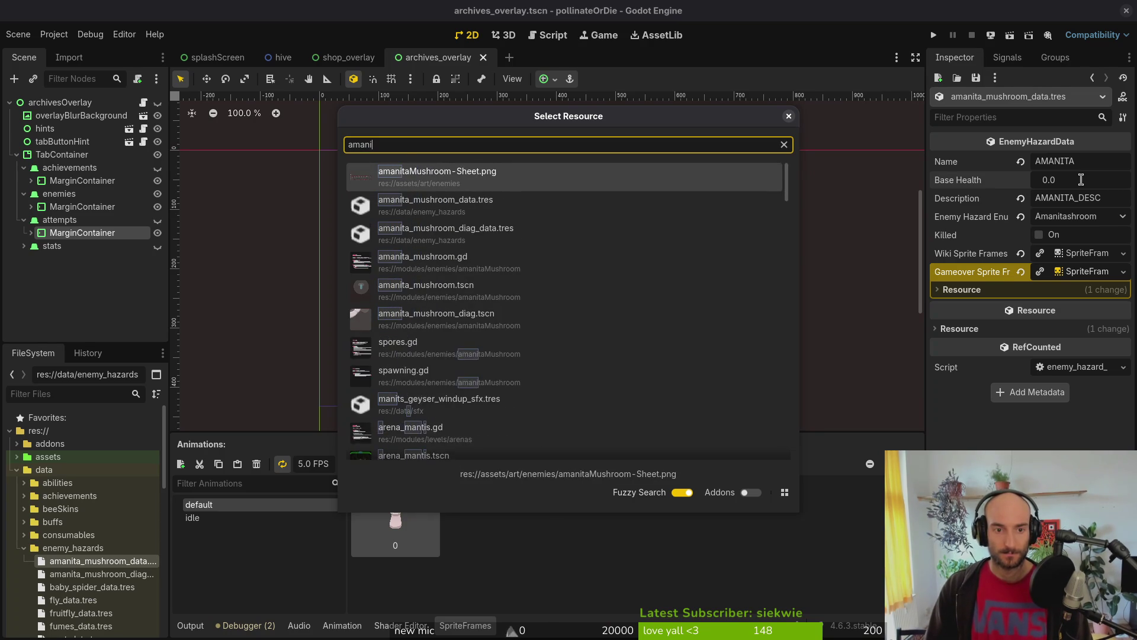
{"action": "key", "text": "Down"}
{"action": "key", "text": "Down"}
{"action": "key", "text": "Down"}
{"action": "key", "text": "Return"}
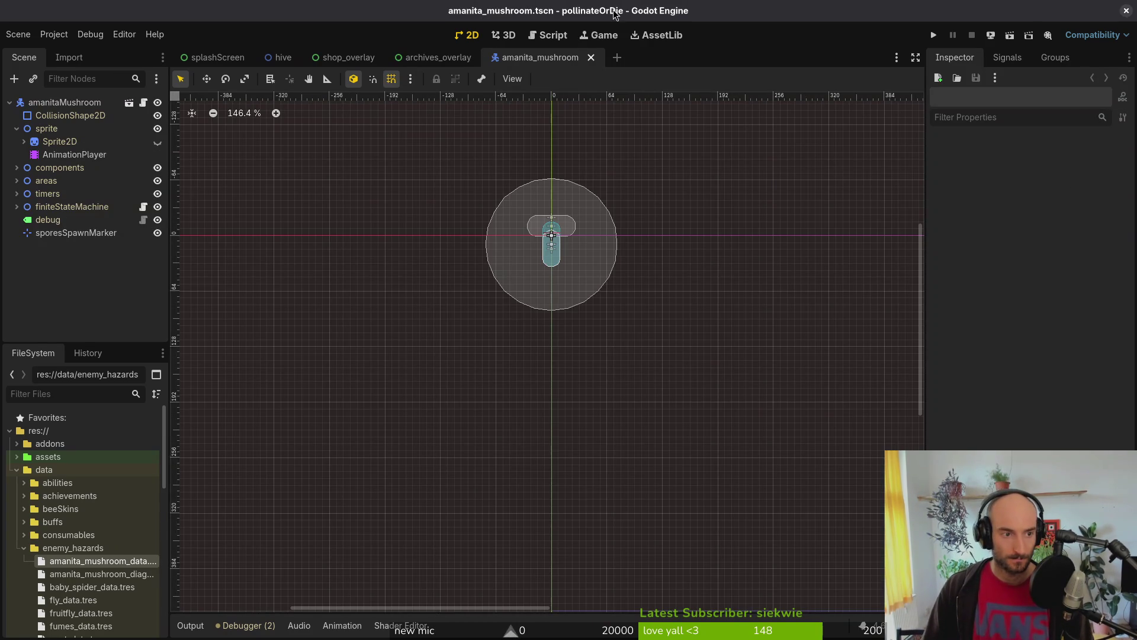
{"action": "left_click", "coordinate": [17, 167]}
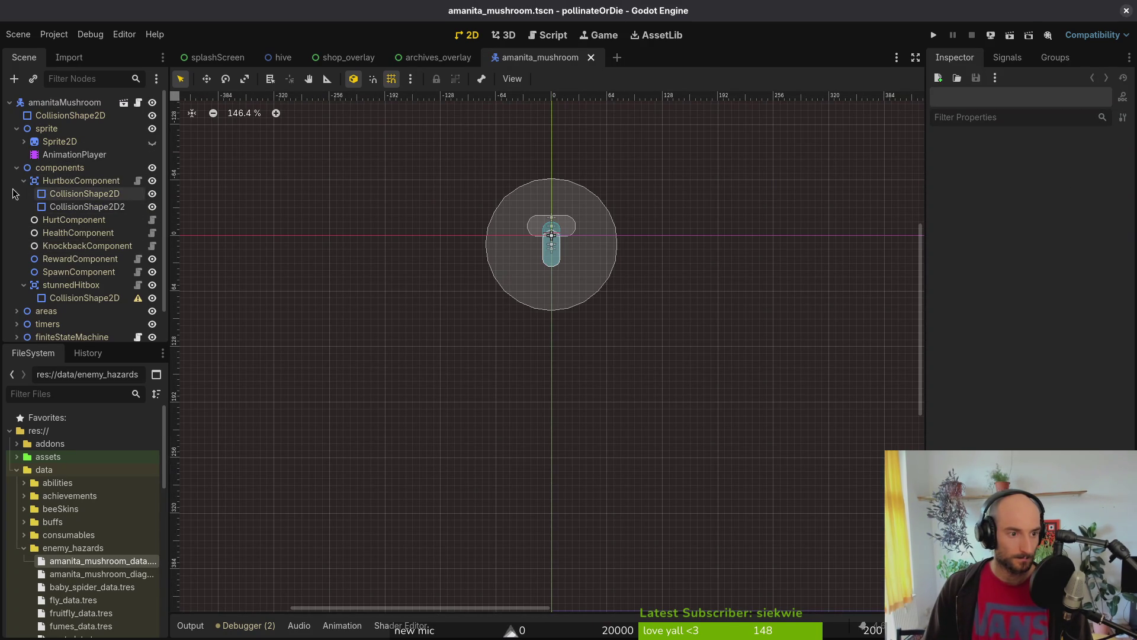
{"action": "left_click", "coordinate": [24, 181]}
{"action": "left_click", "coordinate": [77, 207]}
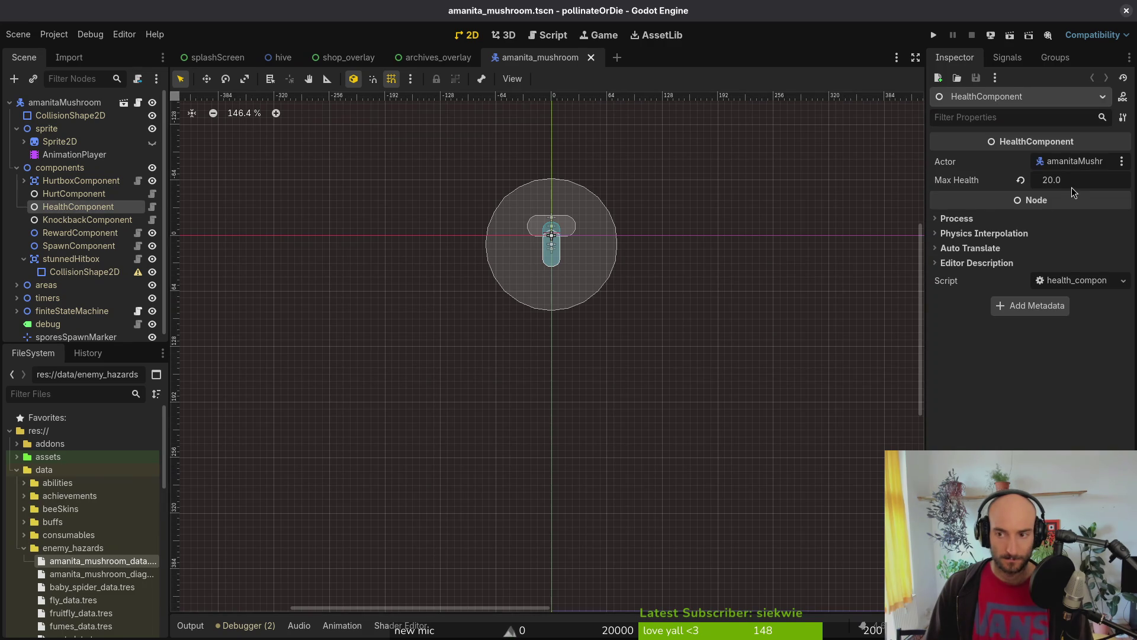
{"action": "key", "text": "alt+Tab"}
{"action": "key", "text": "space"}
{"action": "key", "text": "f"}
{"action": "key", "text": "f"}
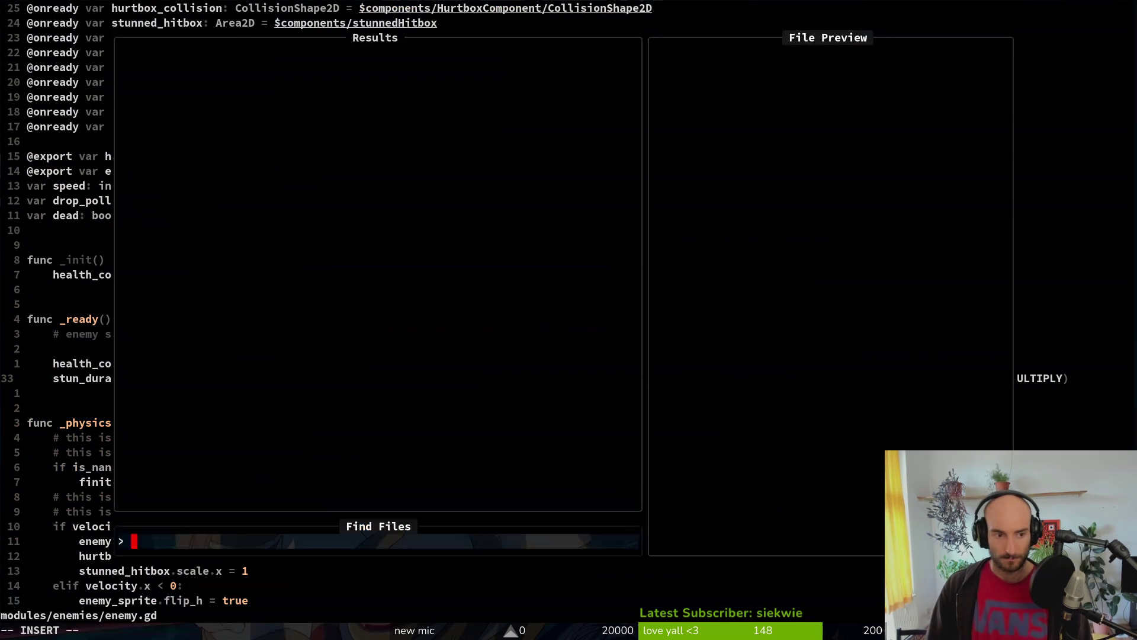
{"action": "type", "text": "health"}
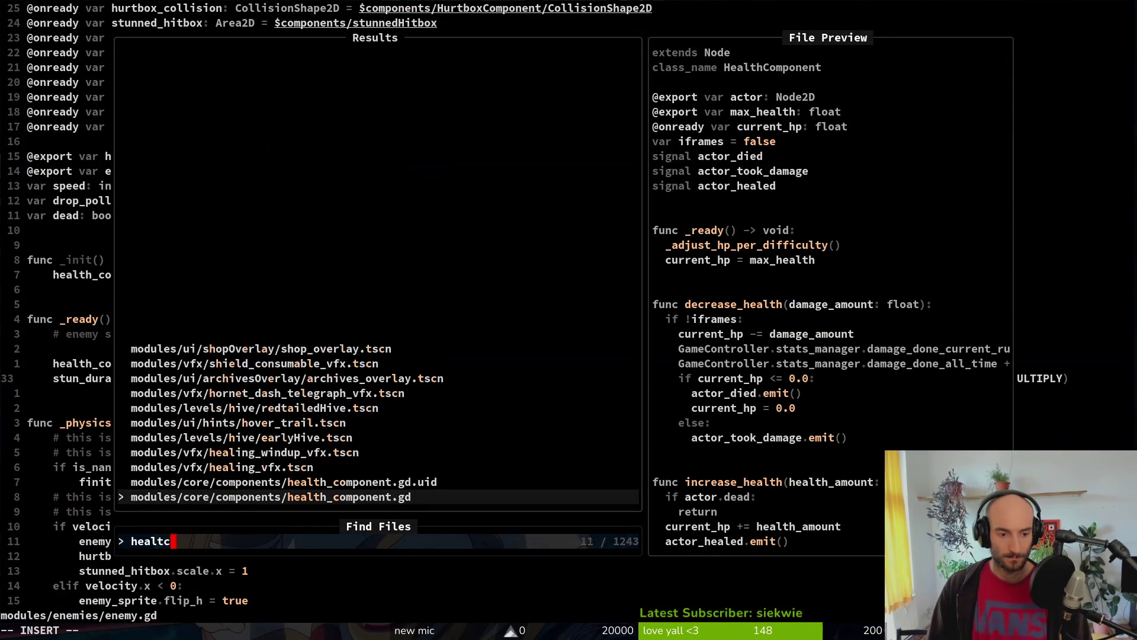
{"action": "key", "text": "Return"}
{"action": "key", "text": "k"}
{"action": "key", "text": "k"}
{"action": "key", "text": "k"}
{"action": "key", "text": "j"}
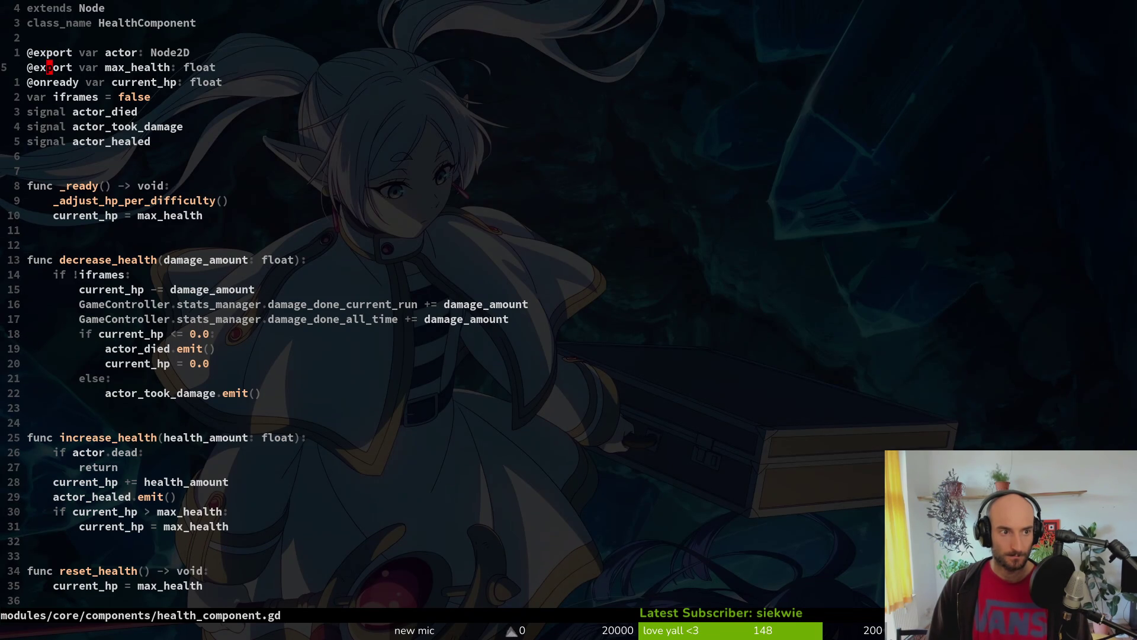
{"action": "key", "text": "c"}
{"action": "key", "text": "i"}
{"action": "key", "text": "w"}
{"action": "key", "text": "BackSpace"}
{"action": "key", "text": "Escape"}
{"action": "key", "text": "V"}
{"action": "key", "text": "J"}
{"action": "key", "text": "Return"}
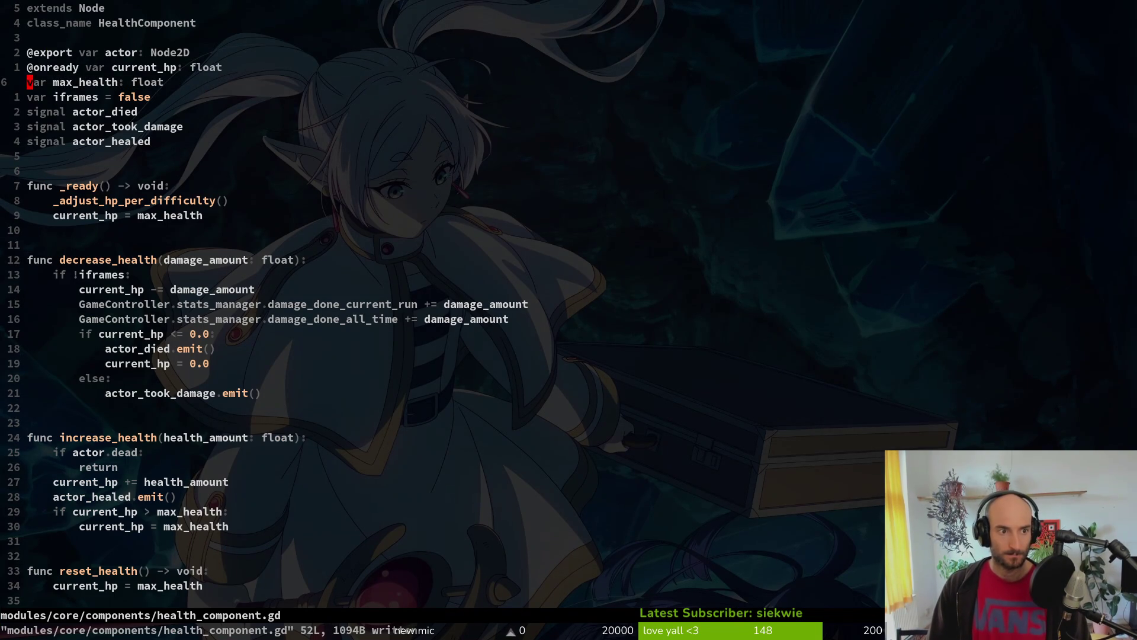
Step: In enemy.gd, move the health_component declaration below the other component declarations
{"action": "key", "text": "alt+Tab"}
{"action": "key", "text": "alt+Tab"}
{"action": "key", "text": "ctrl+6"}
{"action": "key", "text": "k"}
{"action": "key", "text": "k"}
{"action": "key", "text": "k"}
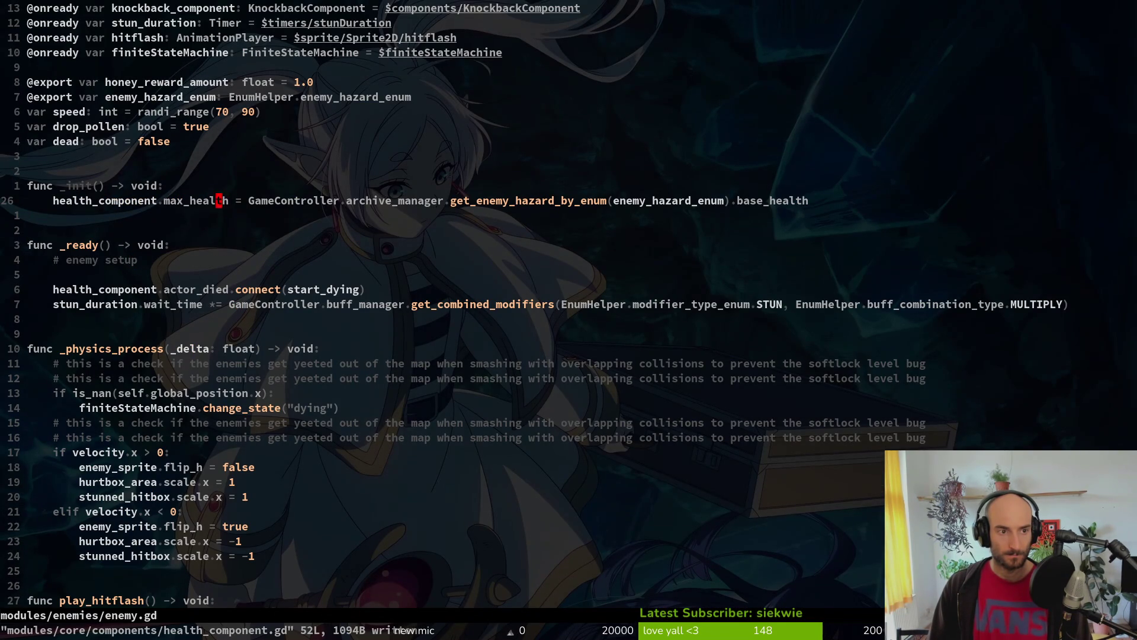
{"action": "key", "text": "k"}
{"action": "key", "text": "k"}
{"action": "key", "text": "k"}
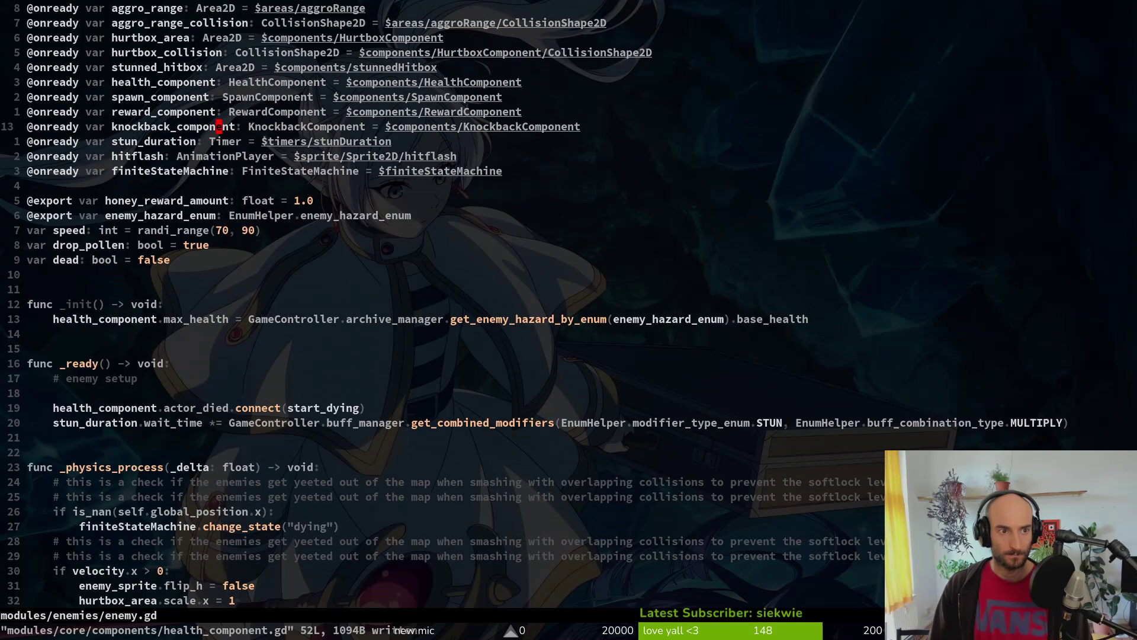
{"action": "key", "text": "k"}
{"action": "key", "text": "k"}
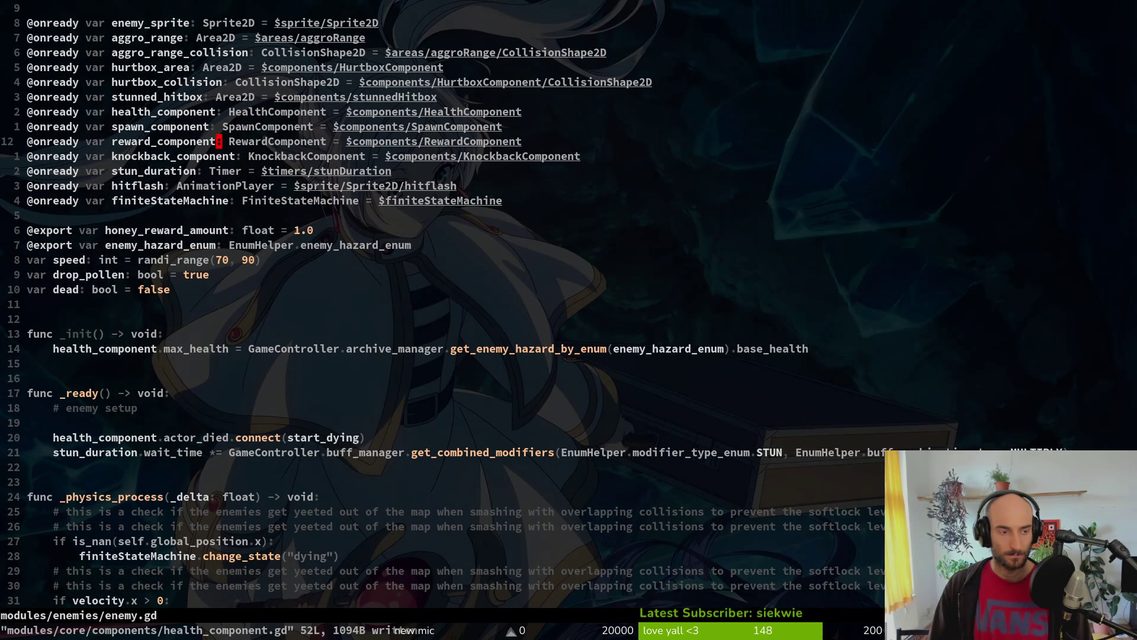
{"action": "key", "text": "k"}
{"action": "key", "text": "V"}
{"action": "key", "text": "J"}
{"action": "key", "text": "J"}
{"action": "key", "text": "J"}
{"action": "key", "text": "Escape"}
{"action": "key", "text": "V"}
{"action": "key", "text": "J"}
{"action": "key", "text": "J"}
{"action": "key", "text": "J"}
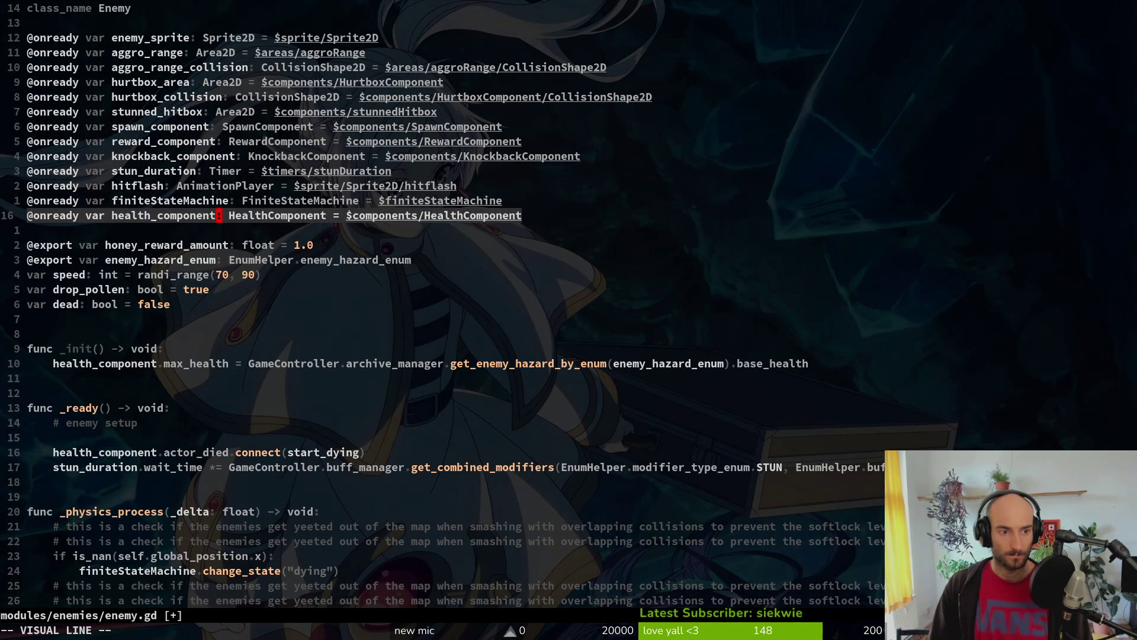
{"action": "key", "text": "J"}
{"action": "key", "text": "Escape"}
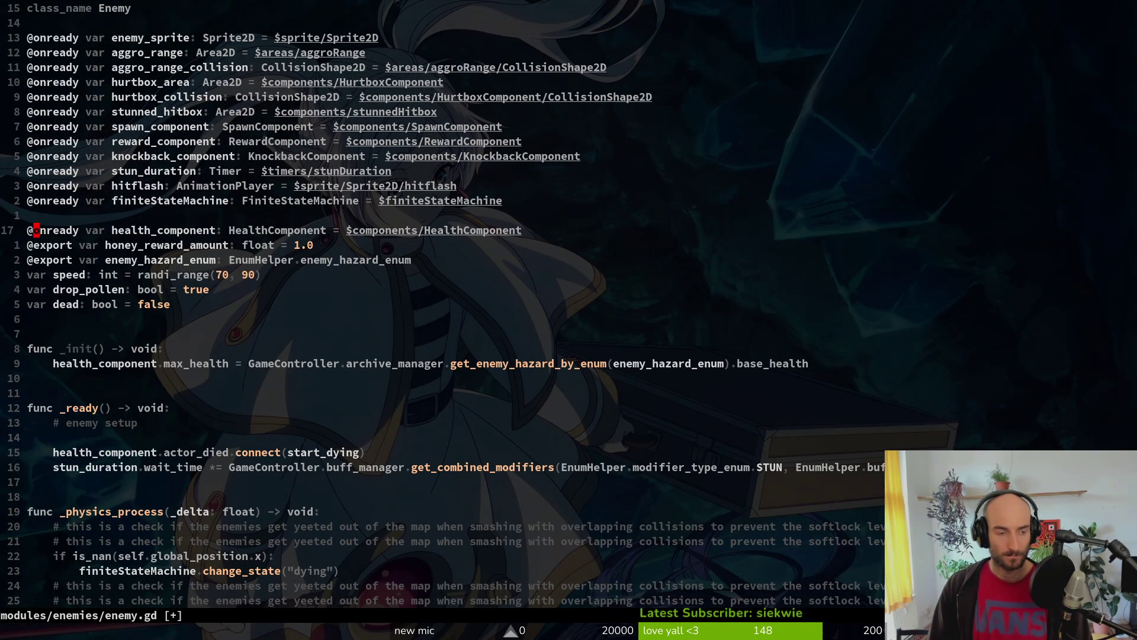
Step: Change health_component's annotation to export and delete its node path assignment
{"action": "type", "text": "ciwexort"}
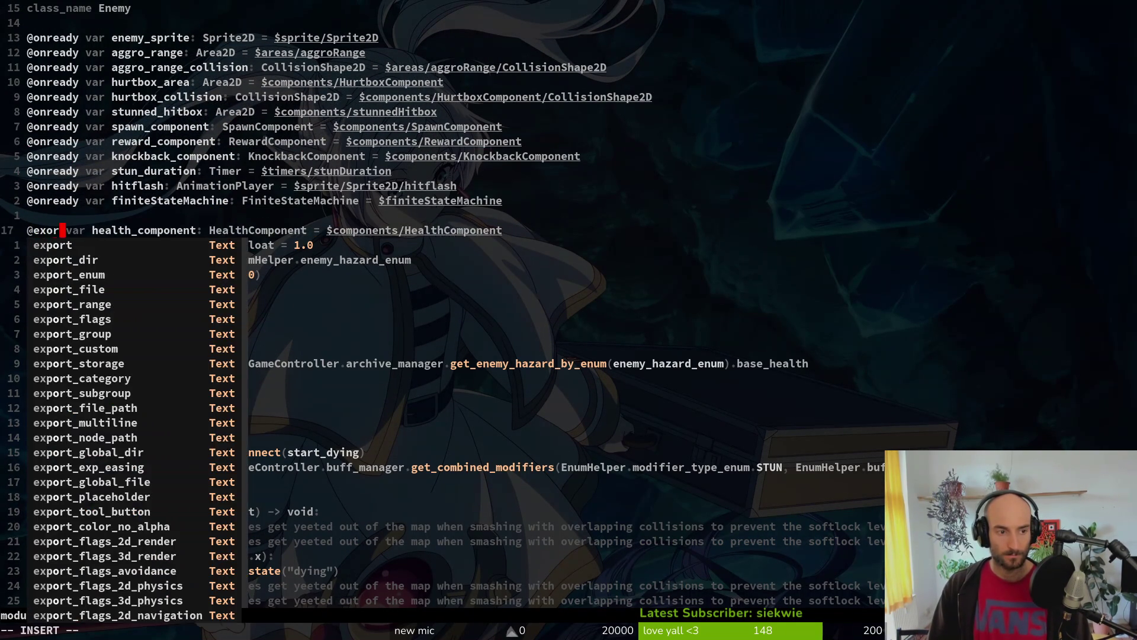
{"action": "key", "text": "Escape"}
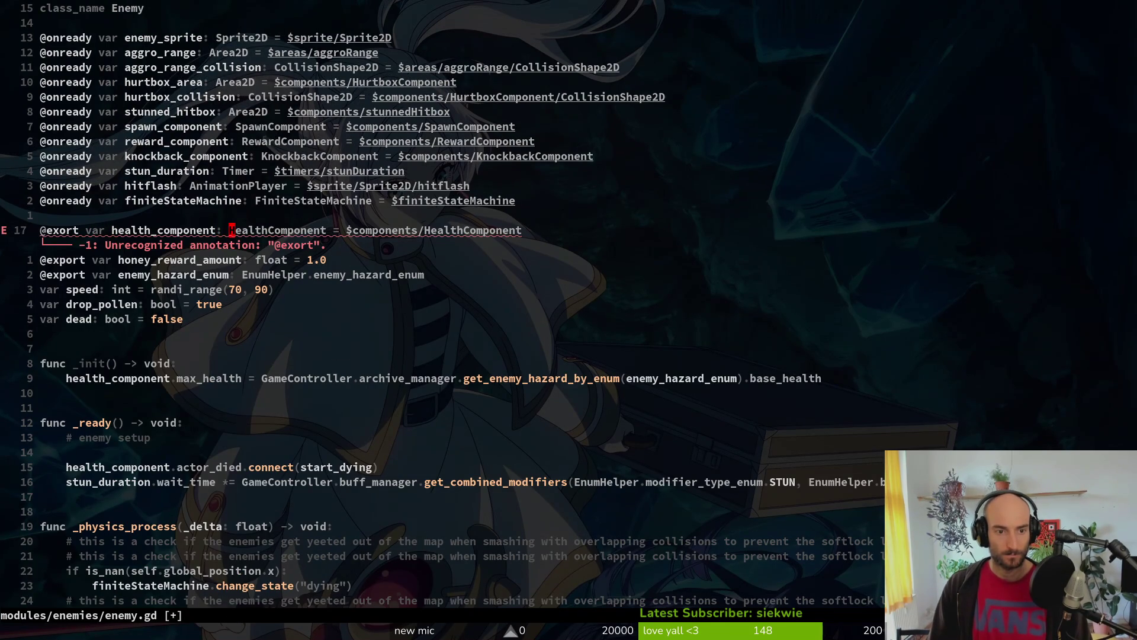
{"action": "key", "text": "A"}
{"action": "key", "text": "ctrl+w"}
{"action": "key", "text": "ctrl+w"}
{"action": "key", "text": "ctrl+w"}
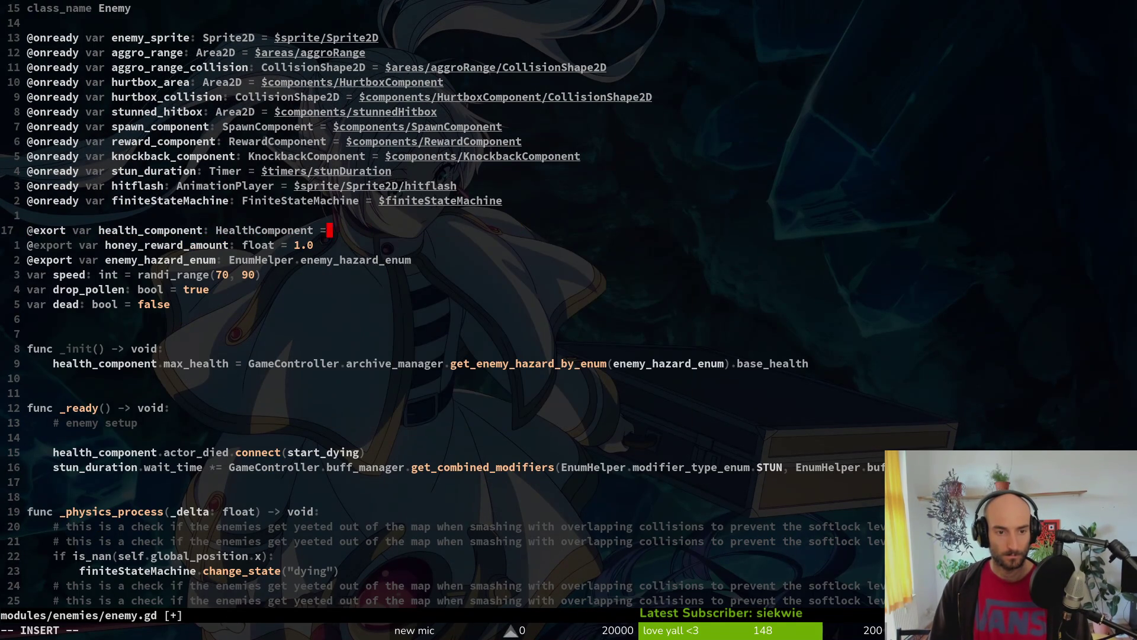
{"action": "key", "text": "Escape"}
{"action": "key", "text": "alt+Tab"}
{"action": "key", "text": "shift+alt+o"}
{"action": "type", "text": "enemts"}
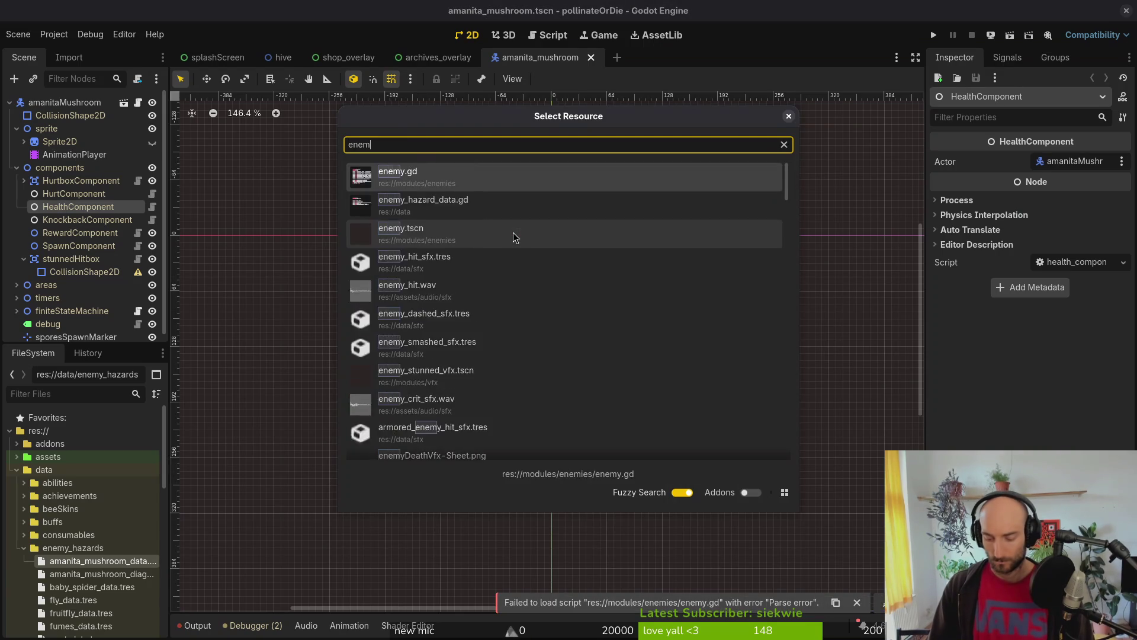
{"action": "key", "text": "Return"}
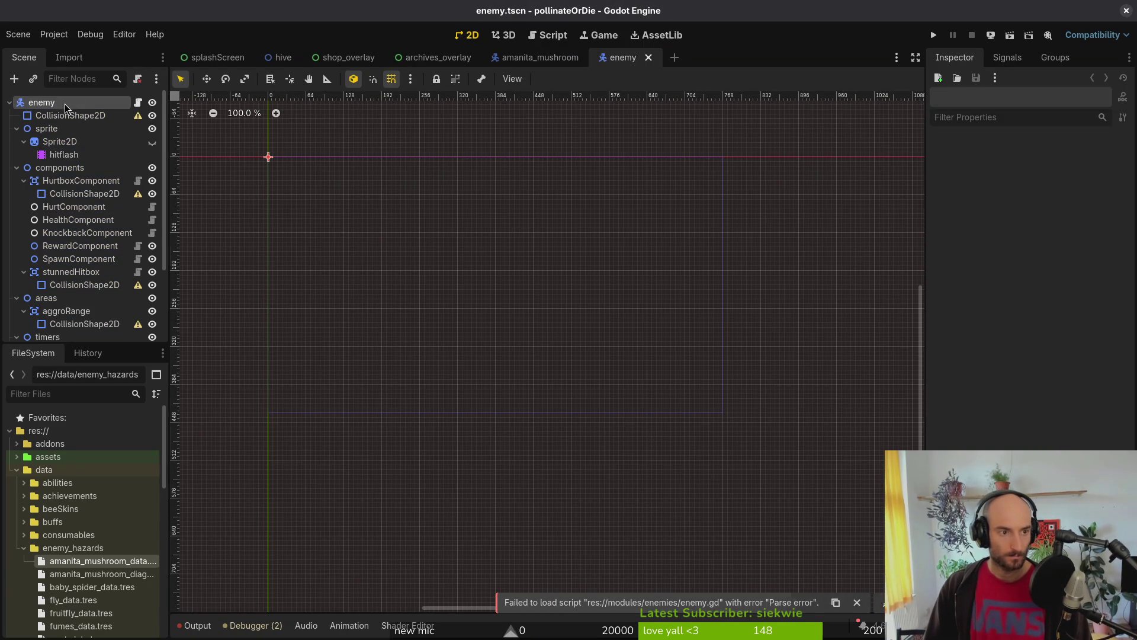
{"action": "key", "text": "alt+Tab"}
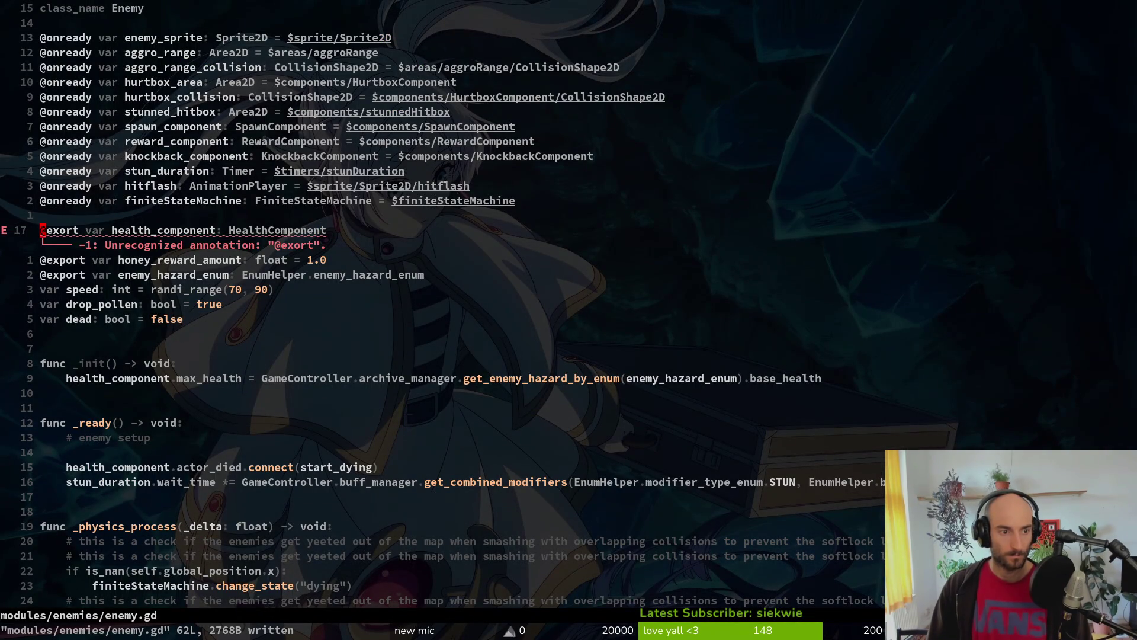
{"action": "type", "text": "ap"}
{"action": "key", "text": "Escape"}
{"action": "type", "text": ":w"}
{"action": "key", "text": "Return"}
Step: Assign the HealthComponent node to the enemy's Health Component property and save the scene
{"action": "key", "text": "alt+Tab"}
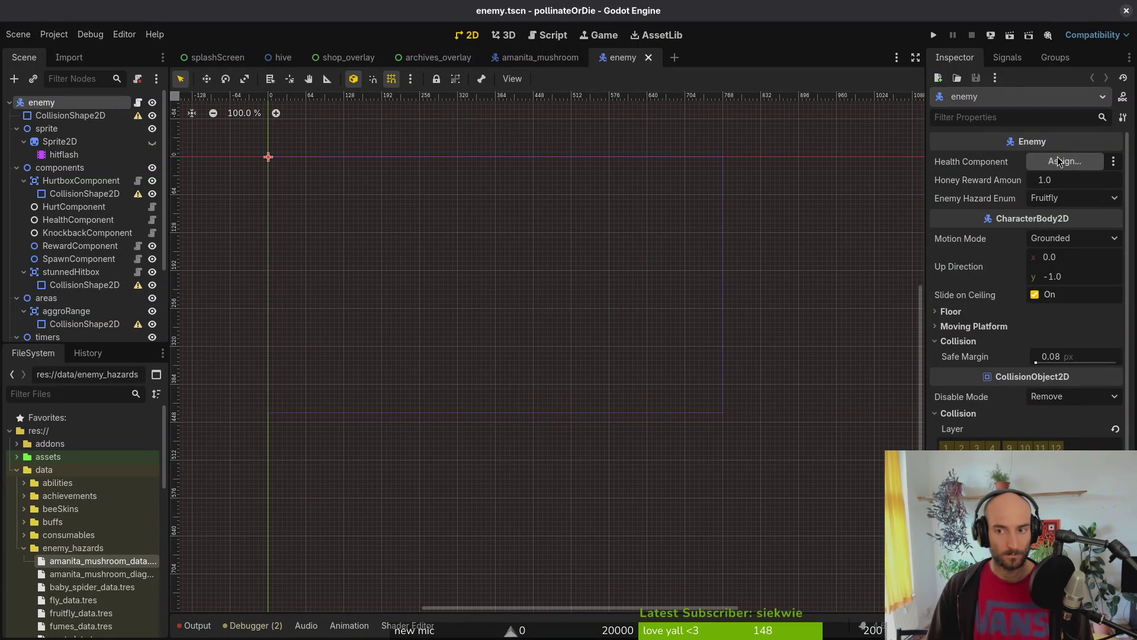
{"action": "left_click", "coordinate": [1064, 161]}
{"action": "left_click", "coordinate": [540, 197]}
{"action": "left_click", "coordinate": [611, 511]}
{"action": "key", "text": "ctrl+s"}
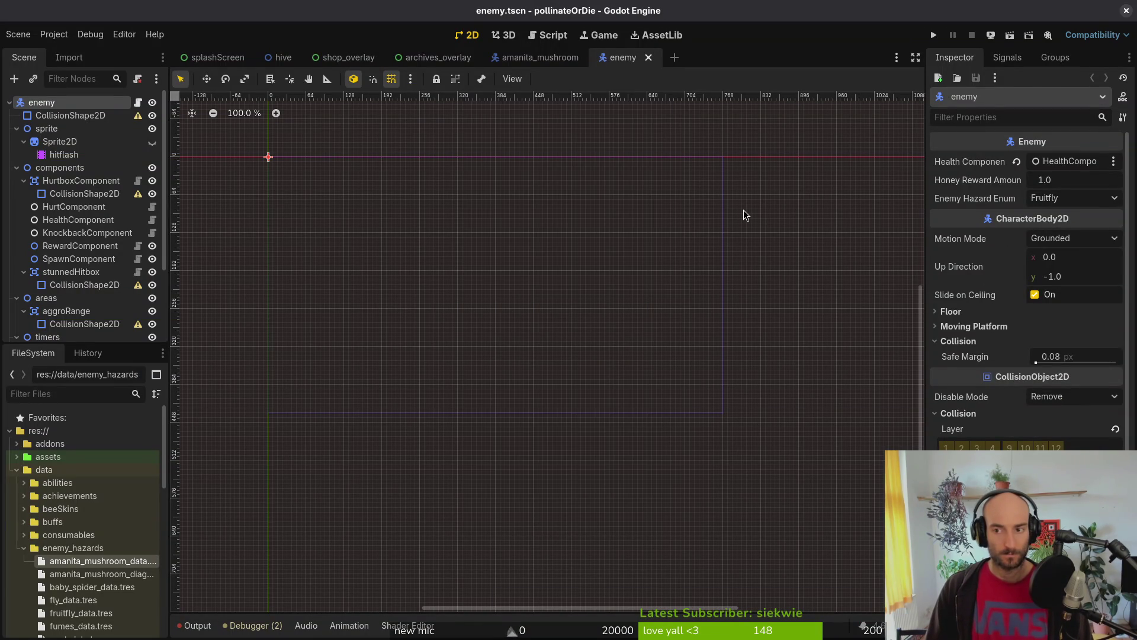
{"action": "key", "text": "ctrl+shift+o"}
Step: Open the boss scene and select its root node
{"action": "type", "text": "boss"}
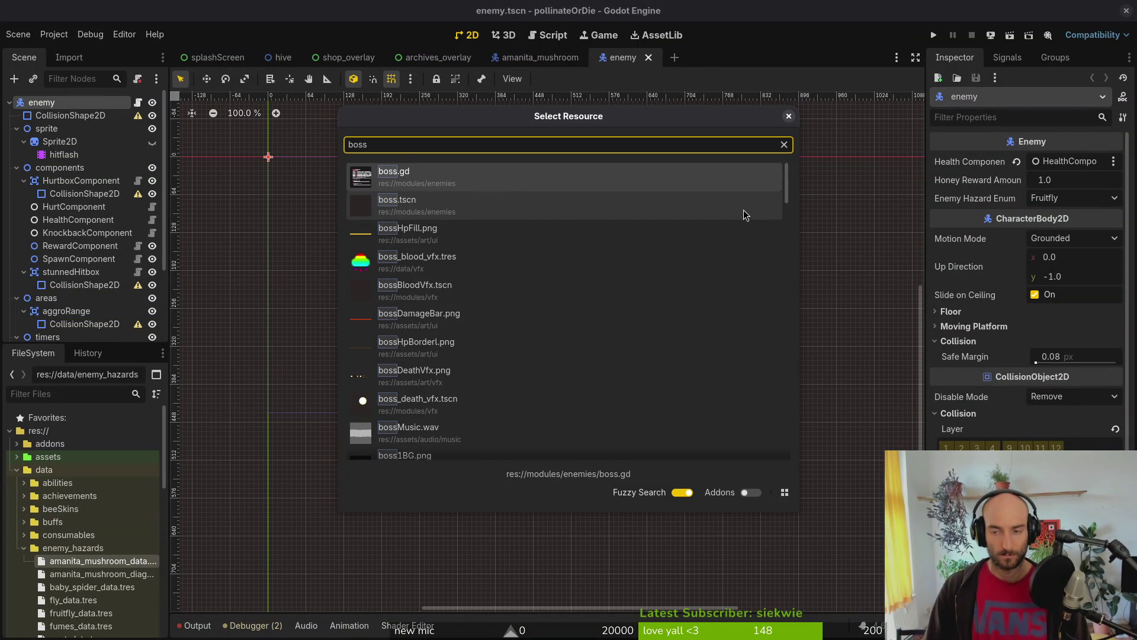
{"action": "key", "text": "Return"}
{"action": "left_click", "coordinate": [48, 102]}
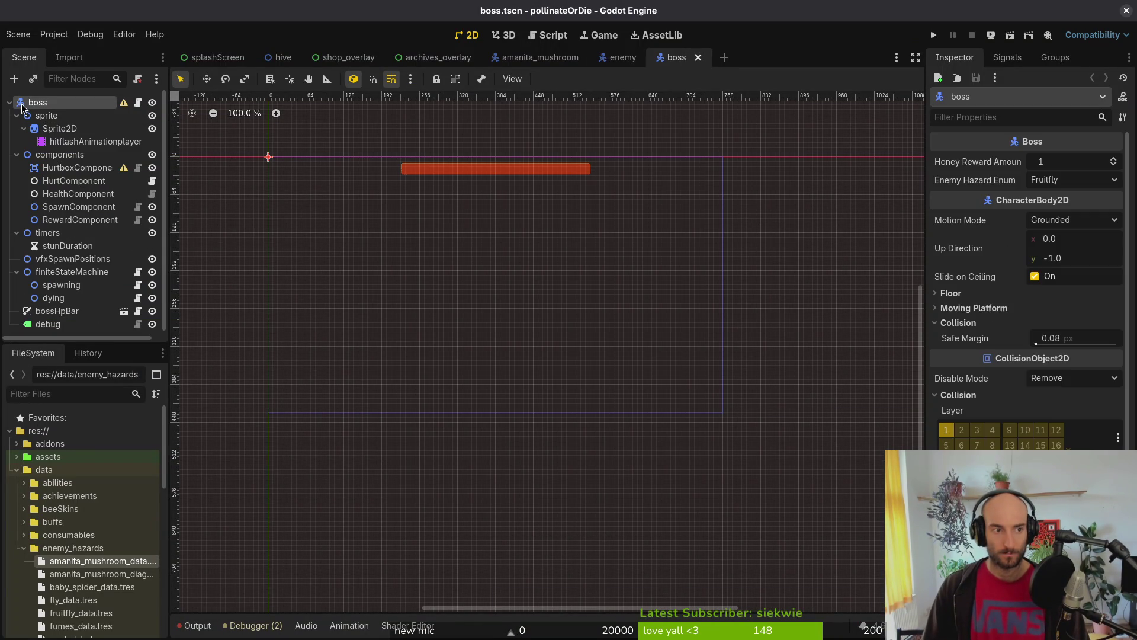
{"action": "key", "text": "alt+Tab"}
{"action": "key", "text": "space"}
{"action": "key", "text": "f"}
{"action": "key", "text": "f"}
{"action": "type", "text": "bos"}
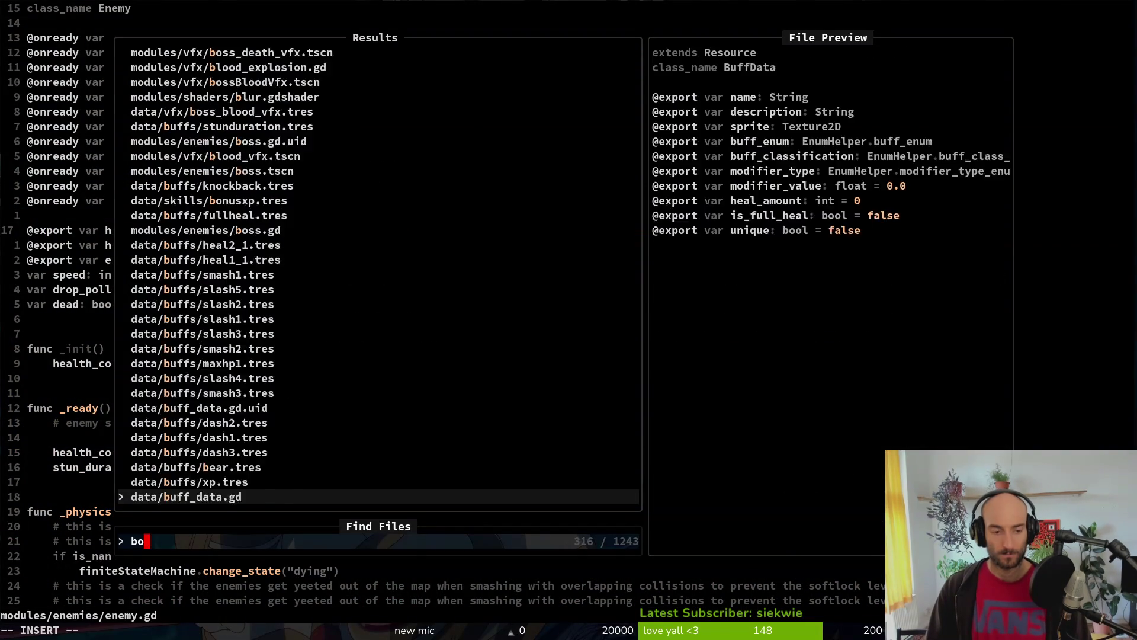
{"action": "key", "text": "Return"}
{"action": "key", "text": "j"}
{"action": "key", "text": "j"}
{"action": "key", "text": "j"}
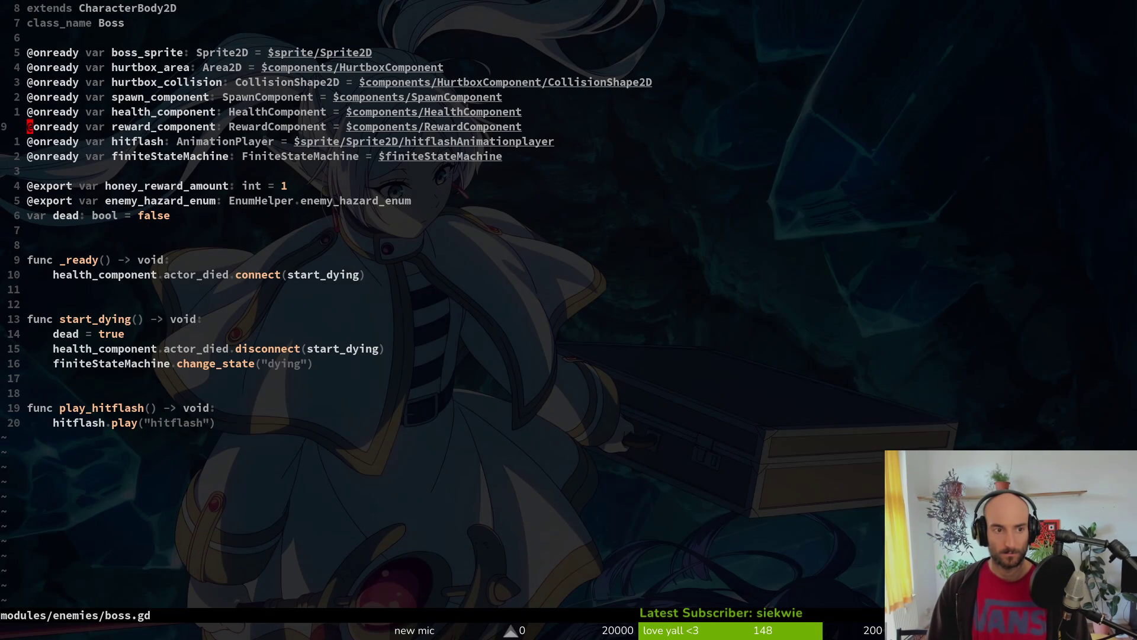
{"action": "key", "text": "ctrl+o"}
{"action": "key", "text": "ctrl+i"}
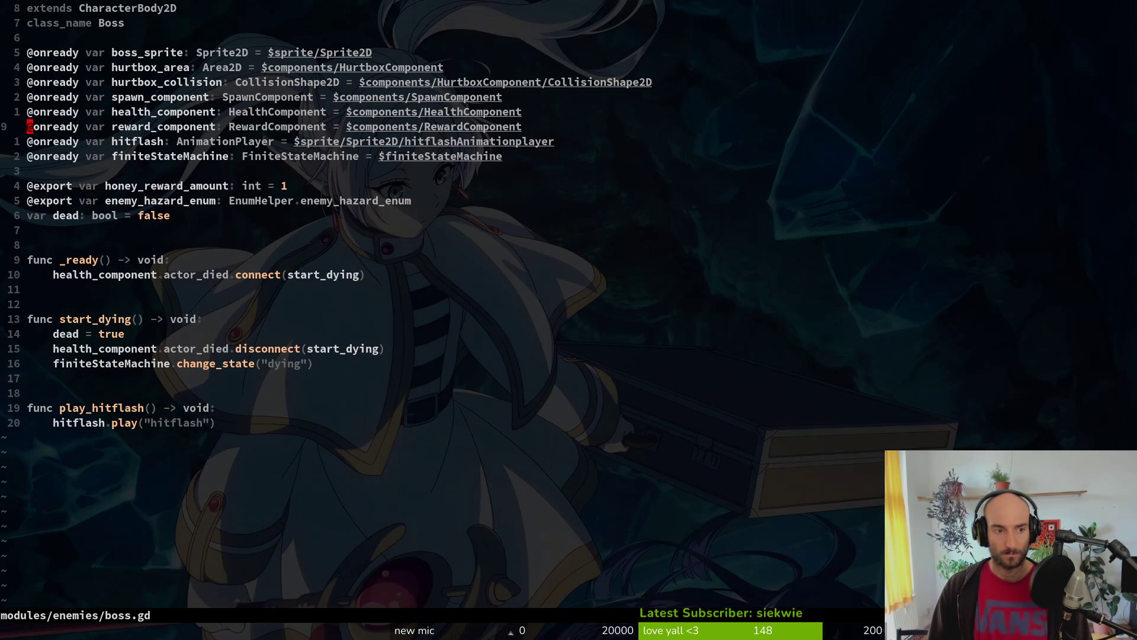
{"action": "key", "text": "j"}
{"action": "key", "text": "j"}
{"action": "key", "text": "j"}
{"action": "key", "text": "p"}
{"action": "key", "text": "k"}
{"action": "key", "text": "k"}
{"action": "key", "text": "k"}
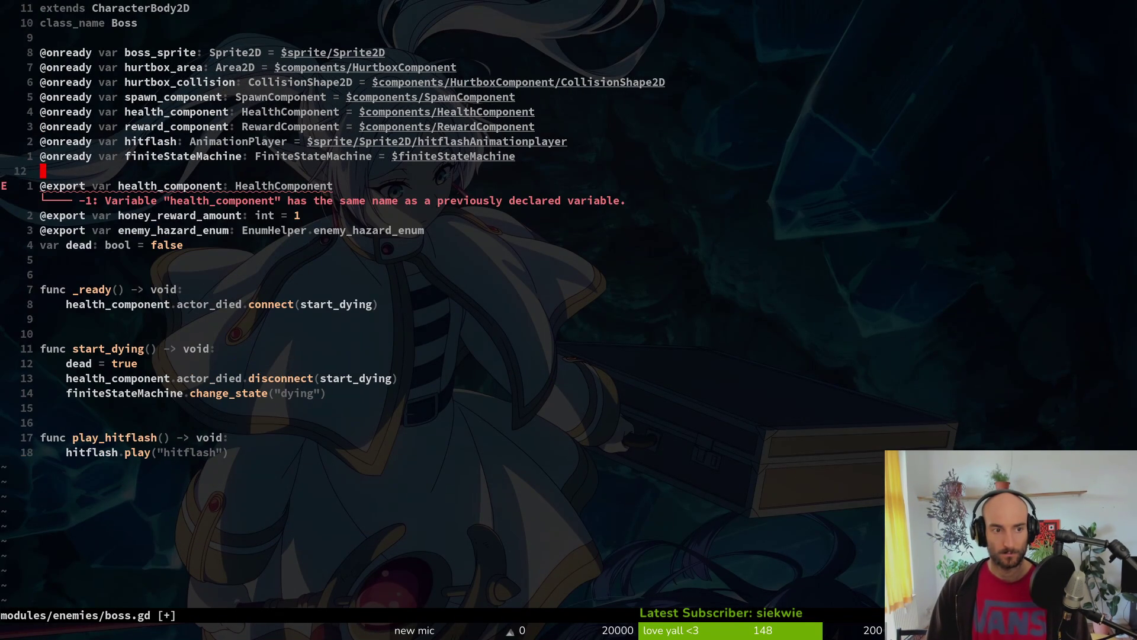
{"action": "key", "text": "d"}
{"action": "key", "text": "d"}
{"action": "type", "text": ":w"}
{"action": "key", "text": "Return"}
Step: Assign the boss's HealthComponent node to its Health Component property
{"action": "key", "text": "alt+Tab"}
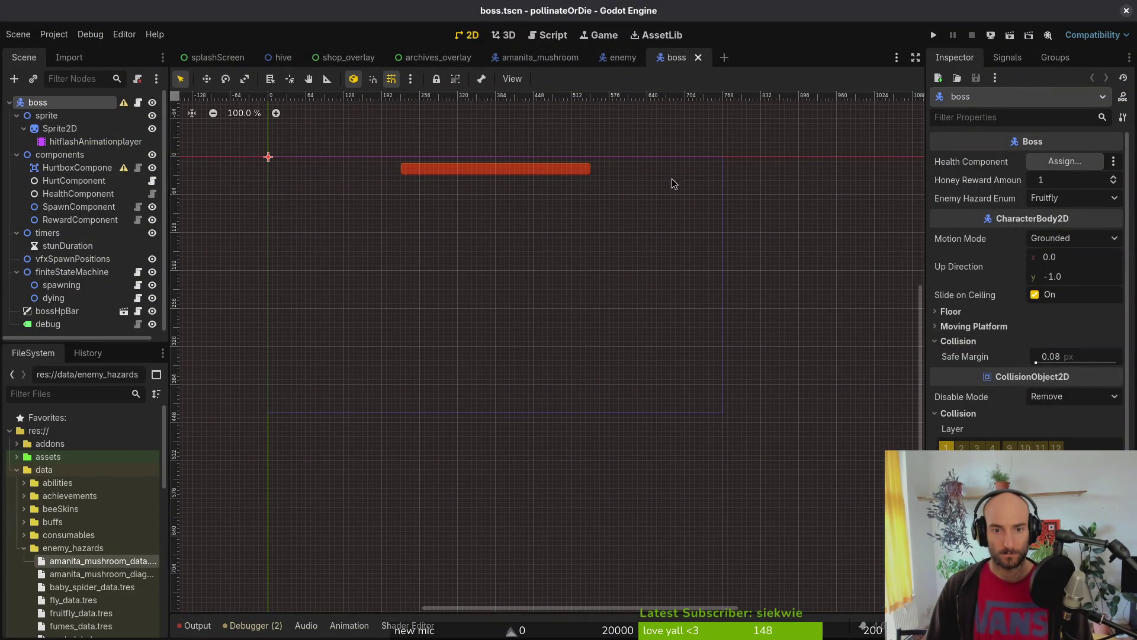
{"action": "left_click", "coordinate": [1033, 162]}
{"action": "left_click", "coordinate": [536, 198]}
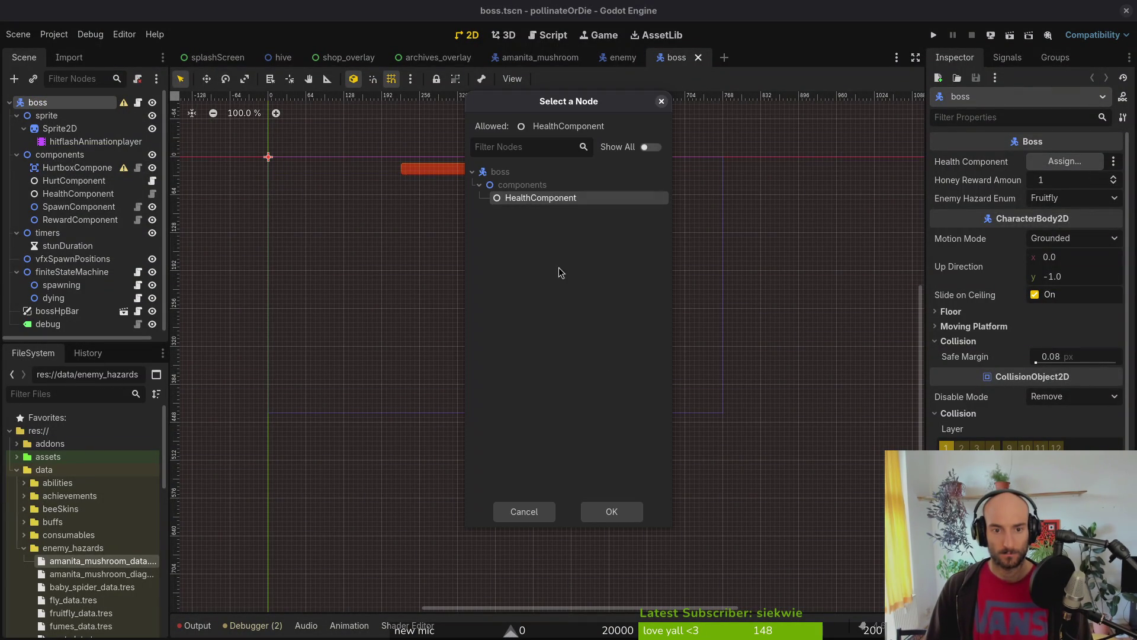
{"action": "left_click", "coordinate": [610, 511]}
{"action": "key", "text": "alt+Tab"}
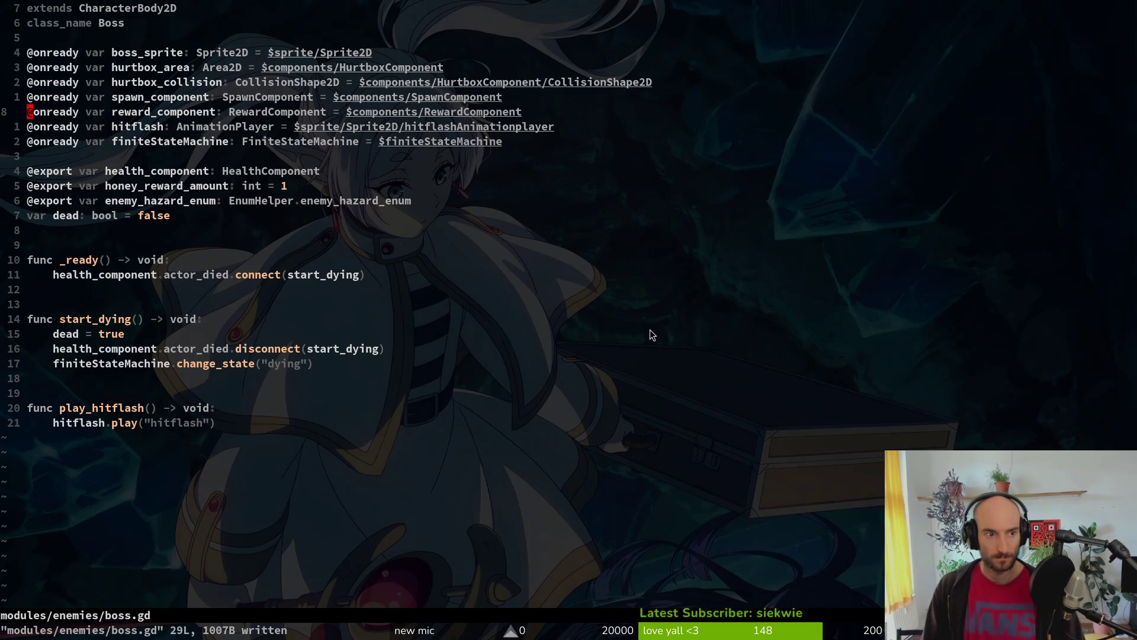
Step: Copy the func _init() block from enemy.gd and save enemy.gd
{"action": "key", "text": "alt+Tab"}
{"action": "key", "text": "alt+Tab"}
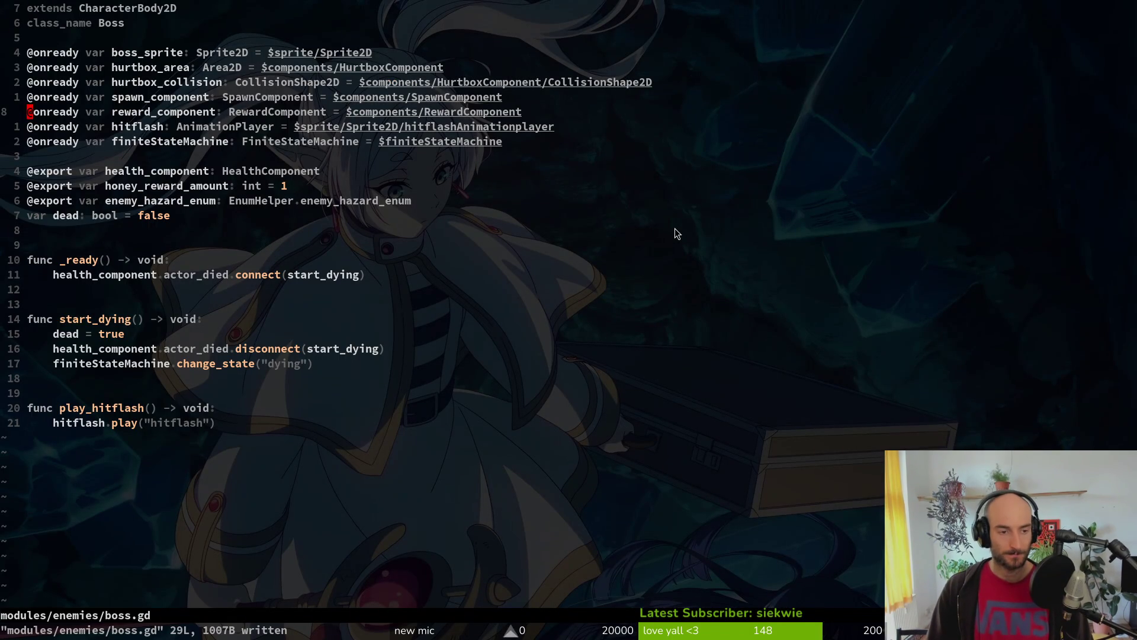
{"action": "key", "text": "ctrl+6"}
{"action": "key", "text": "j"}
{"action": "key", "text": "j"}
{"action": "key", "text": "j"}
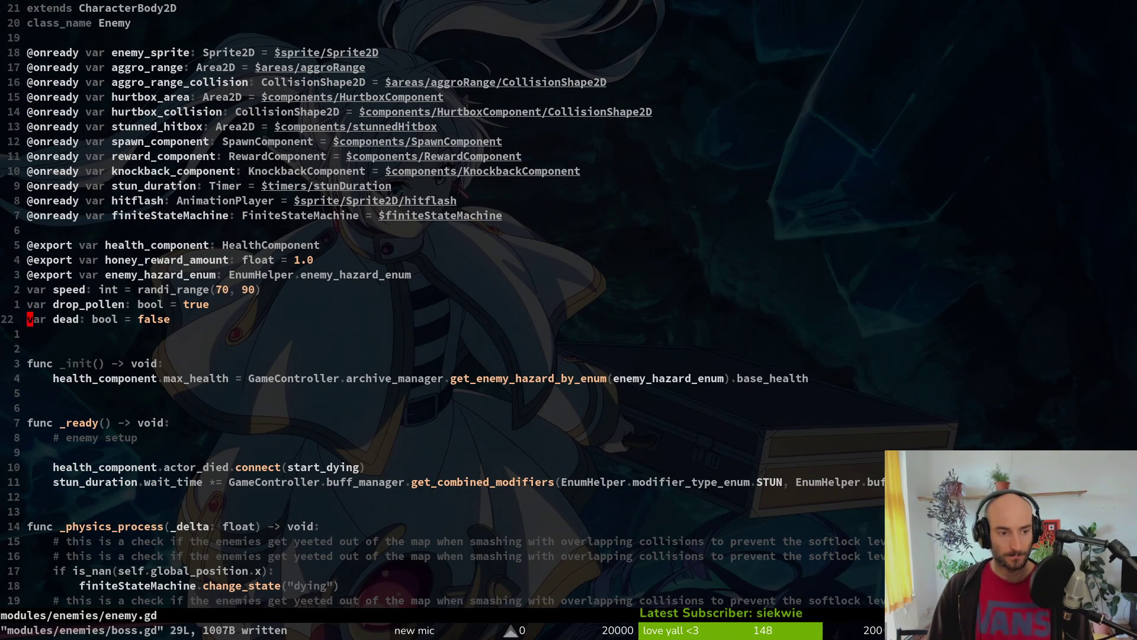
{"action": "key", "text": "V"}
{"action": "key", "text": "j"}
{"action": "key", "text": "y"}
{"action": "key", "text": "ctrl+s"}
Step: Paste the _init function below var dead in boss.gd, tidy the blank lines, and save
{"action": "key", "text": "ctrl+6"}
{"action": "key", "text": "j"}
{"action": "key", "text": "j"}
{"action": "key", "text": "j"}
{"action": "key", "text": "j"}
{"action": "key", "text": "j"}
{"action": "key", "text": "j"}
{"action": "type", "text": "jpok"}
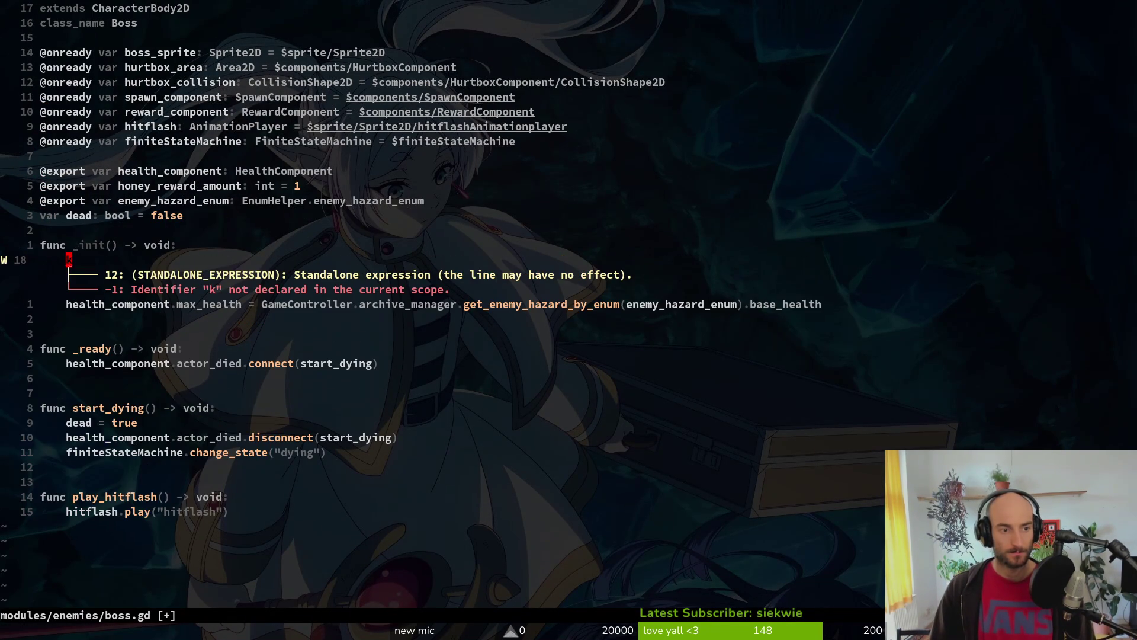
{"action": "key", "text": "Escape"}
{"action": "key", "text": "d"}
{"action": "key", "text": "d"}
{"action": "key", "text": "k"}
{"action": "key", "text": "O"}
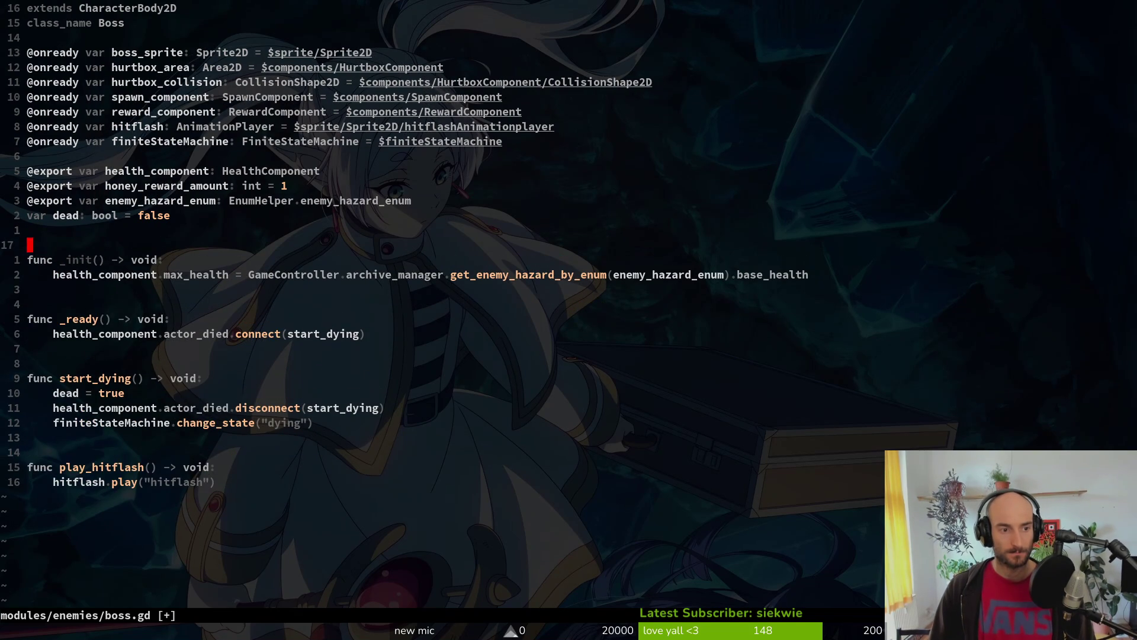
{"action": "key", "text": "Escape"}
{"action": "key", "text": "ctrl+s"}
{"action": "key", "text": "alt+Tab"}
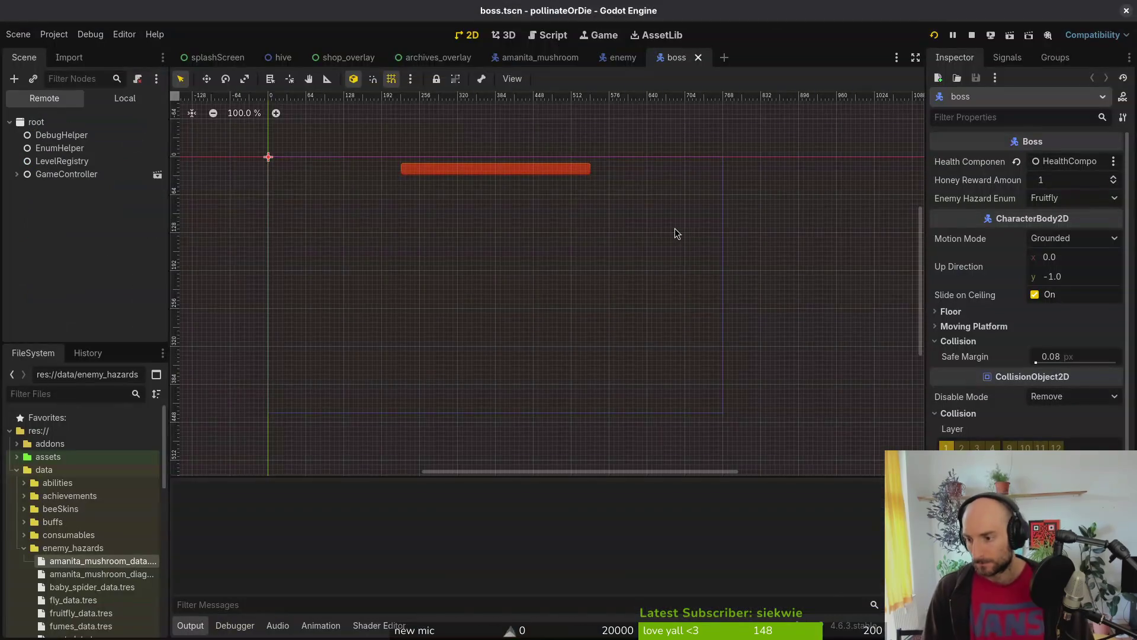
Step: Run the game into gameplay until it halts on the max_health error, then view the local boss scene tree
{"action": "key", "text": "F5"}
{"action": "key", "text": "Return"}
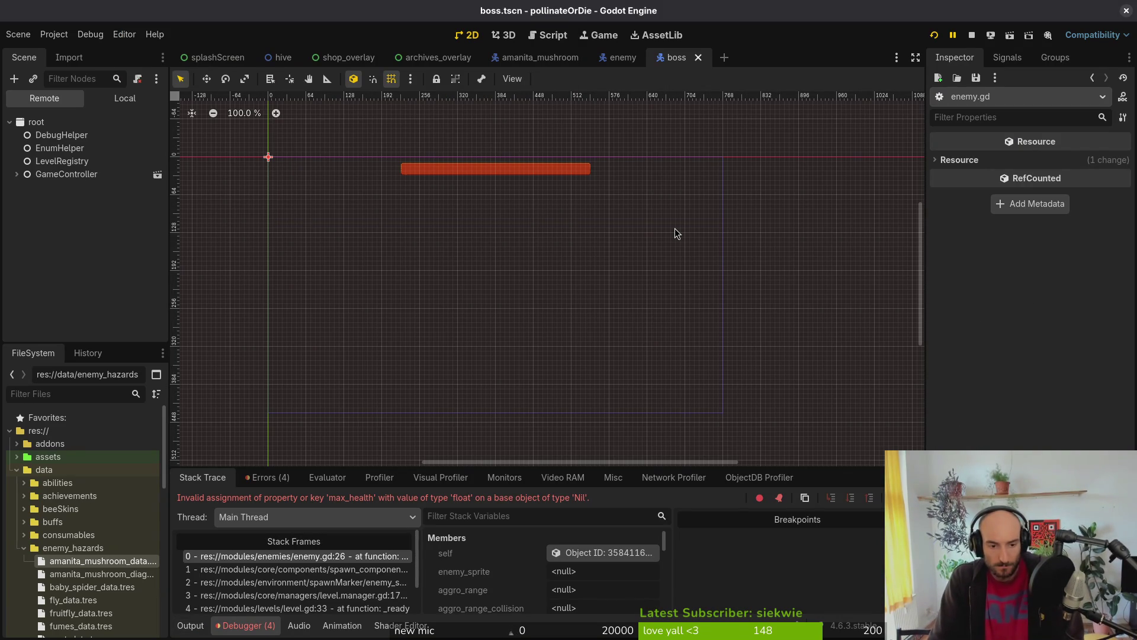
{"action": "left_click", "coordinate": [119, 103]}
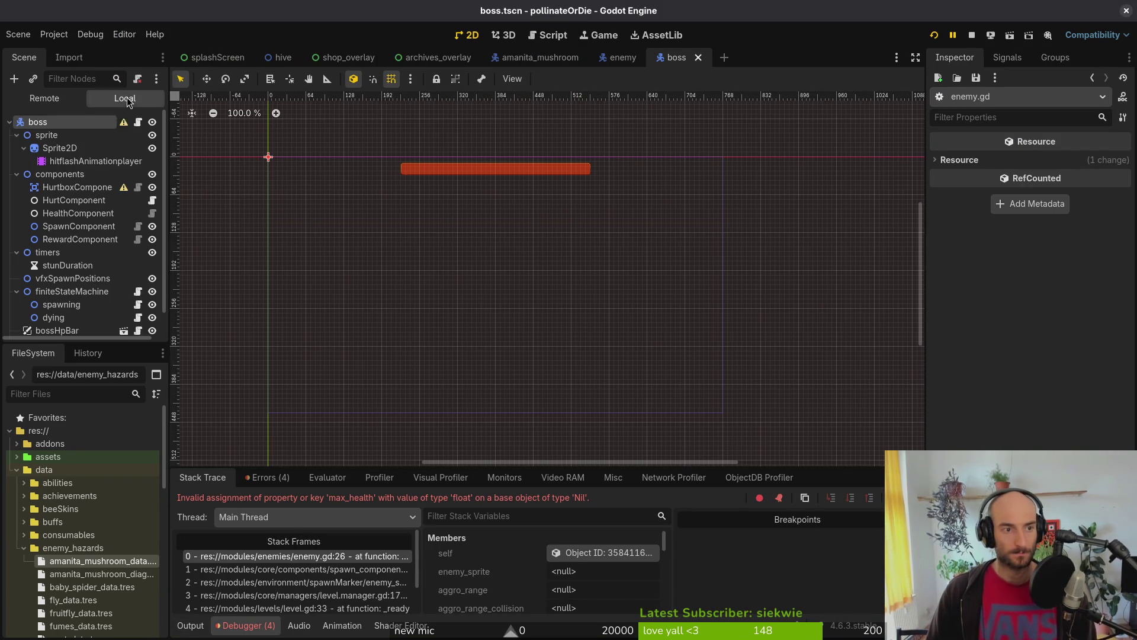
Step: Open the enemy scene and collapse its sprite, components, areas, timers and finiteStateMachine nodes
{"action": "left_click", "coordinate": [622, 57]}
{"action": "left_click", "coordinate": [17, 148]}
{"action": "left_click", "coordinate": [16, 161]}
{"action": "left_click", "coordinate": [16, 174]}
{"action": "left_click", "coordinate": [17, 187]}
{"action": "left_click", "coordinate": [17, 201]}
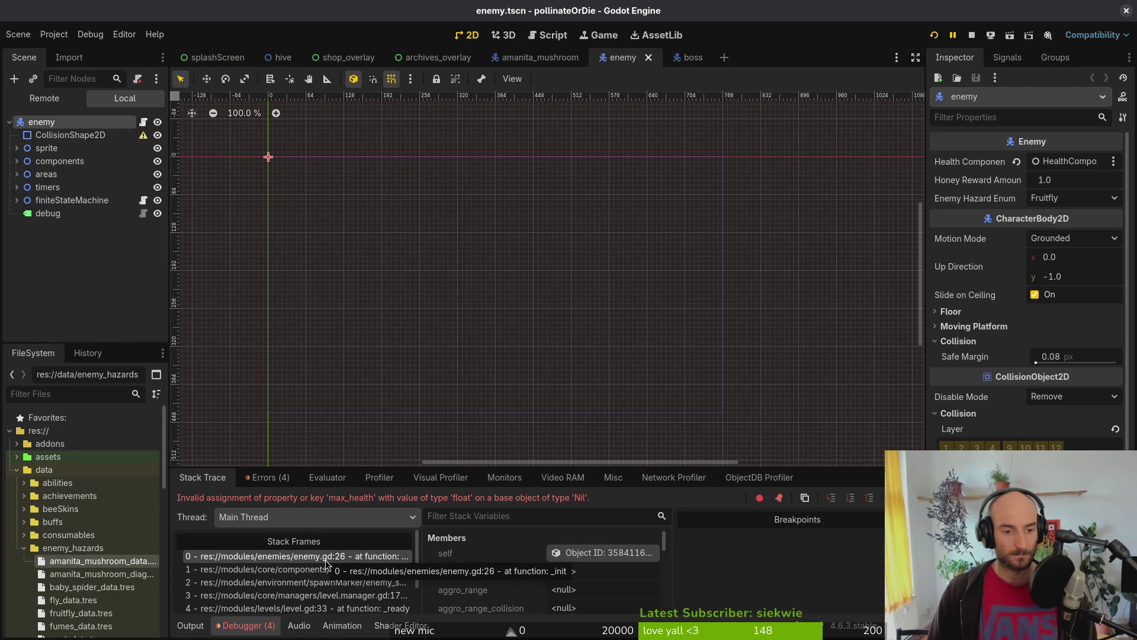
{"action": "key", "text": "alt+Tab"}
Step: Move boss.gd's max_health line under func _ready(), delete the empty _init function, and save with :w
{"action": "key", "text": "j"}
{"action": "key", "text": "j"}
{"action": "key", "text": "j"}
{"action": "key", "text": "shift+v"}
{"action": "key", "text": "J"}
{"action": "key", "text": "J"}
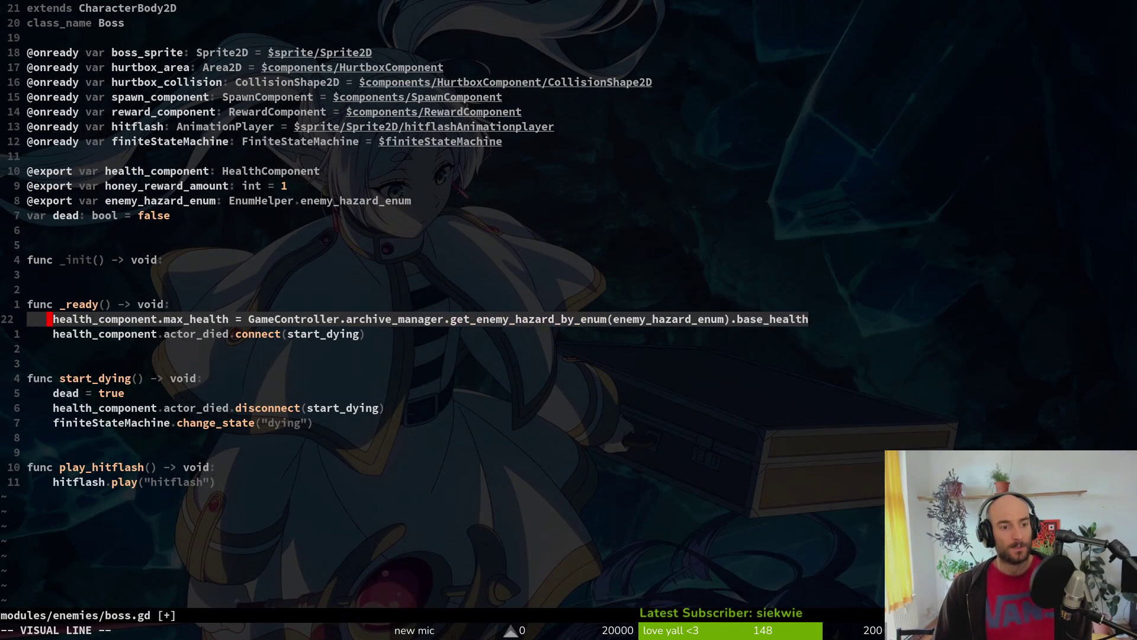
{"action": "key", "text": "Escape"}
{"action": "key", "text": "k"}
{"action": "key", "text": "k"}
{"action": "key", "text": "k"}
{"action": "key", "text": "d"}
{"action": "key", "text": "d"}
{"action": "key", "text": "d"}
{"action": "key", "text": "d"}
{"action": "key", "text": "d"}
{"action": "key", "text": "d"}
{"action": "type", "text": ":w"}
{"action": "key", "text": "Return"}
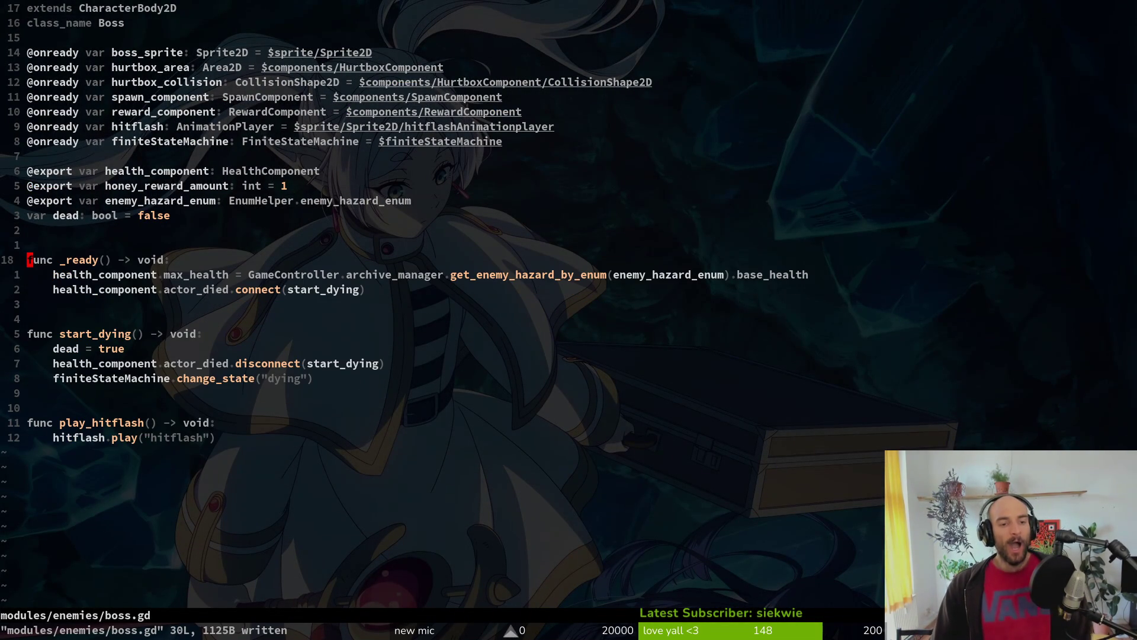
{"action": "key", "text": "alt+Tab"}
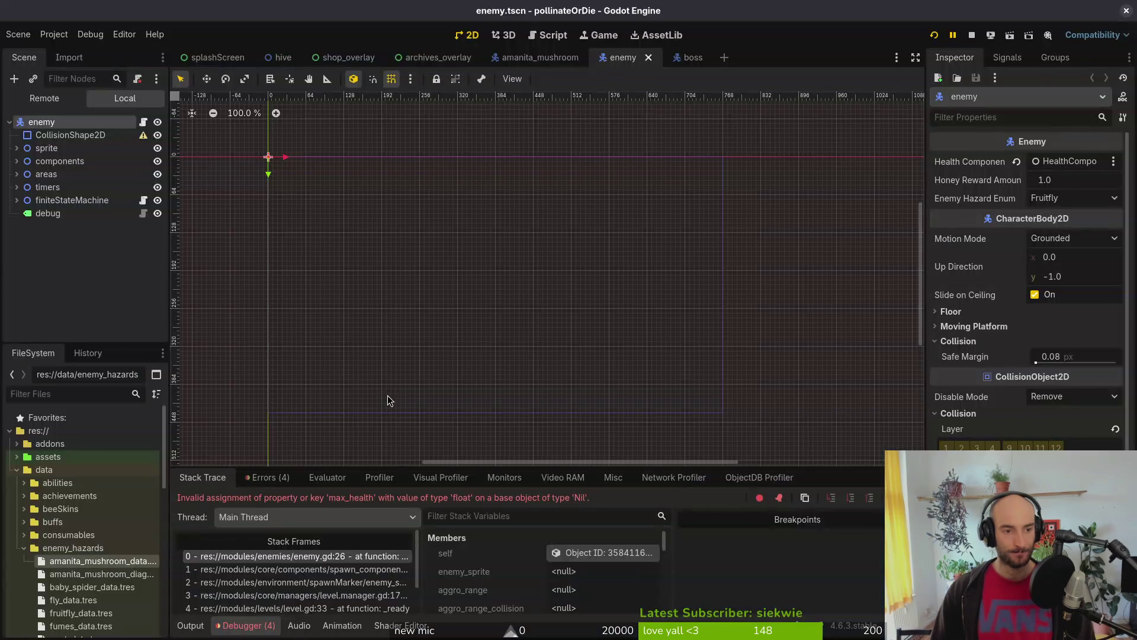
Step: Run the project again and view the local enemy scene tree
{"action": "key", "text": "F5"}
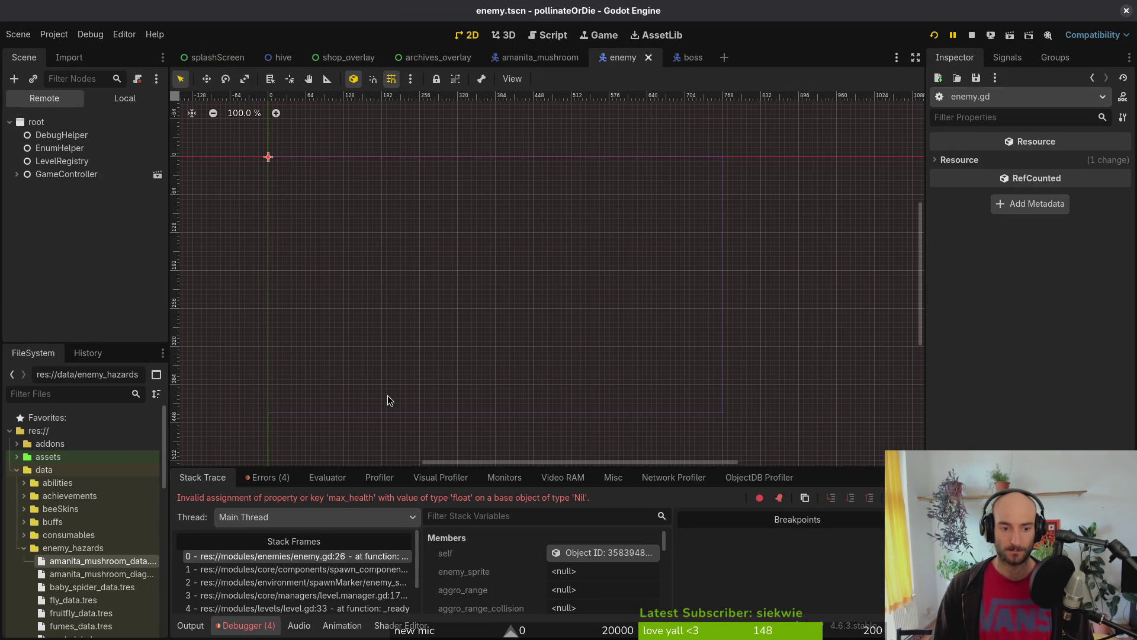
{"action": "scroll", "coordinate": [344, 604], "scroll_direction": "down", "scroll_amount": 3}
{"action": "scroll", "coordinate": [343, 604], "scroll_direction": "up", "scroll_amount": 3}
{"action": "left_click", "coordinate": [130, 104]}
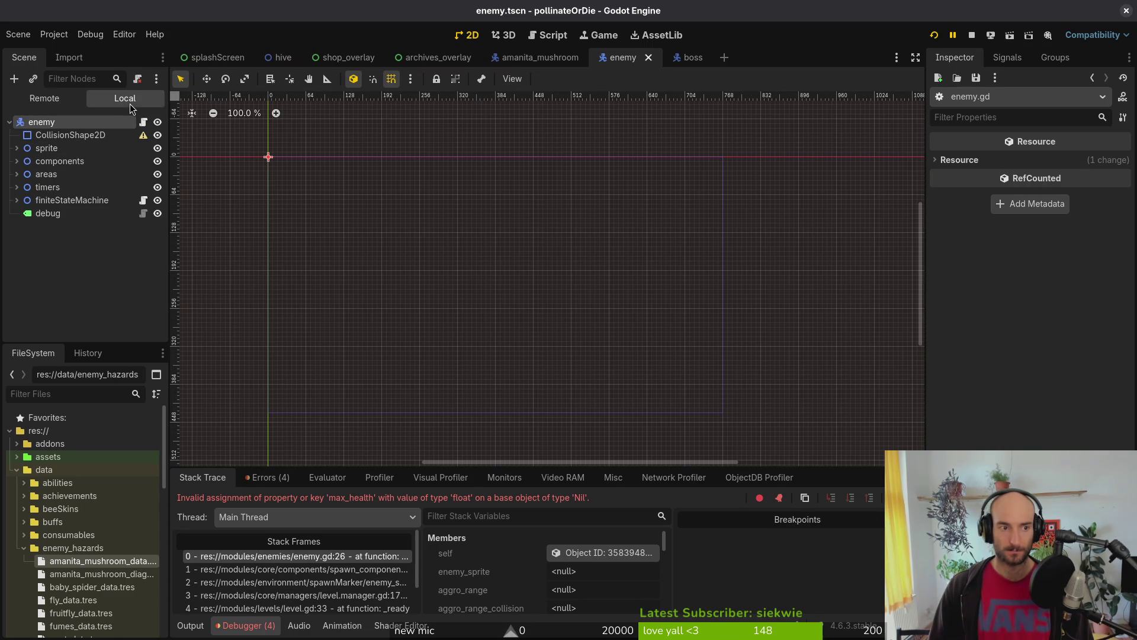
Step: Open fly.tscn through quick file search, then close it to return to the boss scene
{"action": "key", "text": "alt+shift+o"}
{"action": "type", "text": "flts"}
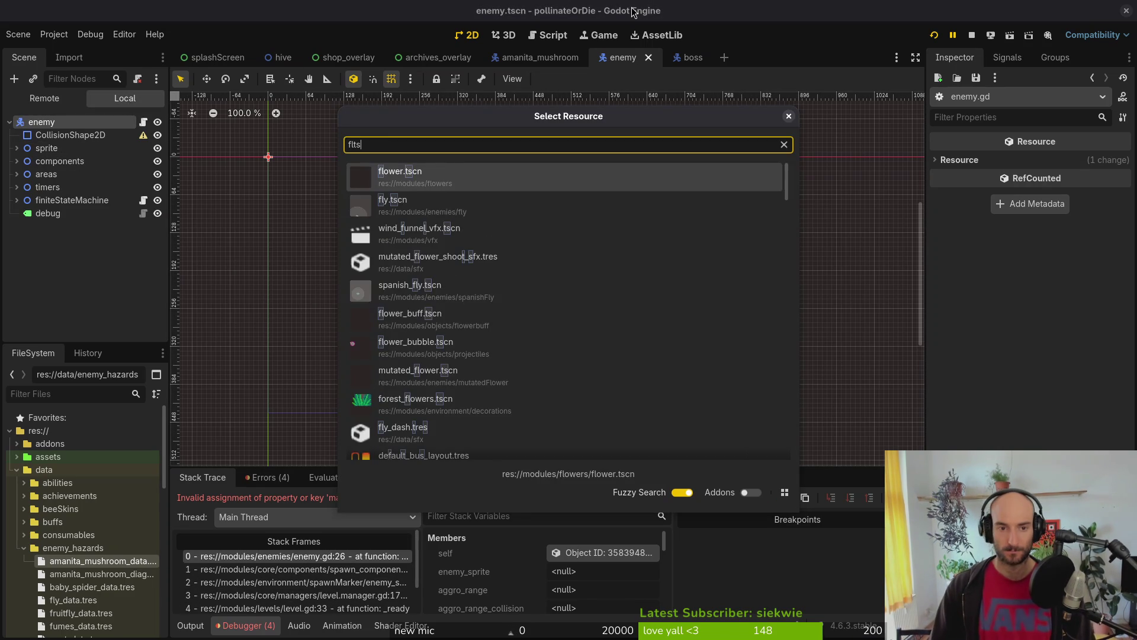
{"action": "key", "text": "Down"}
{"action": "key", "text": "Return"}
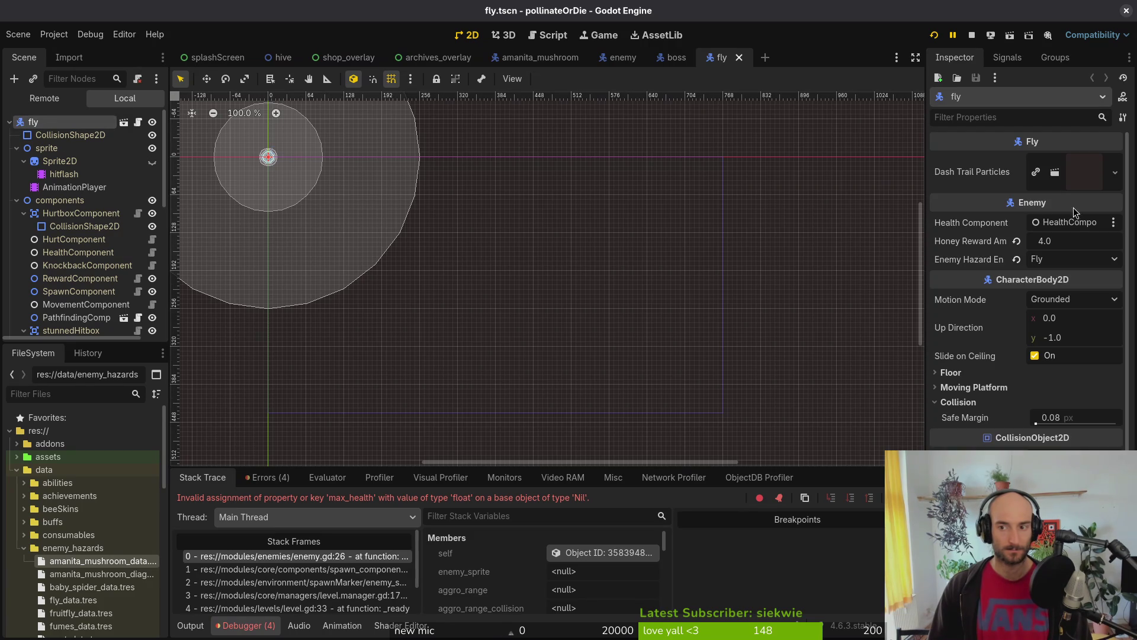
{"action": "left_click", "coordinate": [738, 58]}
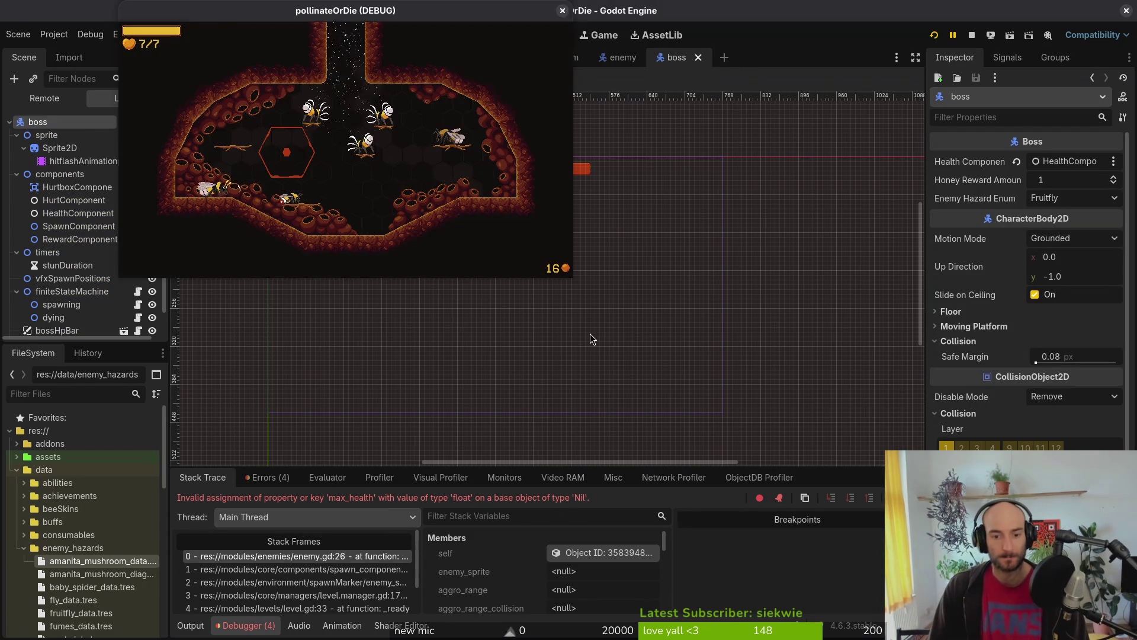
{"action": "left_click", "coordinate": [589, 335]}
{"action": "key", "text": "alt+Tab"}
{"action": "key", "text": "j"}
{"action": "key", "text": "j"}
{"action": "key", "text": "k"}
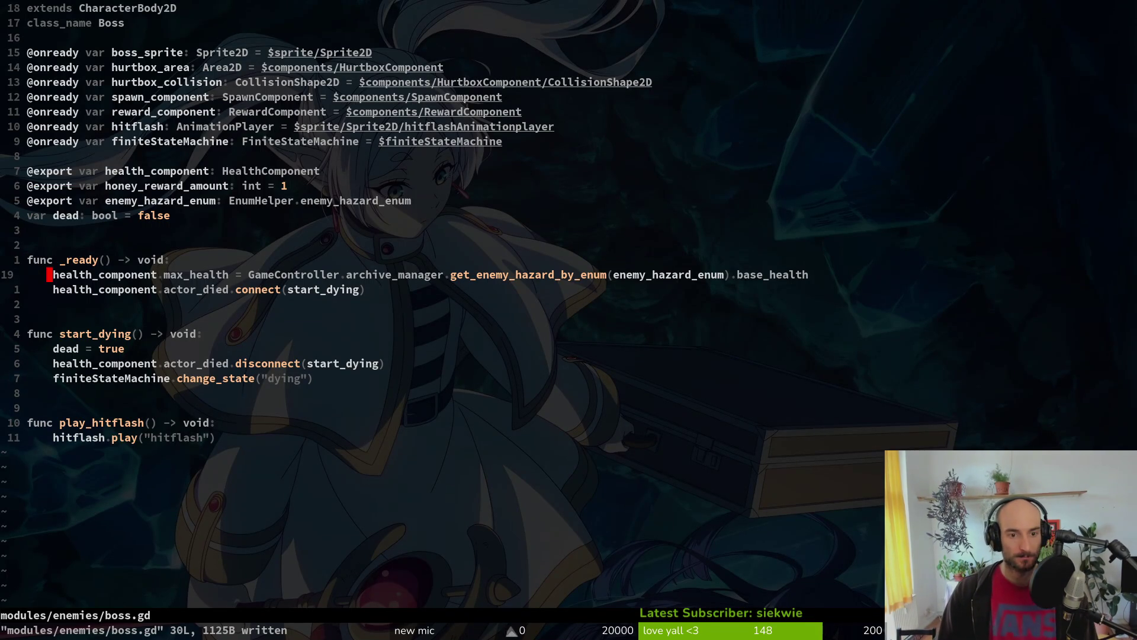
{"action": "key", "text": "k"}
{"action": "key", "text": "k"}
{"action": "key", "text": "k"}
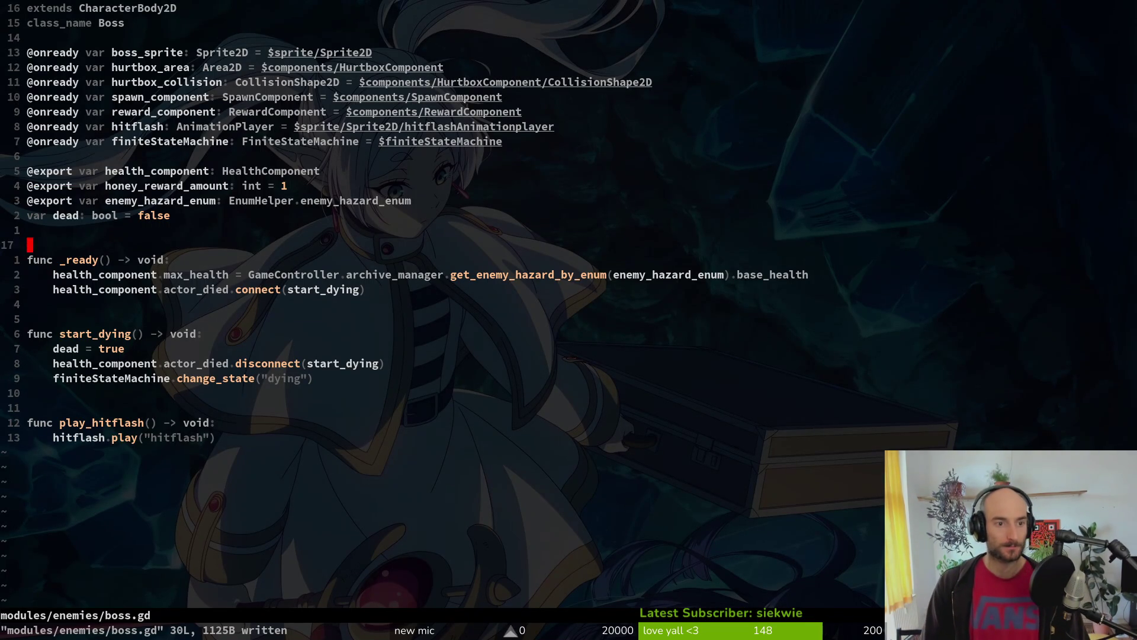
{"action": "key", "text": "j"}
{"action": "key", "text": "}"}
{"action": "key", "text": "}"}
{"action": "key", "text": "k"}
{"action": "key", "text": "k"}
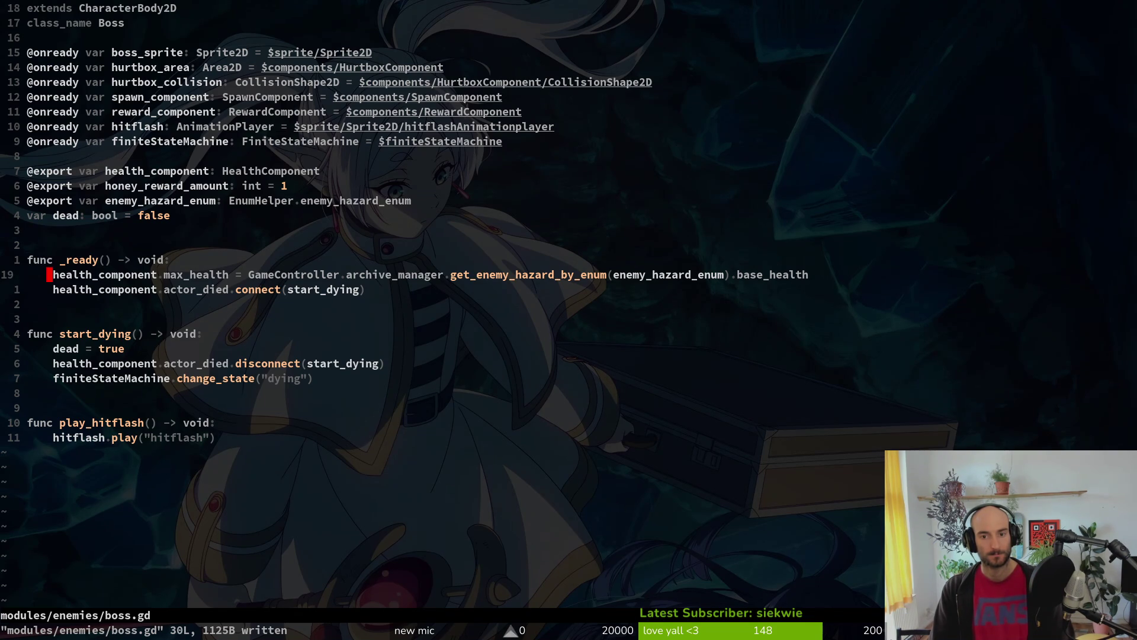
{"action": "key", "text": "alt+Tab"}
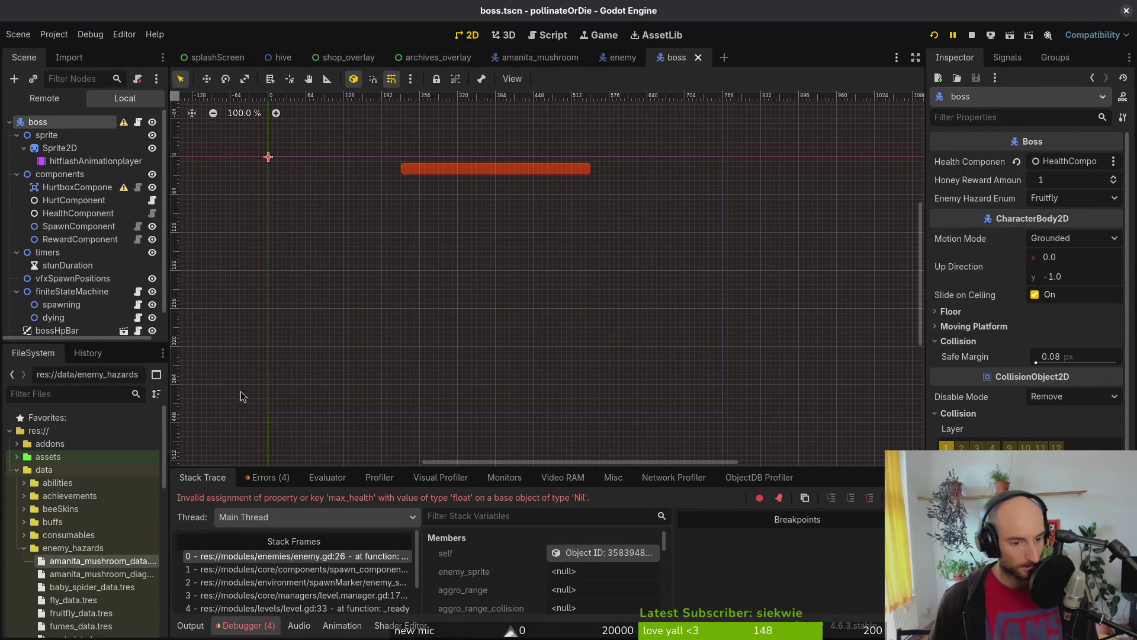
{"action": "left_click", "coordinate": [288, 481]}
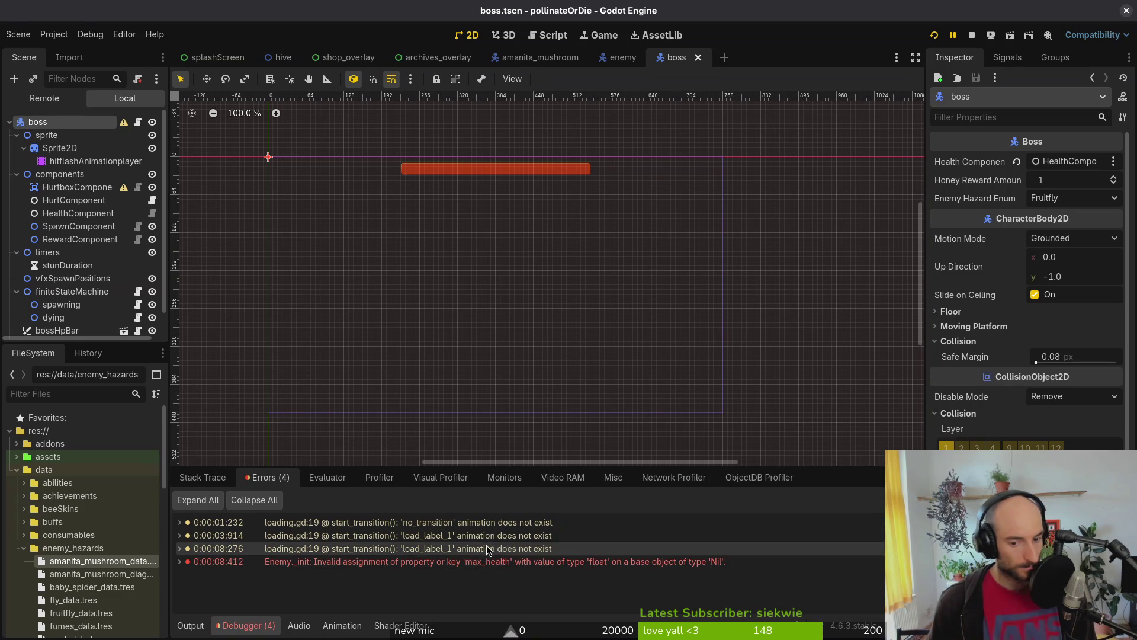
{"action": "left_click", "coordinate": [200, 478]}
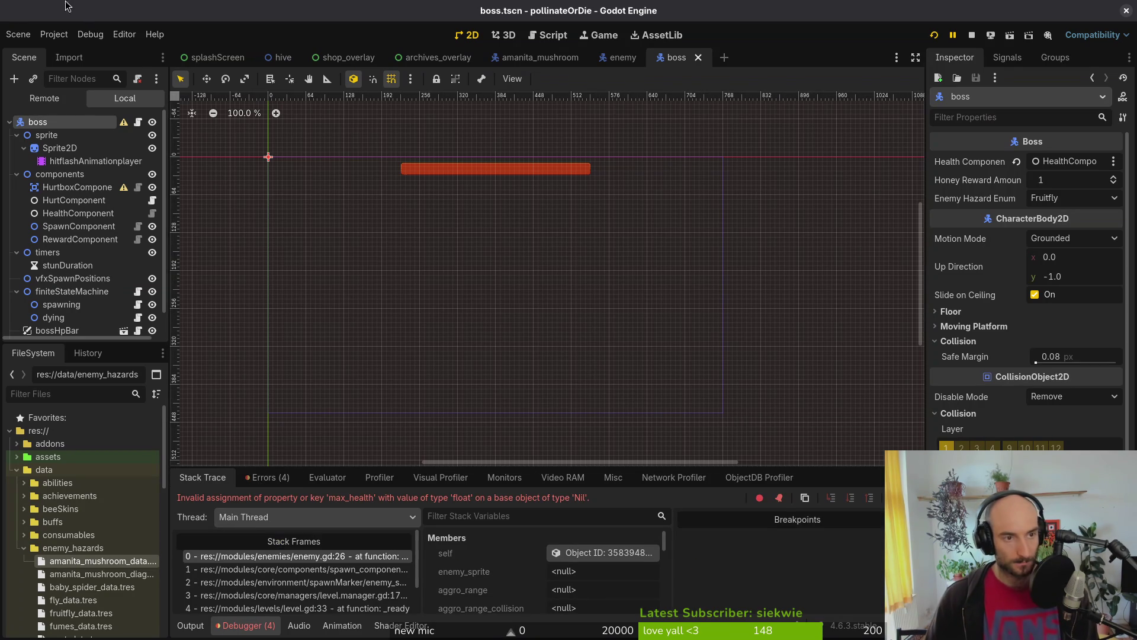
{"action": "key", "text": "alt+Tab"}
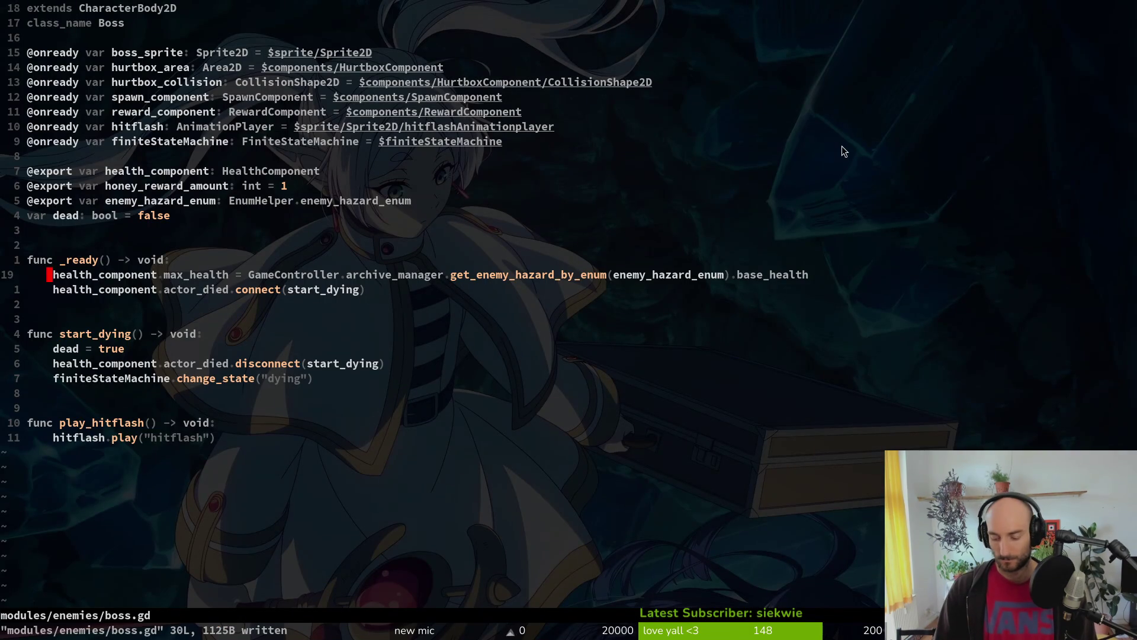
Step: Quit Neovim and open tig's status view
{"action": "type", "text": ":q"}
{"action": "key", "text": "Return"}
{"action": "type", "text": "tig status"}
{"action": "key", "text": "Return"}
Step: Review the enemy_hazard_data.gd diff, decline reverting it, and stage it instead
{"action": "key", "text": "j"}
{"action": "key", "text": "j"}
{"action": "key", "text": "j"}
{"action": "key", "text": "j"}
{"action": "key", "text": "j"}
{"action": "key", "text": "k"}
{"action": "key", "text": "Return"}
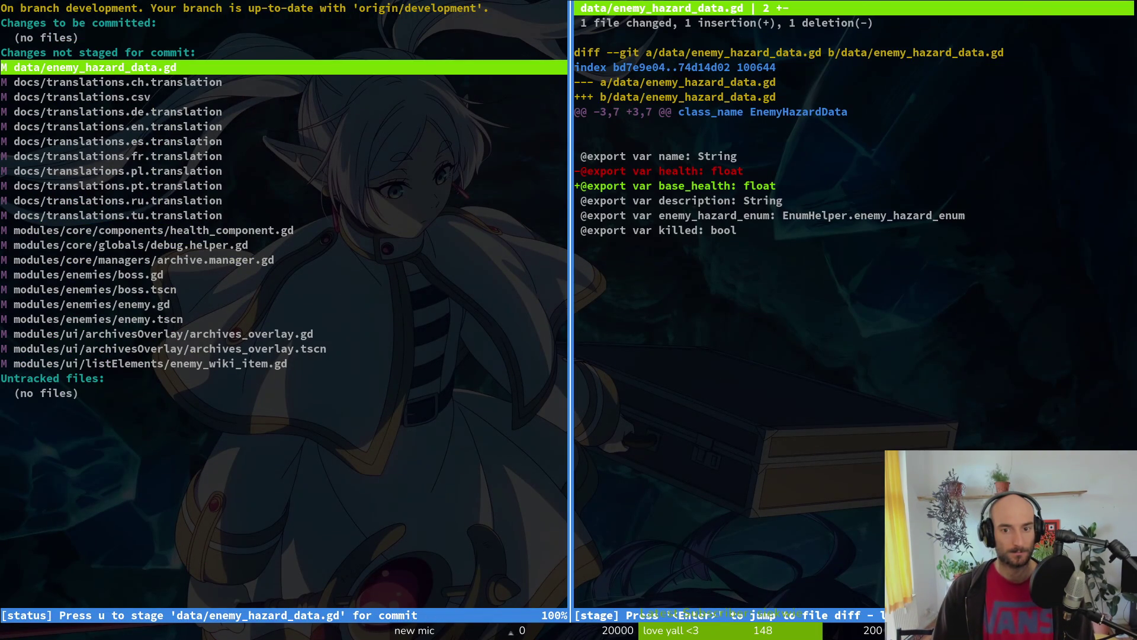
{"action": "key", "text": "exclam"}
{"action": "key", "text": "n"}
{"action": "key", "text": "u"}
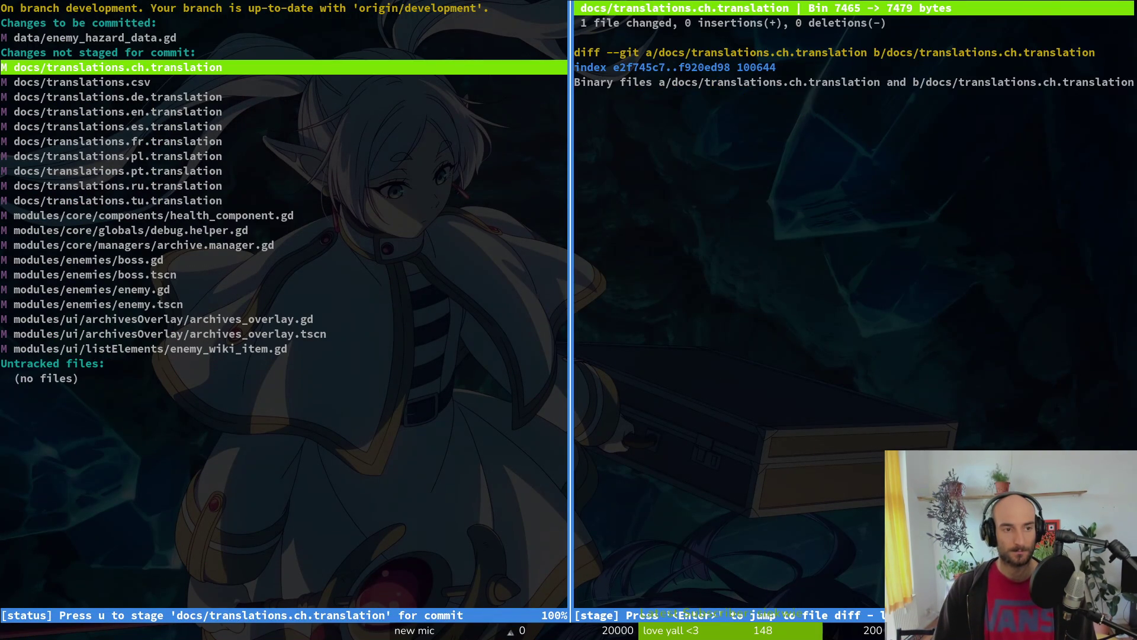
{"action": "key", "text": "k"}
{"action": "key", "text": "k"}
Step: Discard the health_component.gd, boss.gd and enemy.gd changes and stage archive.manager.gd
{"action": "key", "text": "Down"}
{"action": "key", "text": "Down"}
{"action": "key", "text": "Down"}
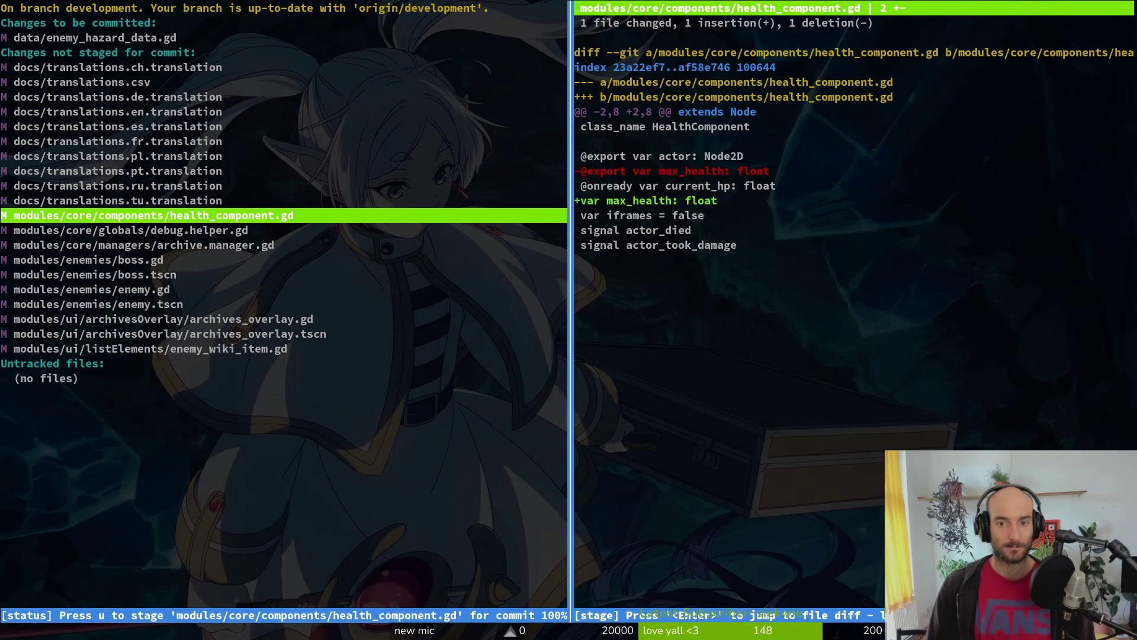
{"action": "key", "text": "!"}
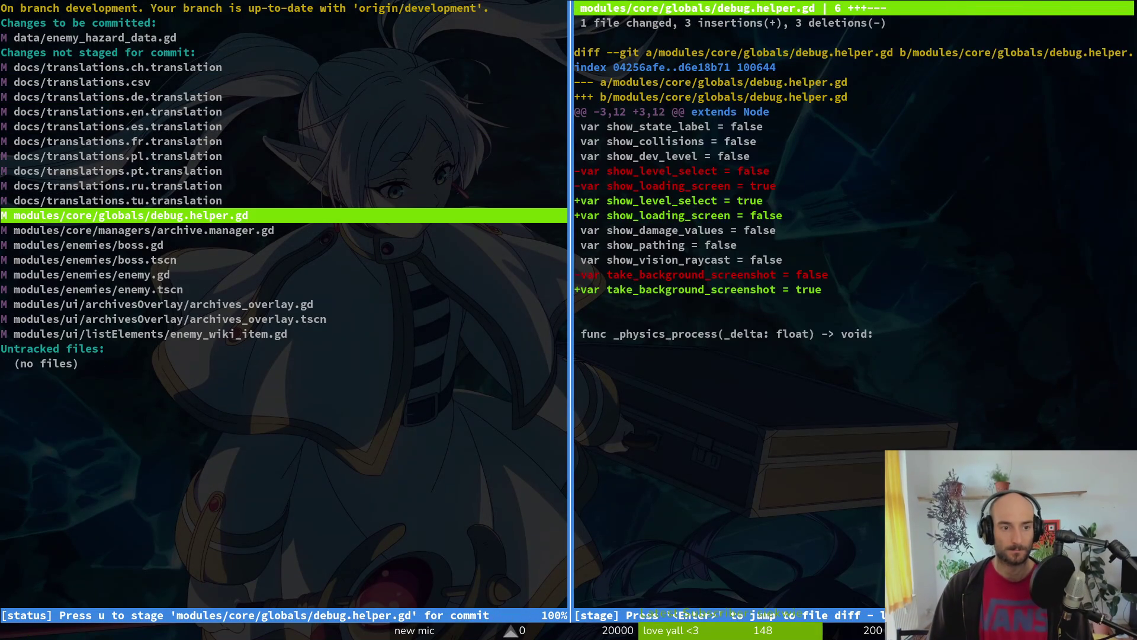
{"action": "key", "text": "Down"}
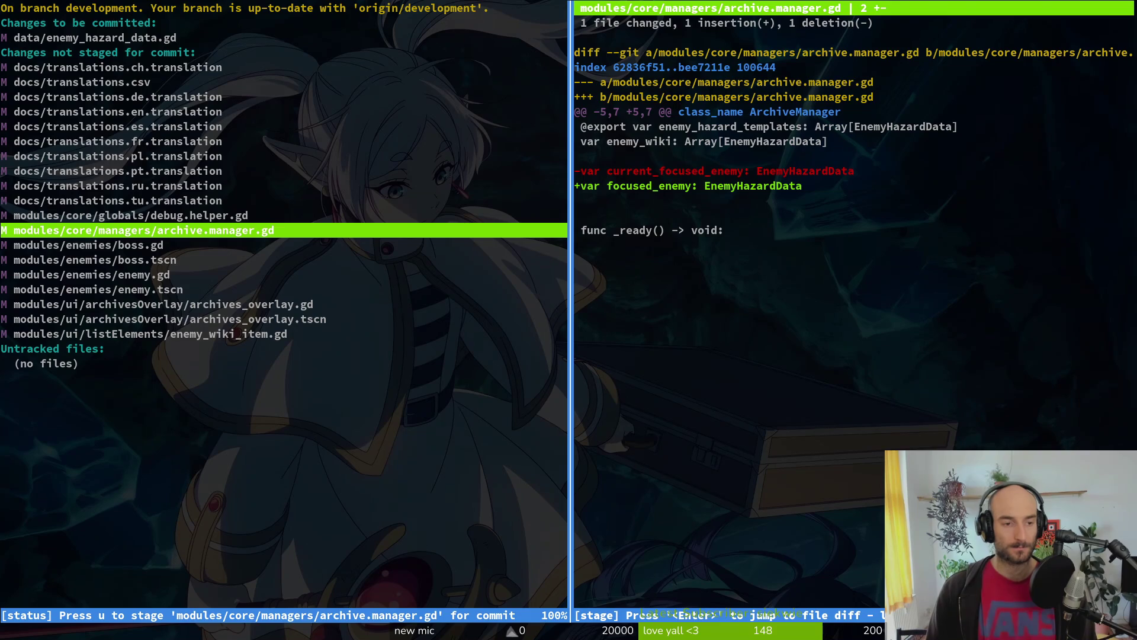
{"action": "key", "text": "u"}
{"action": "key", "text": "!"}
{"action": "key", "text": "y"}
{"action": "key", "text": "Down"}
{"action": "key", "text": "!"}
{"action": "key", "text": "y"}
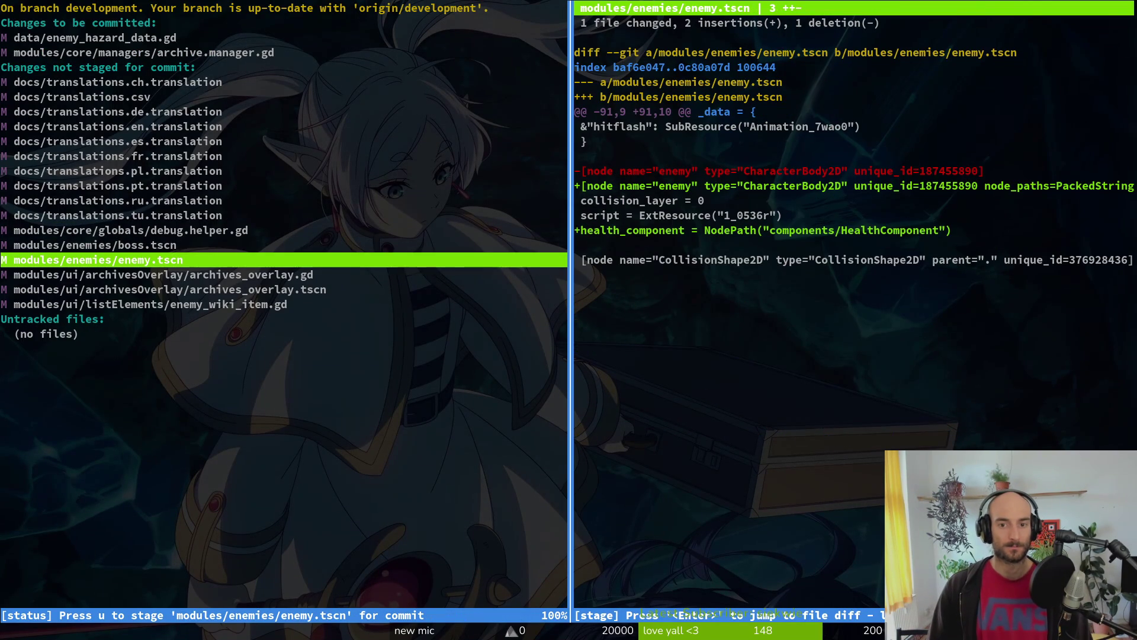
{"action": "key", "text": "!"}
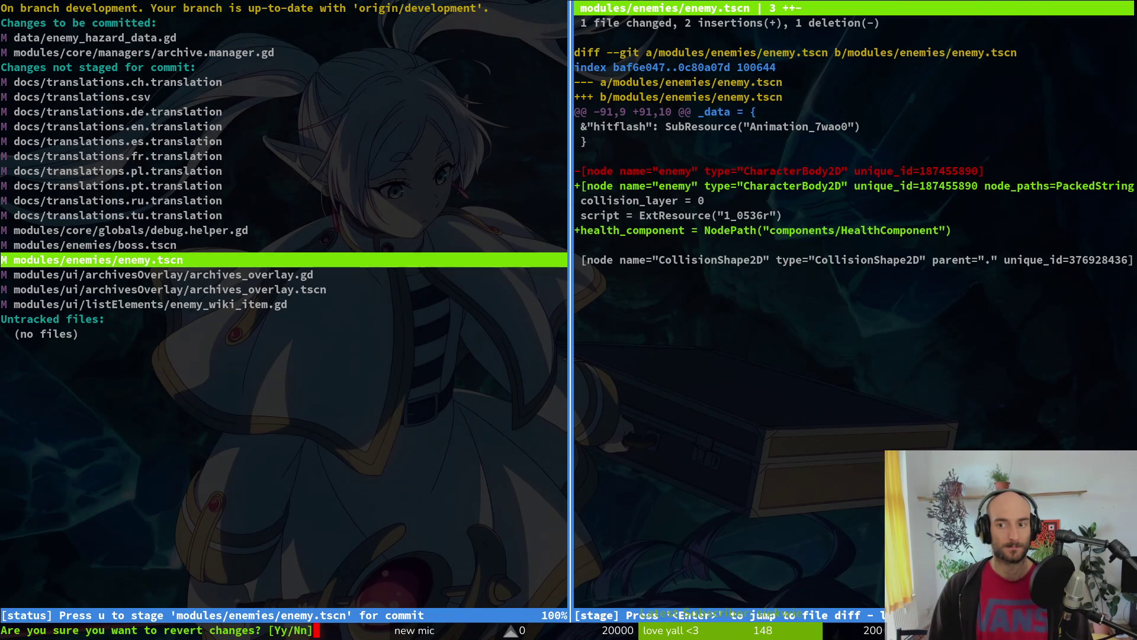
{"action": "key", "text": "y"}
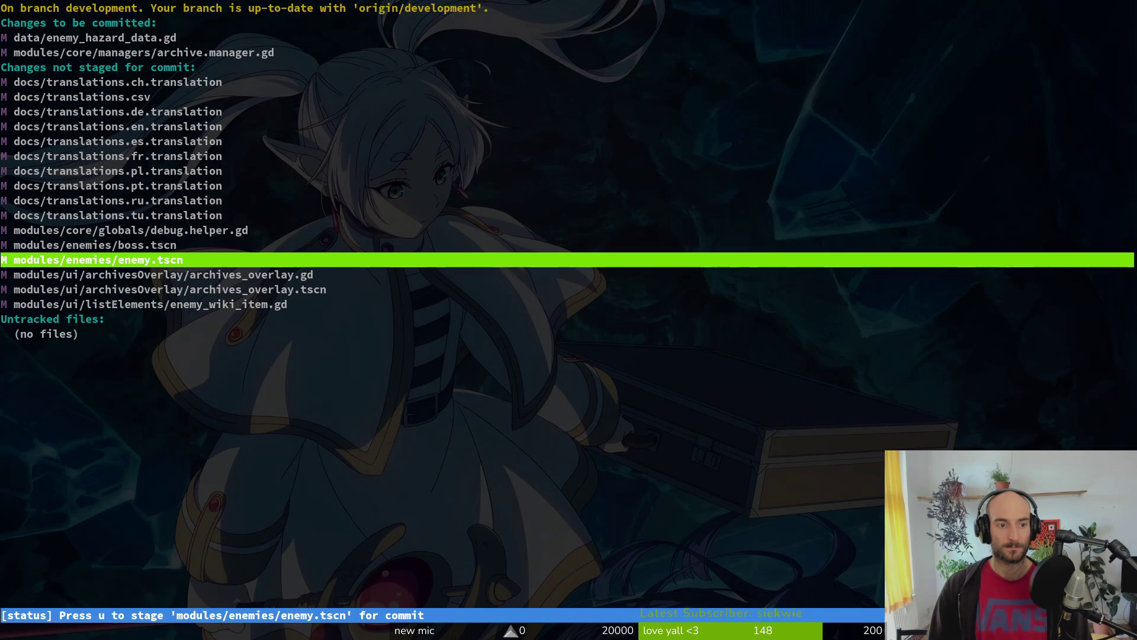
{"action": "key", "text": "Return"}
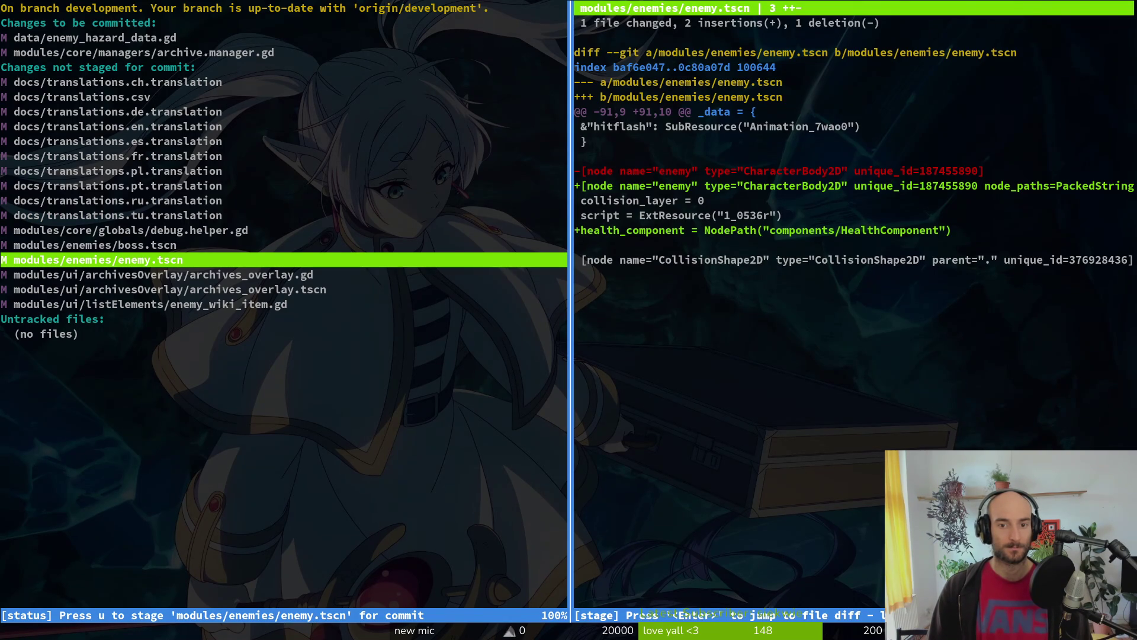
Step: Quit tig, check the game in the Godot editor, and relaunch tig
{"action": "key", "text": "Up"}
{"action": "key", "text": "Up"}
{"action": "key", "text": "Up"}
{"action": "key", "text": "Down"}
{"action": "key", "text": "Down"}
{"action": "key", "text": "Down"}
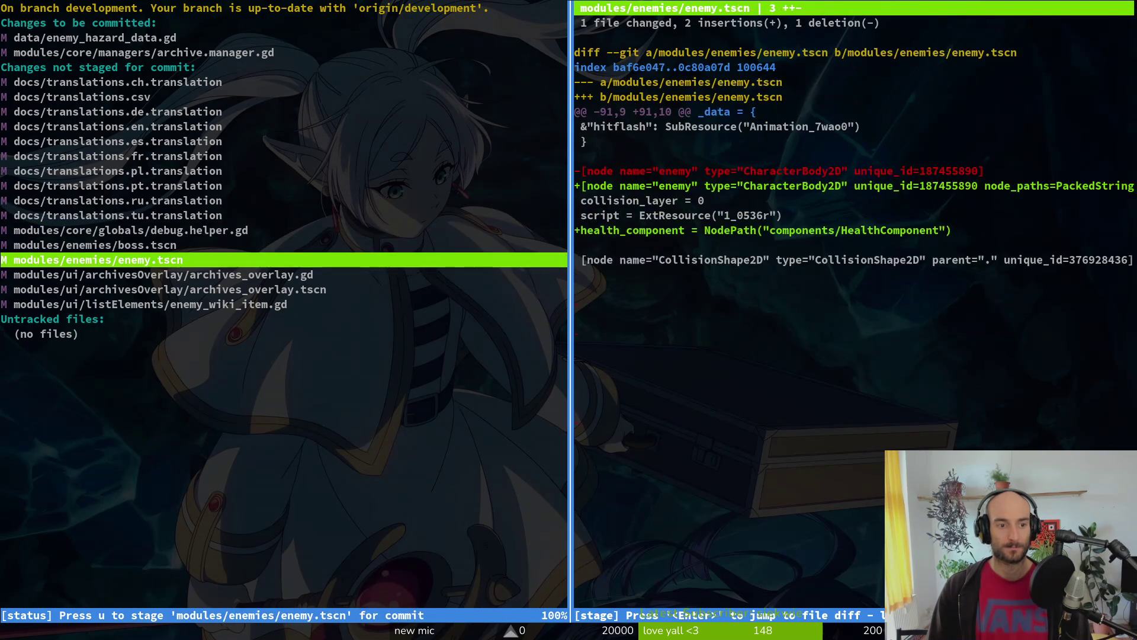
{"action": "key", "text": "q"}
{"action": "key", "text": "alt+Tab"}
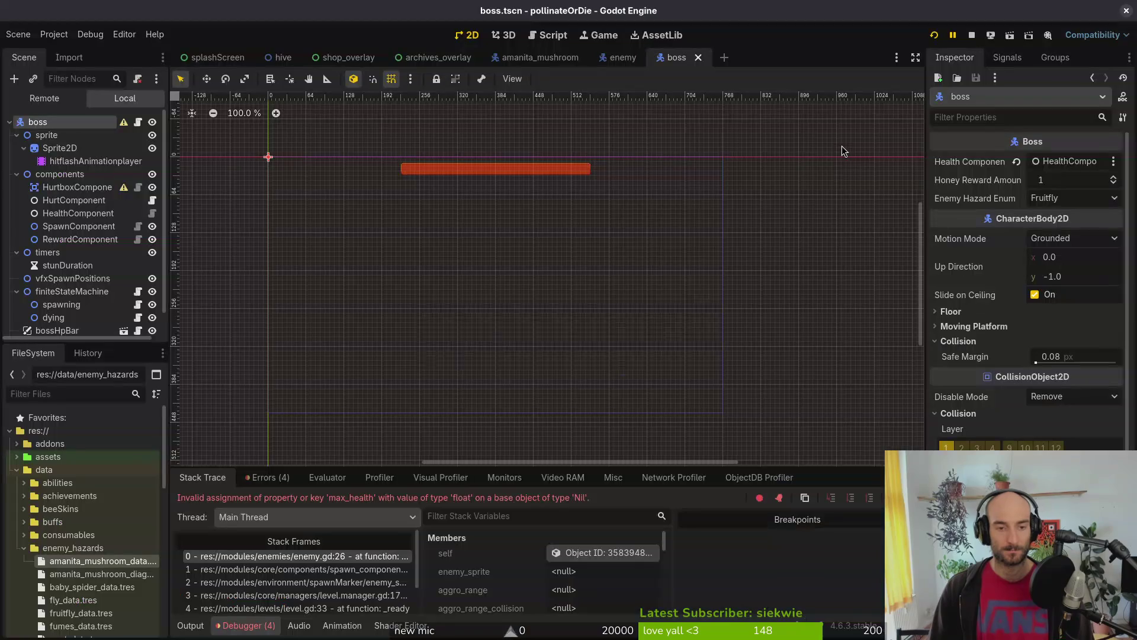
{"action": "key", "text": "alt+Tab"}
{"action": "type", "text": "tig"}
{"action": "key", "text": "Return"}
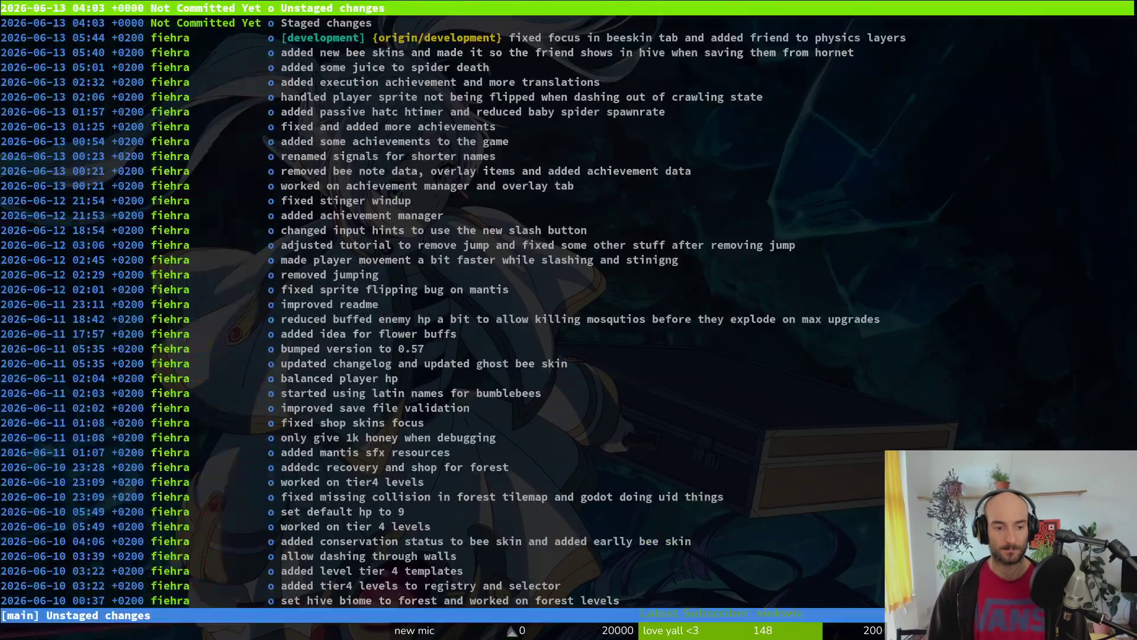
Step: In the status view, discard the boss.tscn and enemy.tscn changes
{"action": "key", "text": "s"}
{"action": "key", "text": "Down"}
{"action": "key", "text": "Down"}
{"action": "key", "text": "Down"}
{"action": "key", "text": "Down"}
{"action": "key", "text": "Return"}
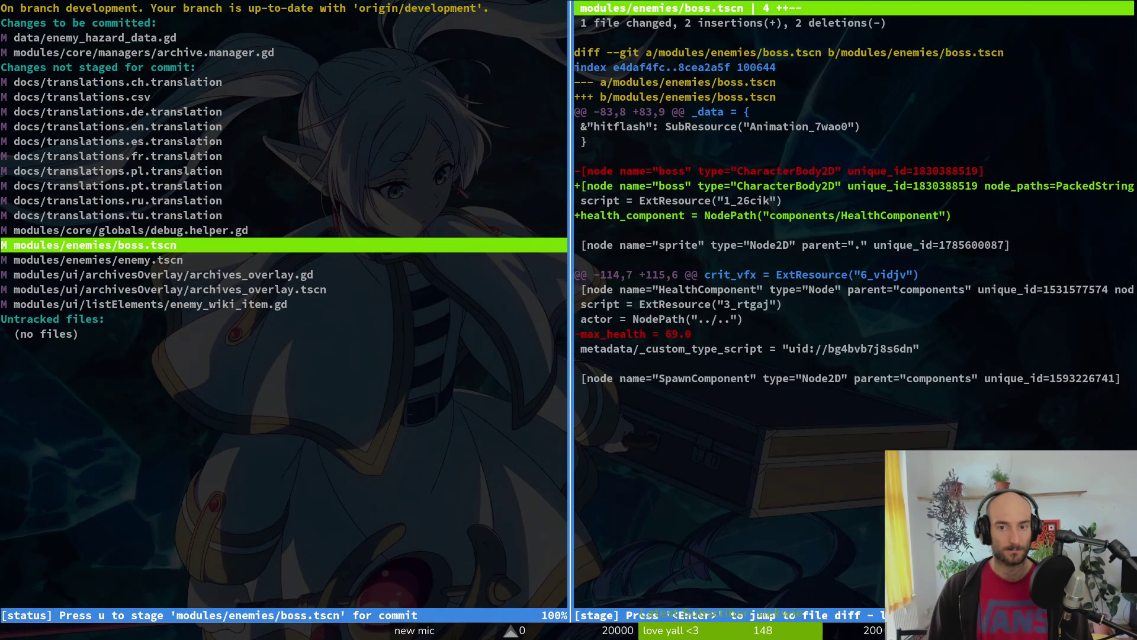
{"action": "key", "text": "Down"}
{"action": "key", "text": "Up"}
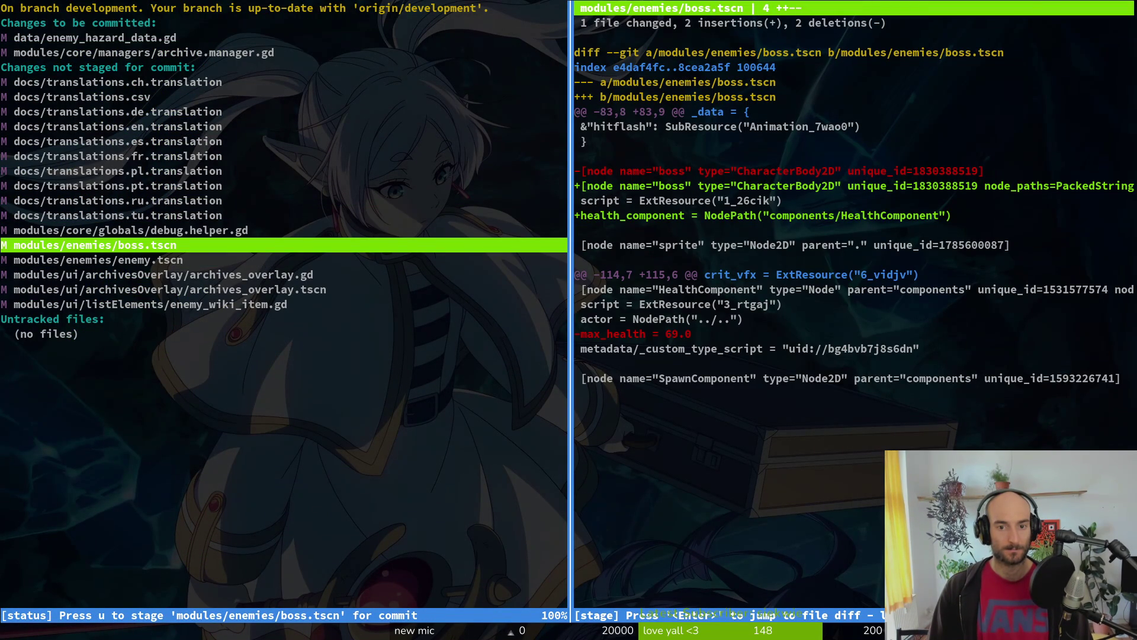
{"action": "key", "text": "exclam"}
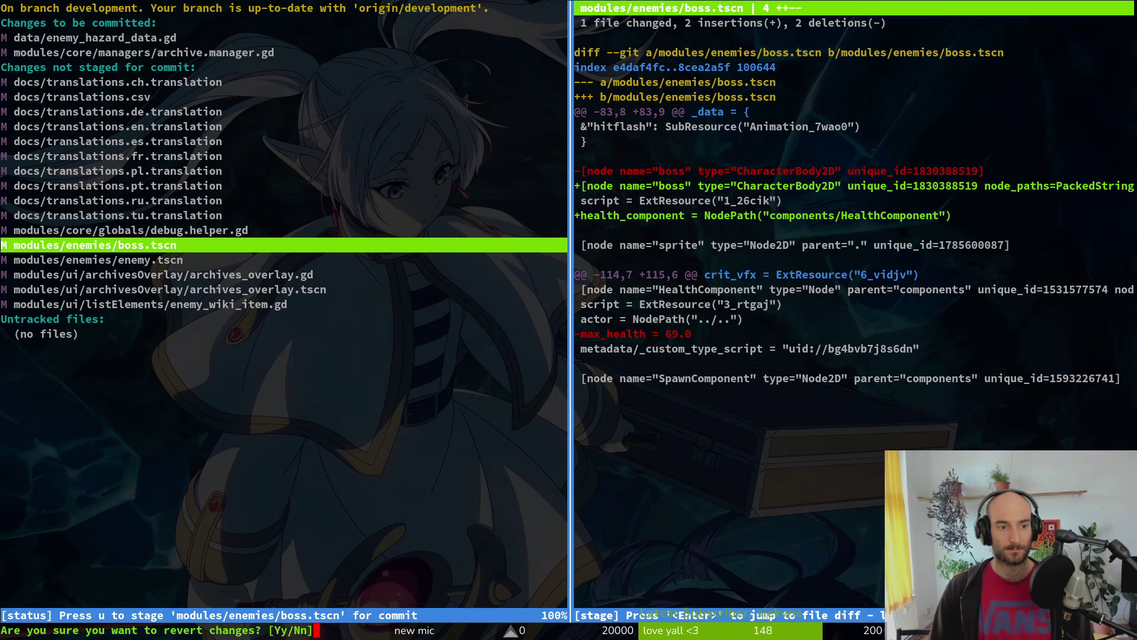
{"action": "key", "text": "y"}
{"action": "key", "text": "exclam"}
{"action": "key", "text": "y"}
Step: Stage archives_overlay.gd and archives_overlay.tscn, then unstage them again
{"action": "key", "text": "Down"}
{"action": "key", "text": "Up"}
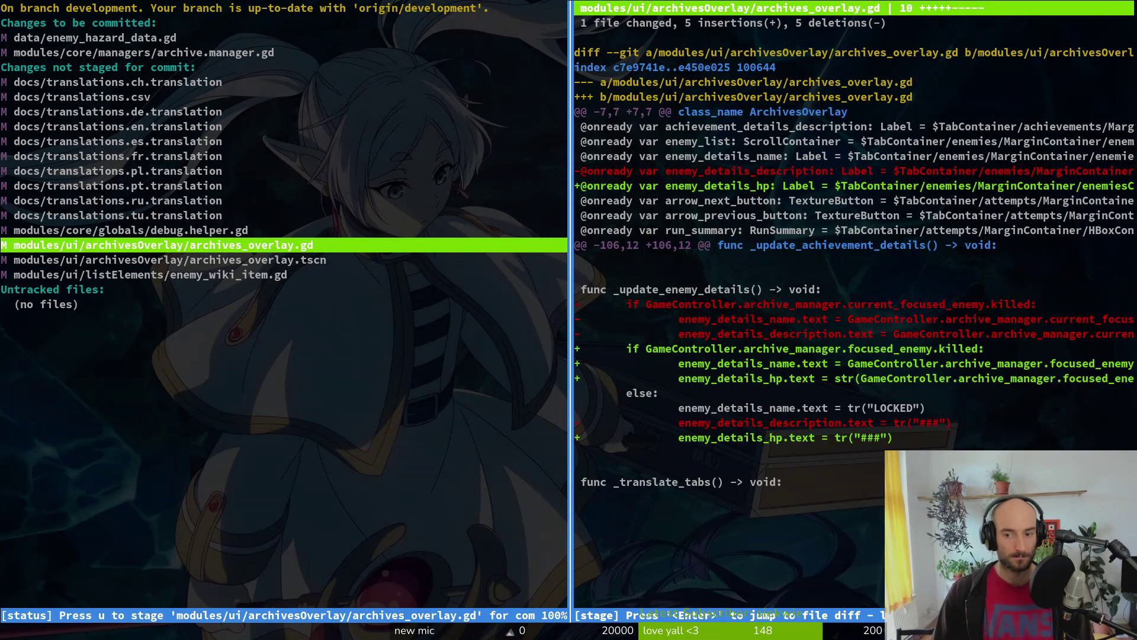
{"action": "key", "text": "u"}
{"action": "key", "text": "Down"}
{"action": "key", "text": "u"}
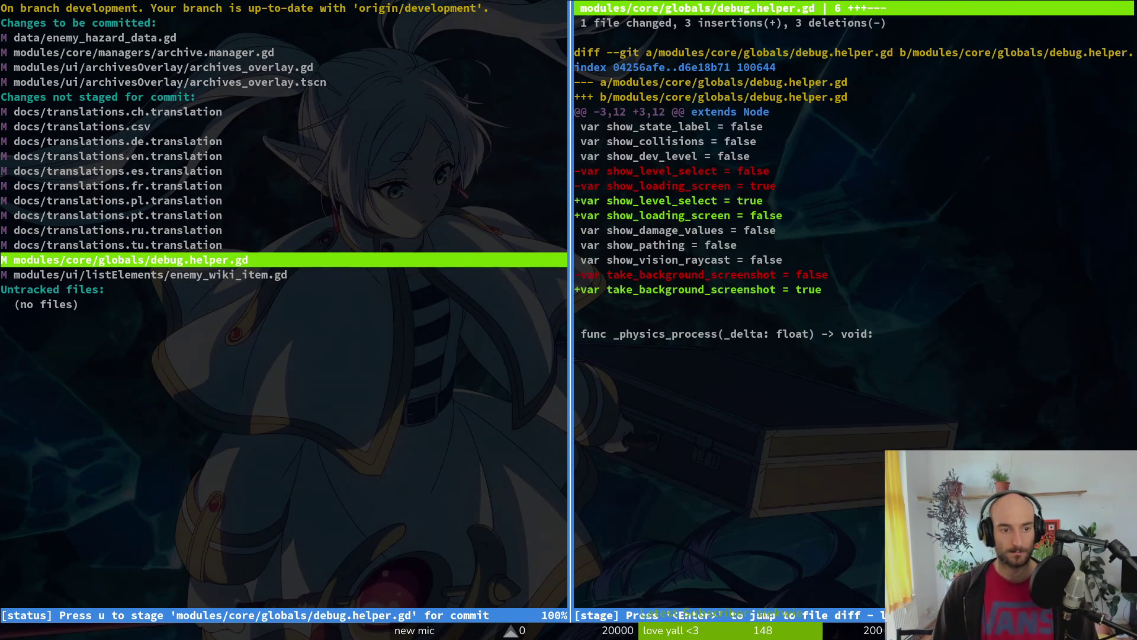
{"action": "key", "text": "Up"}
{"action": "key", "text": "Up"}
{"action": "key", "text": "Up"}
{"action": "key", "text": "Up"}
{"action": "key", "text": "Up"}
{"action": "key", "text": "Up"}
{"action": "key", "text": "Up"}
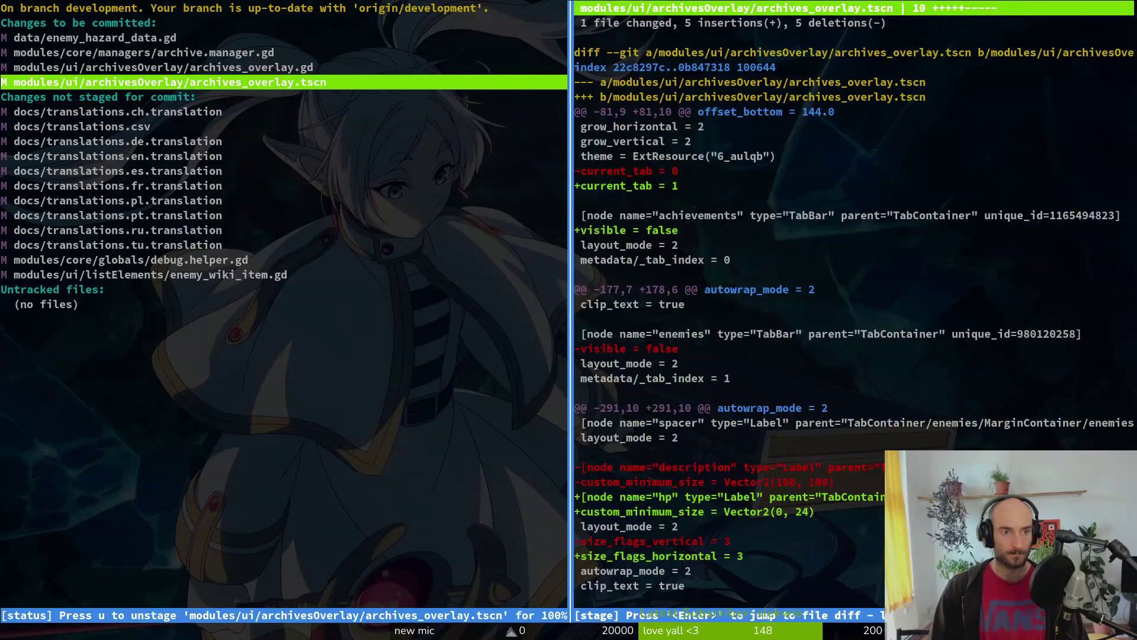
{"action": "key", "text": "Up"}
{"action": "key", "text": "u"}
{"action": "key", "text": "u"}
{"action": "key", "text": "Up"}
{"action": "key", "text": "Up"}
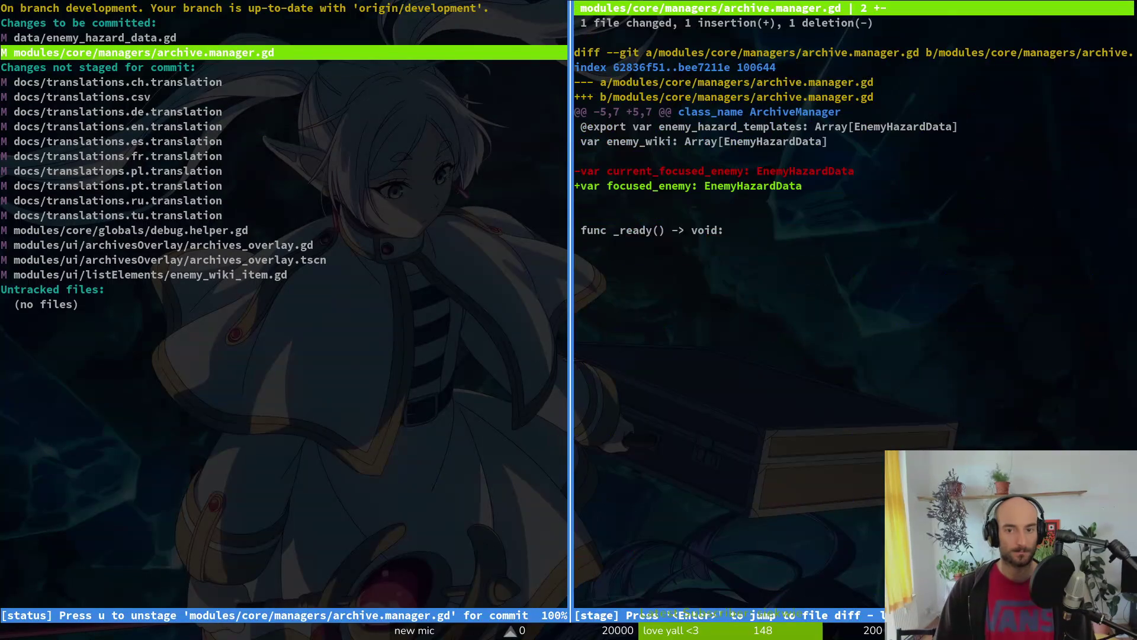
Step: Stage enemy_wiki_item.gd, archives_overlay.gd and all ten translation files
{"action": "key", "text": "Down"}
{"action": "key", "text": "Down"}
{"action": "key", "text": "Down"}
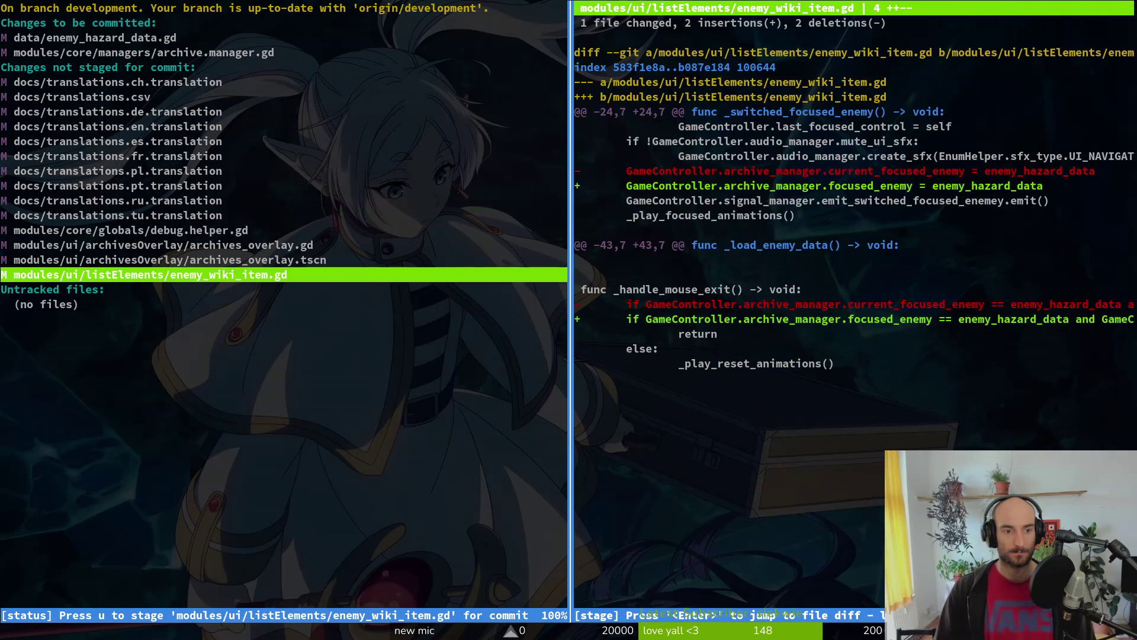
{"action": "key", "text": "u"}
{"action": "key", "text": "Up"}
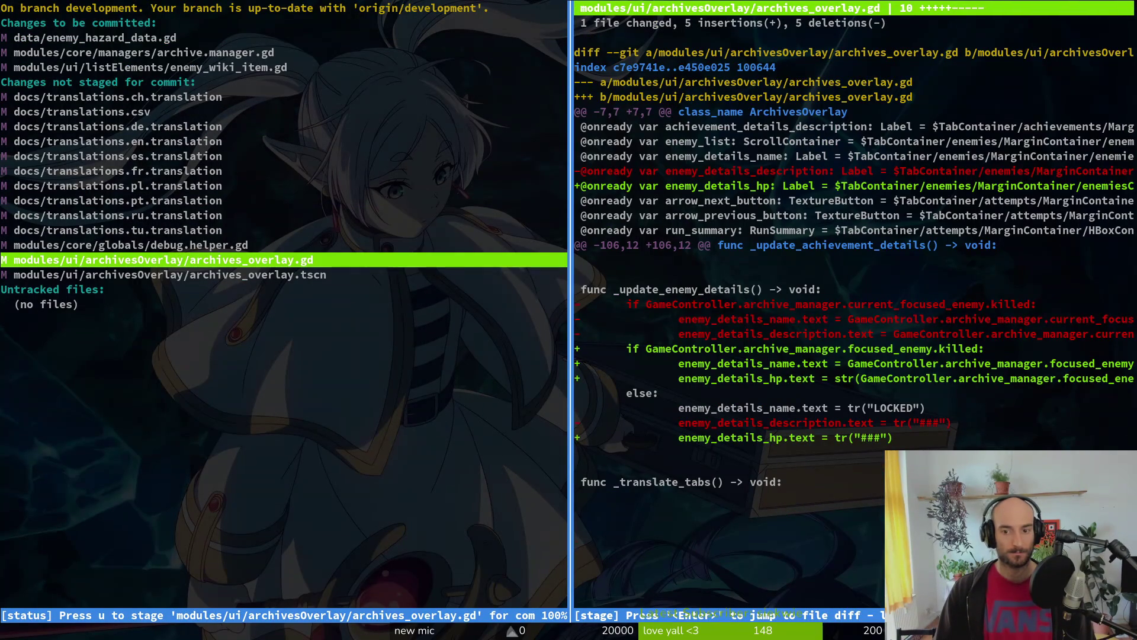
{"action": "key", "text": "u"}
{"action": "key", "text": "Up"}
{"action": "key", "text": "Up"}
{"action": "key", "text": "Up"}
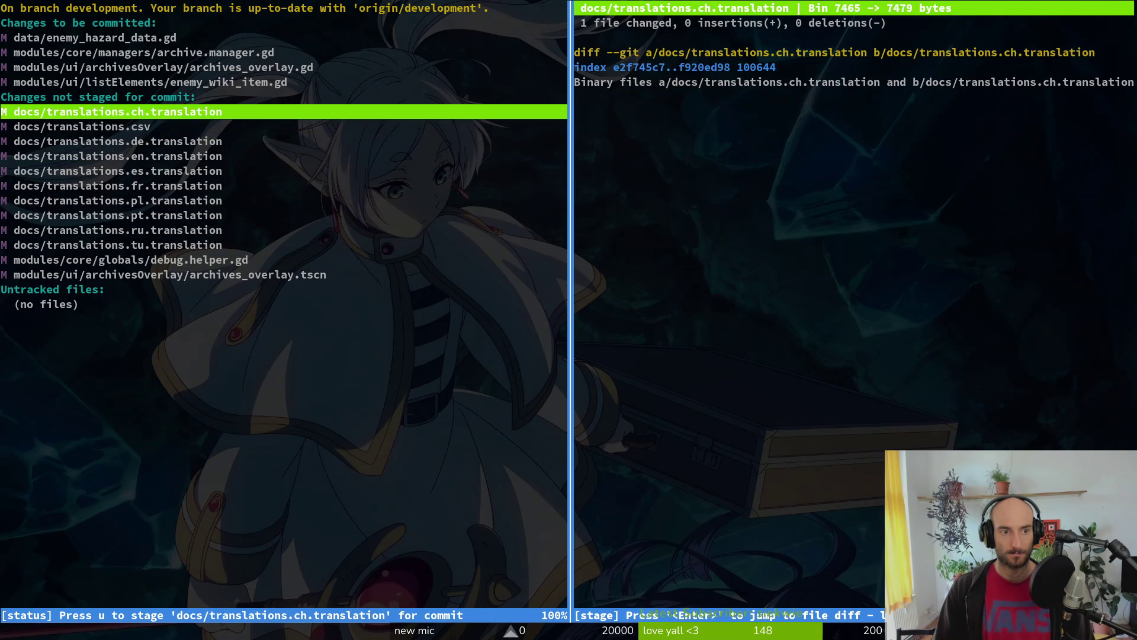
{"action": "key", "text": "u"}
{"action": "key", "text": "u"}
{"action": "key", "text": "u"}
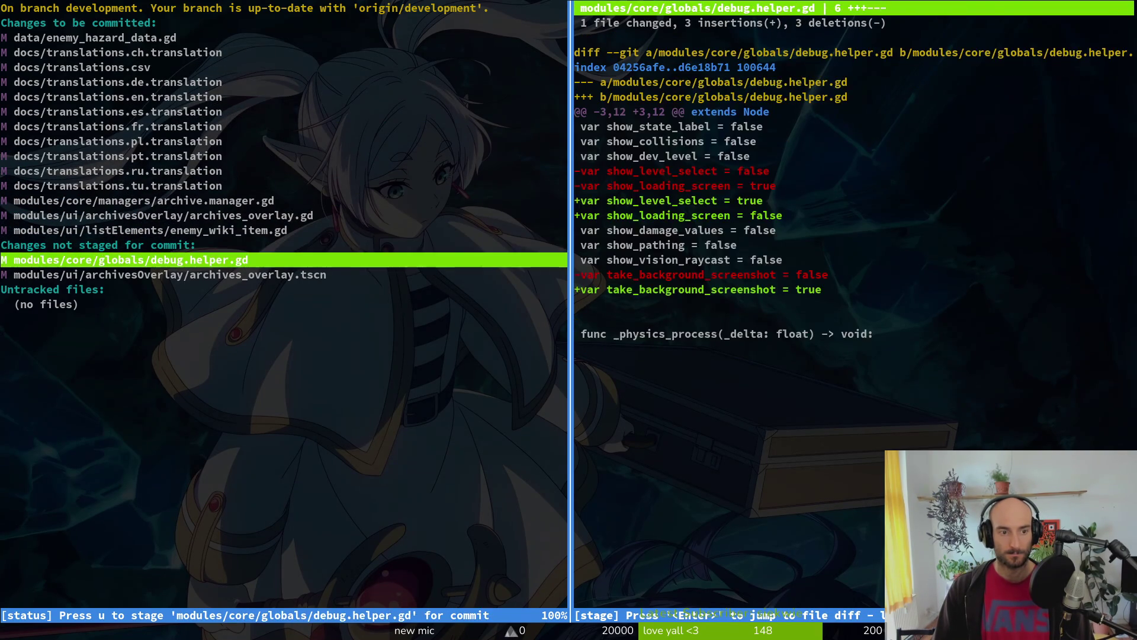
Step: Stage part of the archives_overlay.tscn hunks, quit tig, and start typing a git commit command
{"action": "key", "text": "Down"}
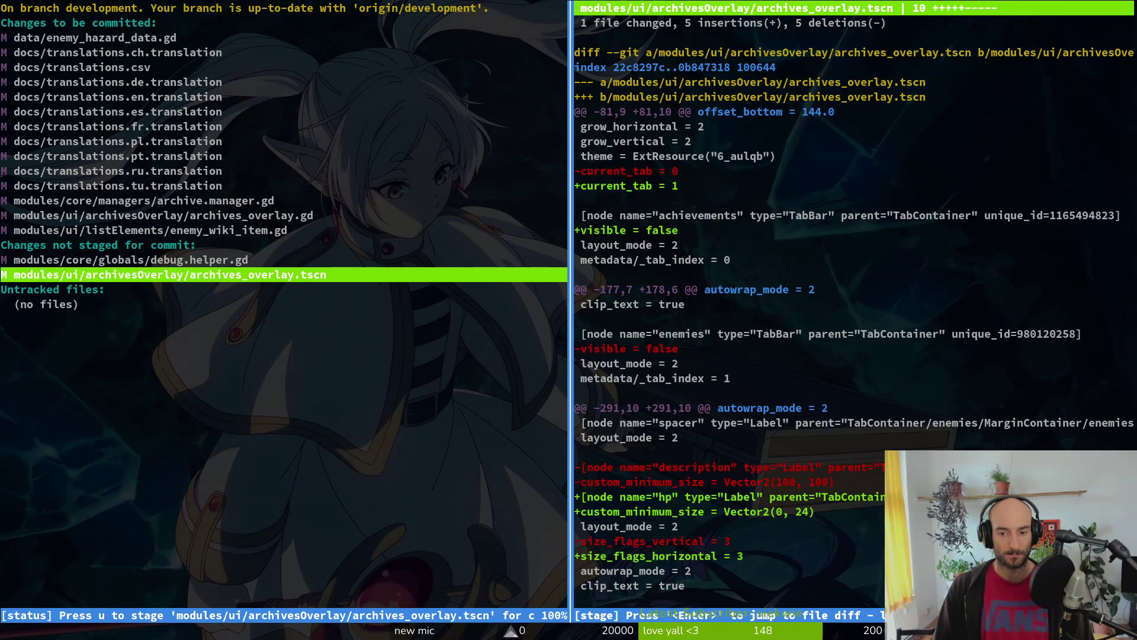
{"action": "key", "text": "ctrl+d"}
{"action": "key", "text": "ctrl+d"}
{"action": "key", "text": "ctrl+d"}
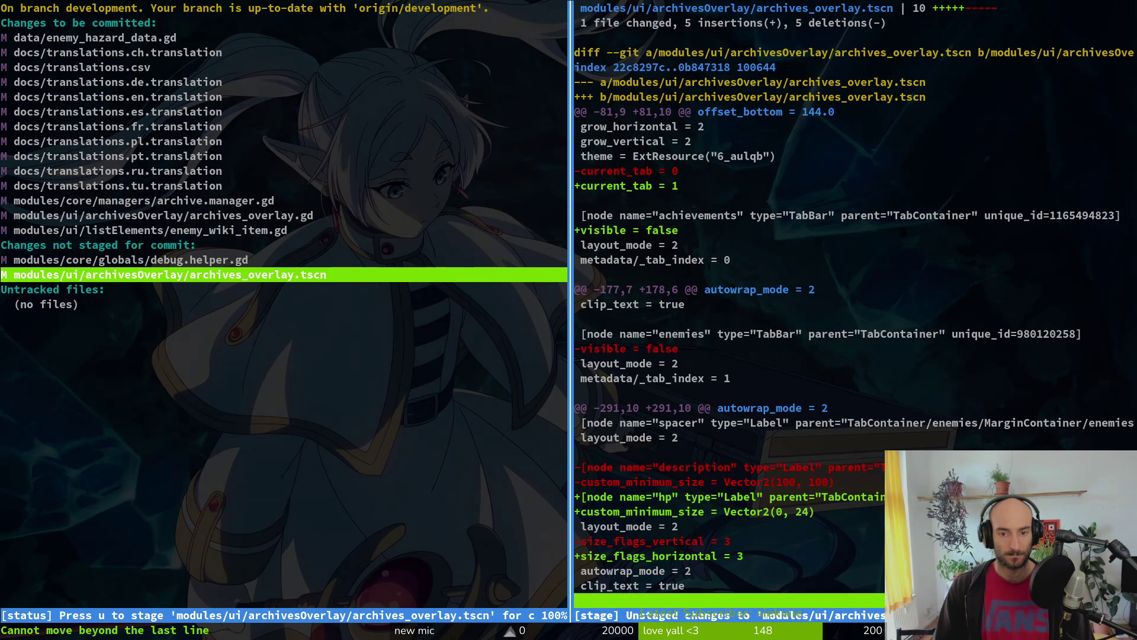
{"action": "key", "text": "u"}
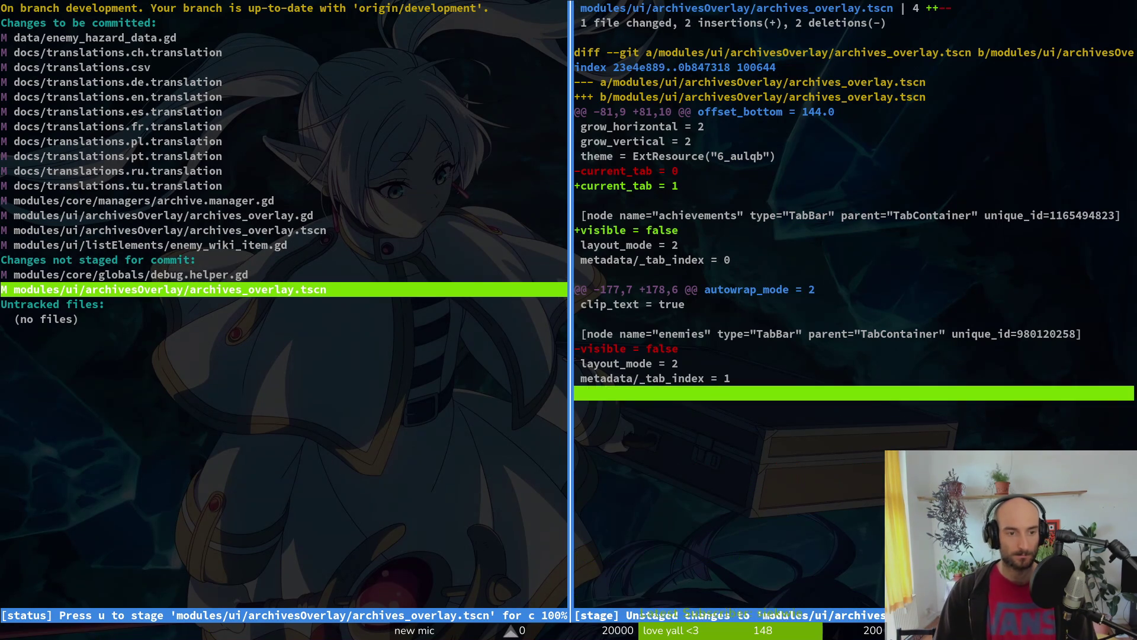
{"action": "key", "text": "q"}
{"action": "key", "text": "q"}
{"action": "type", "text": "git cmmi"}
{"action": "key", "text": "BackSpace"}
{"action": "key", "text": "BackSpace"}
{"action": "key", "text": "BackSpace"}
Step: Verify the staged files with tig status in a temporary second terminal pane
{"action": "type", "text": "ommit -m"}
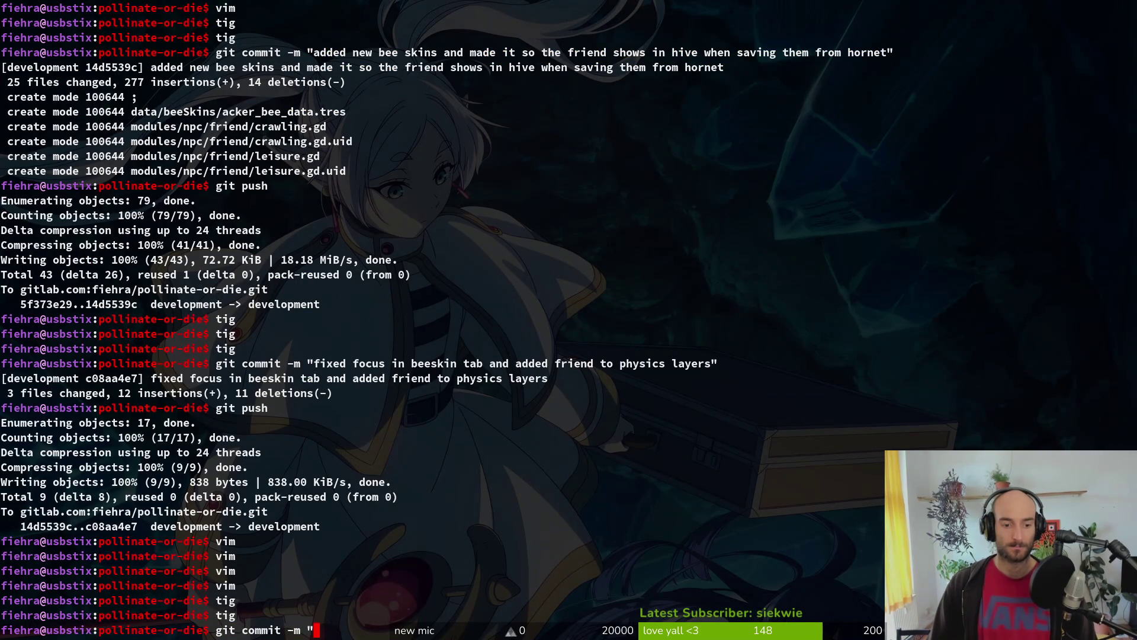
{"action": "key", "text": "super+Return"}
{"action": "type", "text": "tig status"}
{"action": "key", "text": "Return"}
{"action": "key", "text": "Down"}
{"action": "key", "text": "Down"}
{"action": "key", "text": "Down"}
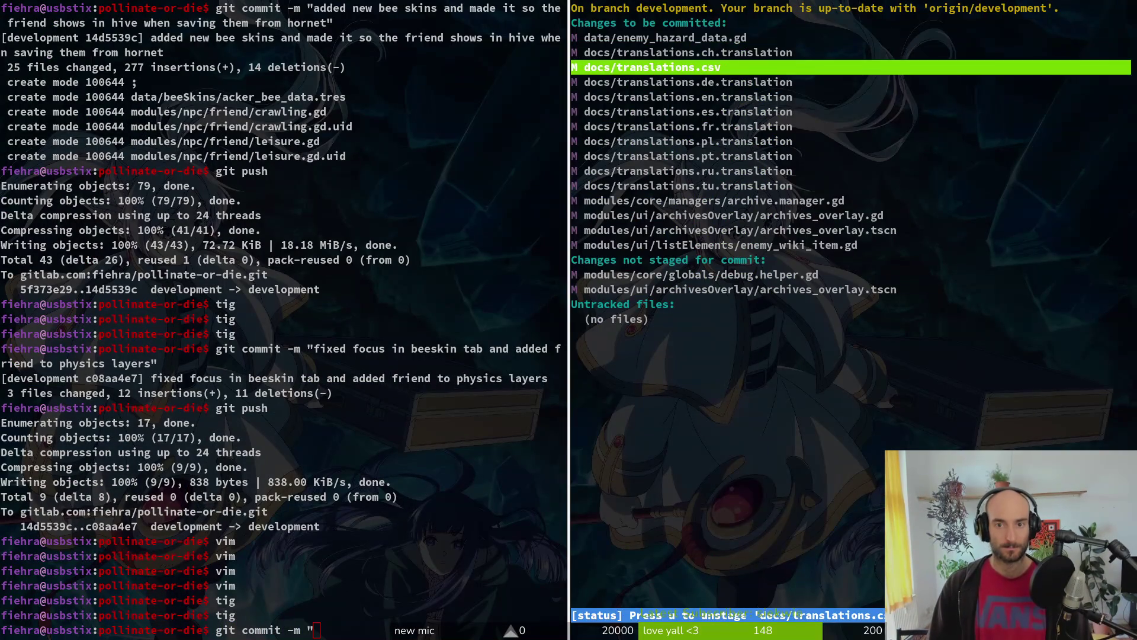
{"action": "key", "text": "q"}
{"action": "key", "text": "ctrl+d"}
Step: Commit the staged files with a message about the archivemanager rename and proper data display
{"action": "type", "text": "renamed focu"}
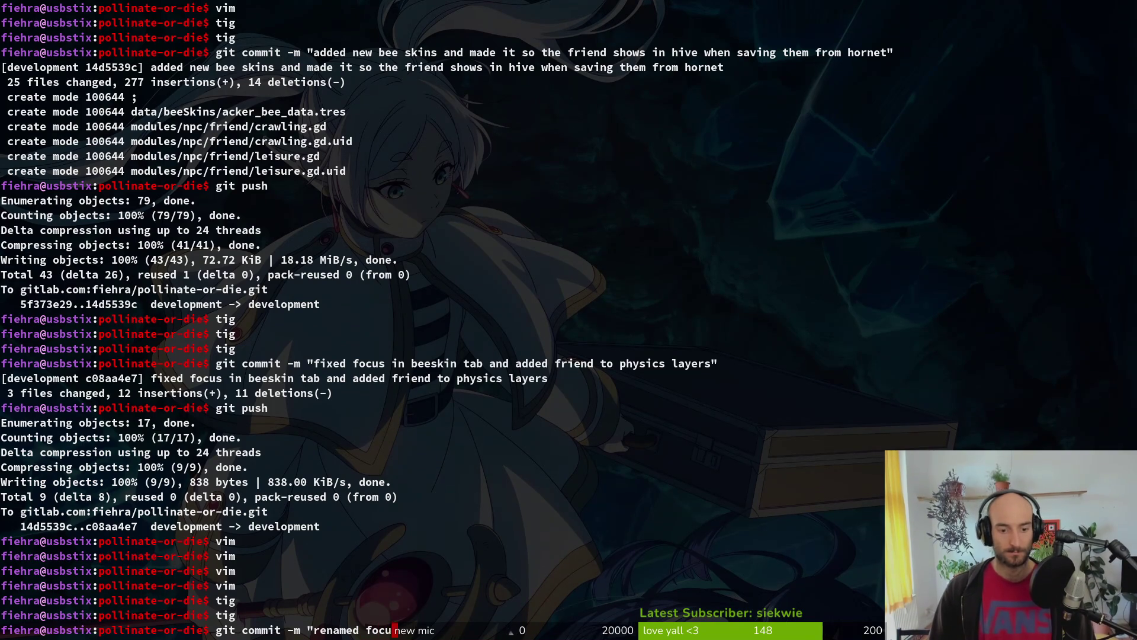
{"action": "type", "text": "sed theme"}
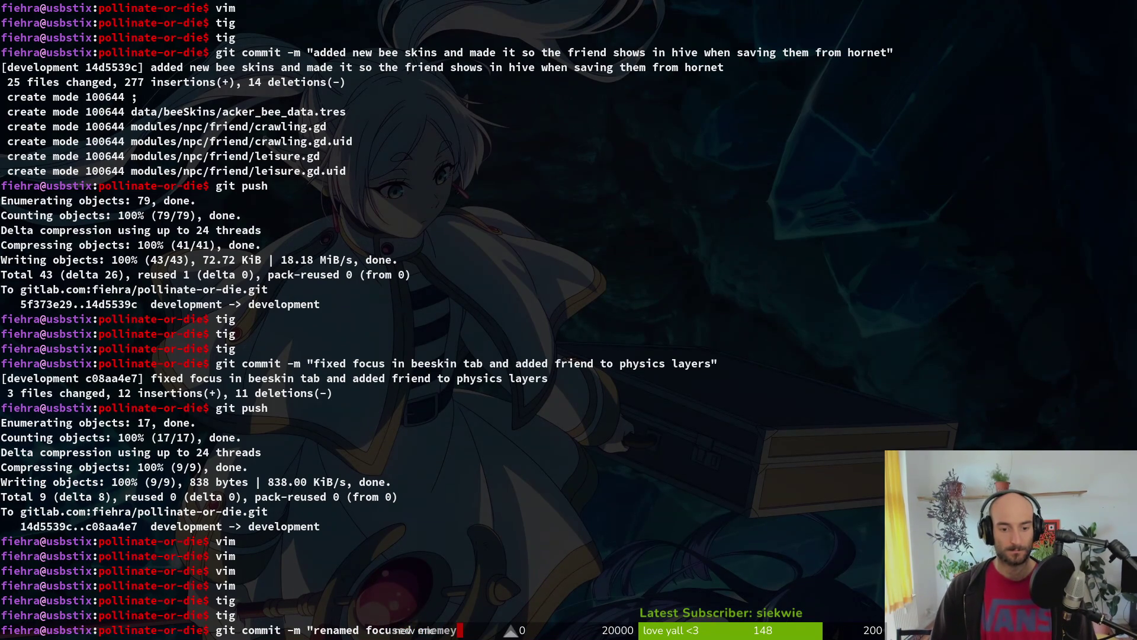
{"action": "key", "text": "BackSpace"}
{"action": "type", "text": "y in archi"}
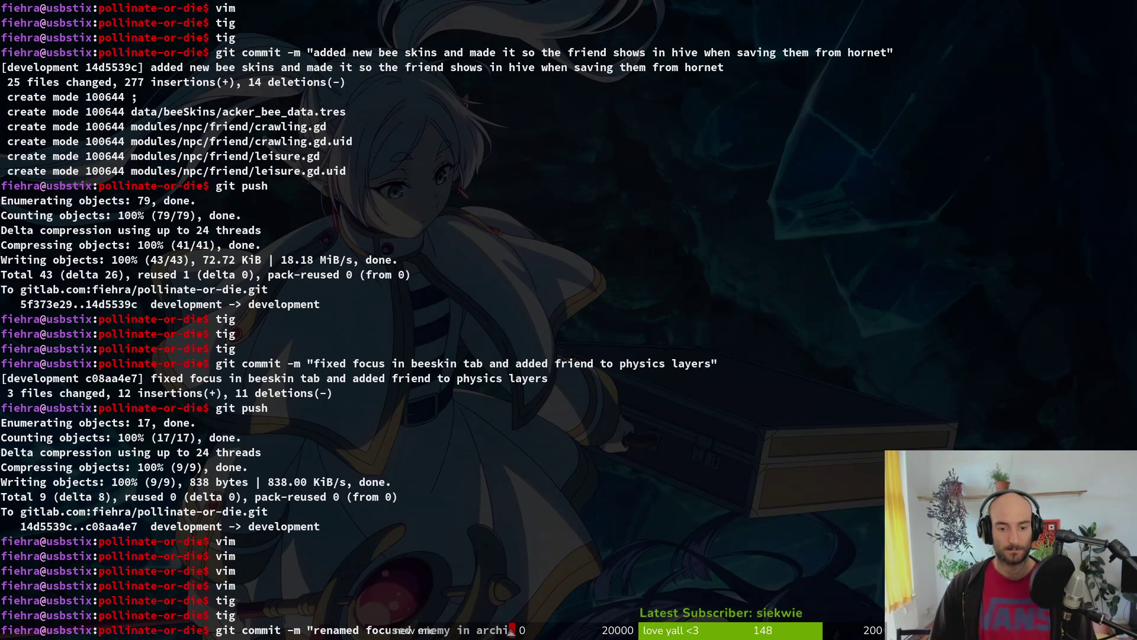
{"action": "type", "text": "vemanager and proper "}
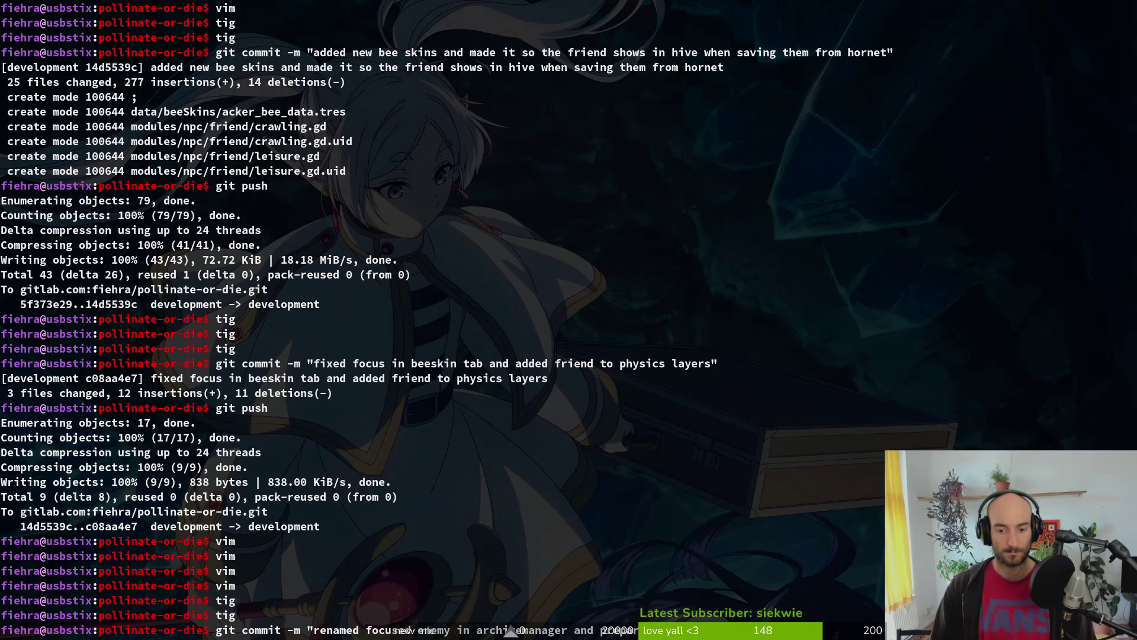
{"action": "type", "text": "data"}
{"action": "key", "text": "Return"}
Step: Run git push until it reports everything up to date, then cd .. into gamedev
{"action": "type", "text": "git push"}
{"action": "key", "text": "Return"}
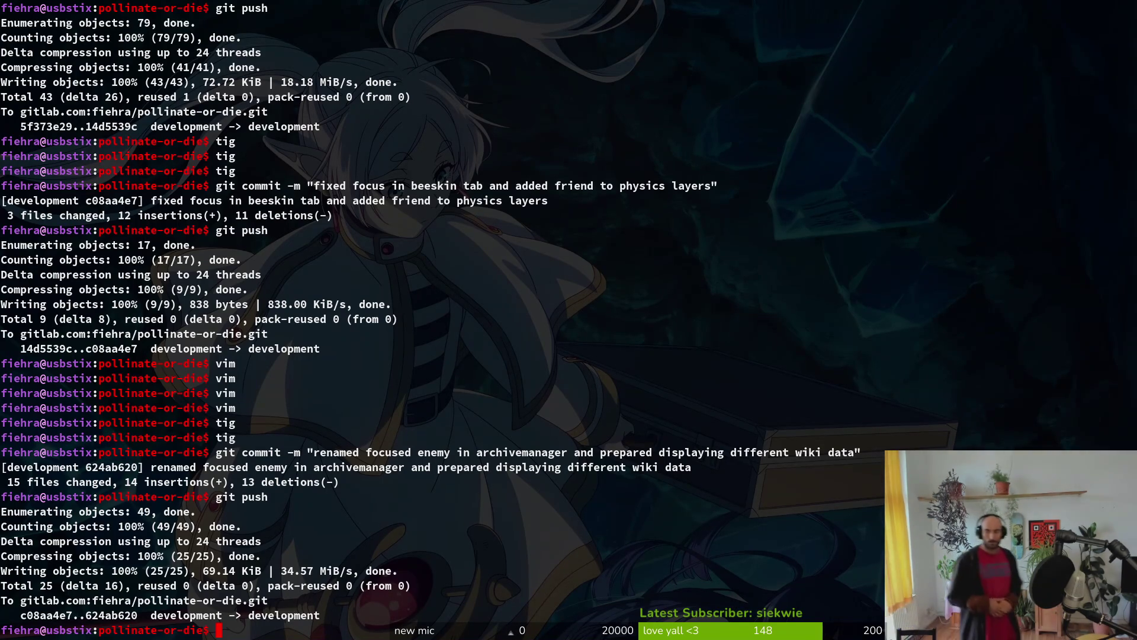
{"action": "type", "text": "git push"}
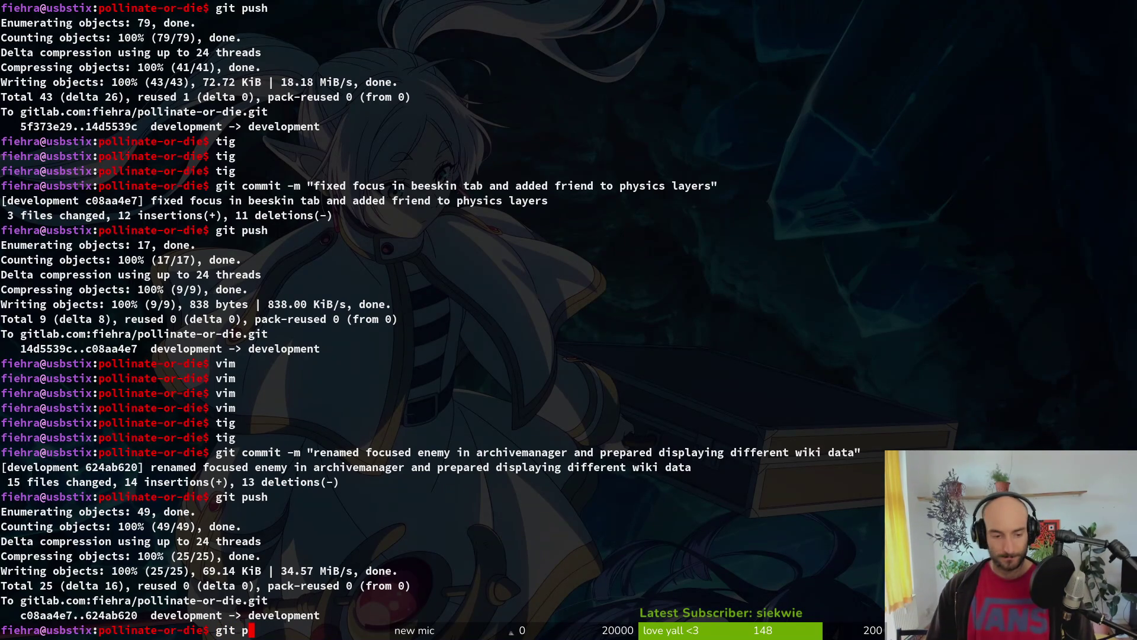
{"action": "key", "text": "Return"}
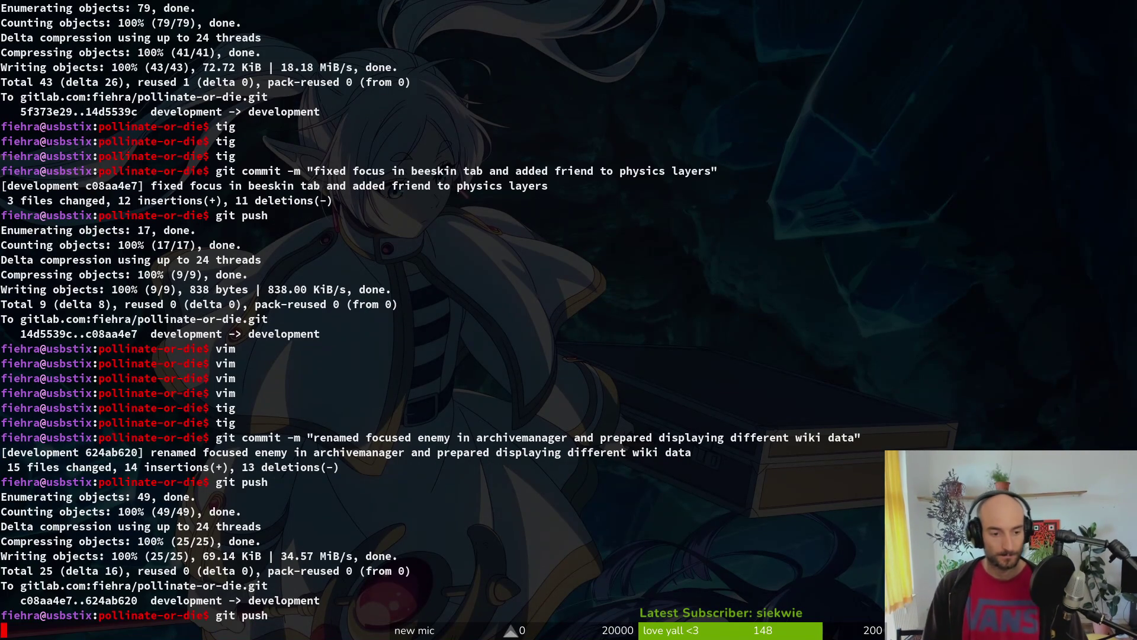
{"action": "type", "text": "cd .."}
{"action": "key", "text": "Return"}
Step: Change into the pollinate-or-die/assets/aseprite folder in the terminal
{"action": "type", "text": "c"}
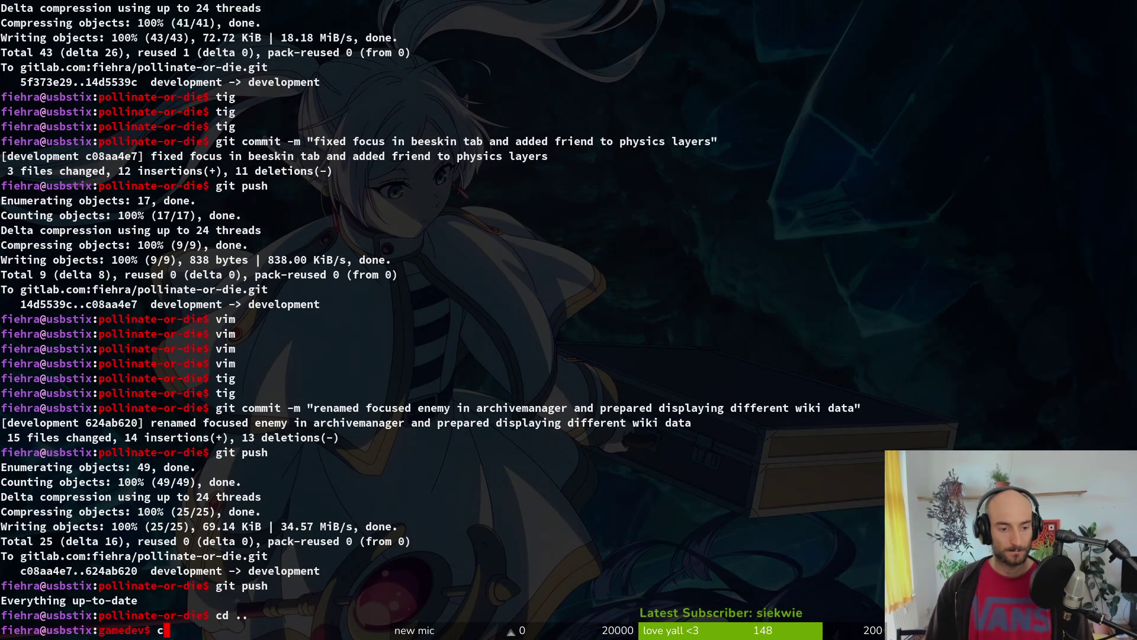
{"action": "type", "text": "d pollinate-or-die/"}
{"action": "key", "text": "Return"}
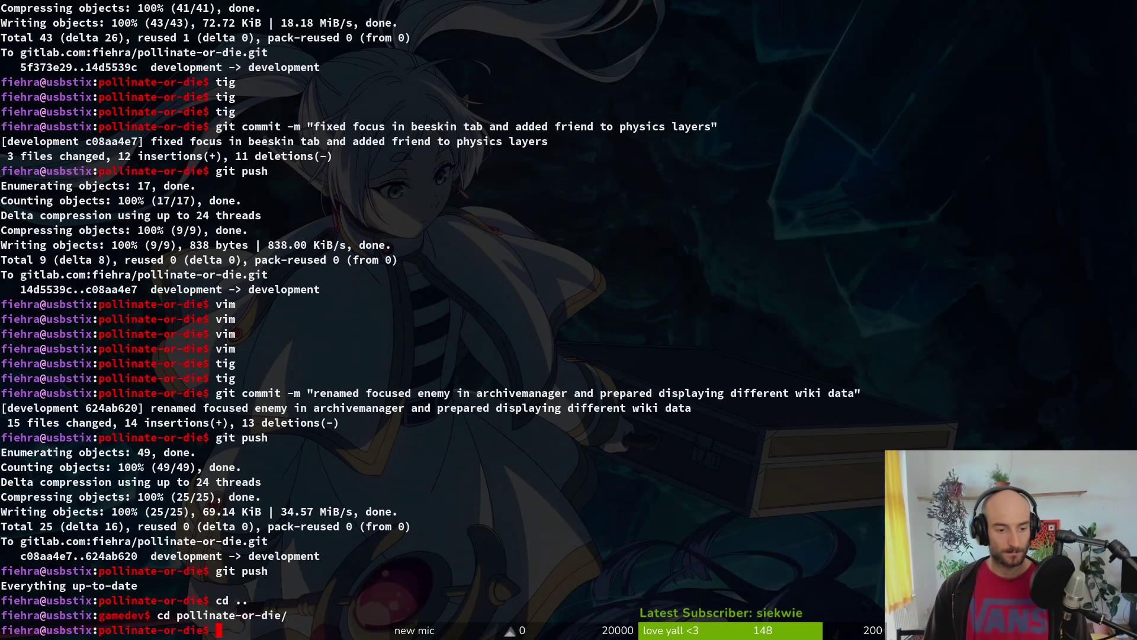
{"action": "type", "text": "cd assets/"}
{"action": "key", "text": "Return"}
{"action": "type", "text": "cd aseprite/"}
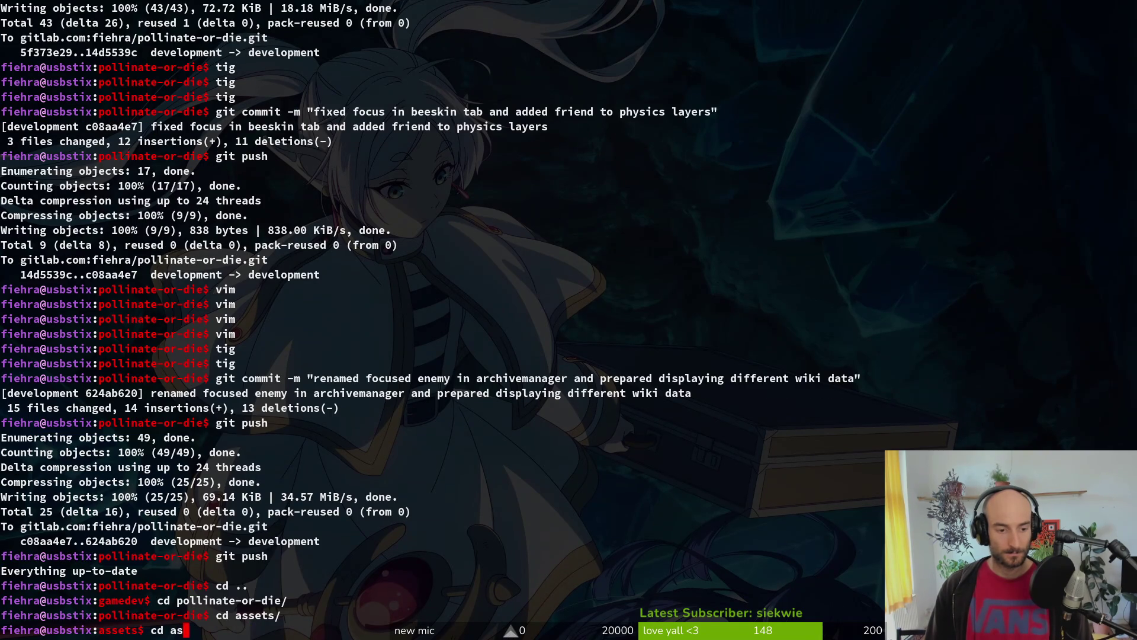
{"action": "key", "text": "Return"}
Step: Stage the modified bee skins and the new achievements asset in tig status
{"action": "type", "text": "tig status"}
{"action": "key", "text": "Return"}
{"action": "key", "text": "Down"}
{"action": "key", "text": "Return"}
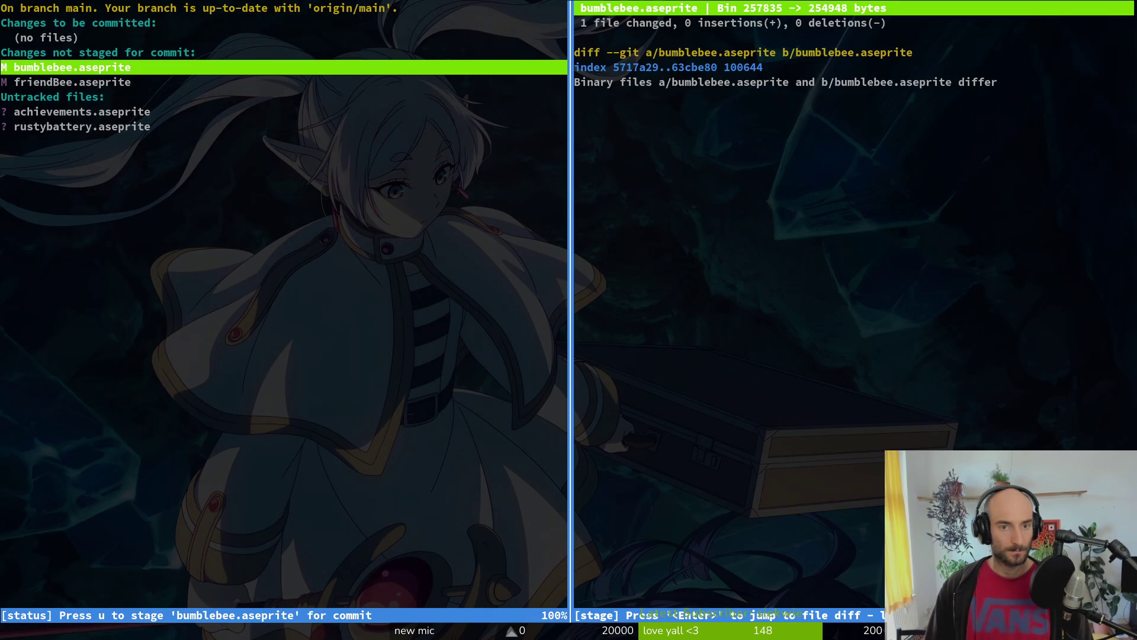
{"action": "key", "text": "u"}
{"action": "key", "text": "u"}
{"action": "key", "text": "q"}
{"action": "key", "text": "q"}
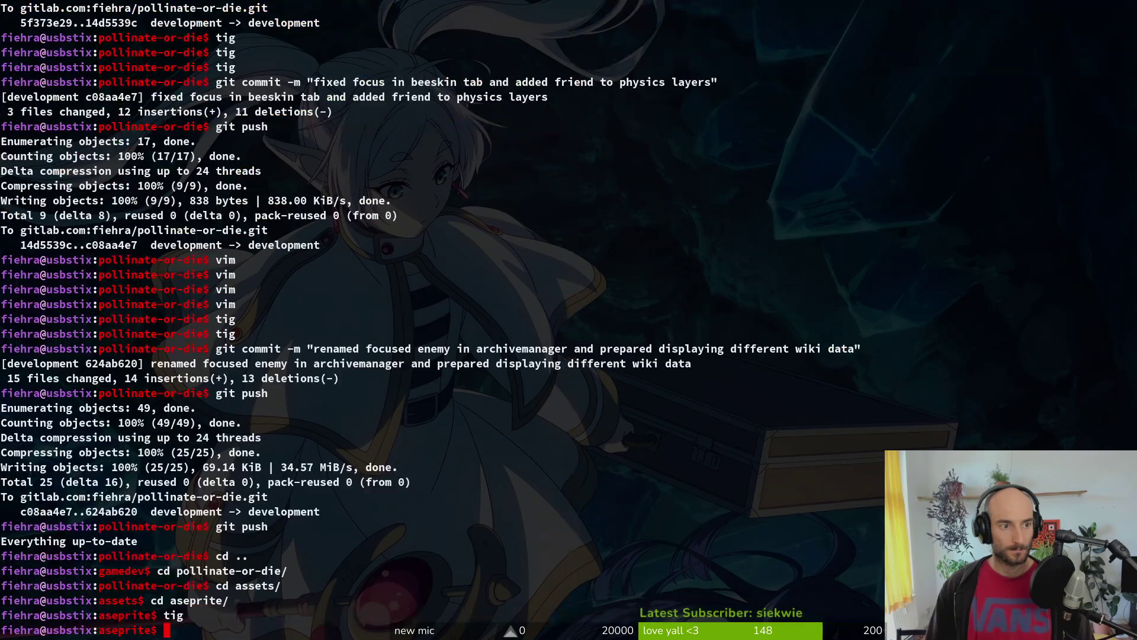
Step: Commit the three staged assets with a message about achievements and exported skins, then push
{"action": "type", "text": "git com"}
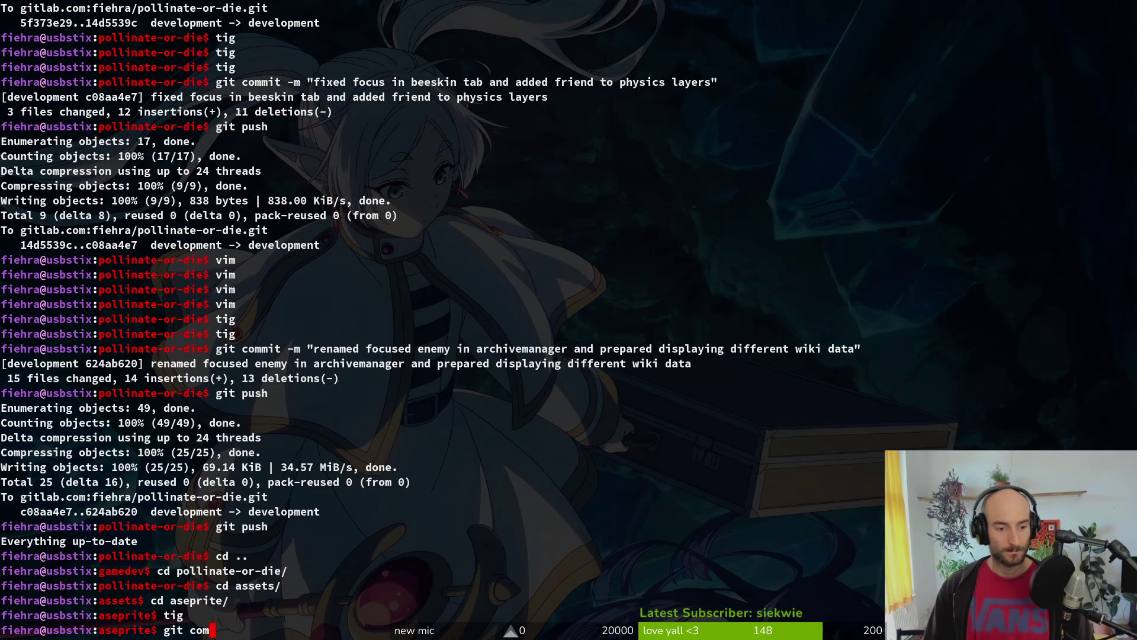
{"action": "type", "text": "mit -m \"added some a"}
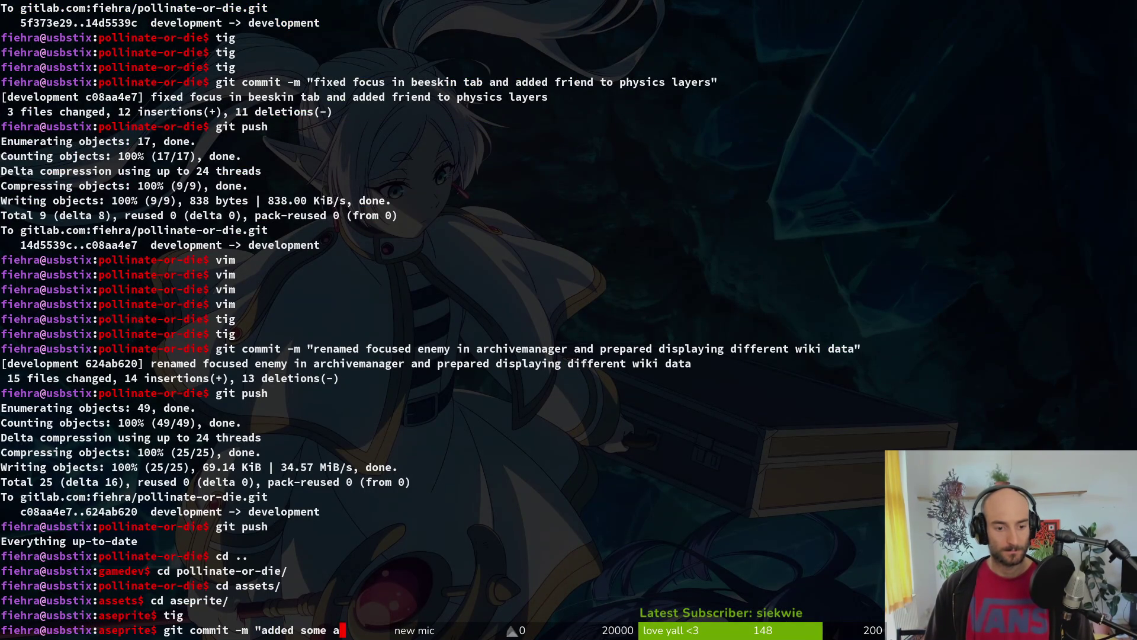
{"action": "type", "text": "chievements and expo"}
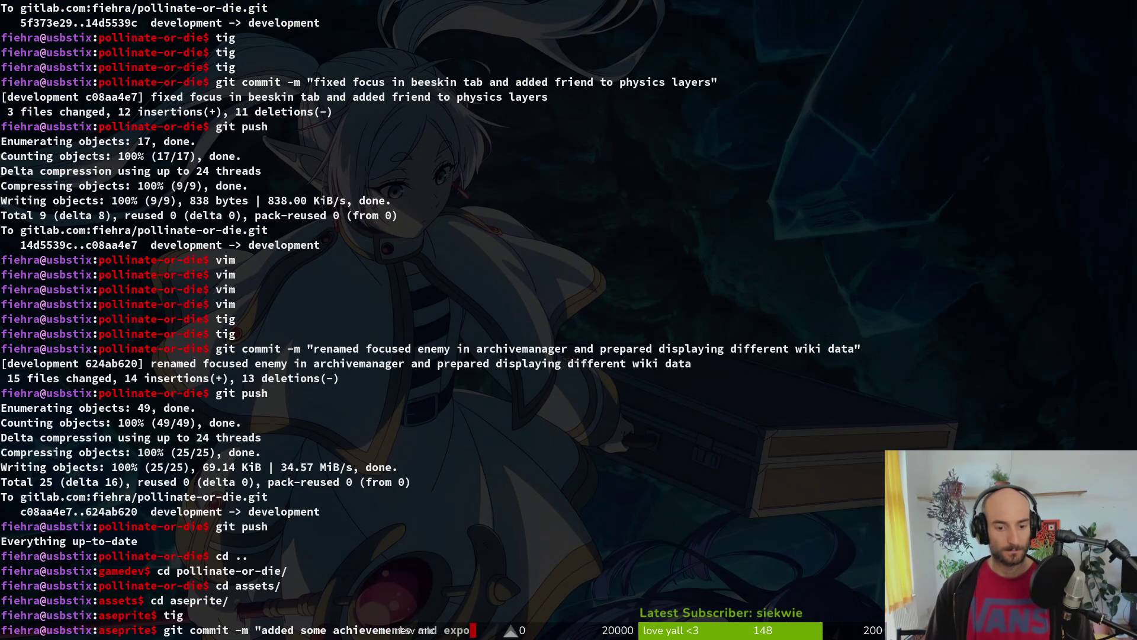
{"action": "type", "text": "ayer an"}
{"action": "type", "text": "d friend"}
{"action": "key", "text": "Return"}
{"action": "type", "text": "git push"}
{"action": "key", "text": "Return"}
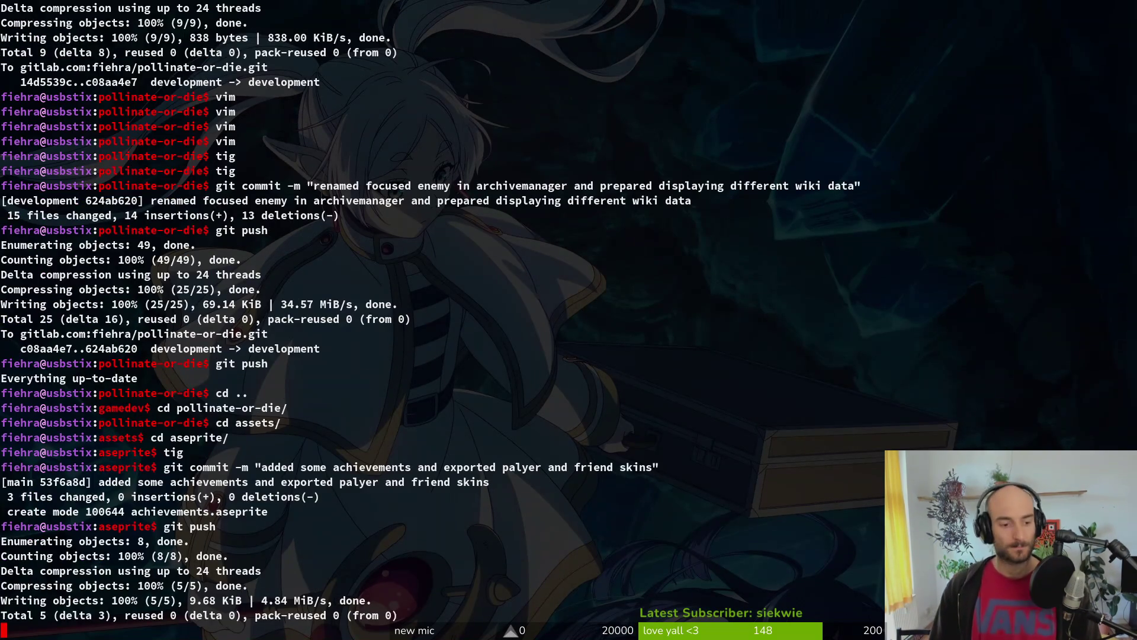
{"action": "key", "text": "alt+Tab"}
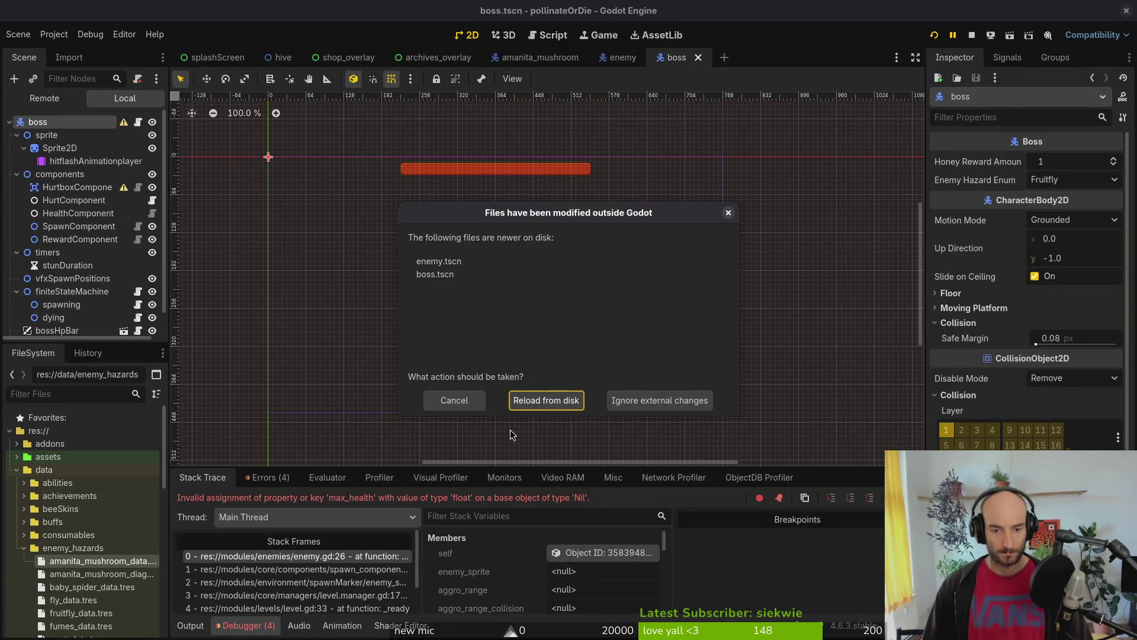
Step: Reload the changed enemy and boss scenes, rerun the game and browse the Gegner archive
{"action": "left_click", "coordinate": [546, 399]}
{"action": "key", "text": "F5"}
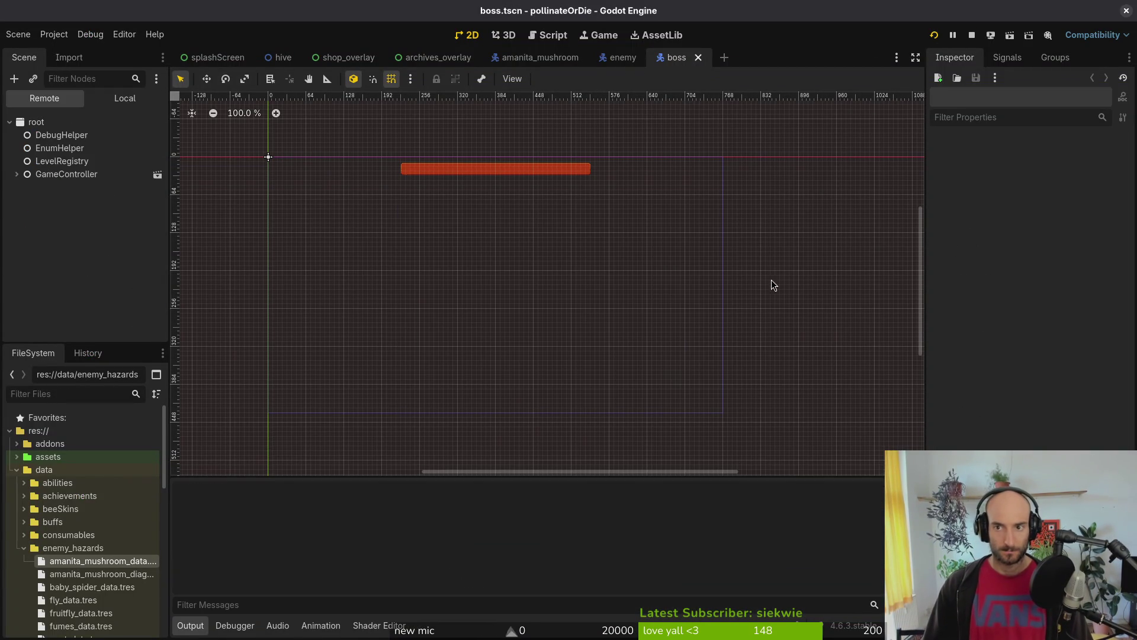
{"action": "double_click", "coordinate": [407, 19]}
{"action": "key", "text": "Return"}
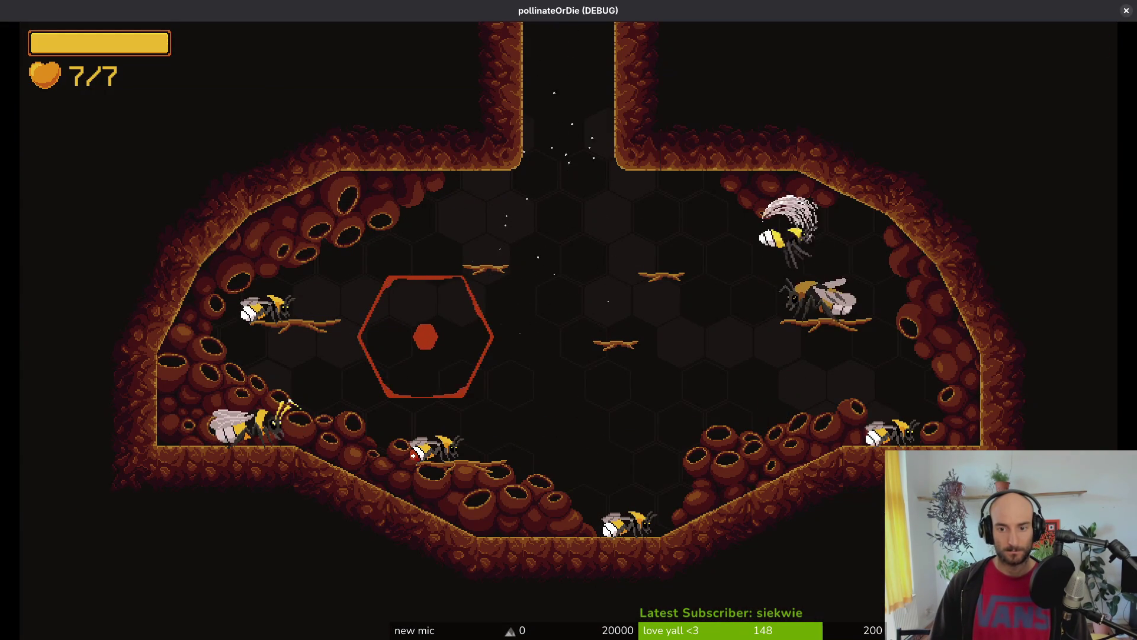
{"action": "key", "text": "Tab"}
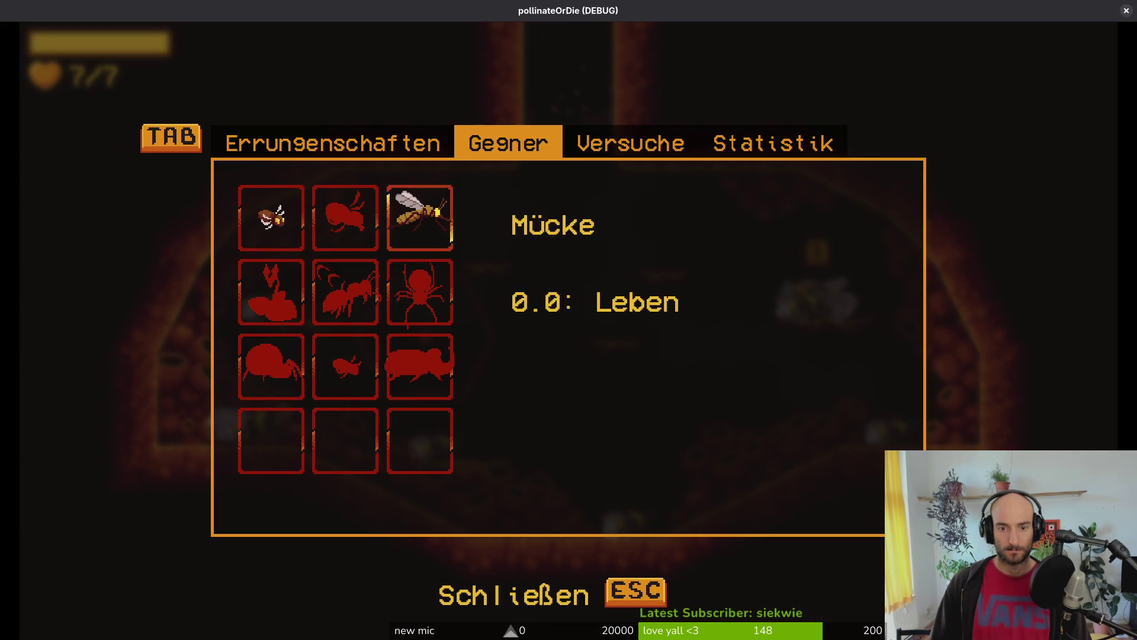
{"action": "key", "text": "Escape"}
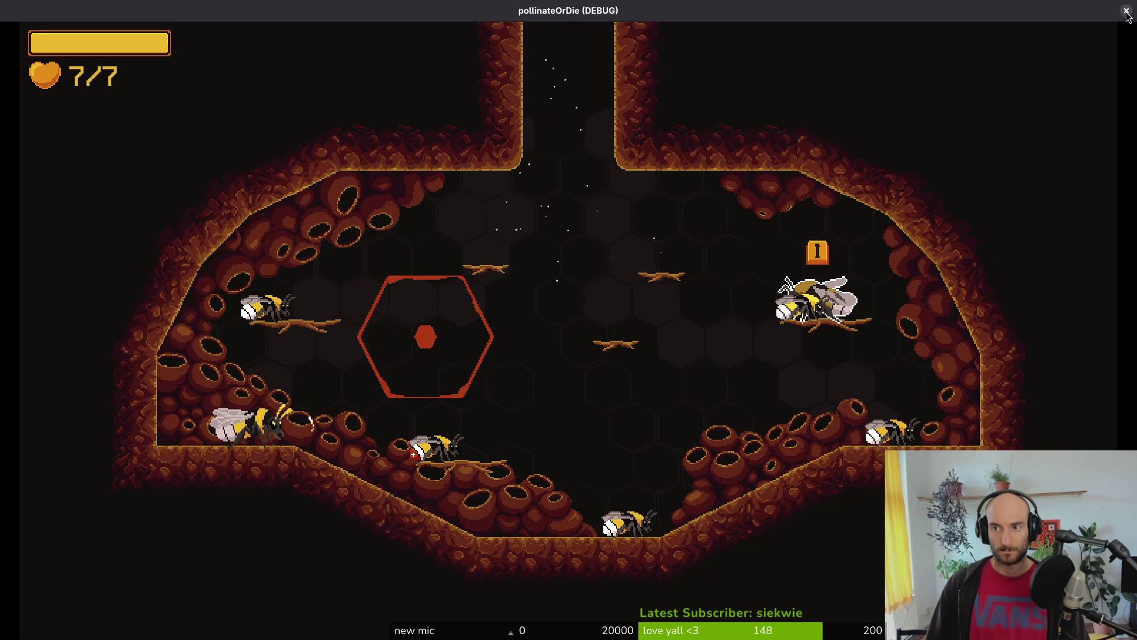
{"action": "left_click", "coordinate": [1126, 10]}
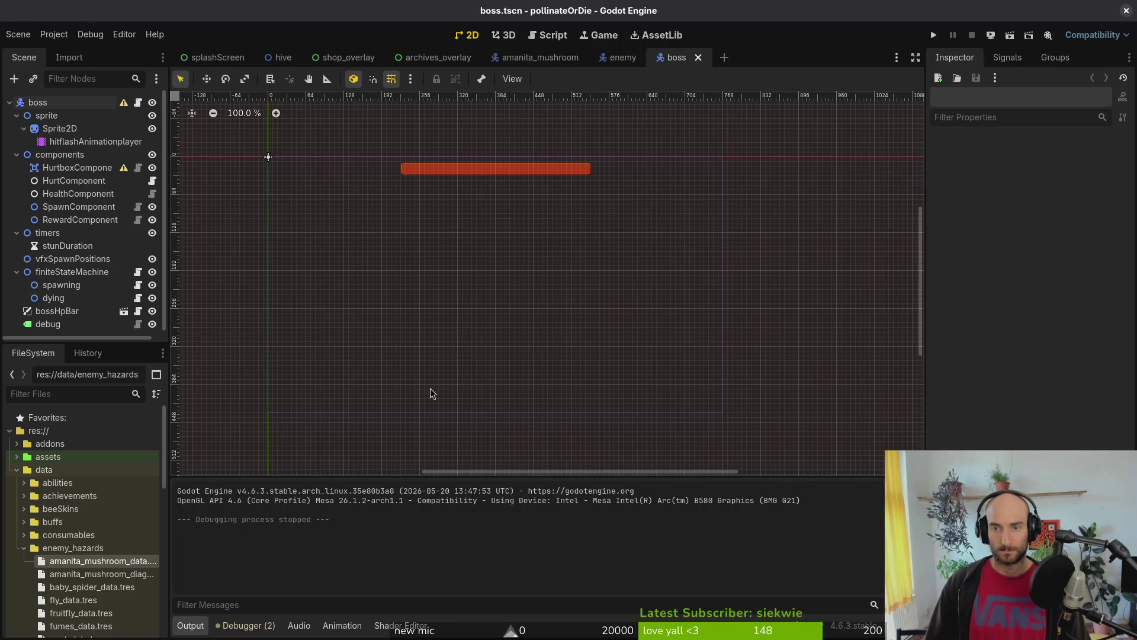
Step: In archives_overlay, hide the hp label under enemies > enemyDetail > vbox
{"action": "left_click", "coordinate": [435, 57]}
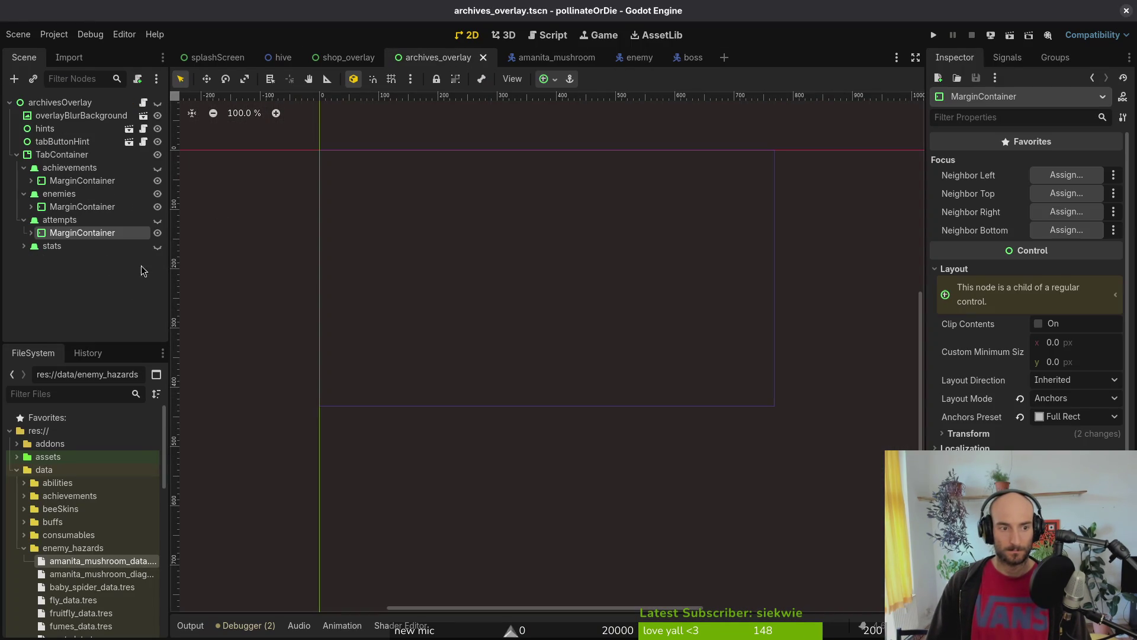
{"action": "left_click", "coordinate": [31, 206]}
{"action": "left_click", "coordinate": [38, 220]}
{"action": "left_click", "coordinate": [45, 232]}
{"action": "left_click", "coordinate": [52, 245]}
{"action": "left_click", "coordinate": [52, 245]}
{"action": "left_click", "coordinate": [87, 271]}
{"action": "left_click", "coordinate": [45, 271]}
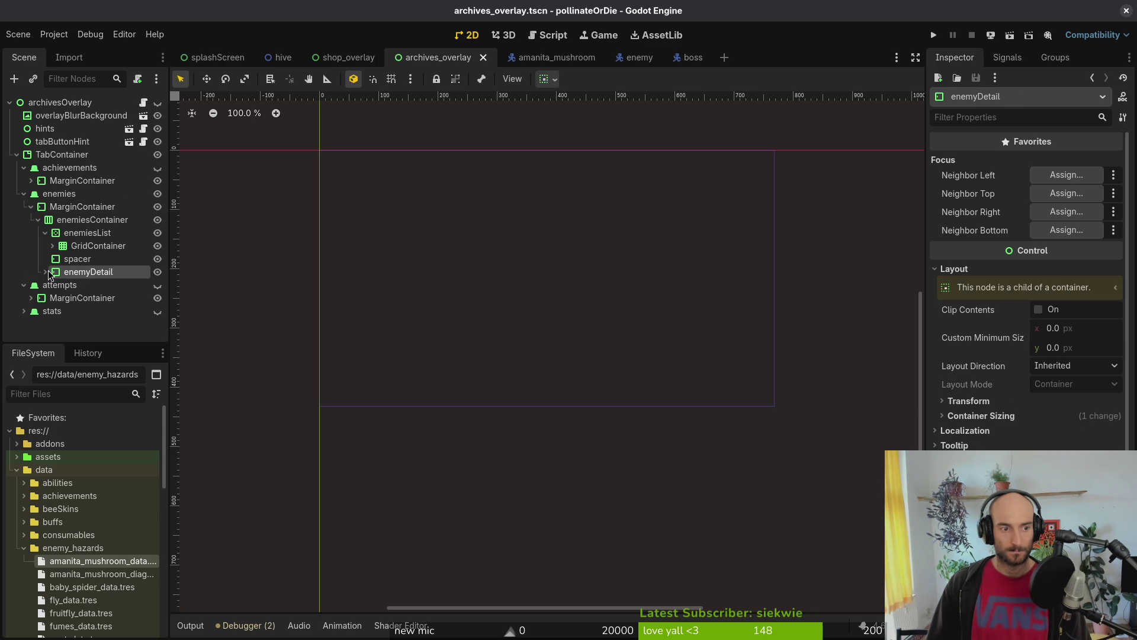
{"action": "left_click", "coordinate": [52, 284]}
{"action": "scroll", "coordinate": [93, 321], "scroll_direction": "down", "scroll_amount": 1}
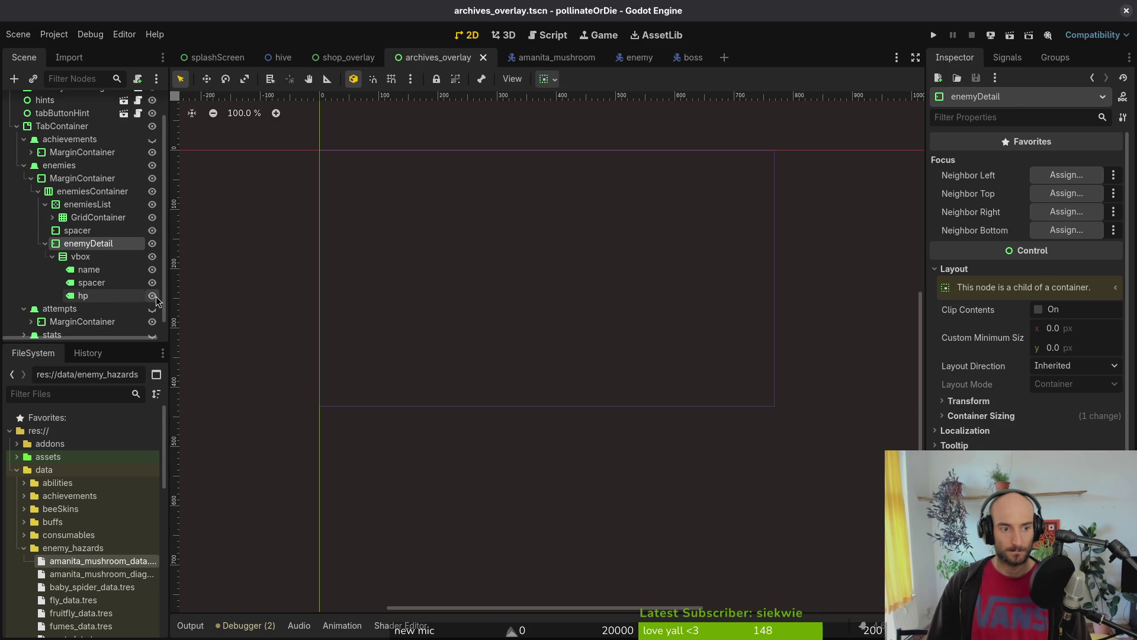
{"action": "left_click", "coordinate": [152, 295]}
Step: Test-run the game, browse Gegner entries Mücke and Fruchtfliege, then close the game and Godot
{"action": "left_click", "coordinate": [933, 35]}
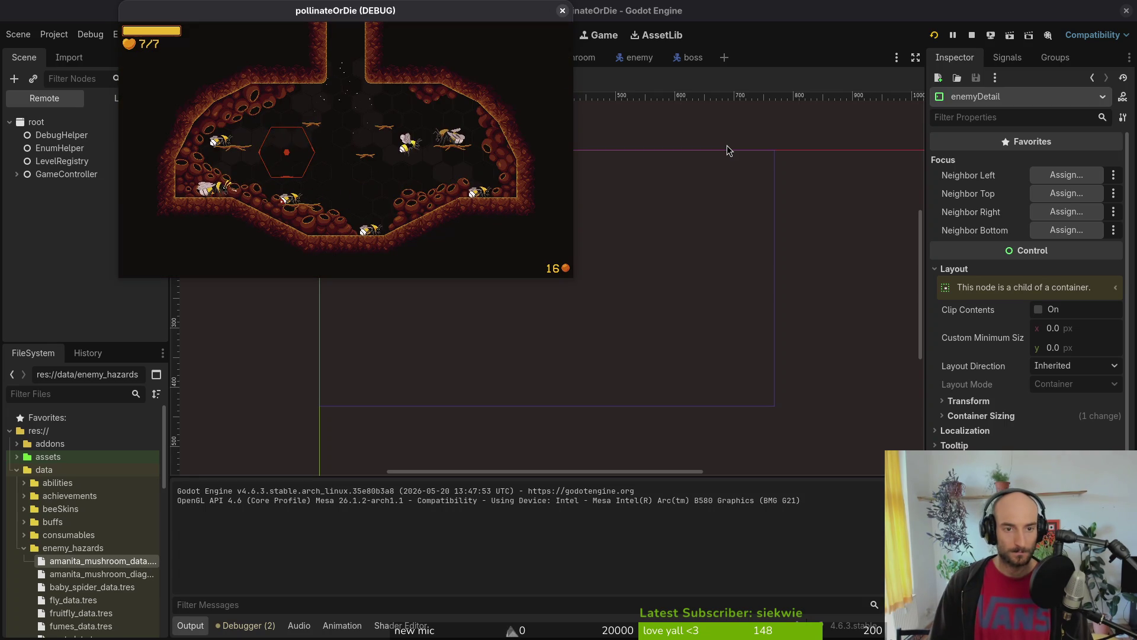
{"action": "key", "text": "Tab"}
{"action": "key", "text": "Right"}
{"action": "key", "text": "Right"}
{"action": "key", "text": "Down"}
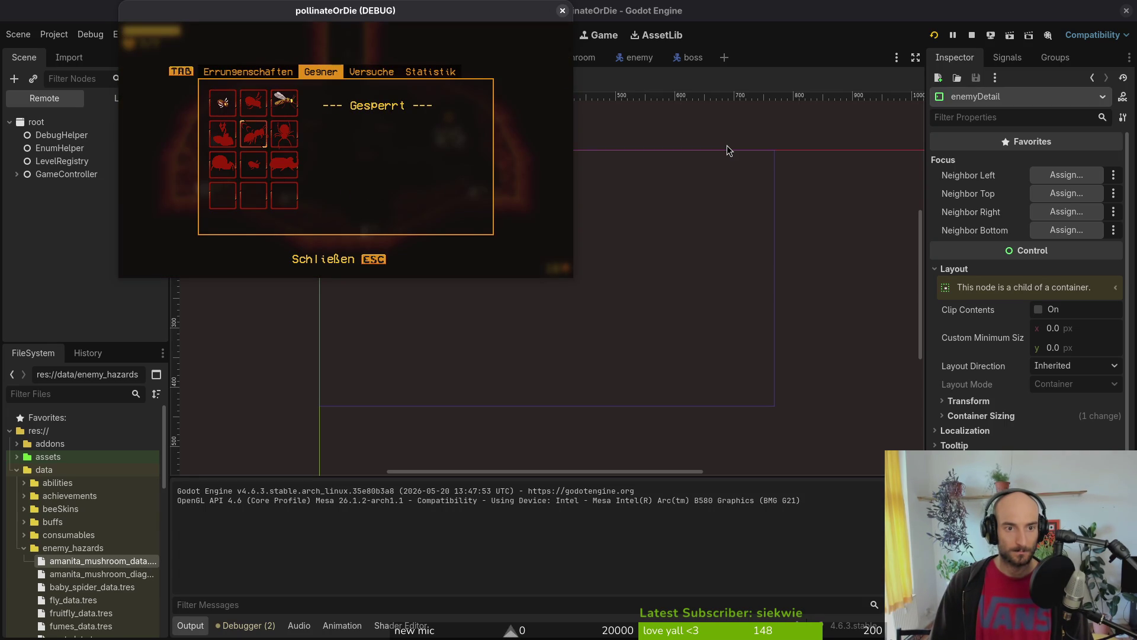
{"action": "key", "text": "Up"}
{"action": "key", "text": "Left"}
{"action": "key", "text": "Left"}
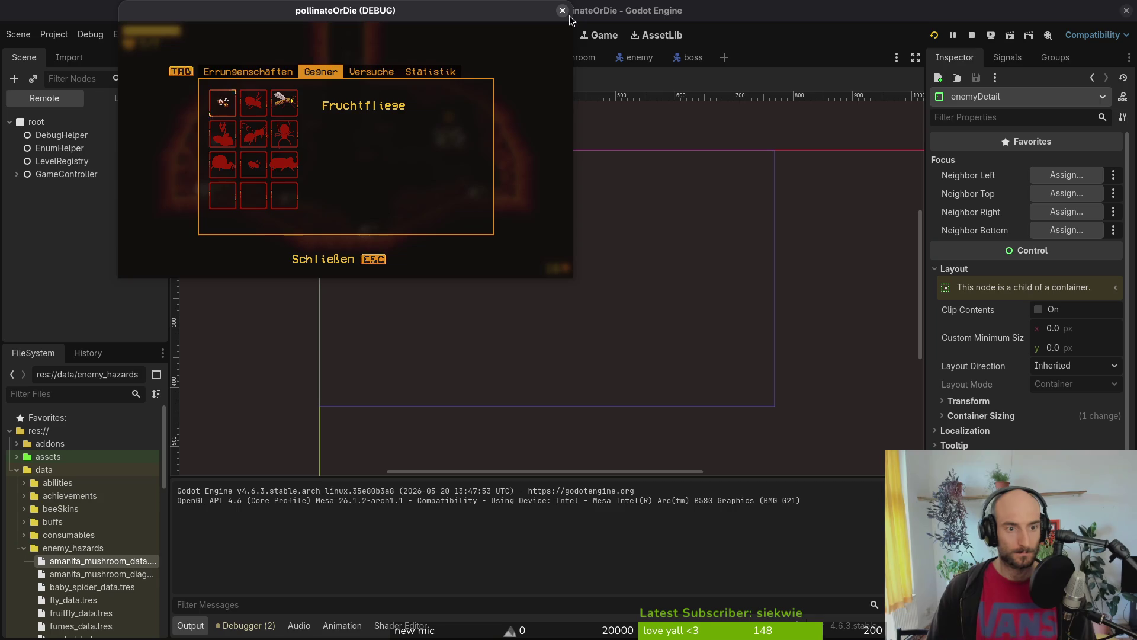
{"action": "left_click", "coordinate": [566, 11]}
{"action": "left_click", "coordinate": [1126, 13]}
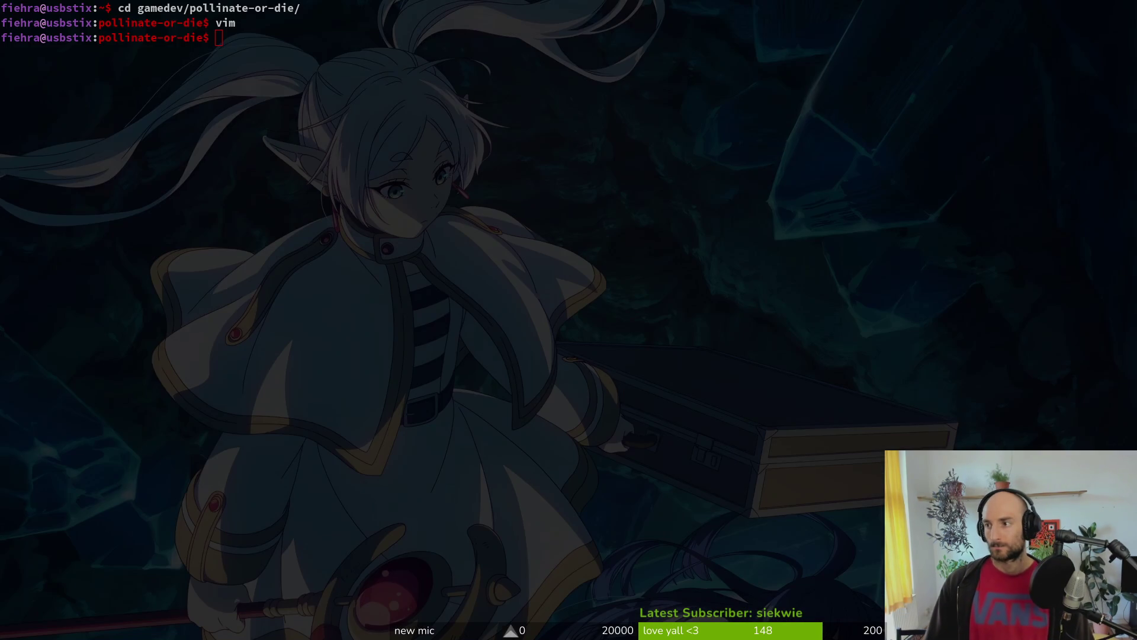